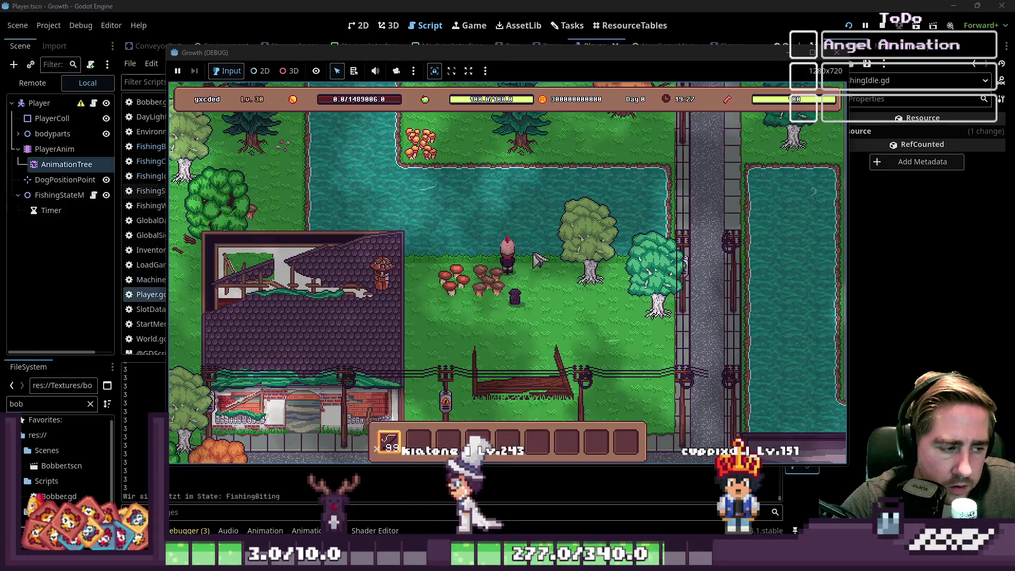
Cast the fishing line once more in the running Growth game, then stop the debug run with F8.
click(538, 259)
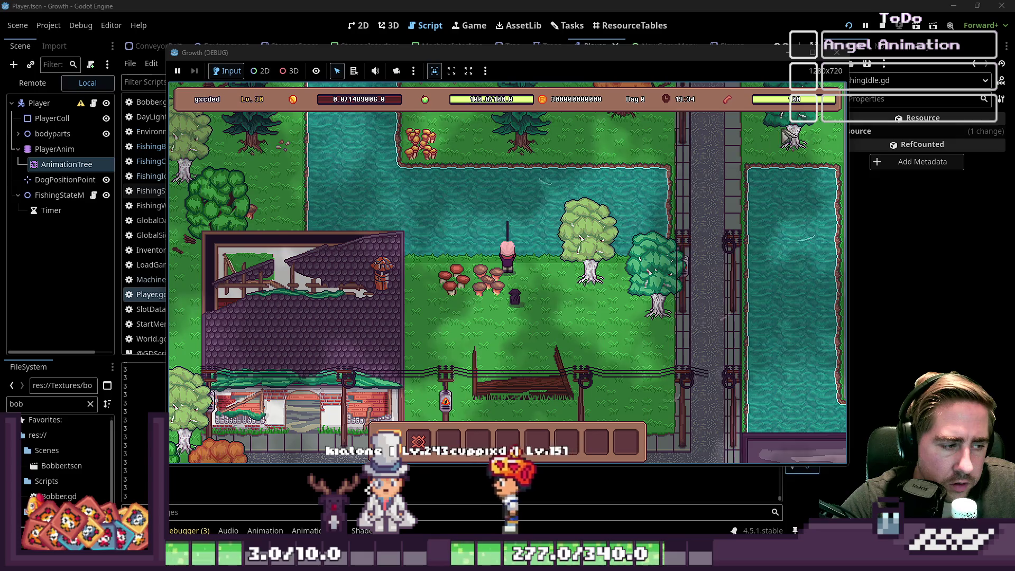
key(F8)
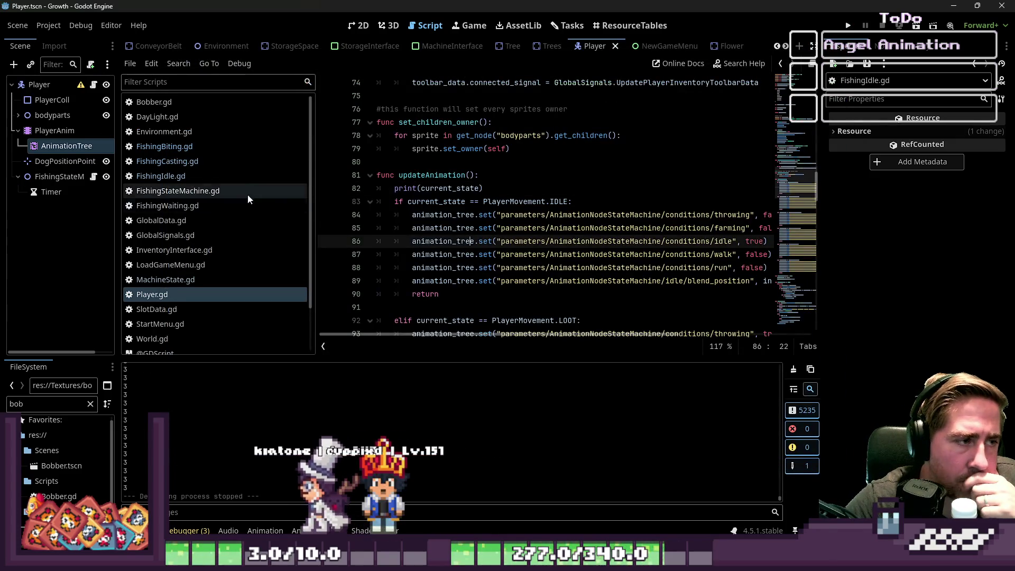
In FishingBiting.gd, inspect the RETRIEVE state change on line 21, the timer_timeout connection and player_pressed_spacebar.
click(194, 150)
click(558, 231)
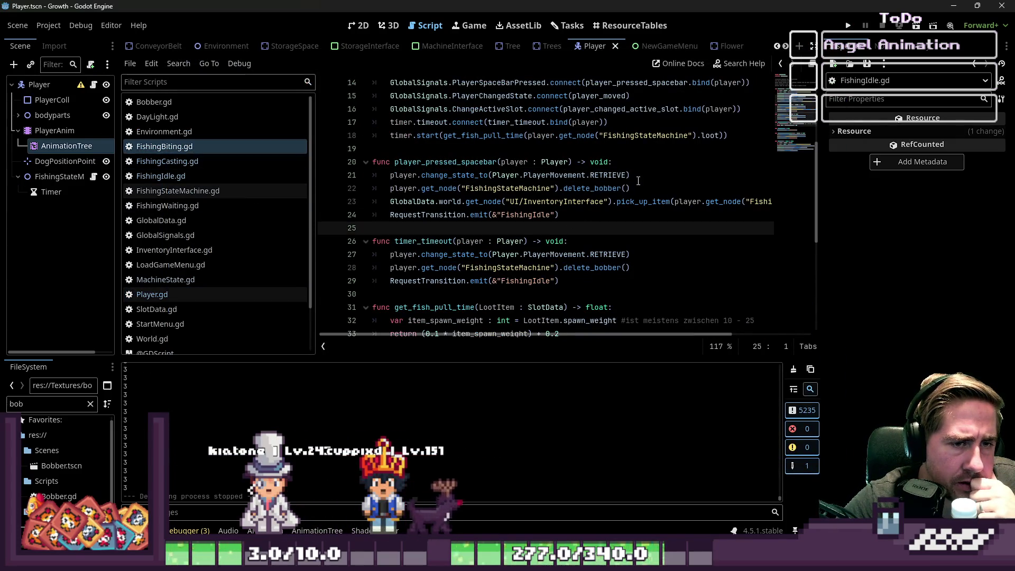
drag(634, 175, 410, 175)
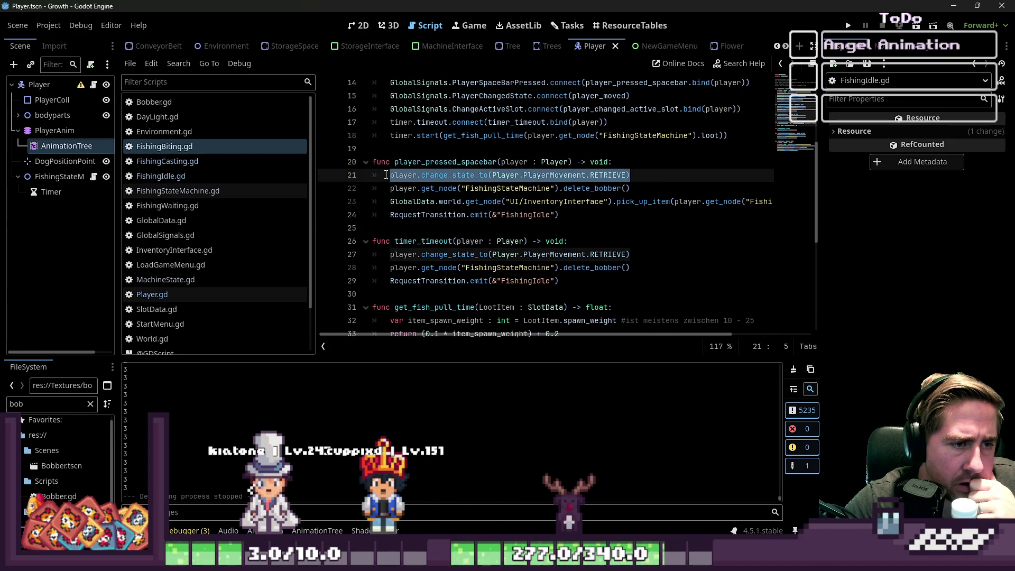
scroll(483, 201, up, 2)
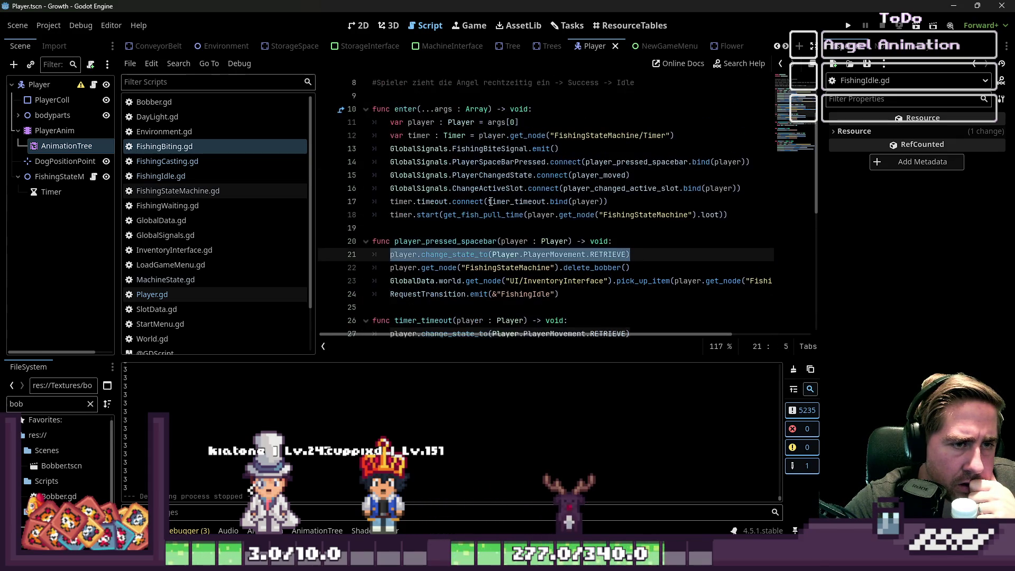
scroll(491, 201, down, 1)
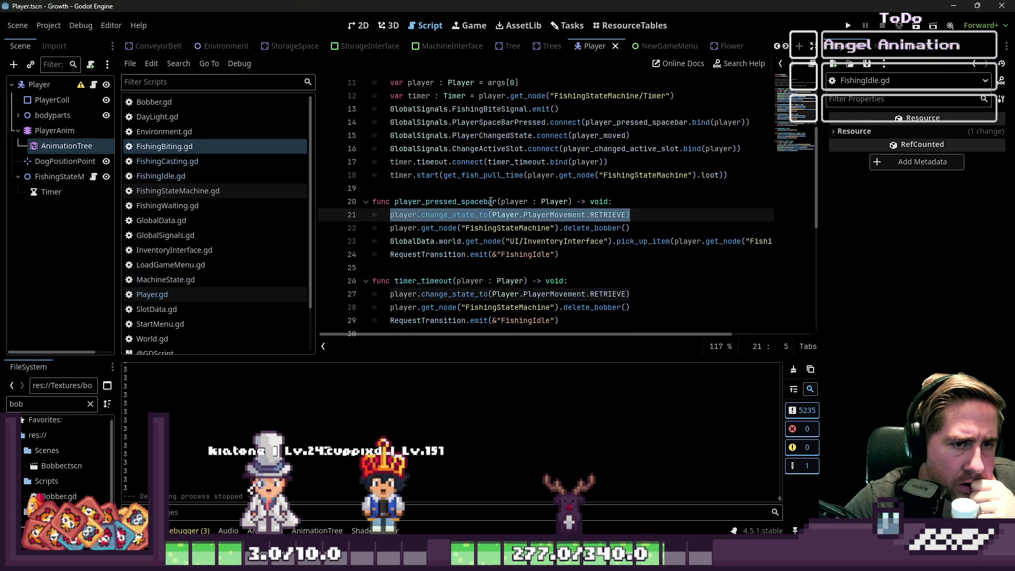
click(519, 162)
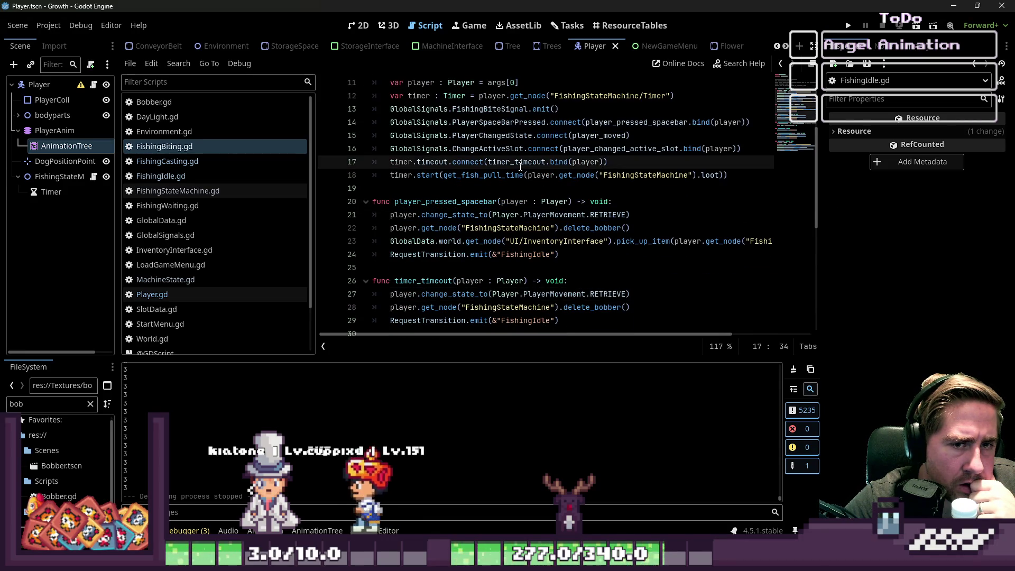
click(687, 139)
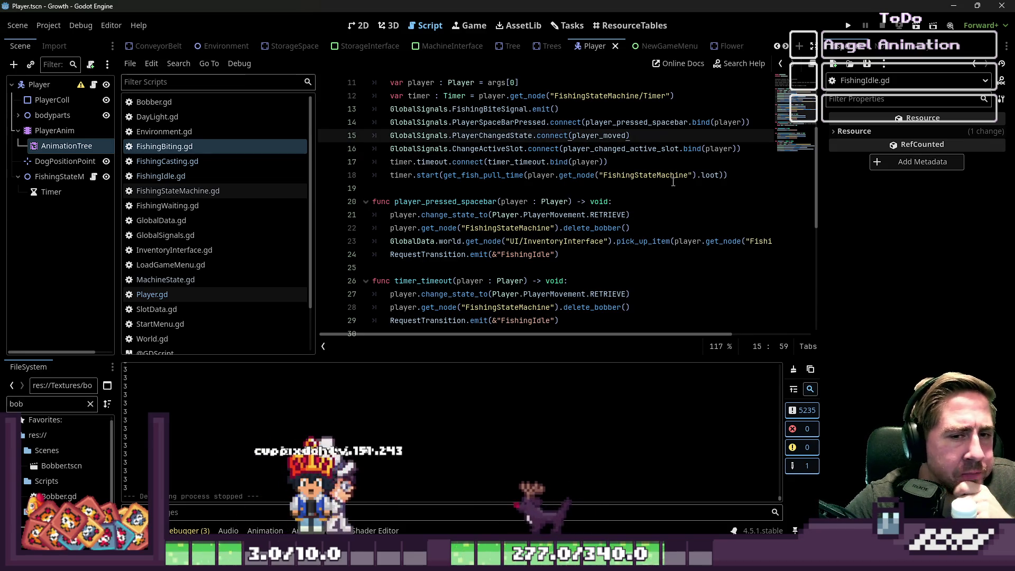
click(670, 204)
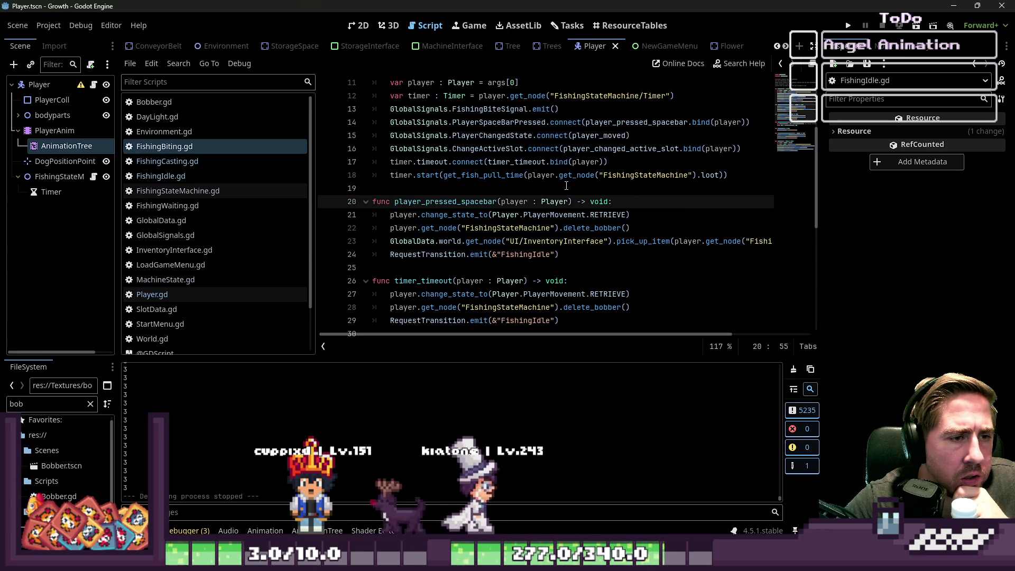
drag(452, 176, 504, 179)
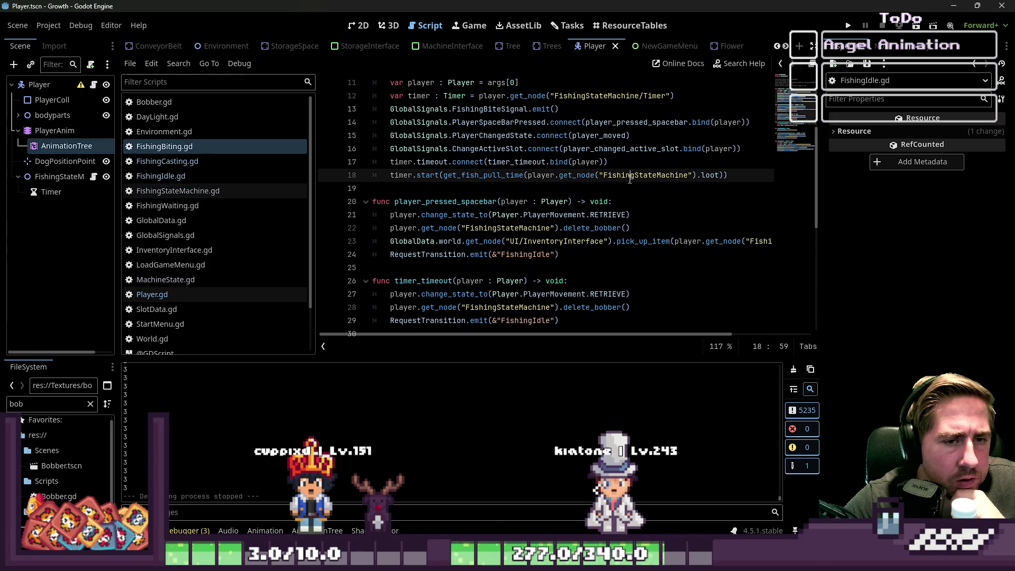
Check the loot property and the state change in timer_timeout, then switch to FishingIdle.gd.
click(716, 176)
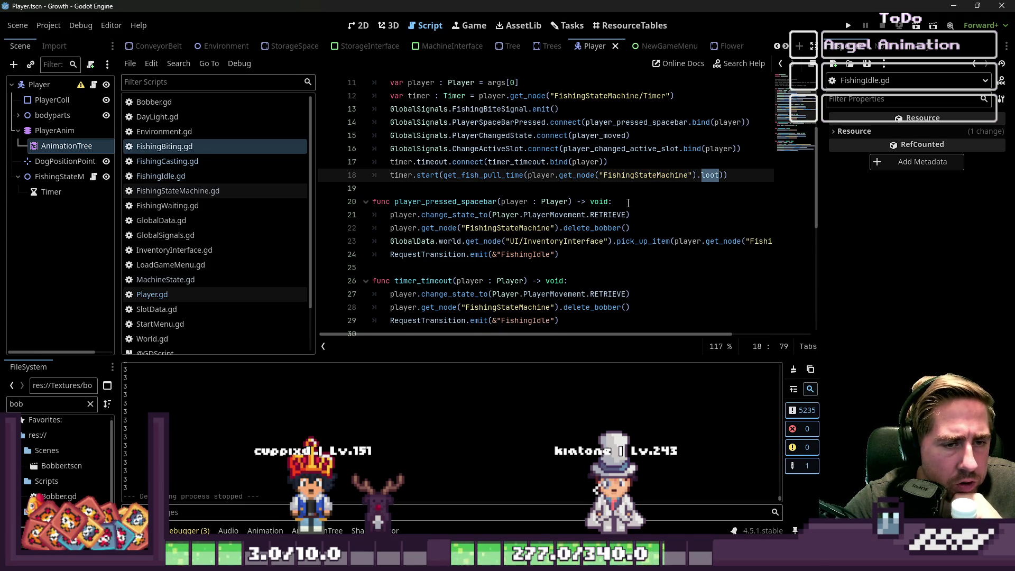
scroll(629, 202, down, 1)
mouse_move(629, 176)
mouse_down()
mouse_move(424, 162)
mouse_move(390, 175)
mouse_up()
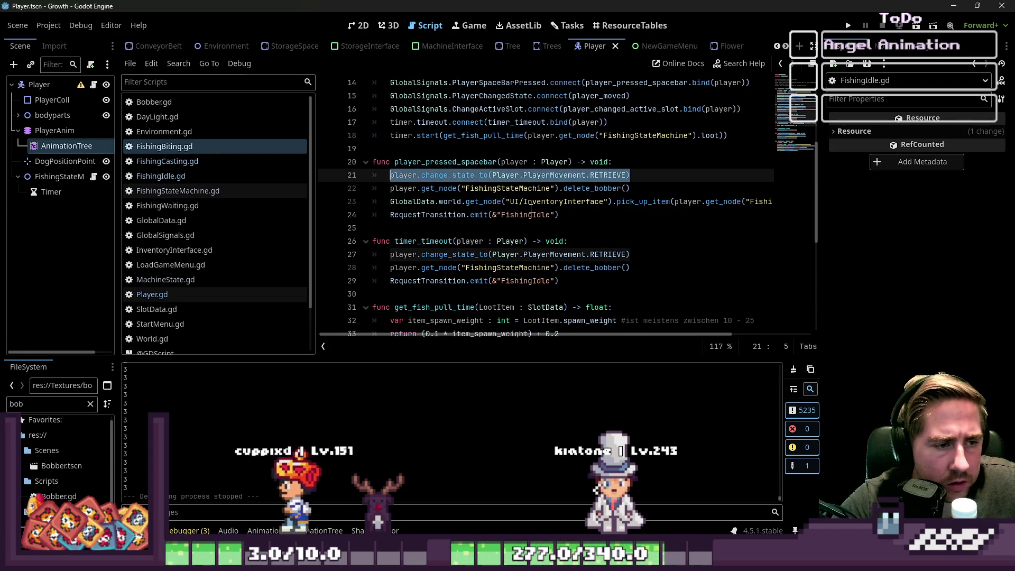
scroll(531, 208, down, 6)
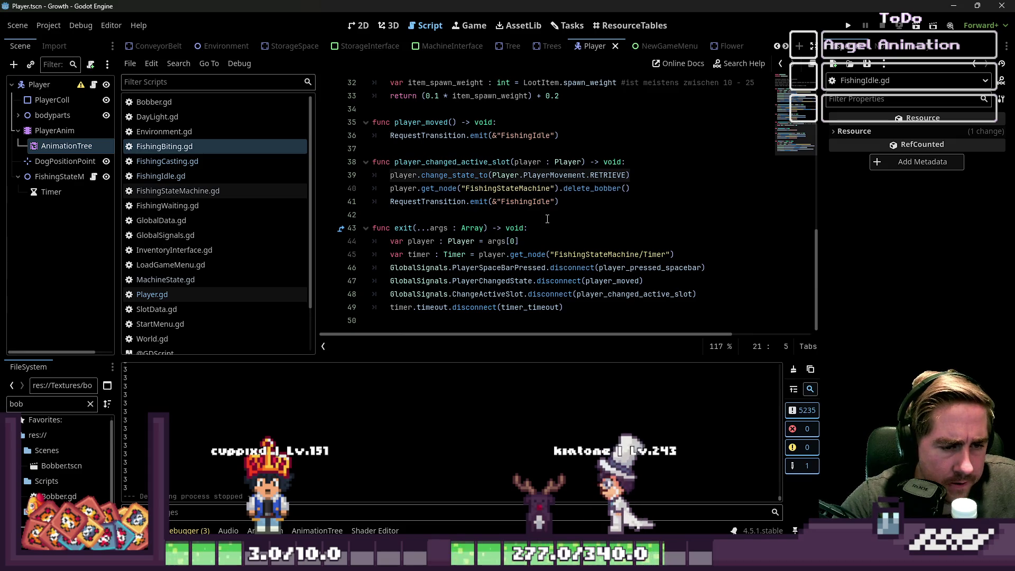
scroll(547, 219, up, 3)
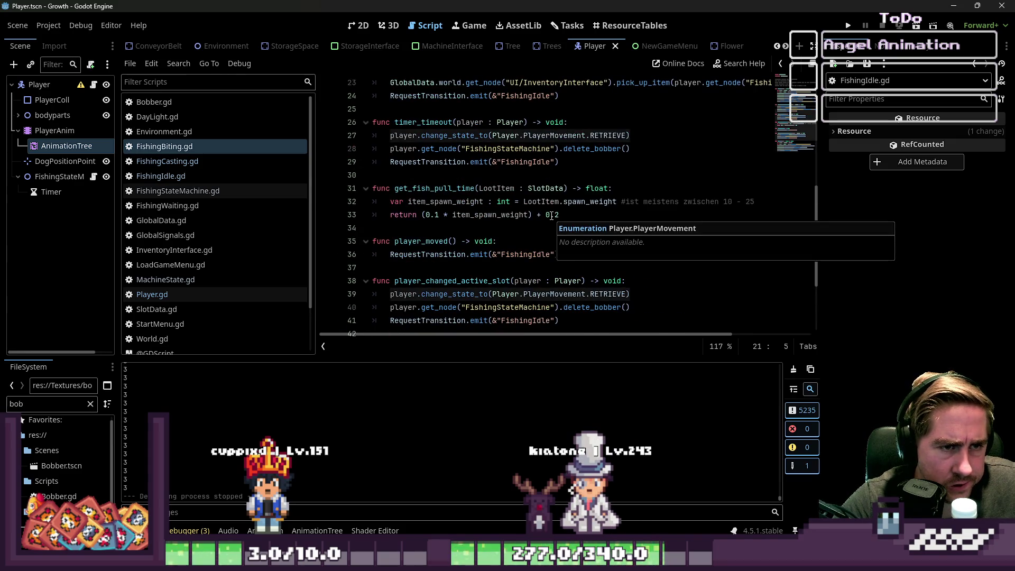
click(521, 162)
click(476, 136)
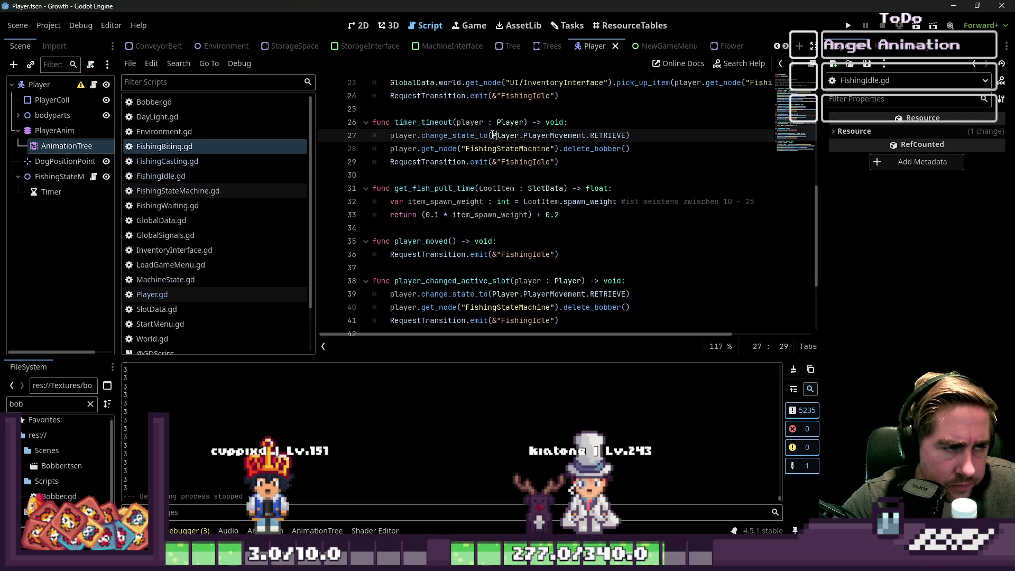
click(180, 161)
click(175, 176)
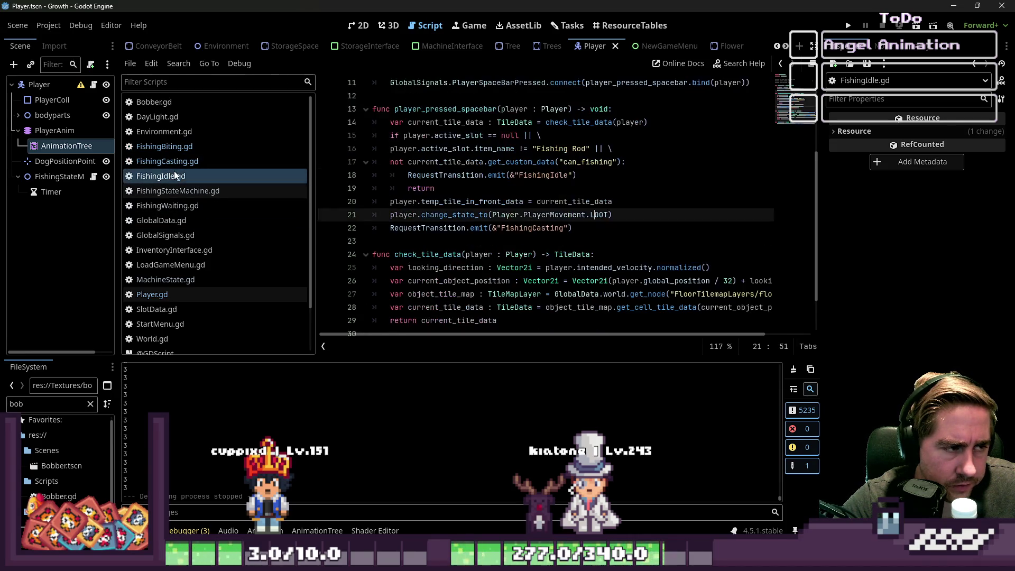
Return to FishingBiting.gd and inspect the RETRIEVE state change on line 27.
scroll(412, 202, up, 3)
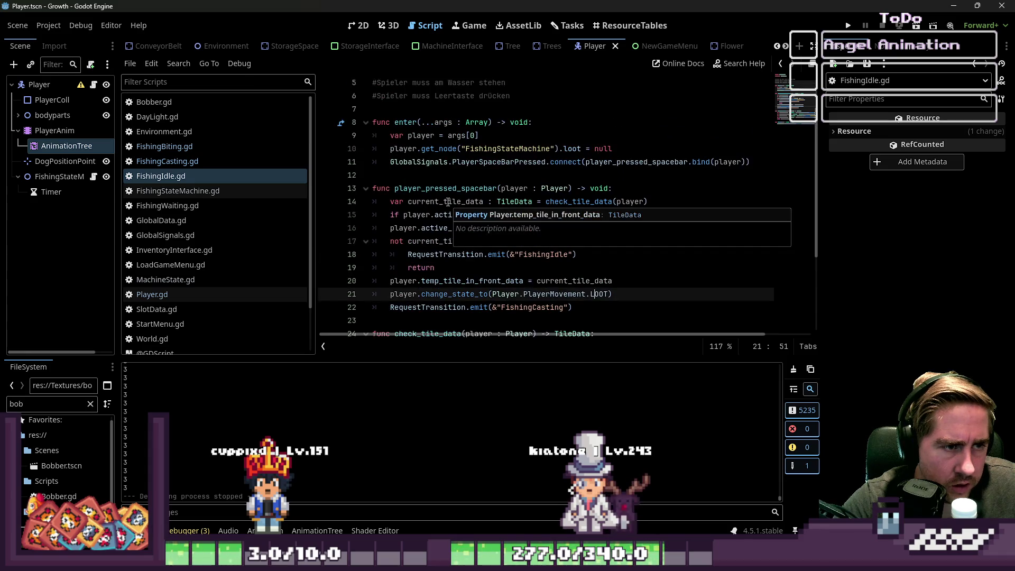
scroll(411, 205, down, 5)
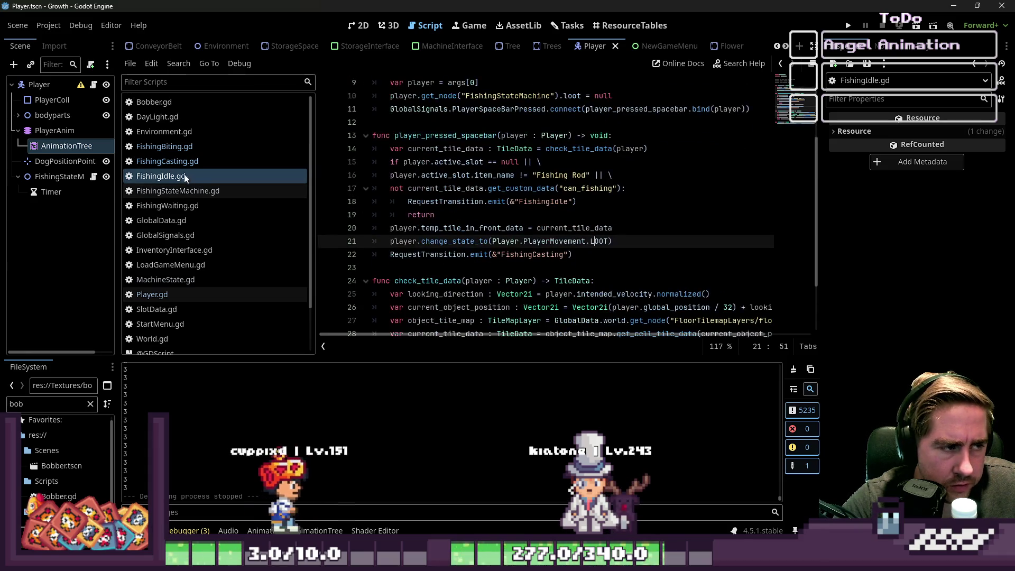
click(181, 148)
click(451, 201)
key(Down)
key(Down)
key(Down)
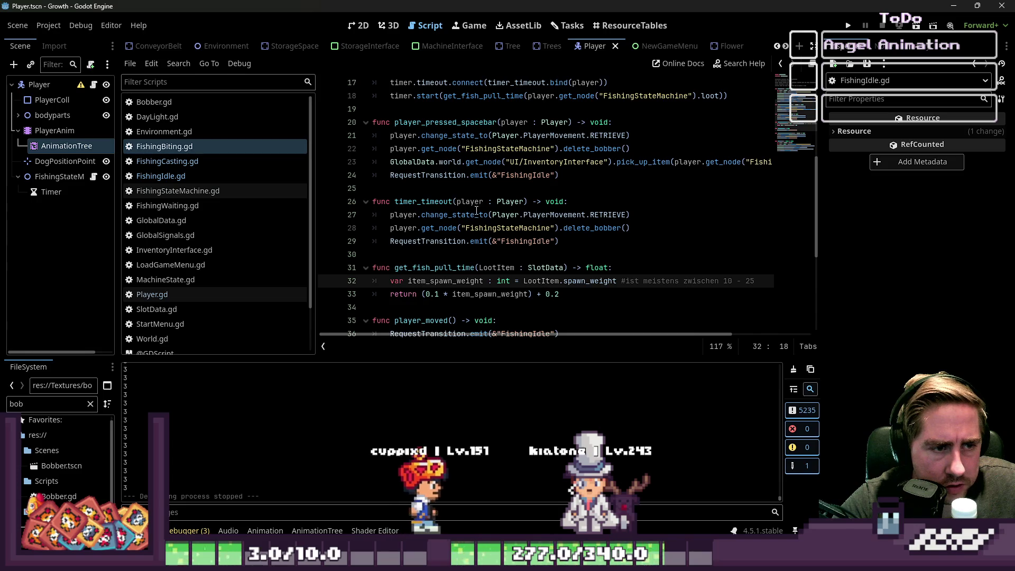
click(479, 215)
drag(660, 213, 389, 215)
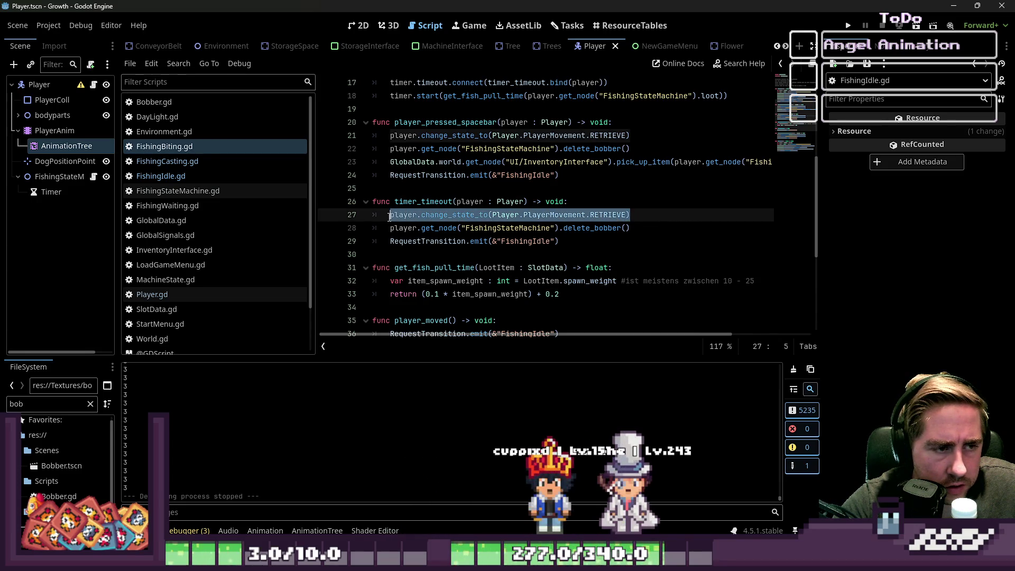
click(678, 188)
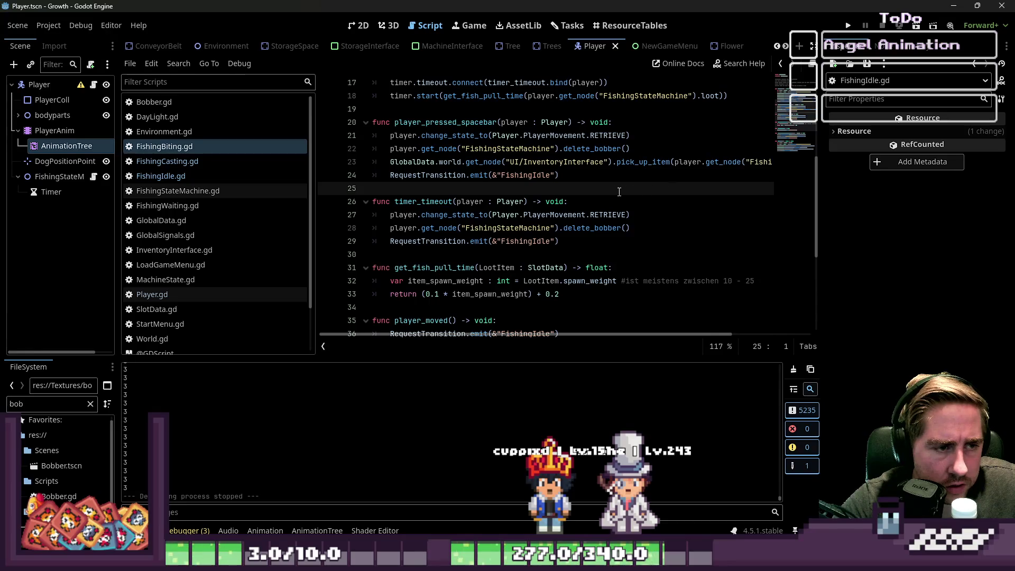
Compare the FishingCasting.gd, FishingIdle.gd and FishingBiting.gd state scripts side by side.
scroll(516, 139, up, 5)
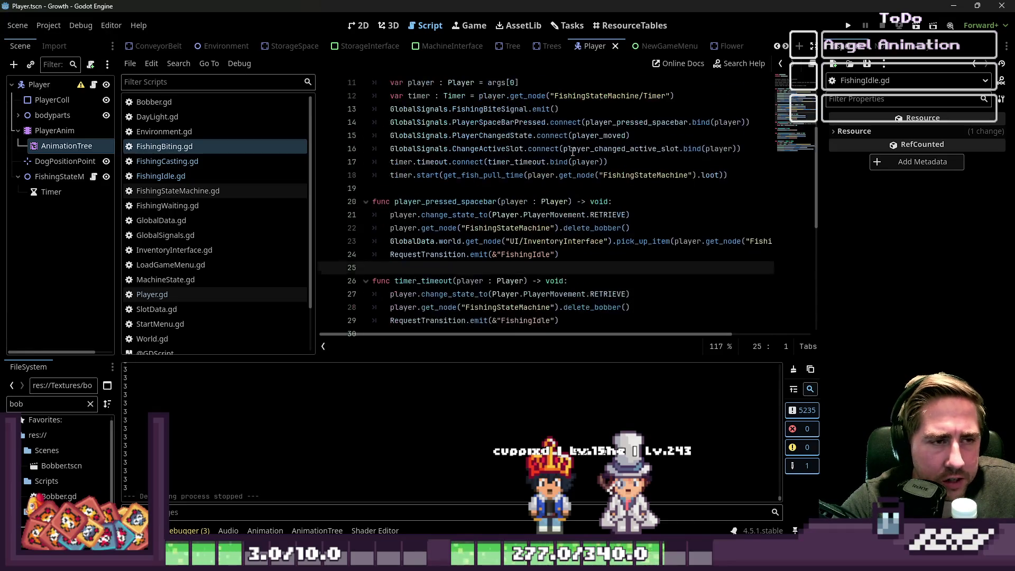
scroll(525, 186, down, 10)
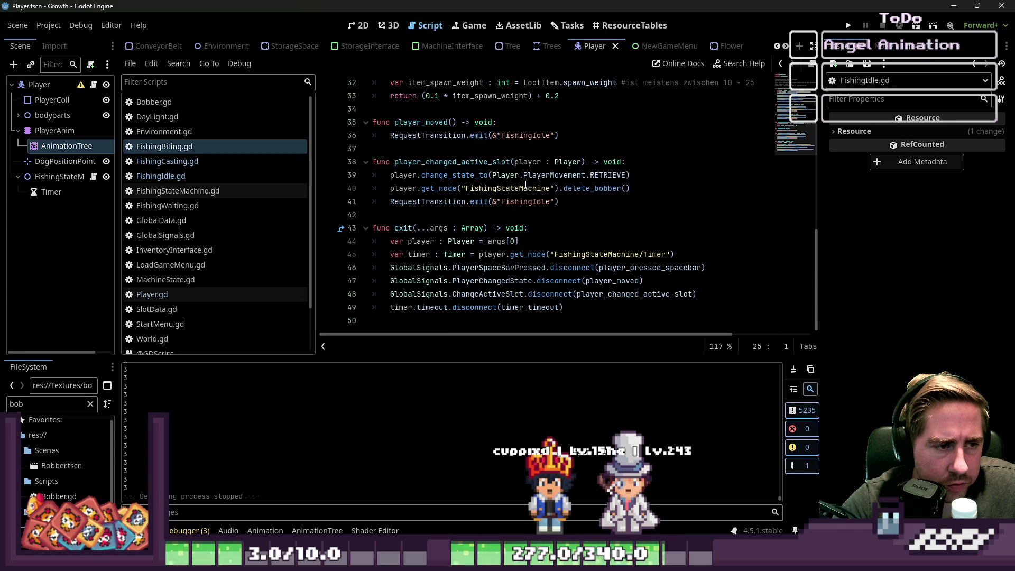
scroll(525, 185, up, 5)
click(195, 161)
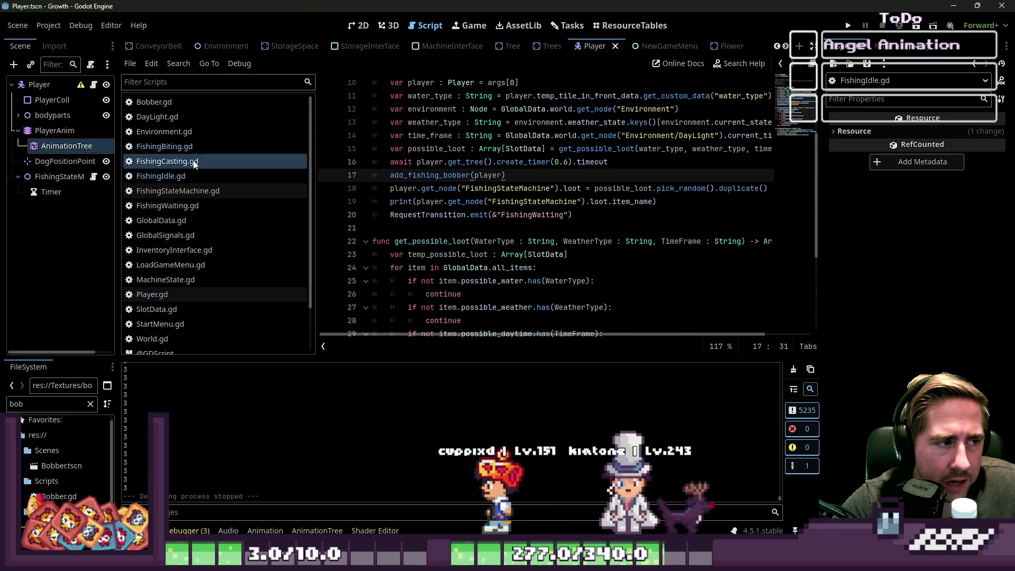
click(241, 176)
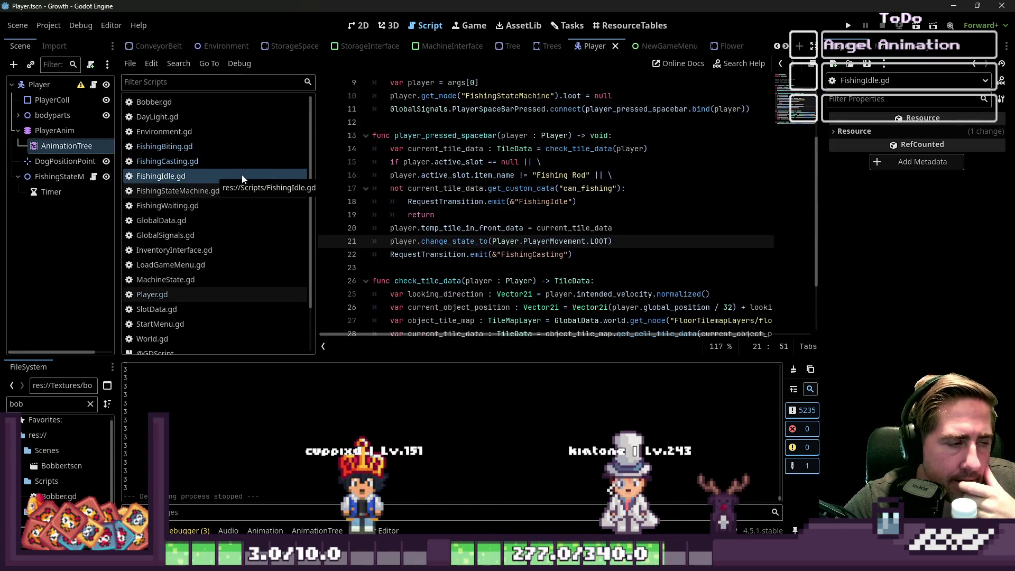
click(201, 148)
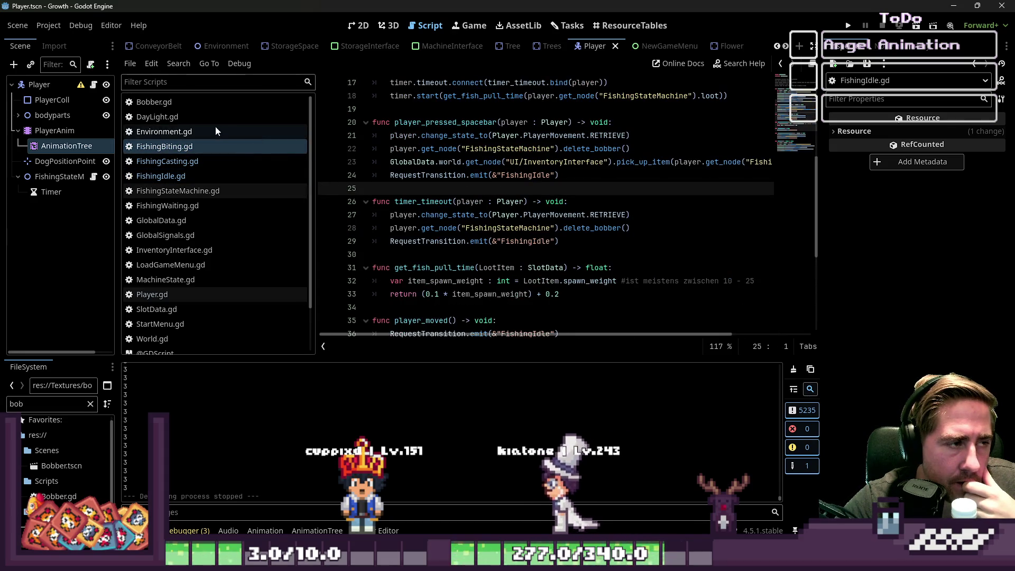
click(211, 177)
click(177, 147)
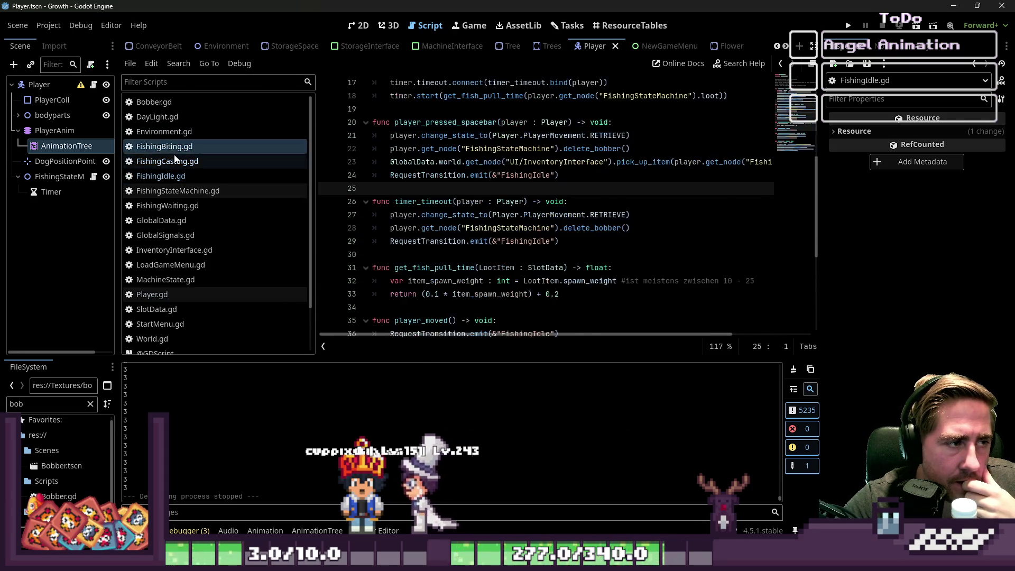
click(176, 161)
click(176, 147)
scroll(418, 200, up, 5)
scroll(418, 199, down, 3)
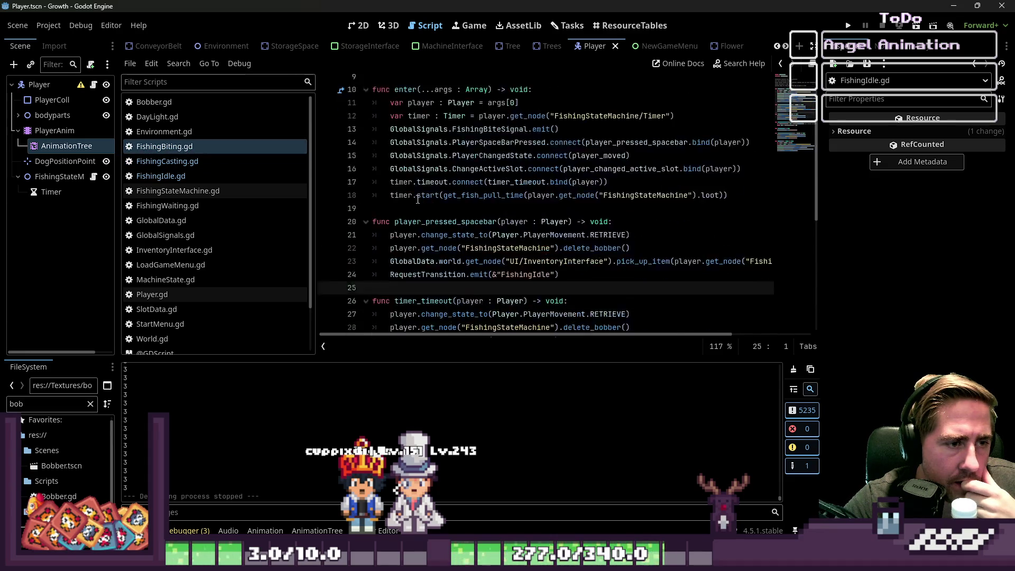
scroll(417, 199, down, 2)
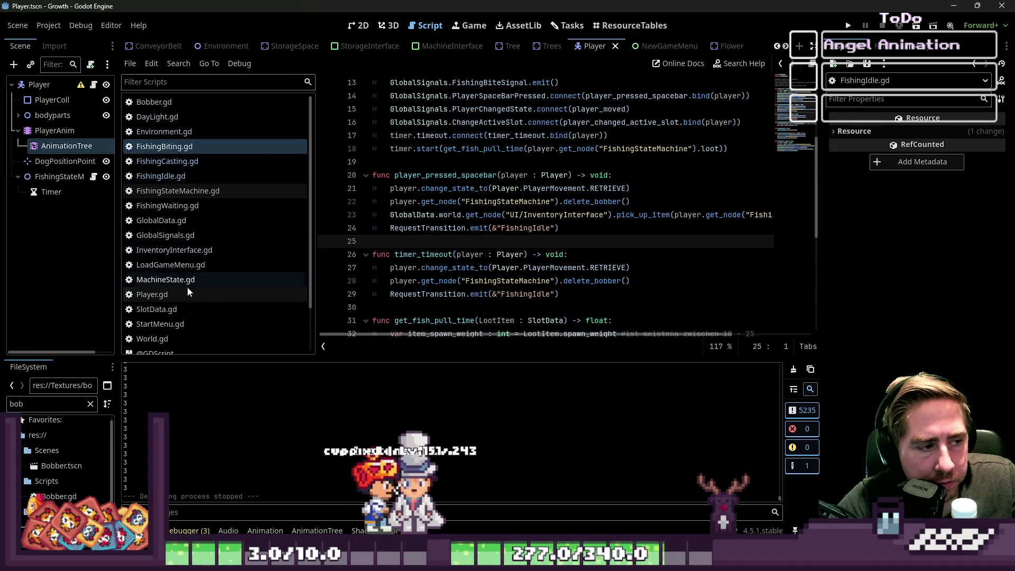
In Player.gd, collapse updateAnimation, widen the code editor and go to move_player.
click(187, 293)
scroll(385, 251, down, 3)
scroll(385, 251, up, 5)
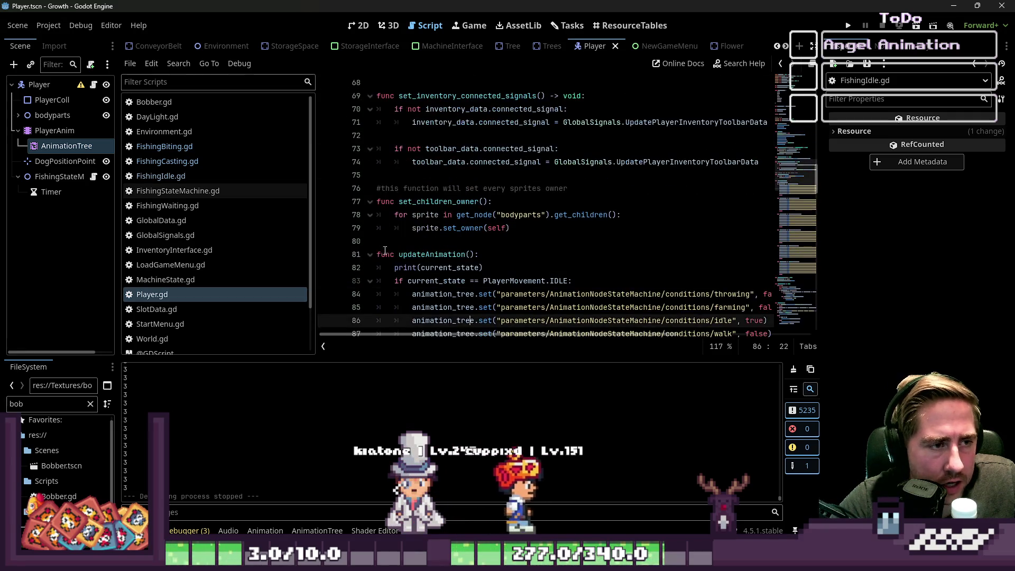
click(370, 254)
scroll(418, 202, down, 5)
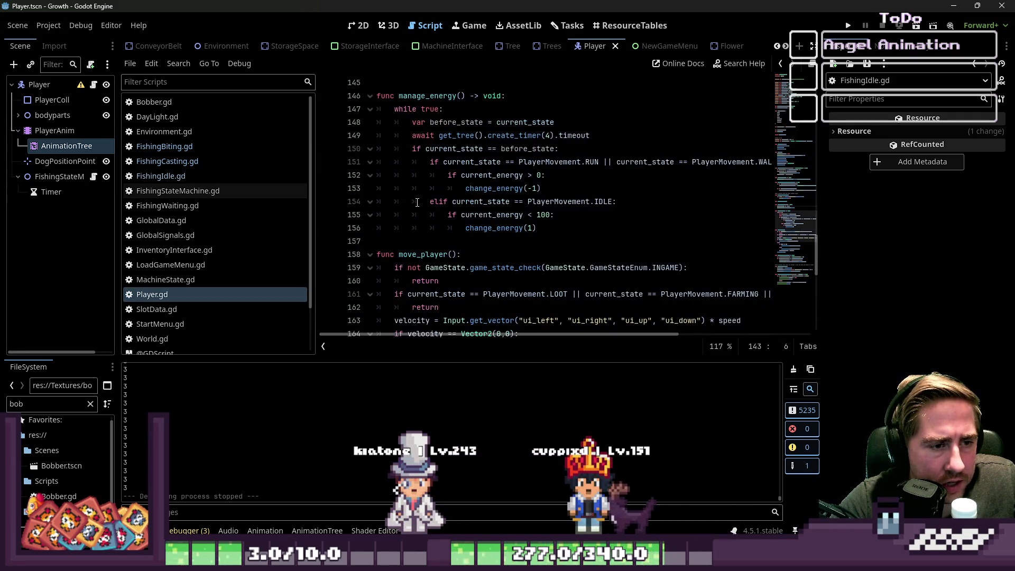
scroll(418, 203, up, 1)
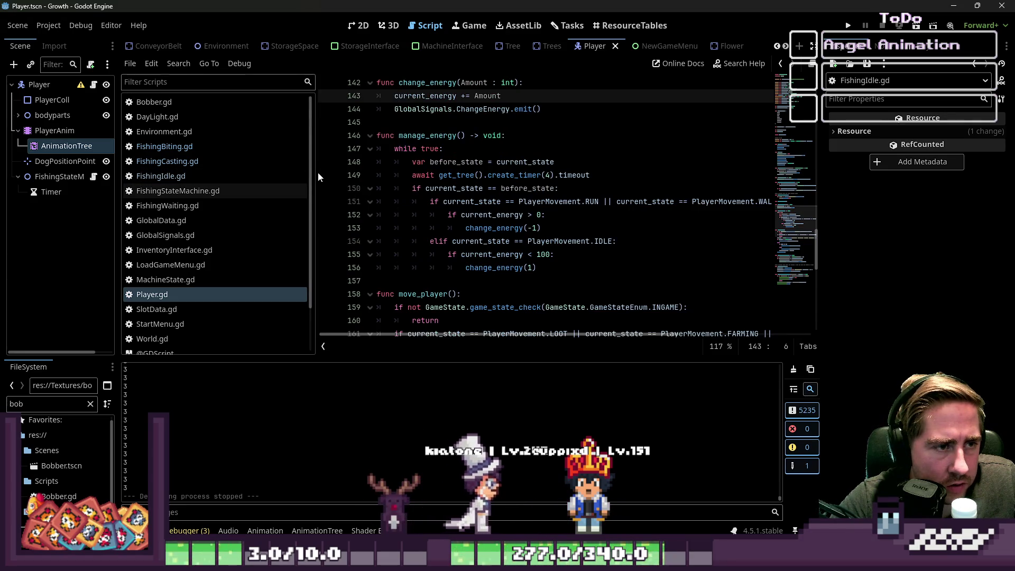
drag(309, 172, 180, 172)
scroll(370, 212, down, 5)
click(294, 97)
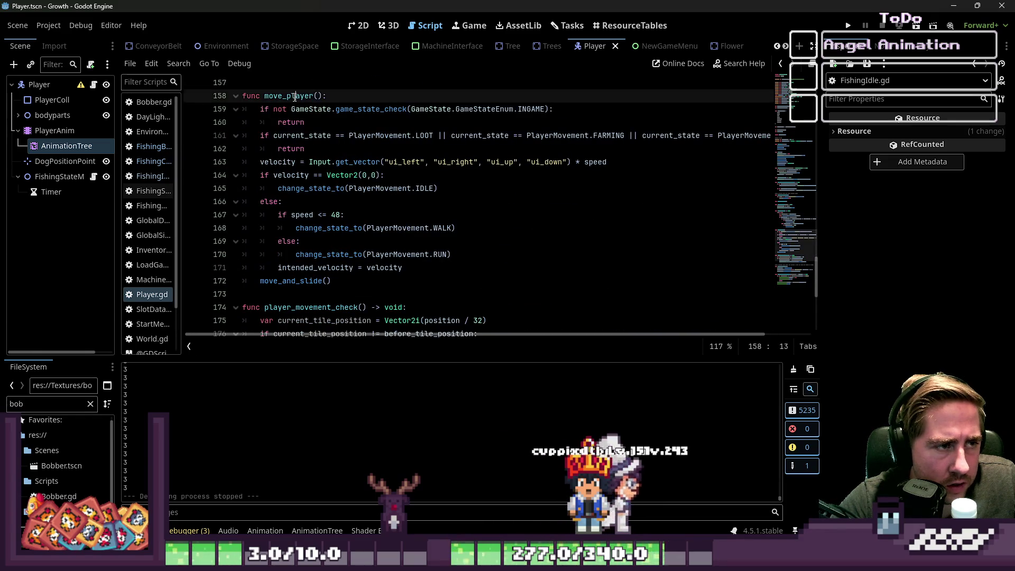
Add a RETRIEVE state check to move_player's early-return condition on line 161, then run the project.
double_click(294, 97)
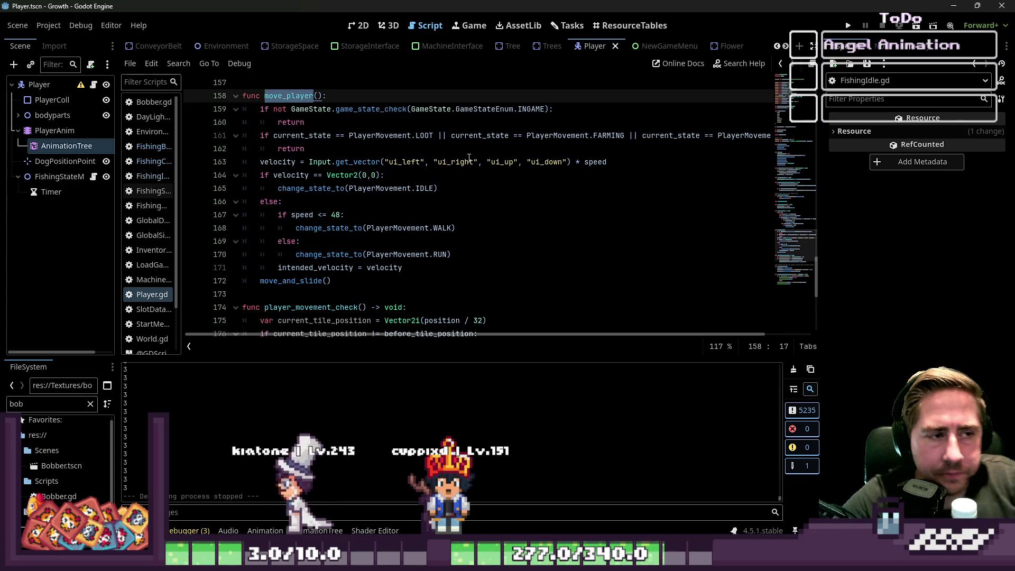
drag(702, 335, 748, 338)
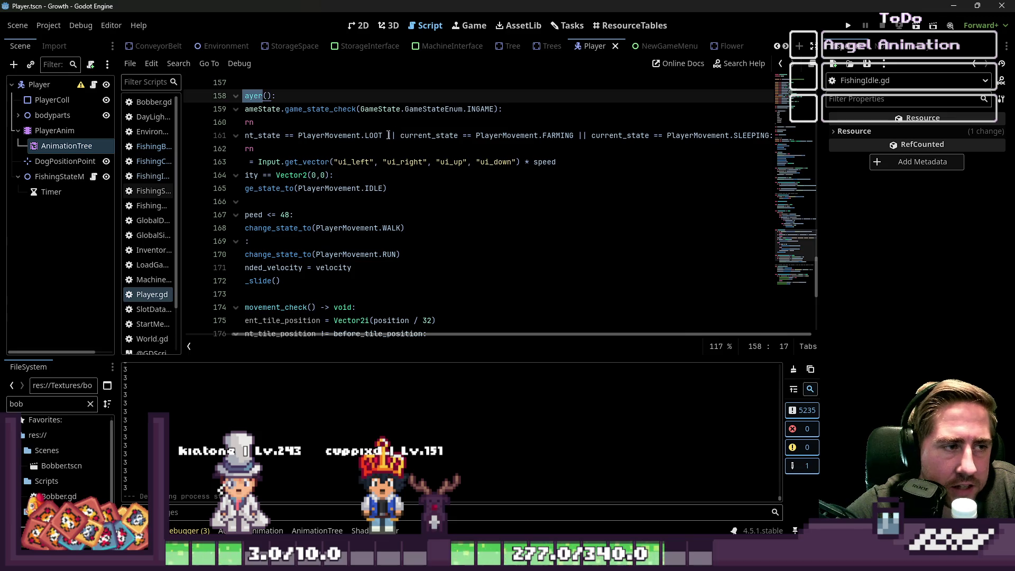
mouse_move(384, 136)
mouse_down()
mouse_move(222, 136)
mouse_move(274, 139)
mouse_up()
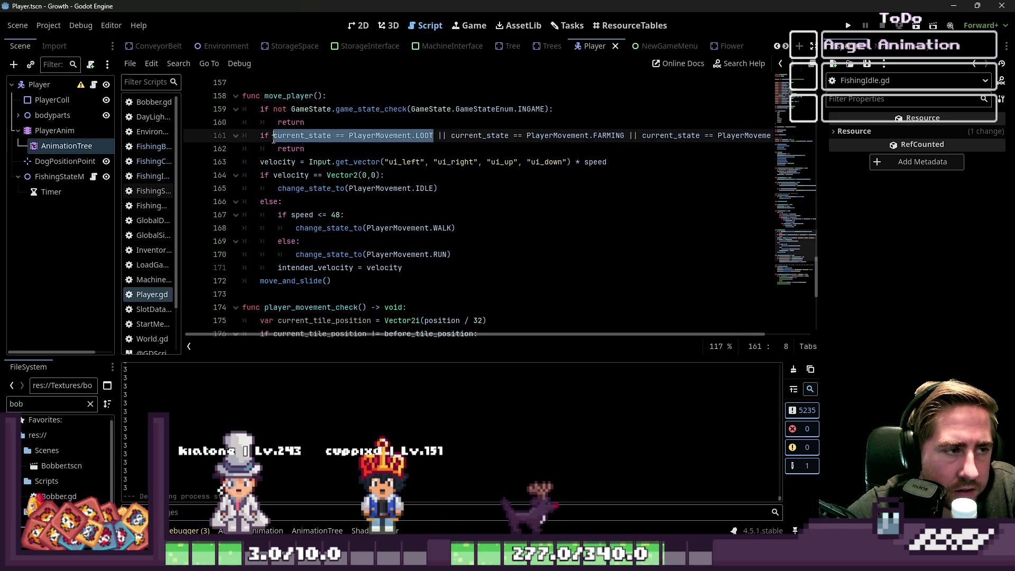
text(||)
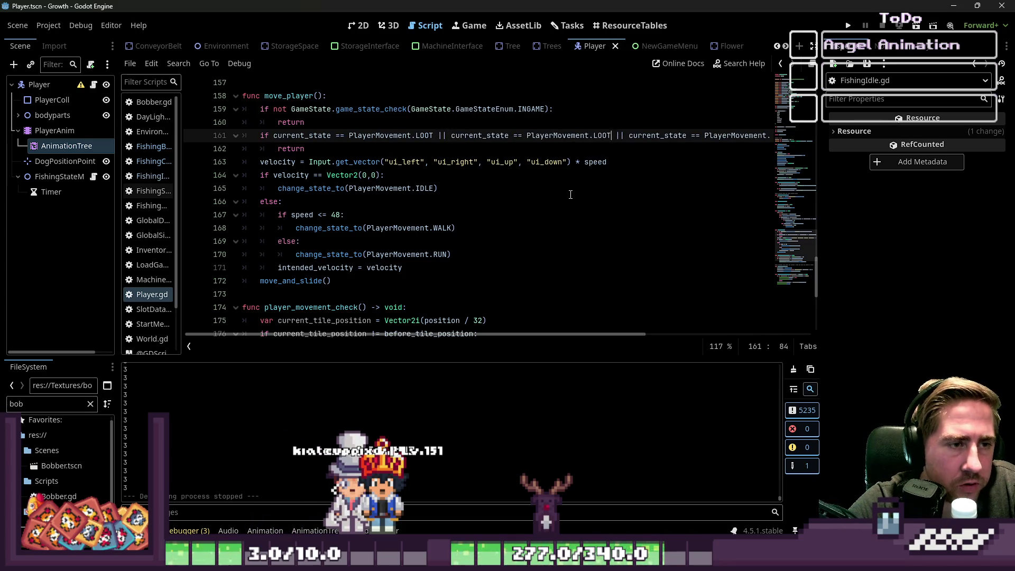
text(RETR)
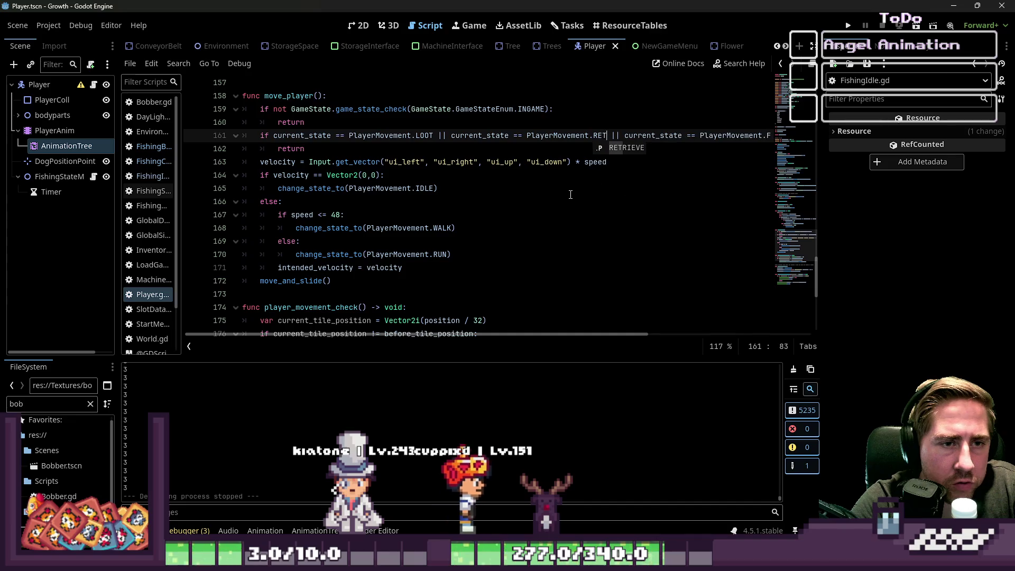
text(IEB)
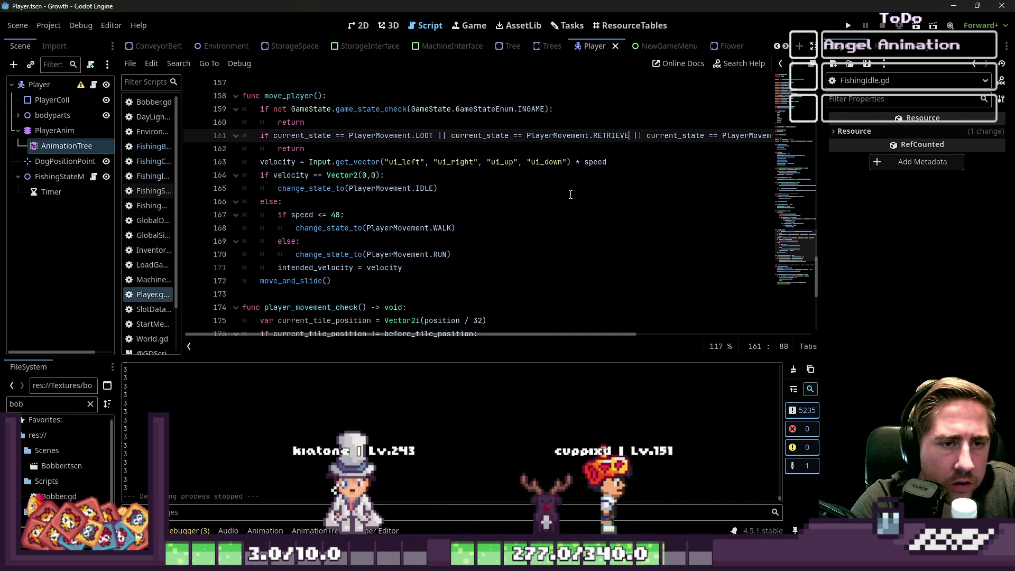
key(F5)
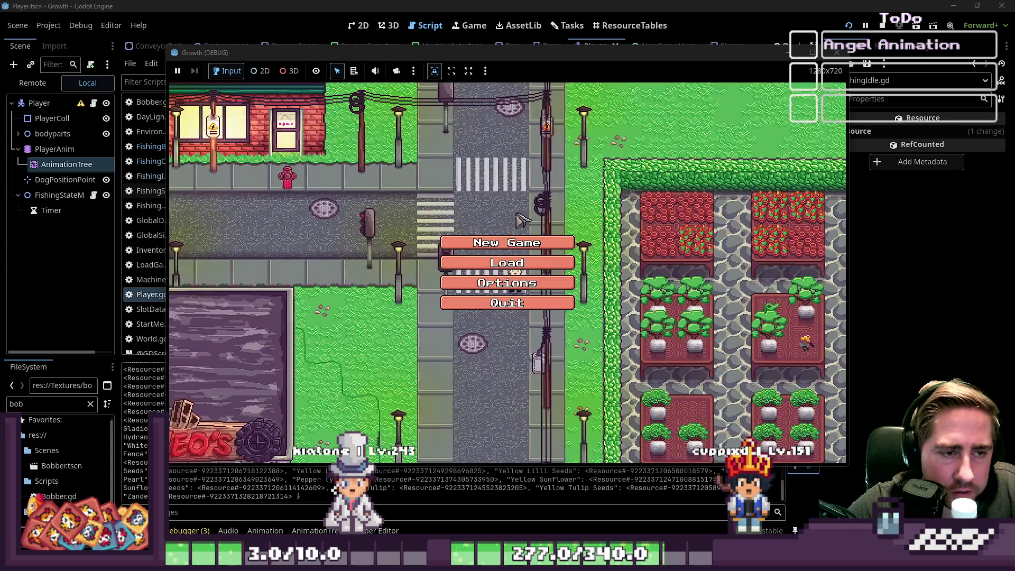
Create a new character named 'cxysd' and move the fishing rod into hotbar slot 1.
click(487, 246)
text(cxysd)
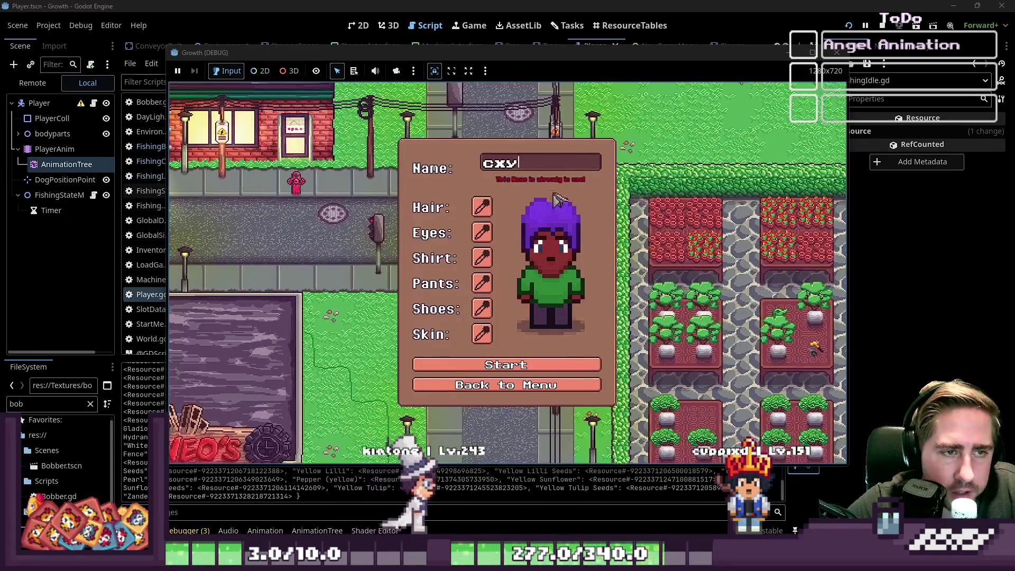
click(520, 359)
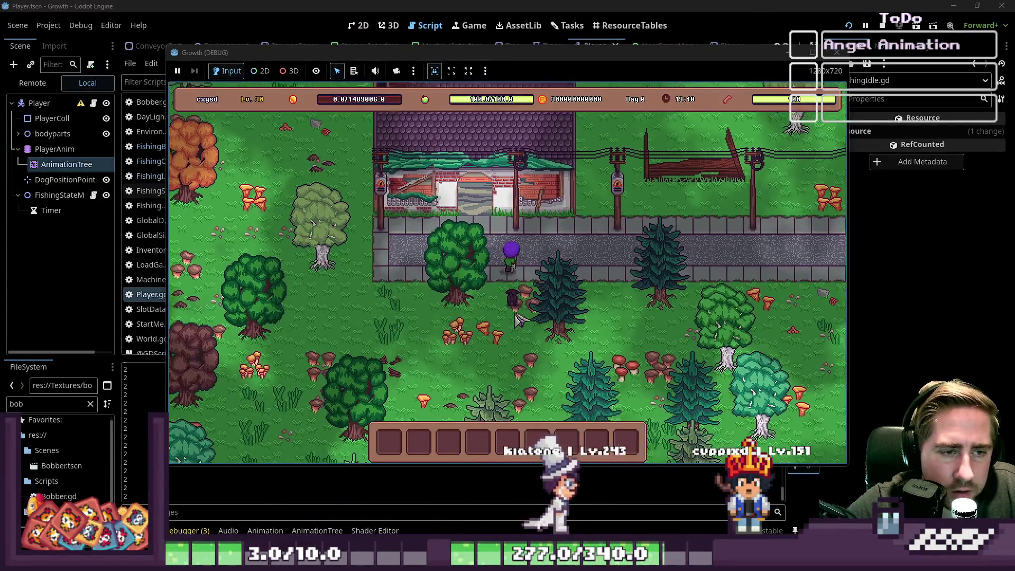
key(d)
key(i)
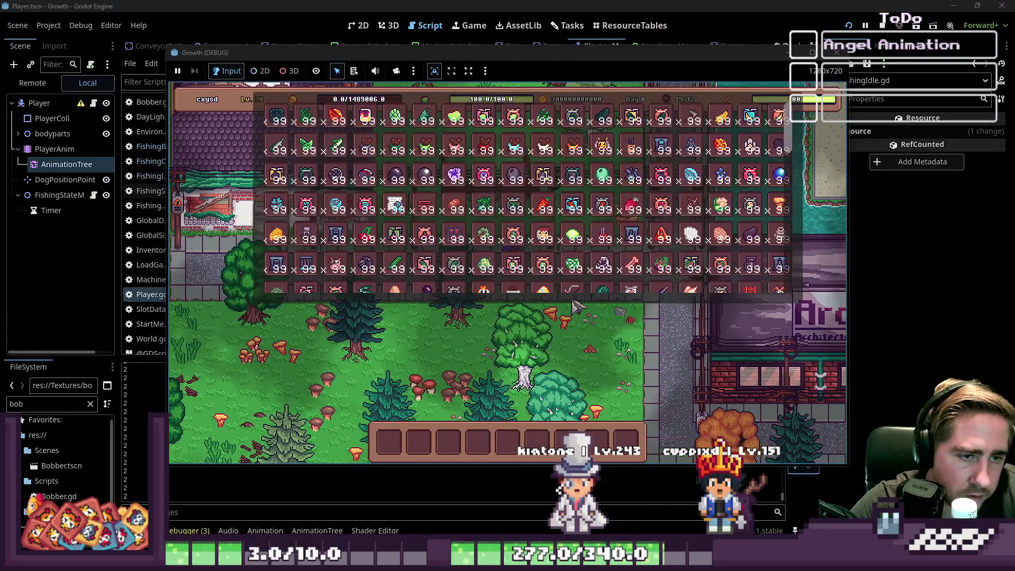
drag(572, 290, 398, 443)
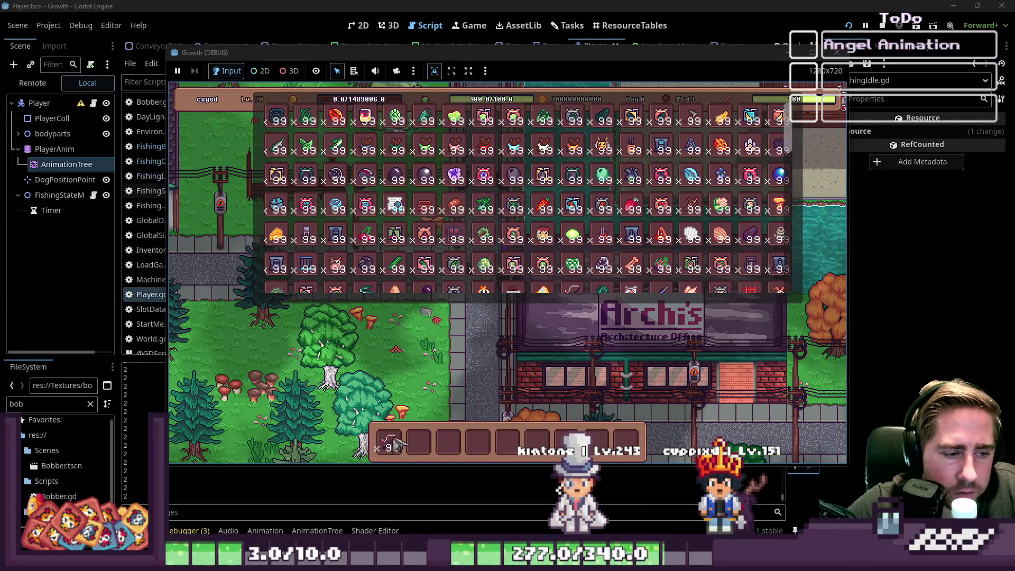
key(i)
Equip the rod, walk to the water, cast and reel in a fish, then close the game.
key(w)
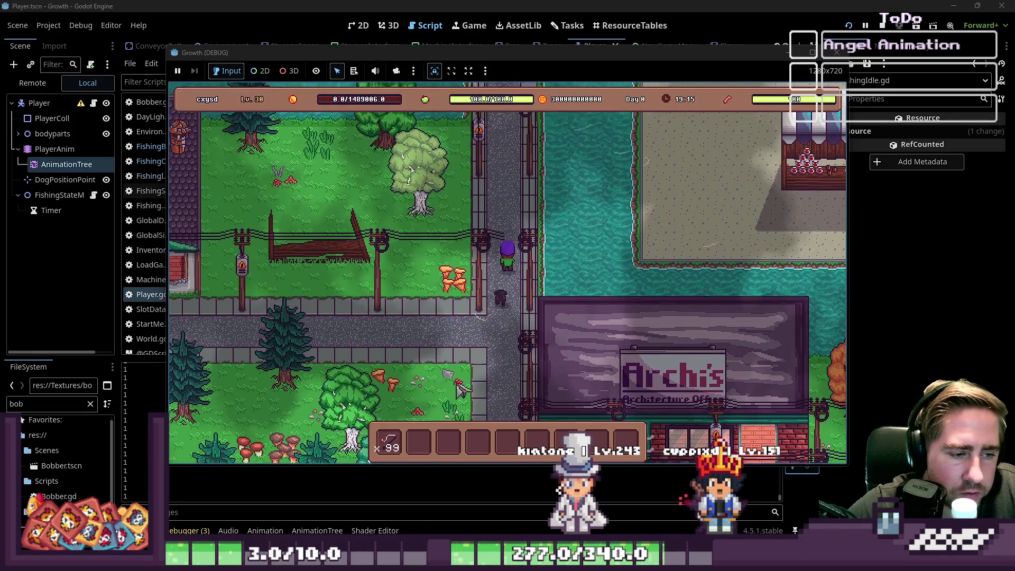
key(2)
key(w)
key(1)
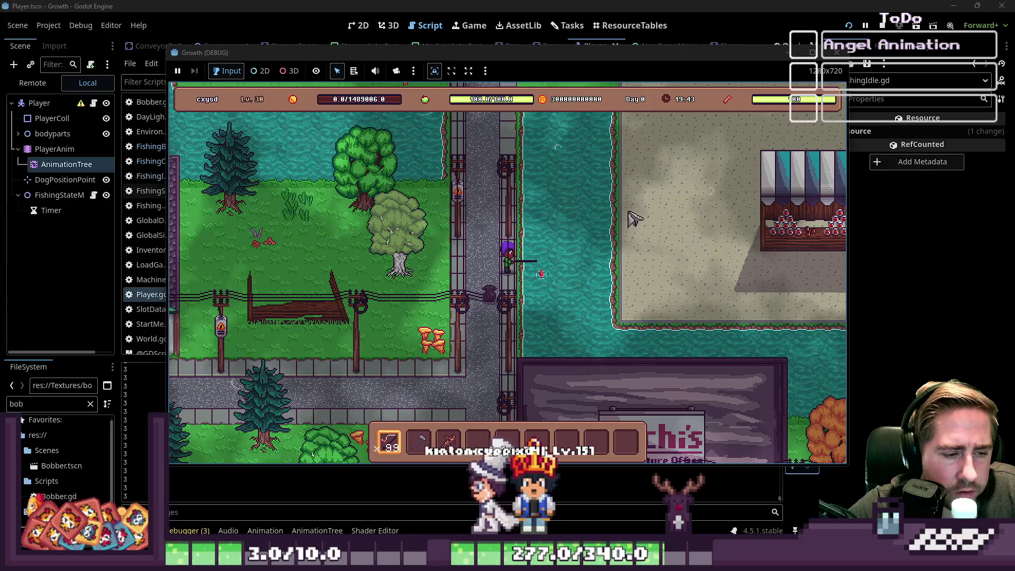
scroll(629, 217, down, 2)
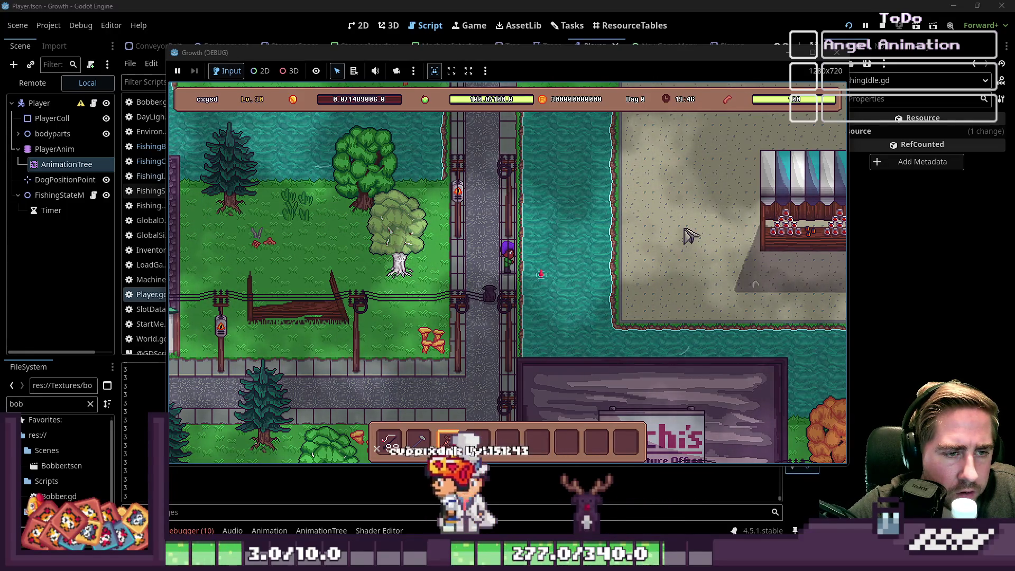
scroll(691, 235, up, 2)
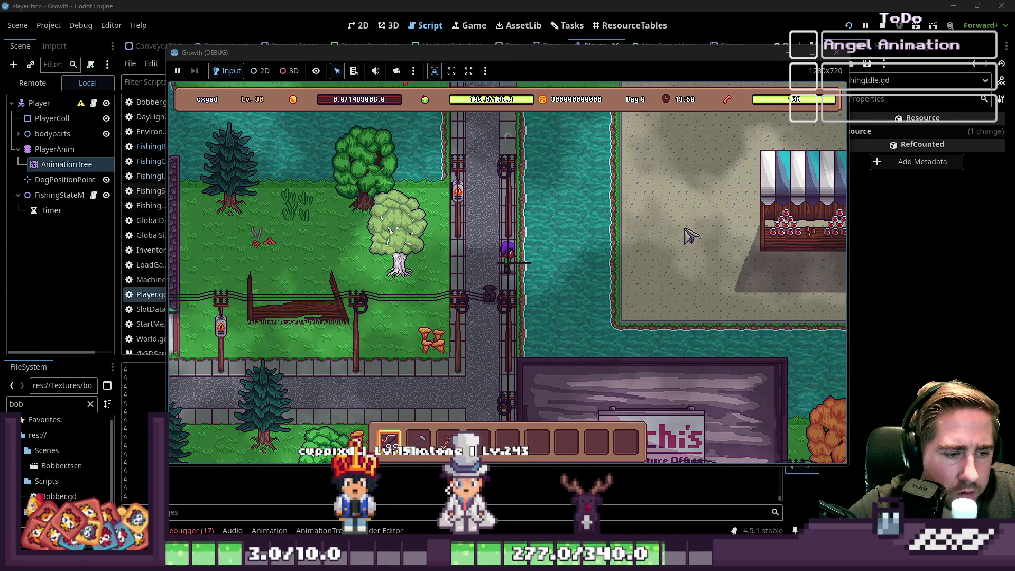
click(691, 235)
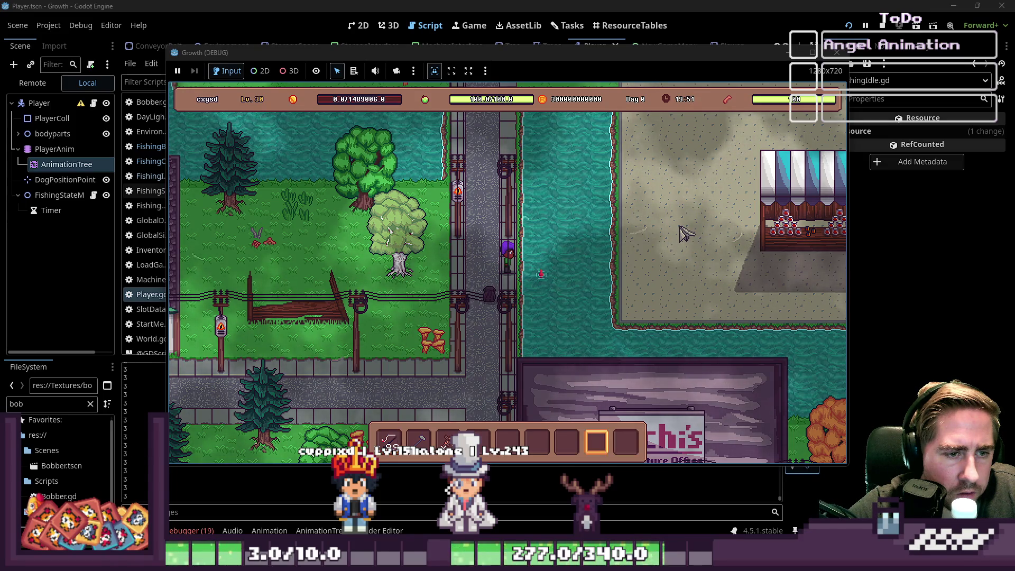
scroll(685, 233, down, 2)
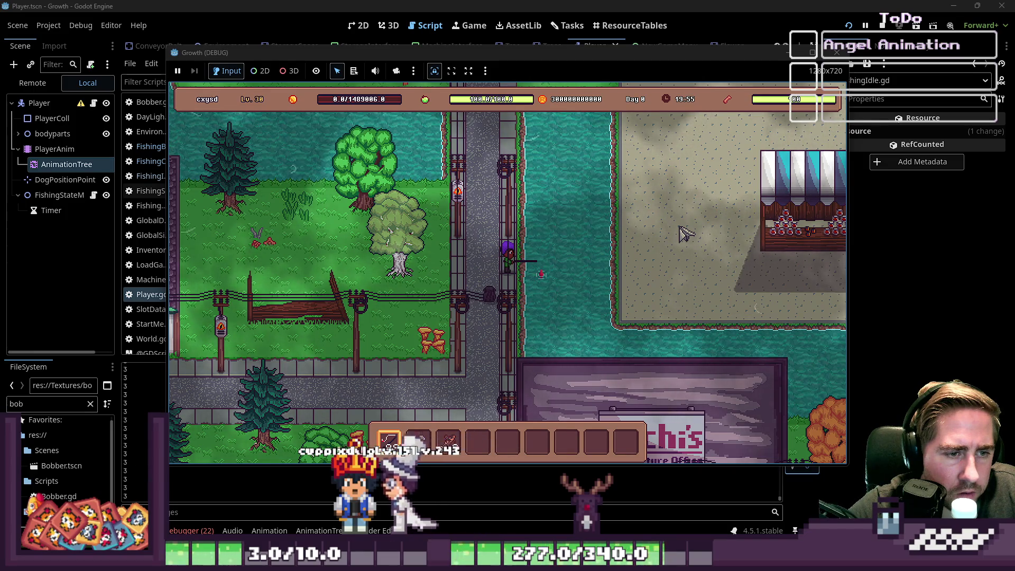
scroll(686, 233, up, 1)
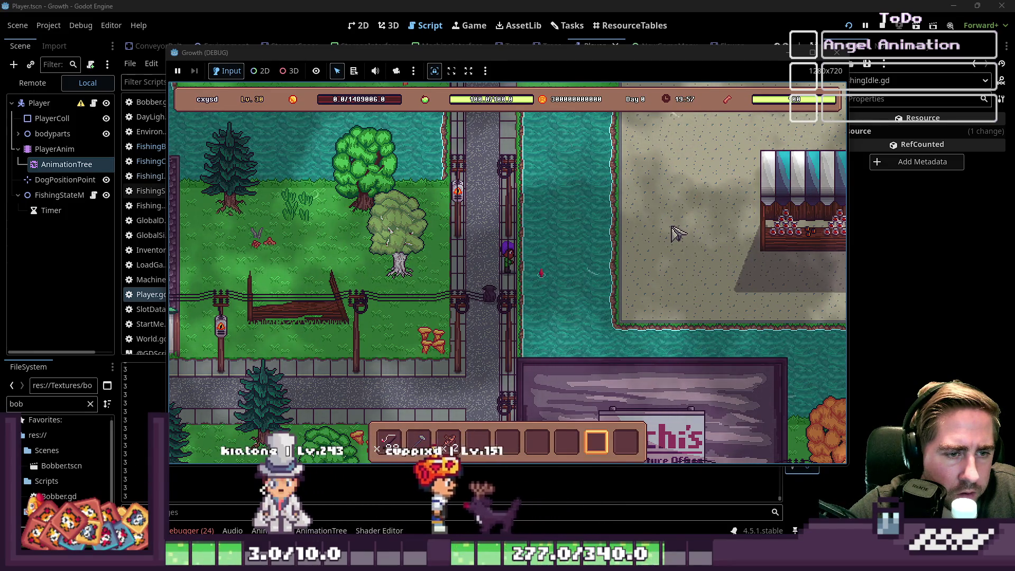
scroll(678, 233, down, 1)
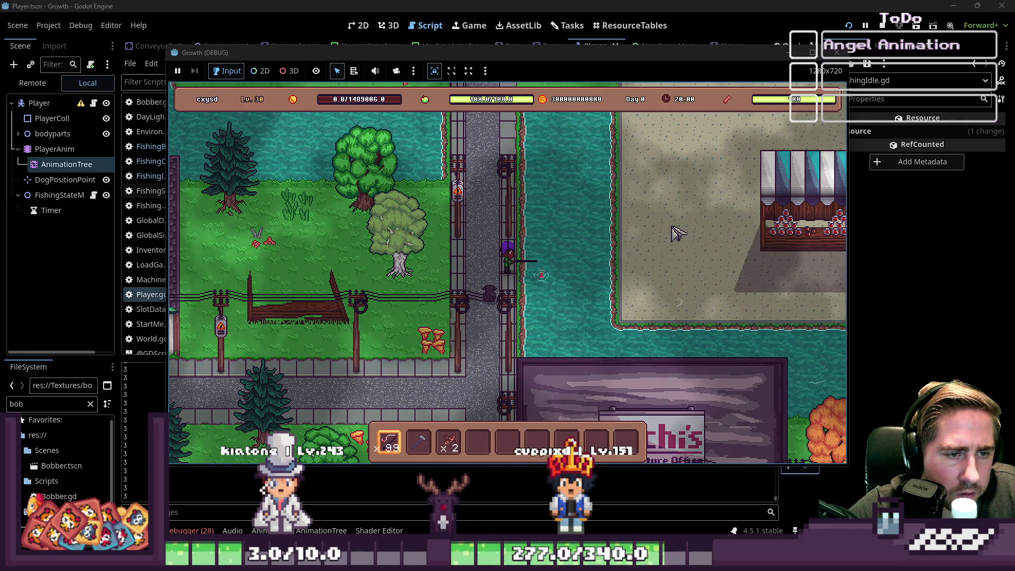
click(678, 233)
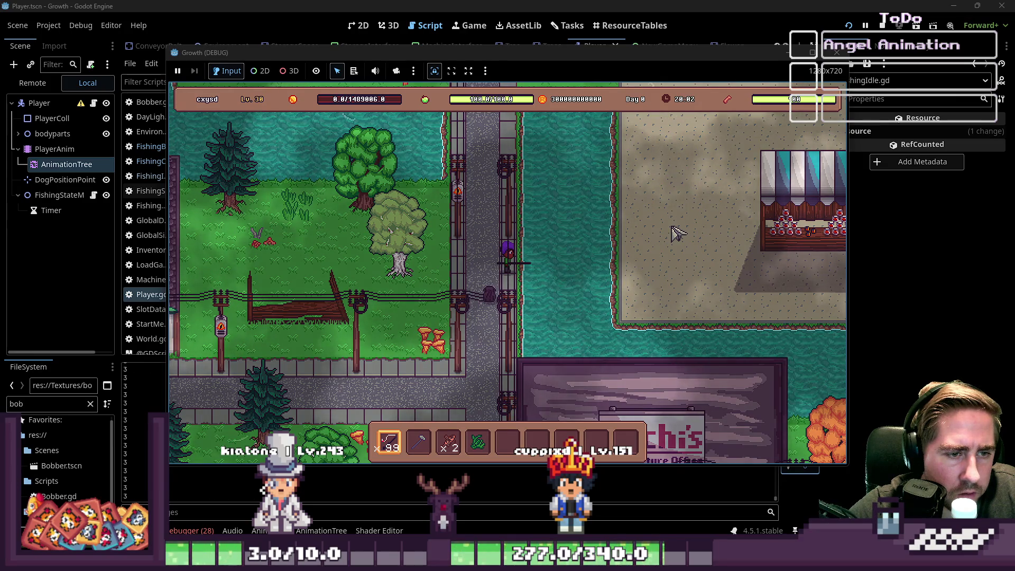
click(678, 233)
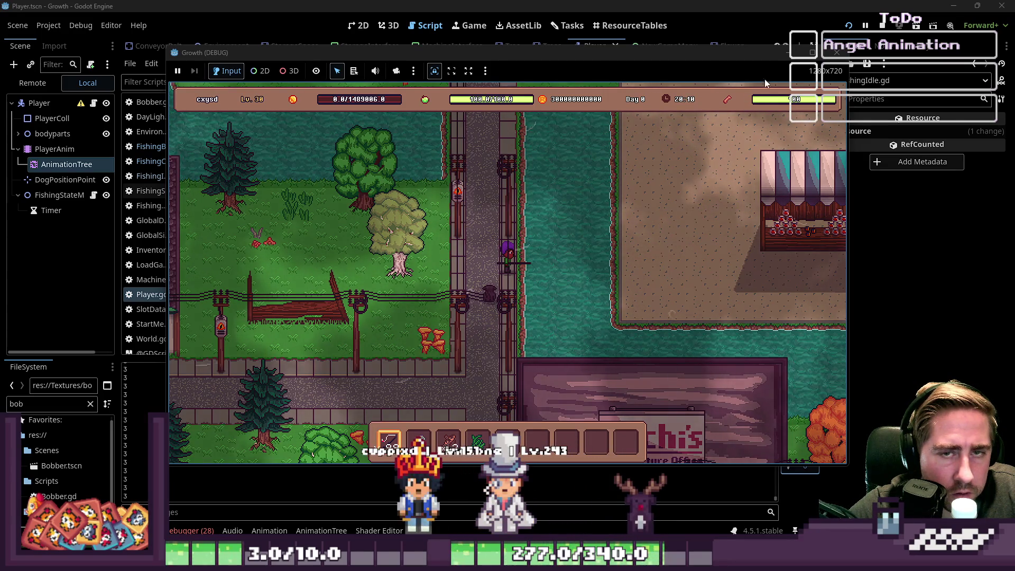
click(837, 52)
Show the Debugger's Errors list and jump to the code behind the first runtime error.
click(443, 213)
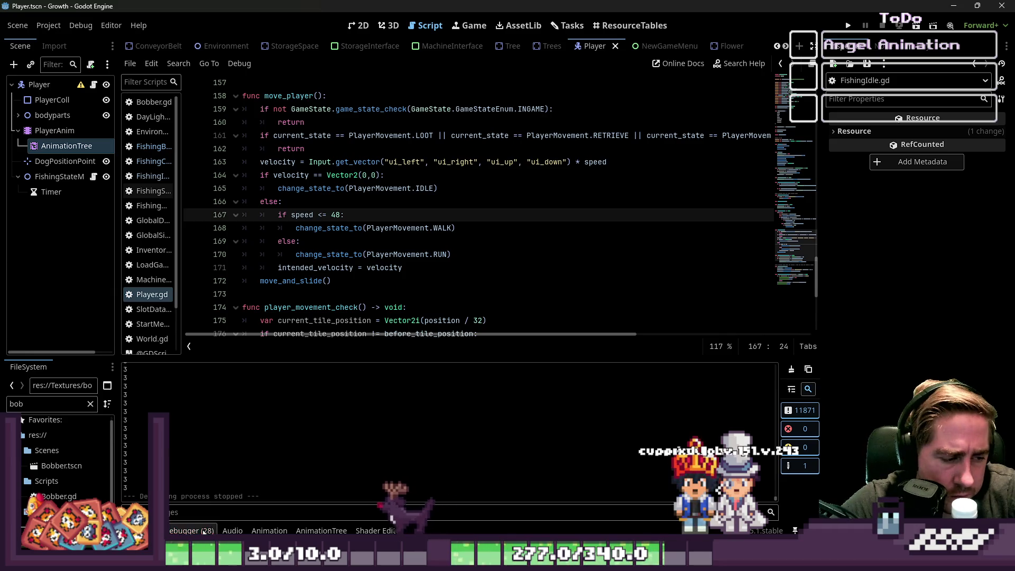
click(191, 530)
click(196, 366)
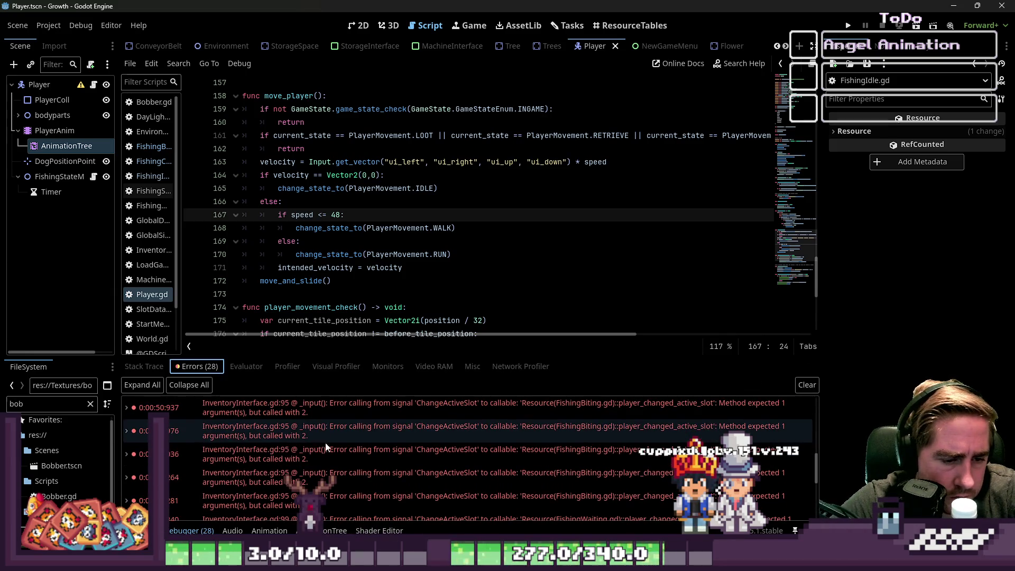
double_click(458, 470)
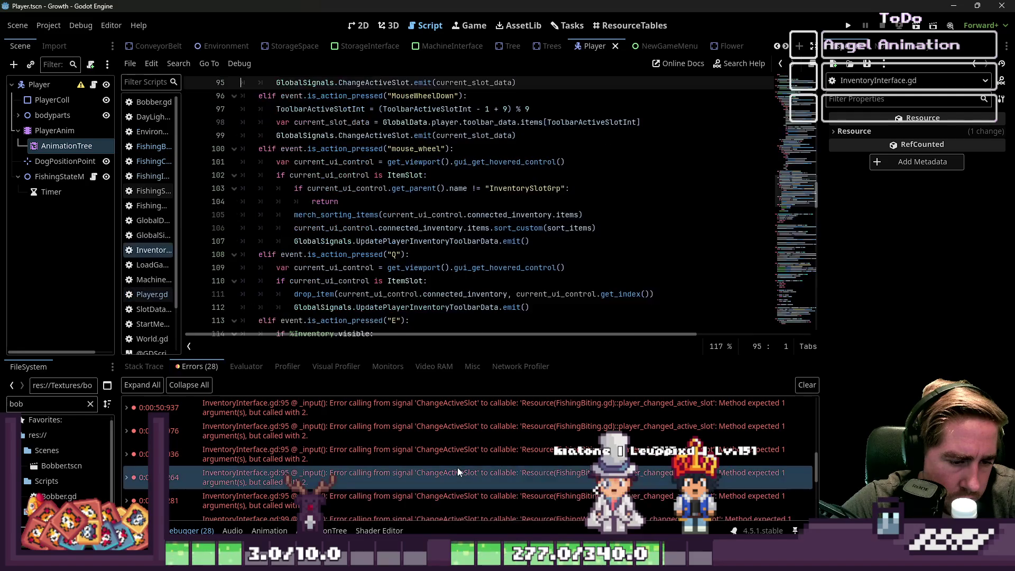
scroll(474, 300, up, 1)
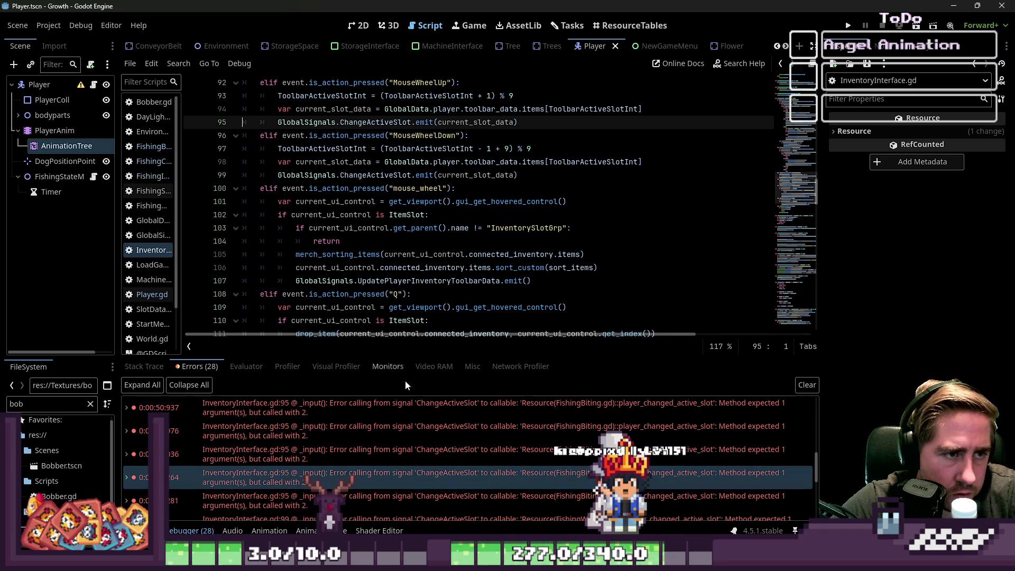
scroll(382, 294, up, 2)
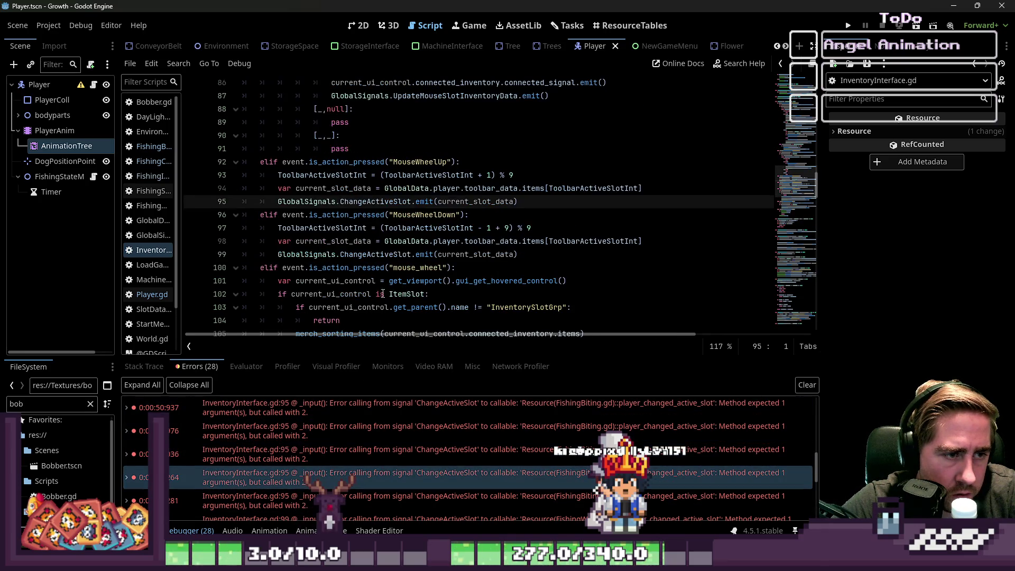
Compare the line 99 and line 95 errors and inspect current_slot_data in the ChangeActiveSlot emit.
double_click(445, 201)
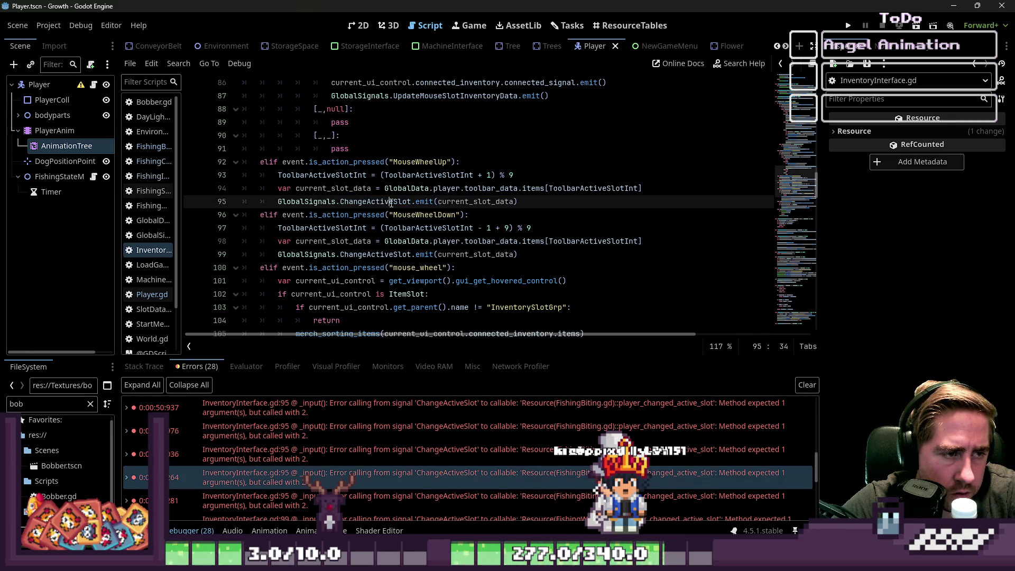
scroll(370, 476, down, 1)
click(312, 507)
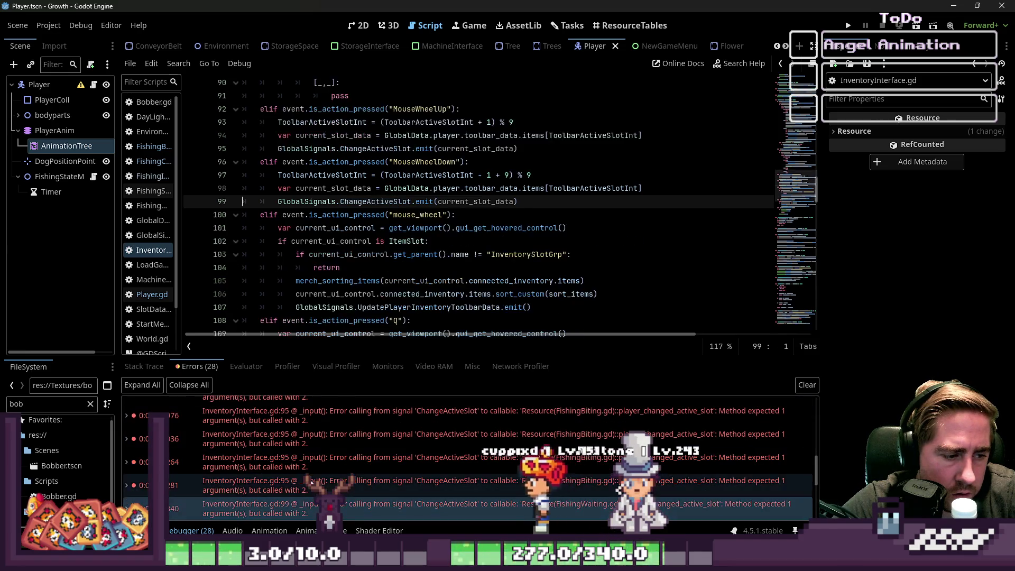
click(312, 472)
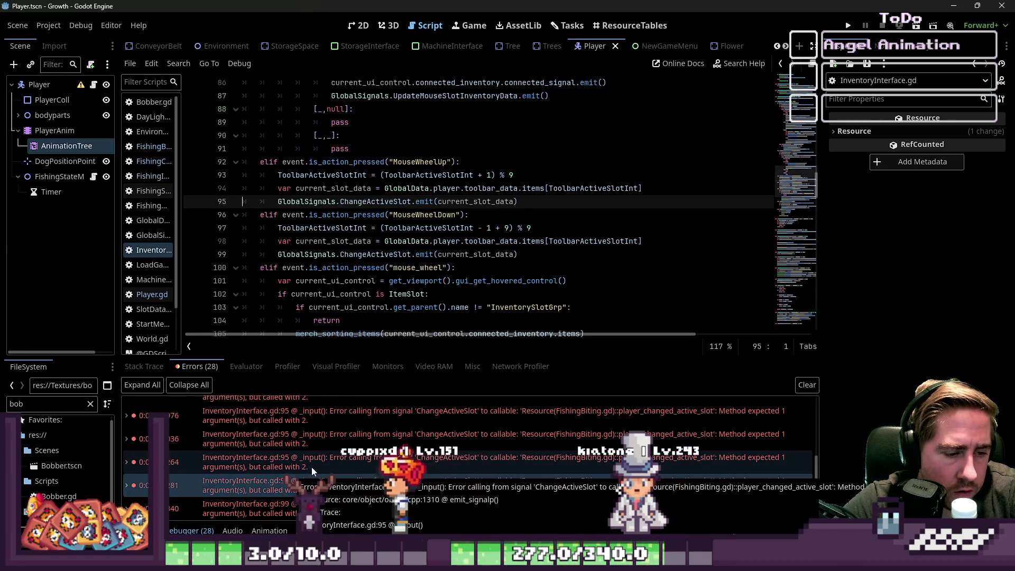
click(492, 462)
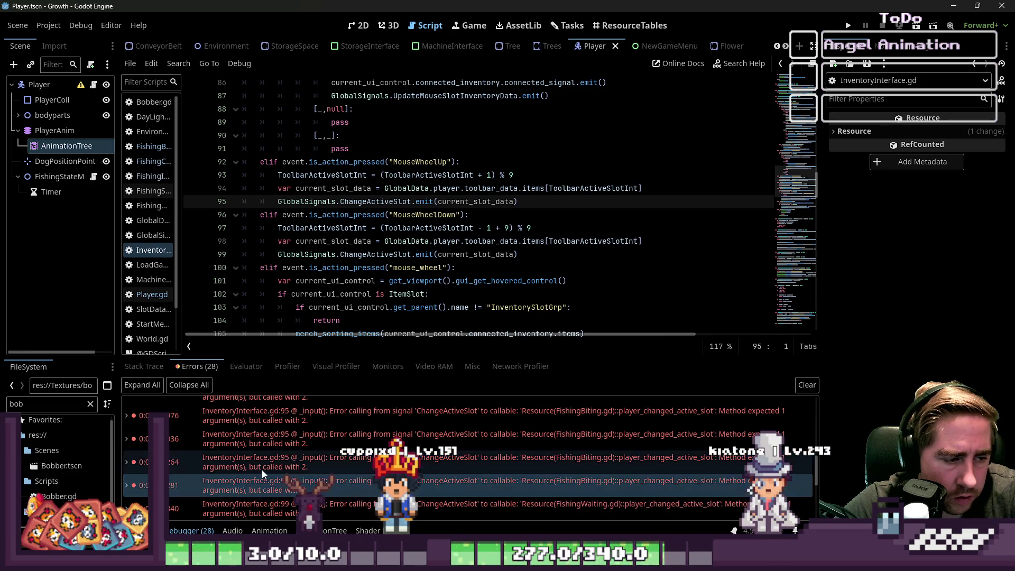
double_click(469, 203)
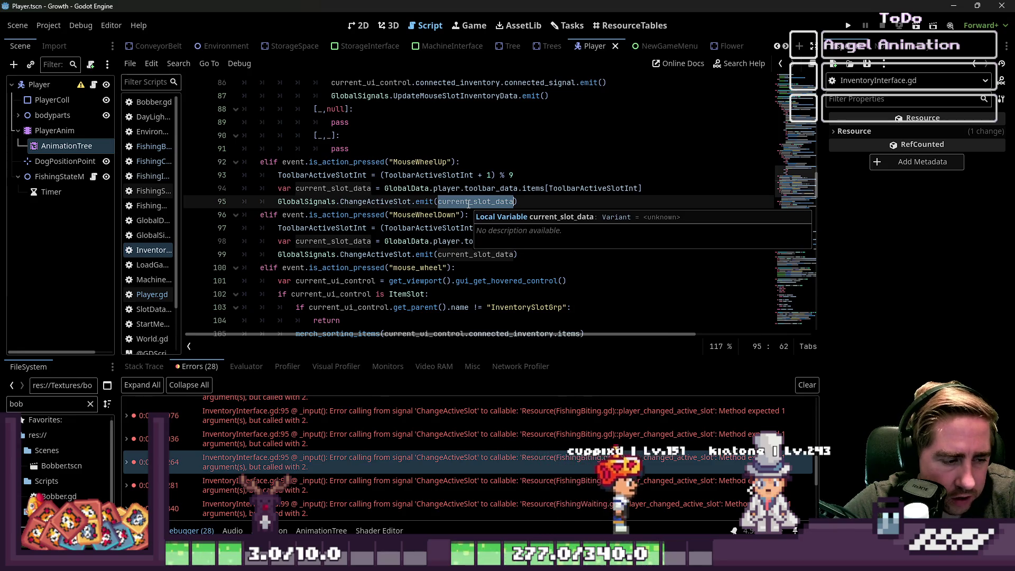
click(457, 228)
click(431, 202)
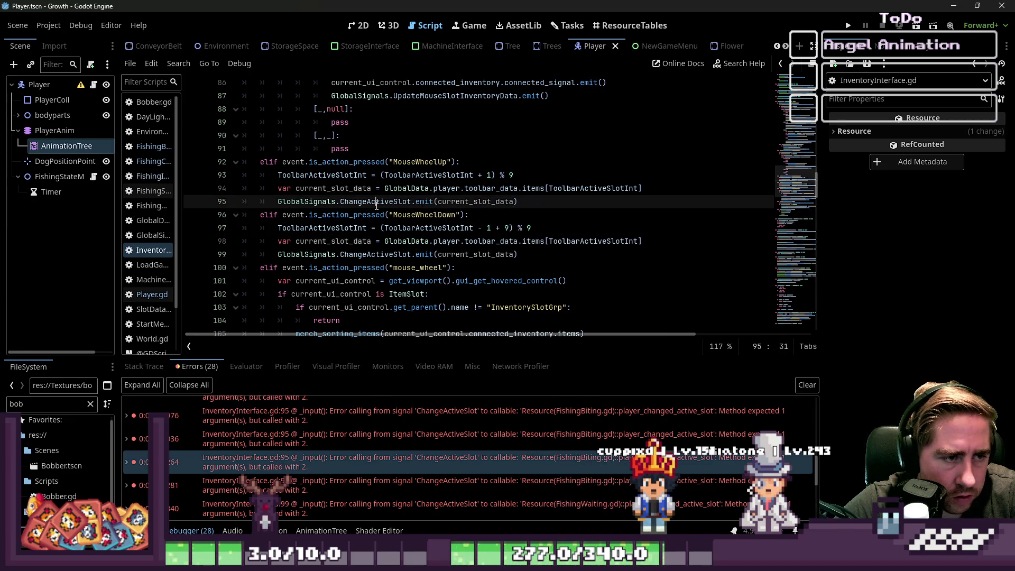
scroll(408, 221, up, 6)
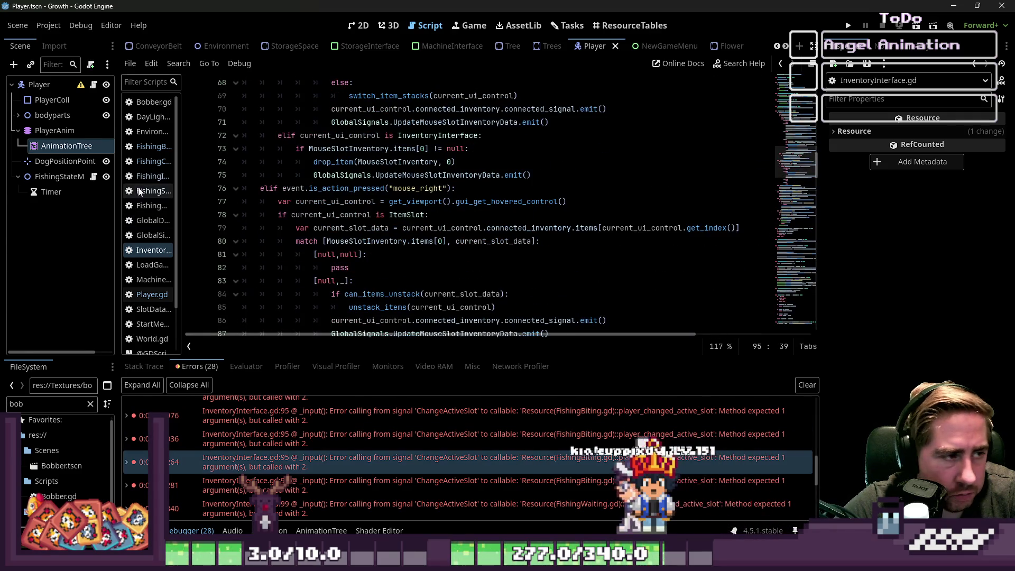
In FishingBiting.gd, inspect bind(player) on line 16 and the timer_timeout handler, and widen the script list.
click(158, 146)
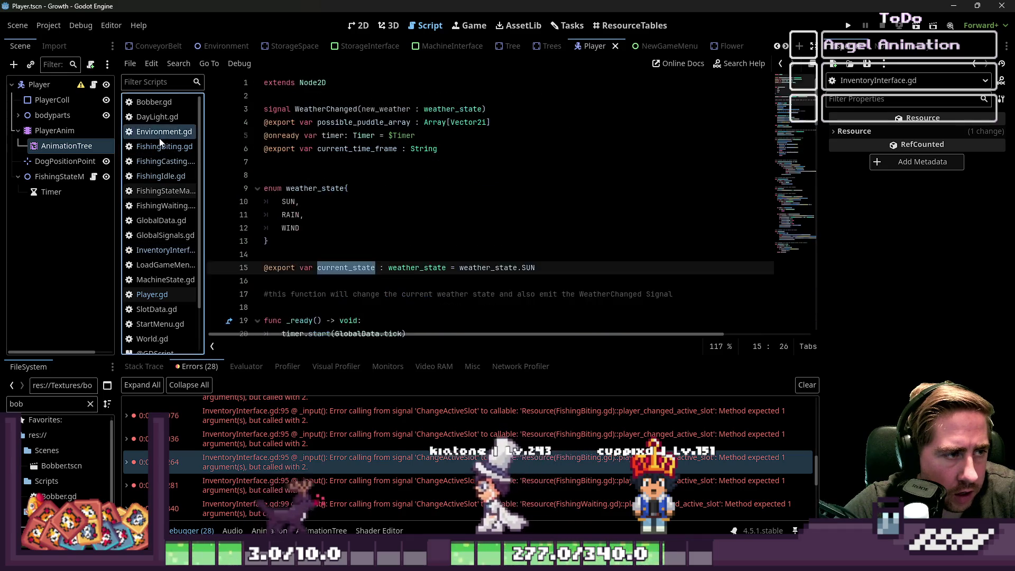
scroll(351, 220, up, 4)
scroll(597, 209, down, 2)
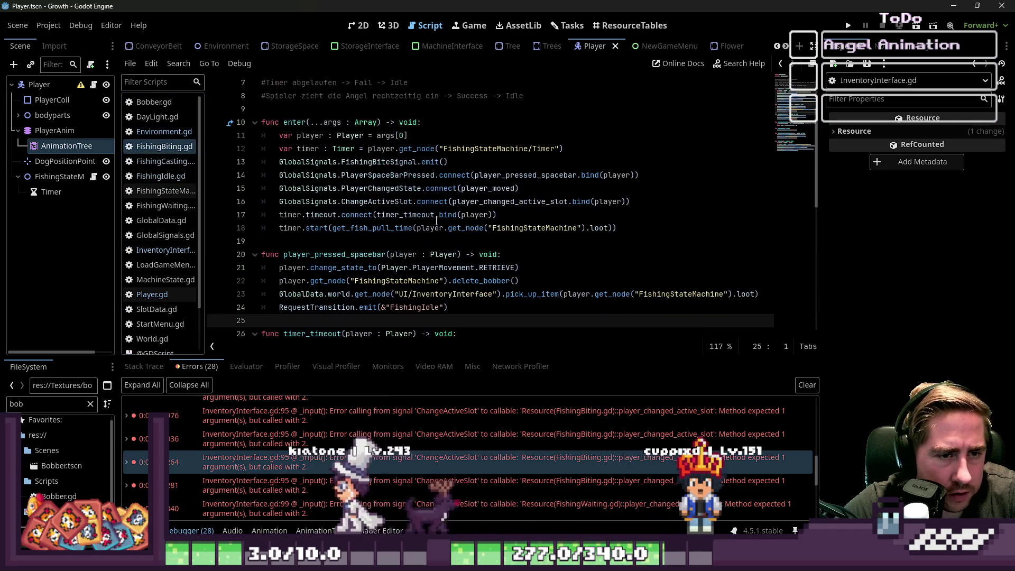
double_click(597, 208)
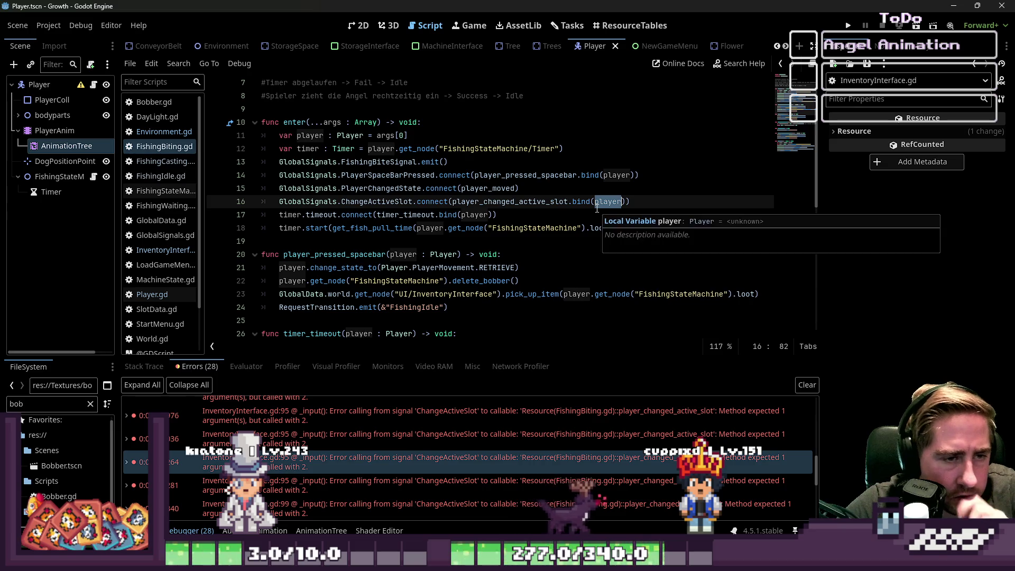
scroll(588, 208, down, 1)
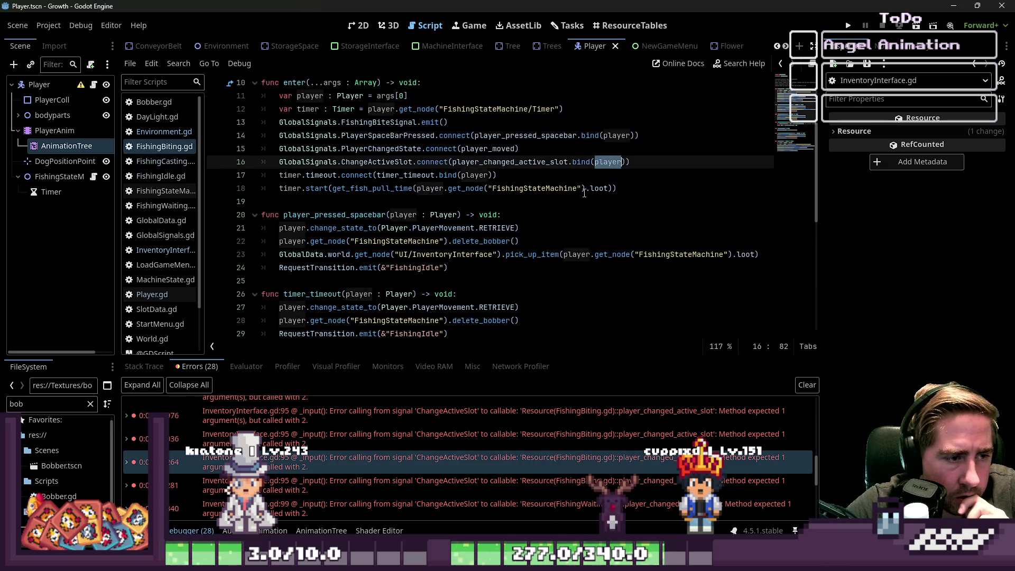
scroll(584, 194, down, 1)
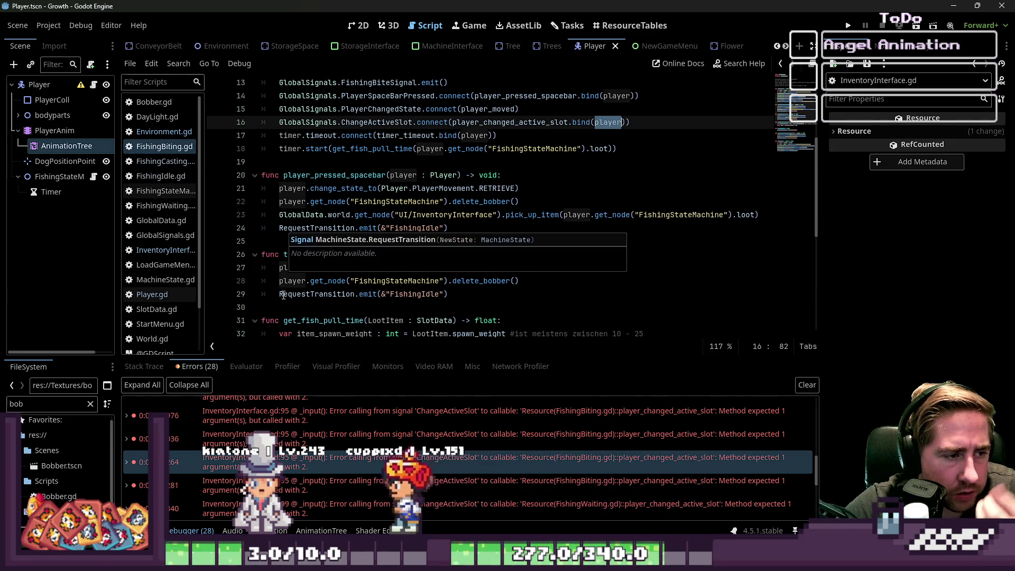
click(346, 255)
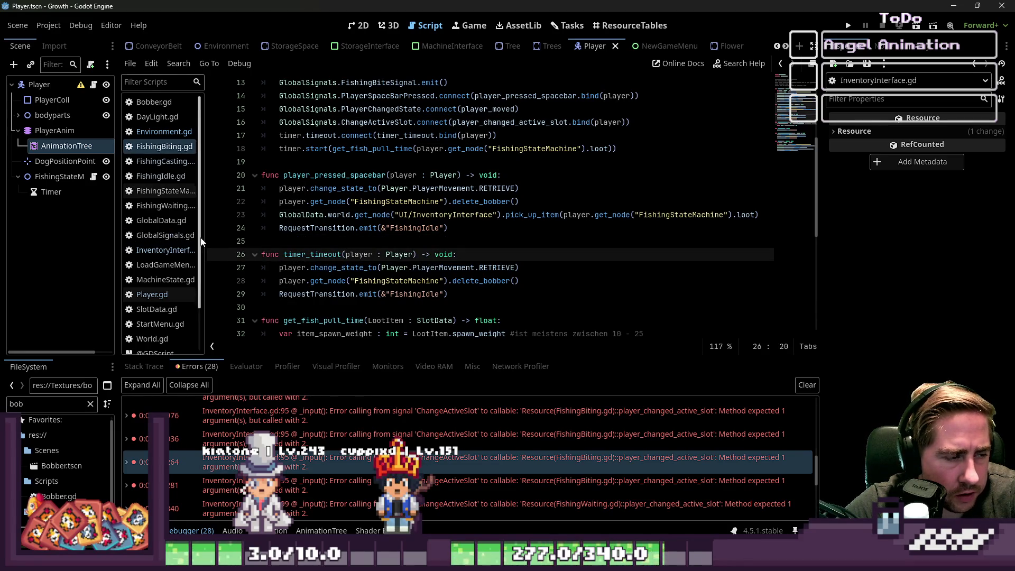
drag(206, 236, 249, 236)
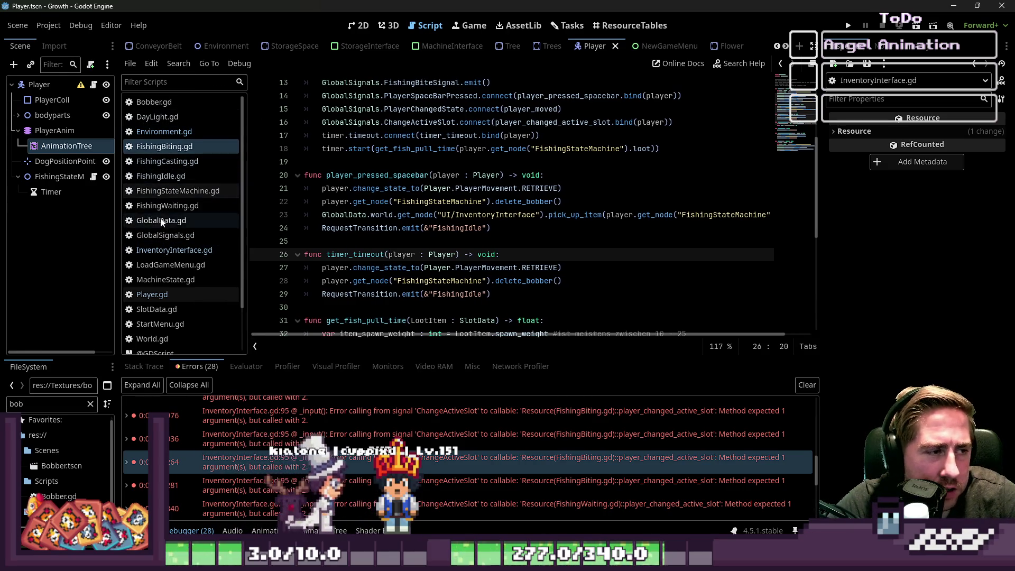
click(184, 236)
Browse GlobalSignals.gd's inventory, PickupItem and FishingBiteSignal signal declarations.
scroll(520, 243, down, 2)
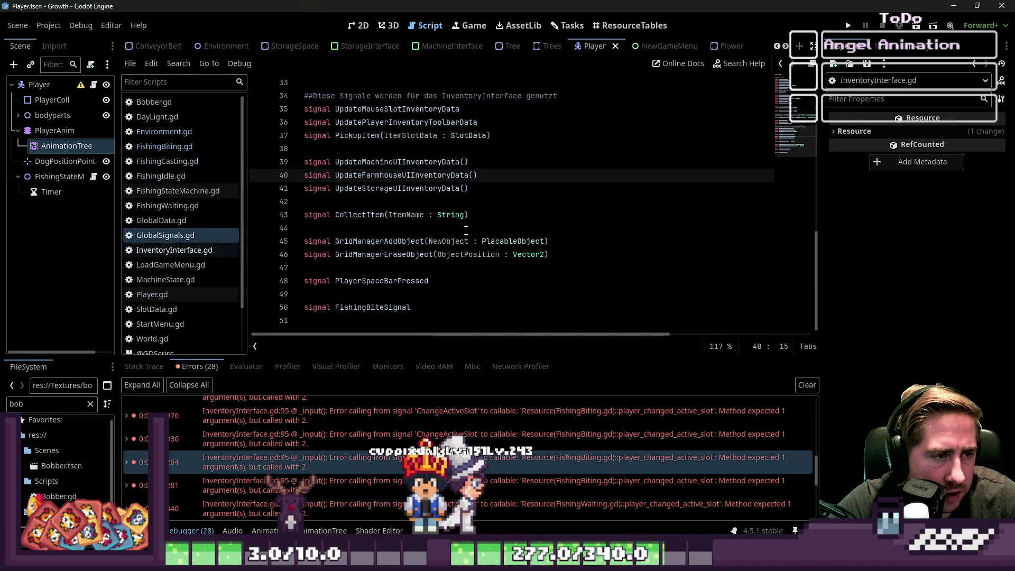
click(460, 202)
scroll(423, 222, up, 3)
click(365, 254)
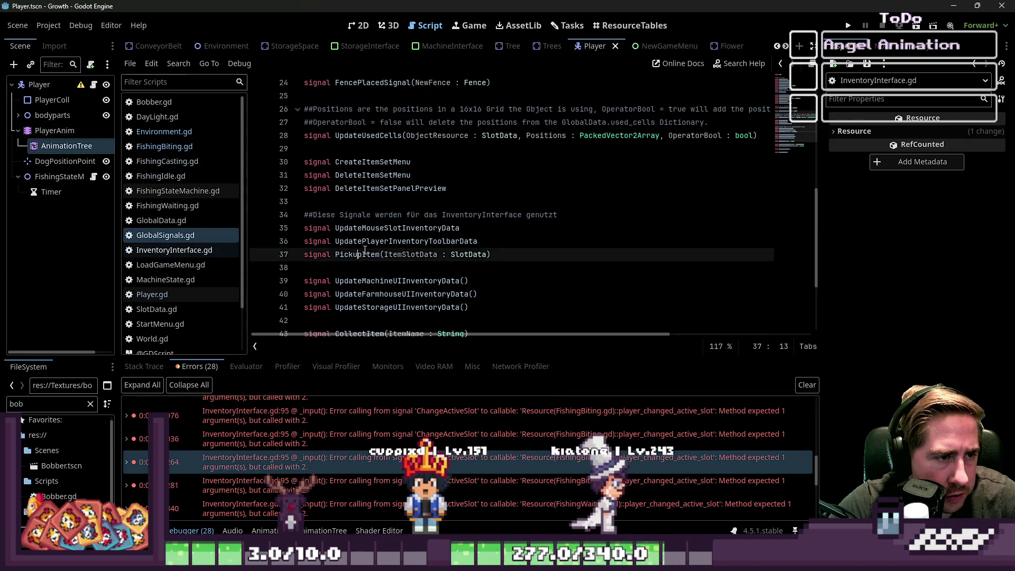
scroll(365, 251, up, 2)
scroll(363, 222, up, 3)
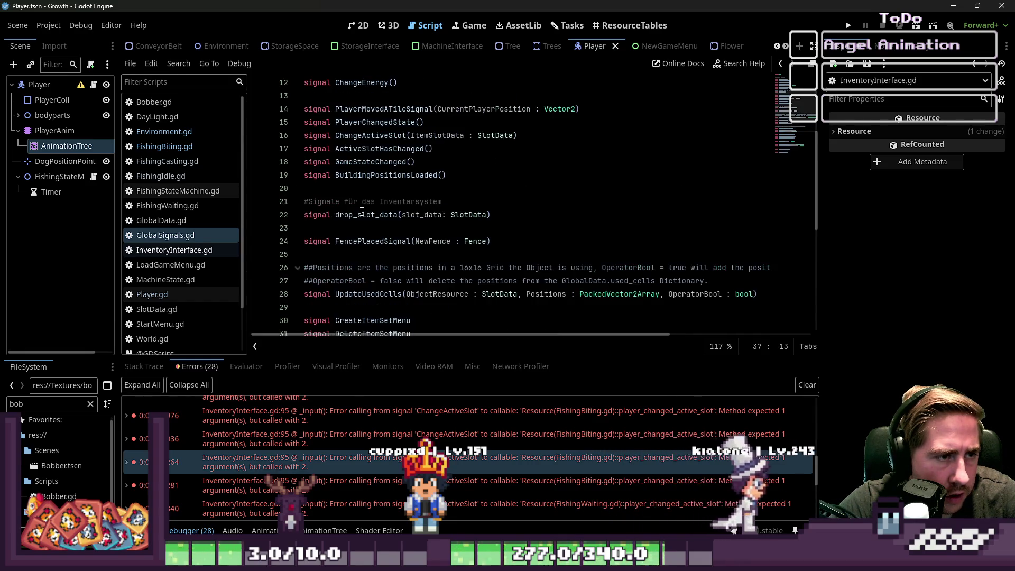
scroll(361, 211, up, 4)
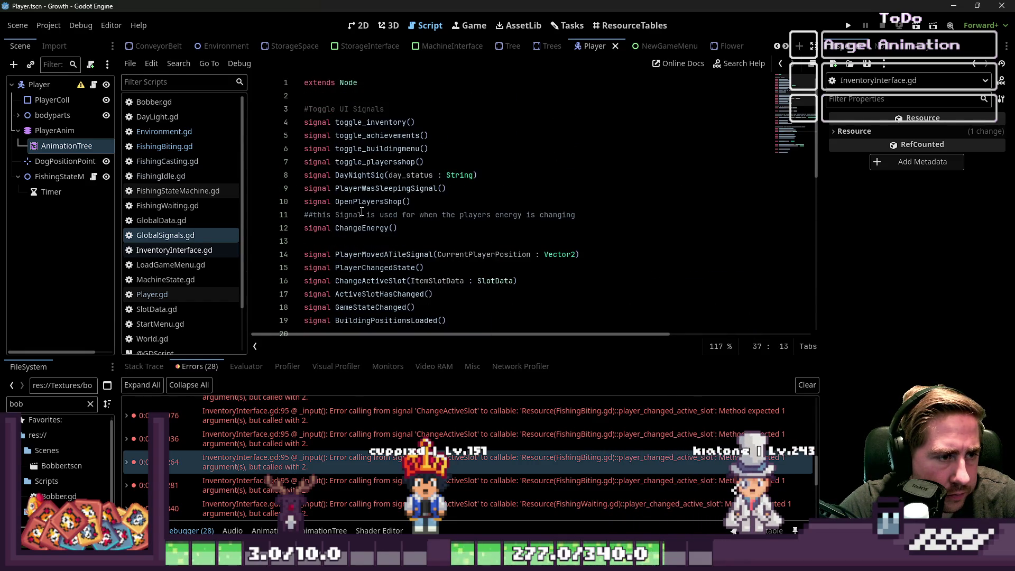
scroll(362, 212, down, 4)
scroll(362, 212, down, 6)
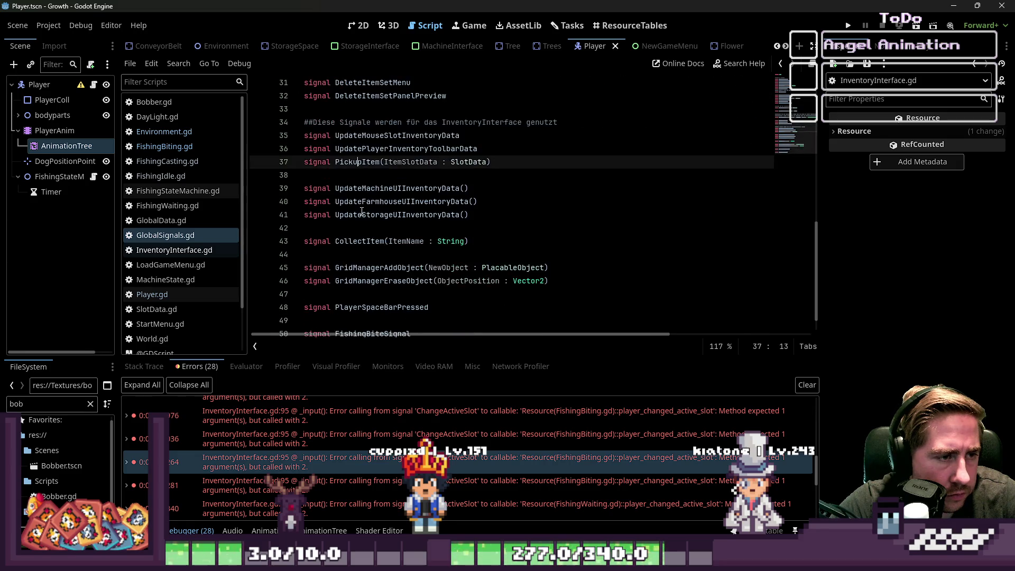
scroll(361, 212, down, 1)
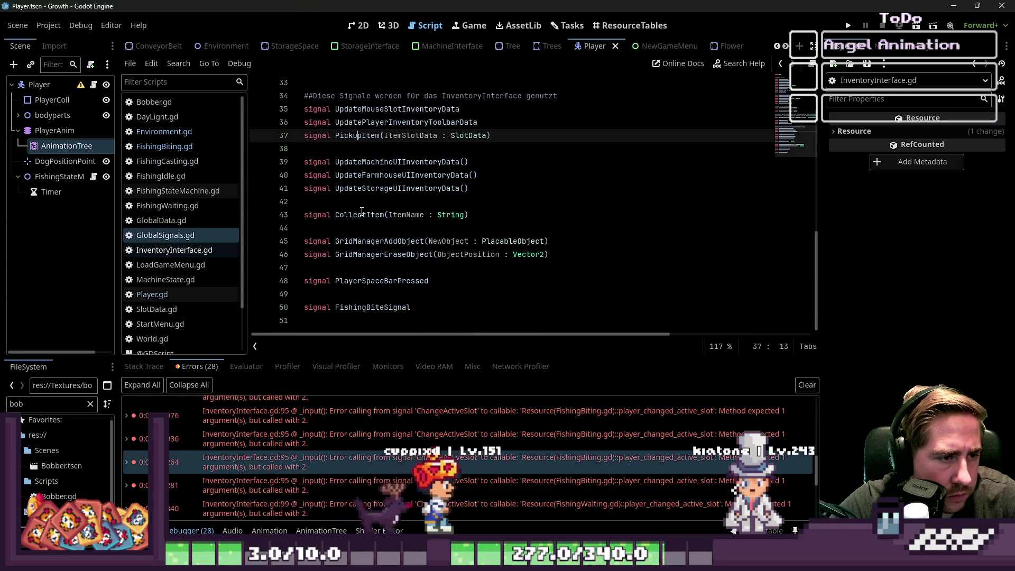
click(366, 308)
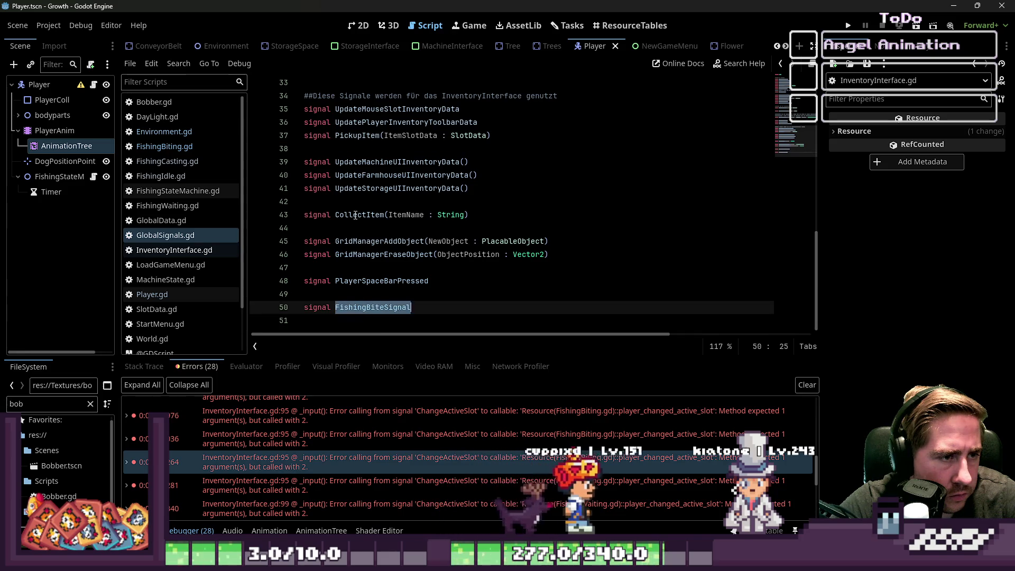
click(351, 175)
scroll(355, 180, up, 1)
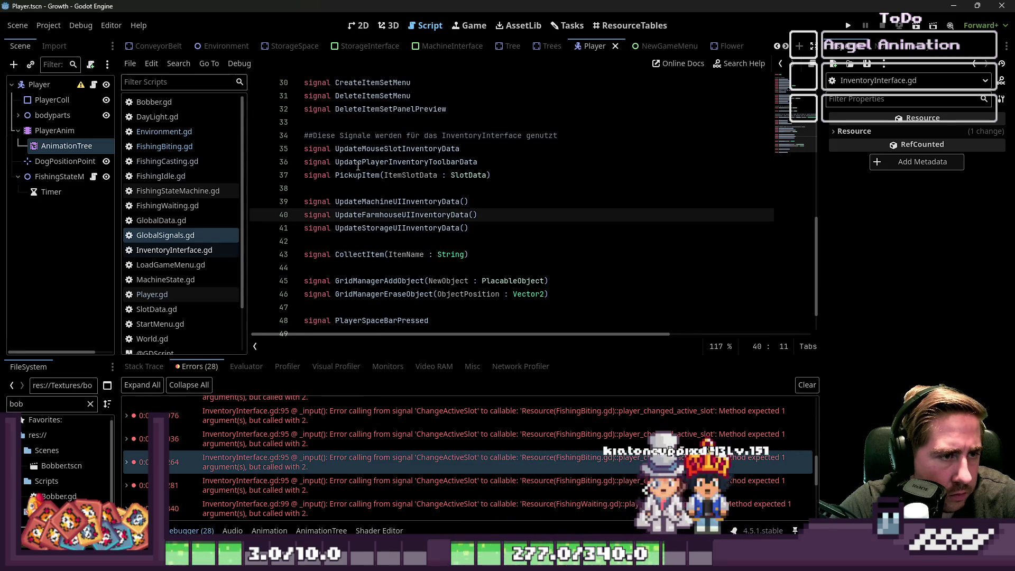
scroll(360, 179, up, 8)
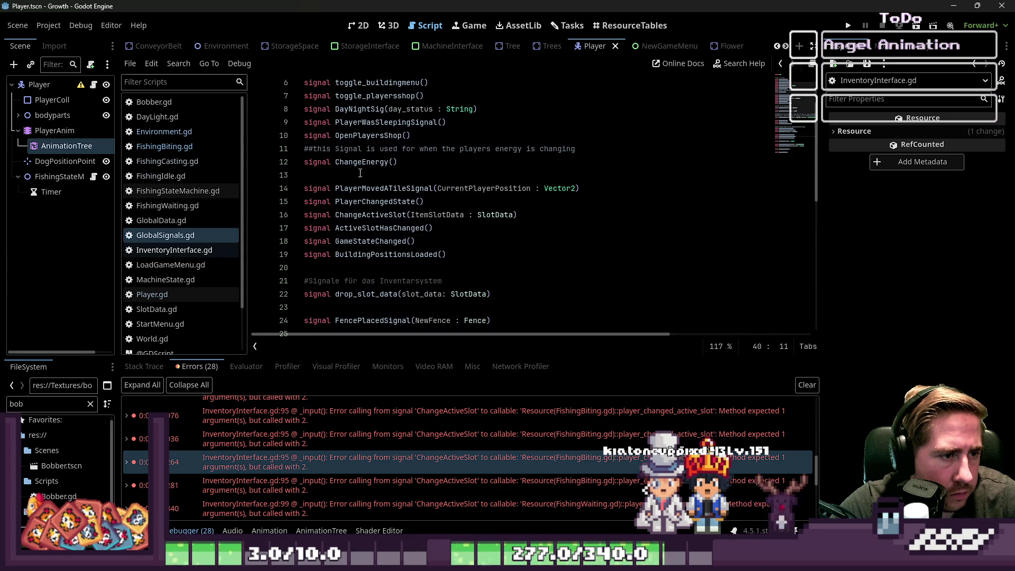
scroll(360, 175, up, 2)
scroll(361, 180, down, 2)
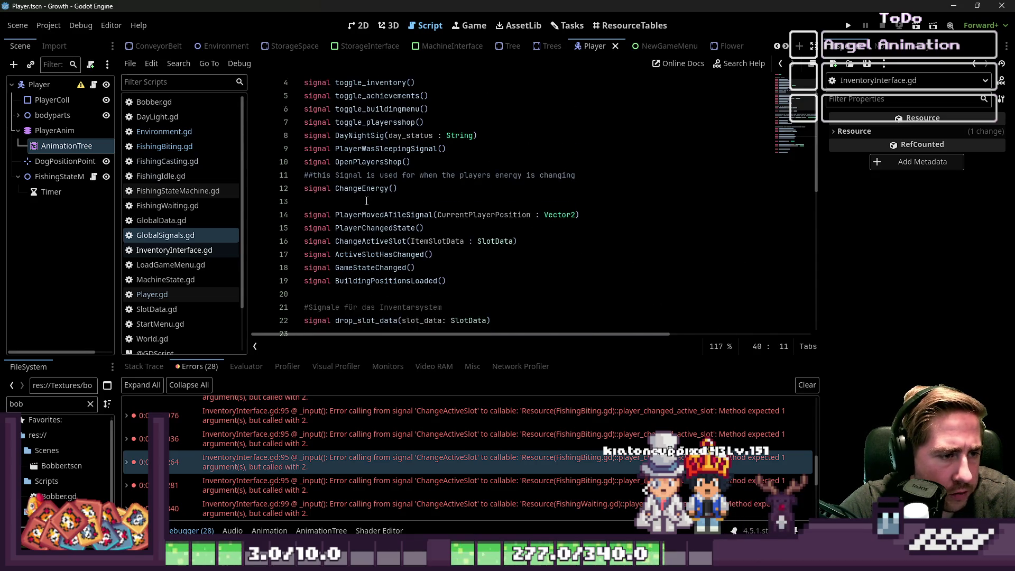
Select ChangeActiveSlot's single parameter on line 16 and recheck the related InventoryInterface.gd errors.
double_click(371, 202)
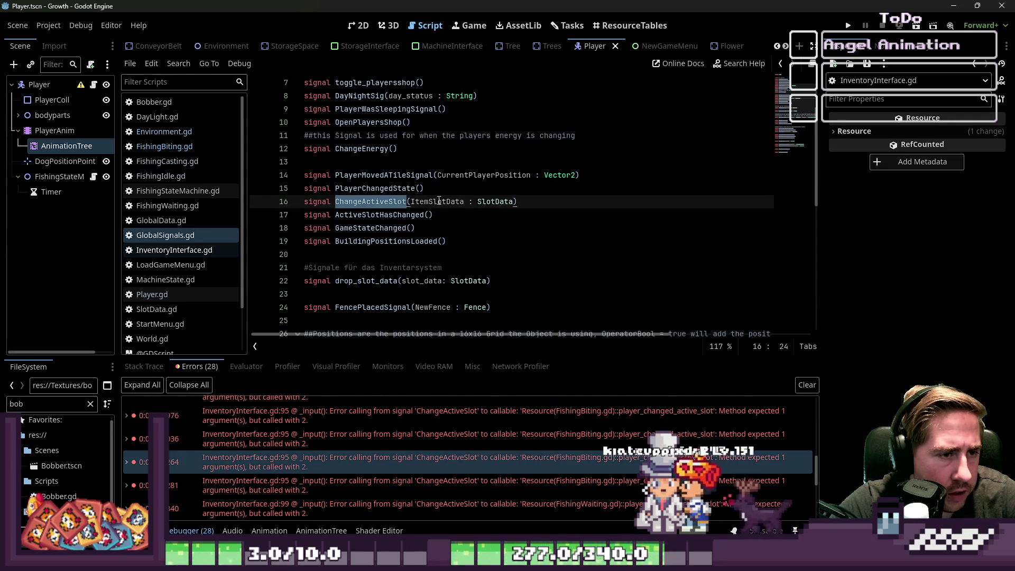
click(508, 201)
mouse_move(509, 201)
mouse_down()
mouse_move(413, 202)
mouse_move(514, 206)
mouse_up()
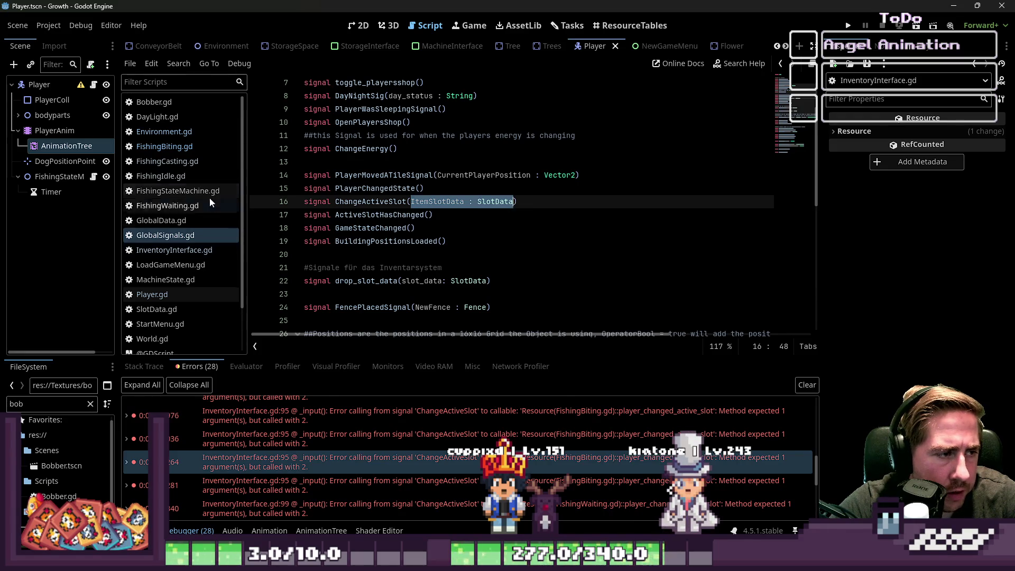
scroll(179, 196, down, 2)
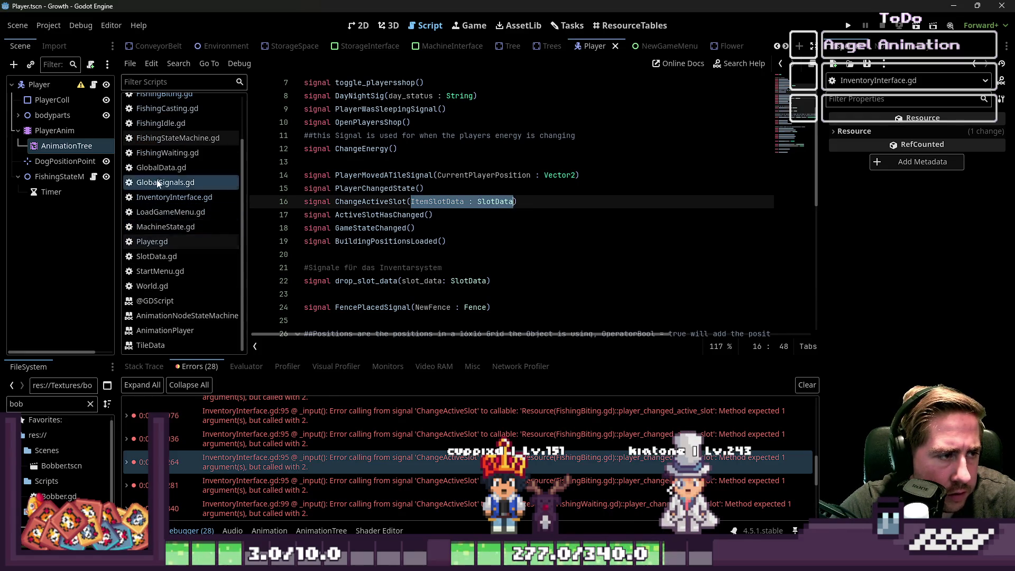
scroll(157, 183, up, 2)
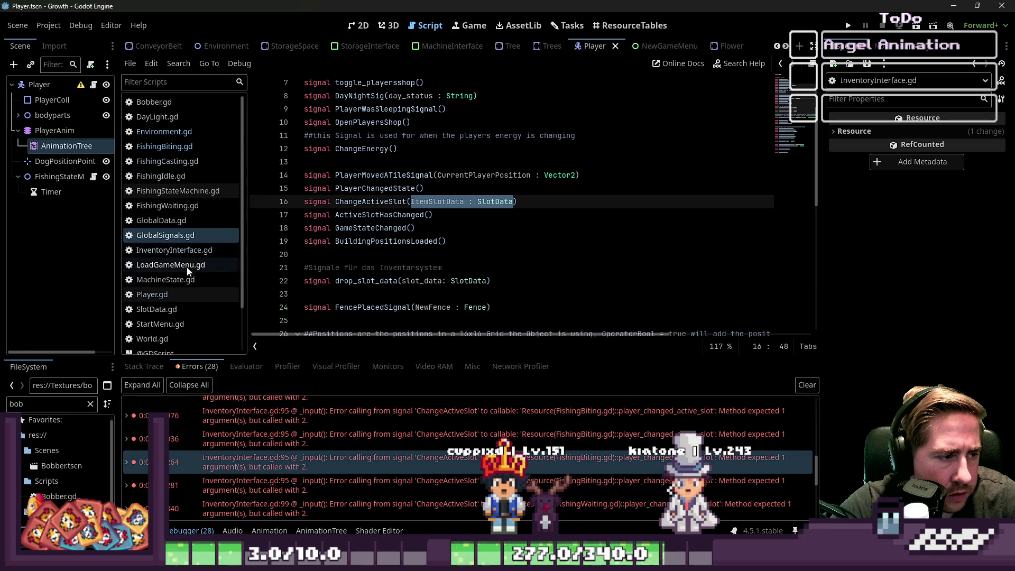
scroll(170, 251, down, 2)
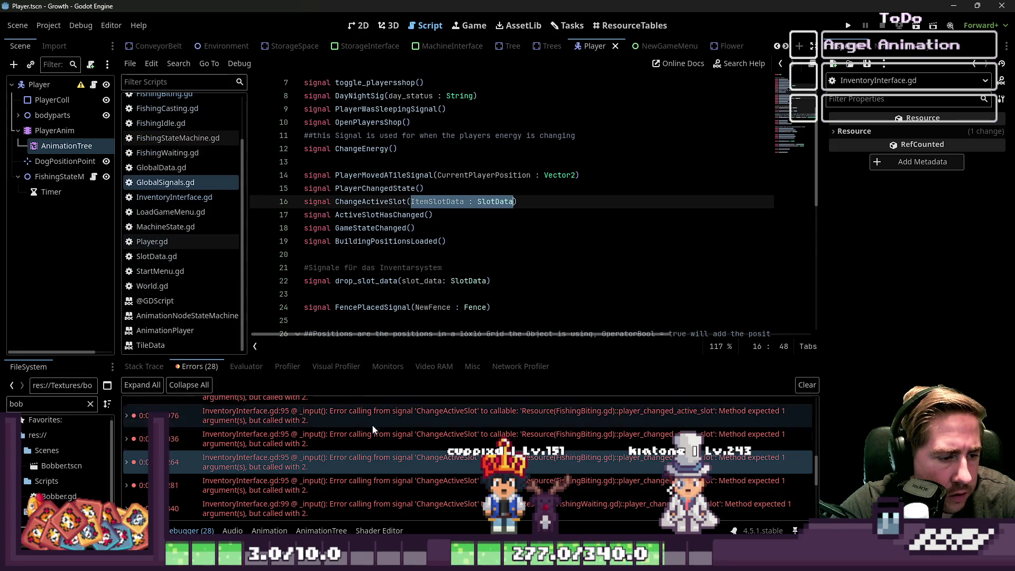
click(344, 446)
click(341, 459)
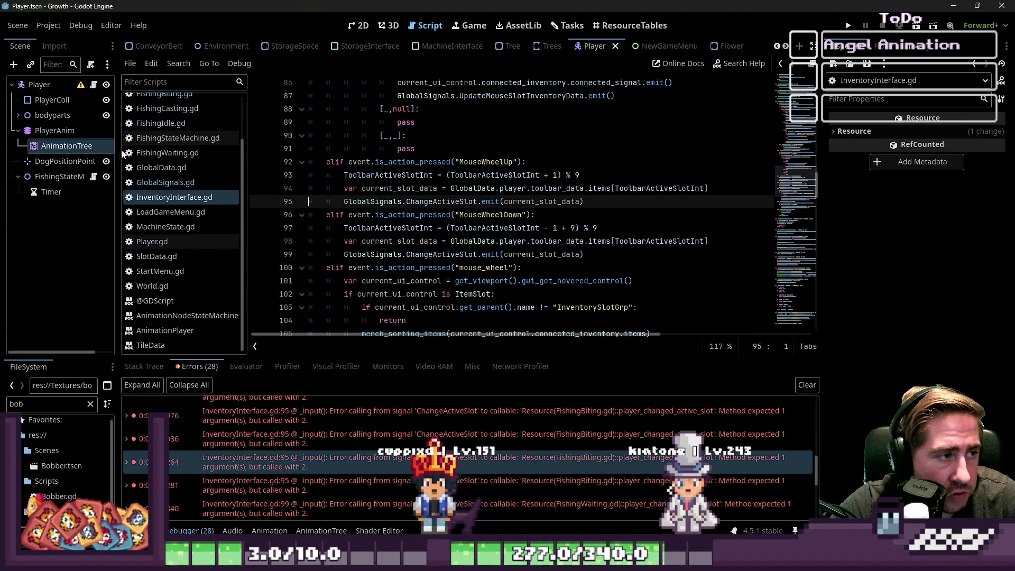
scroll(159, 144, up, 2)
Back in FishingBiting.gd, inspect the FishingIdle transition on line 24 and change_state_to on line 21.
click(178, 128)
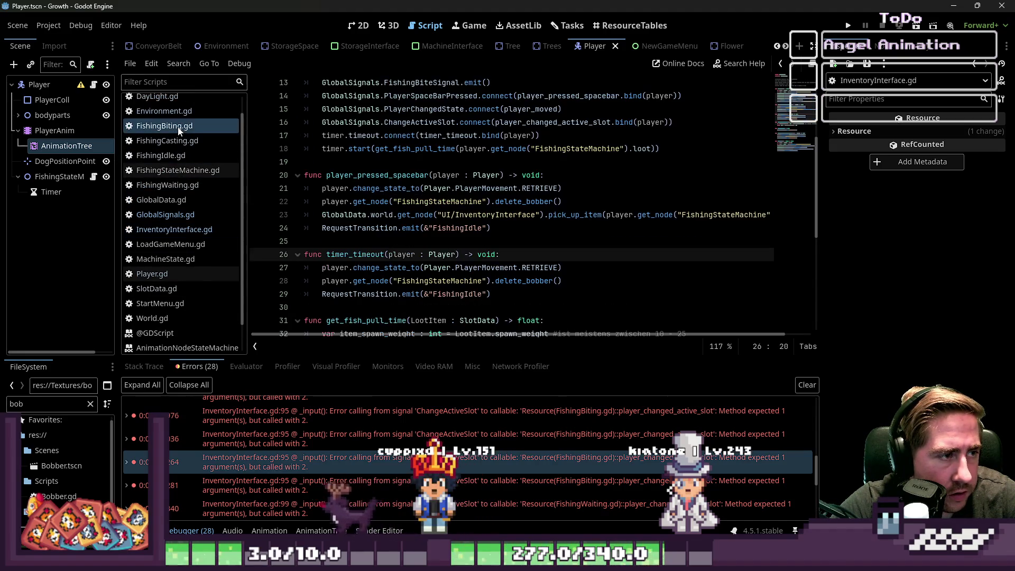
click(480, 228)
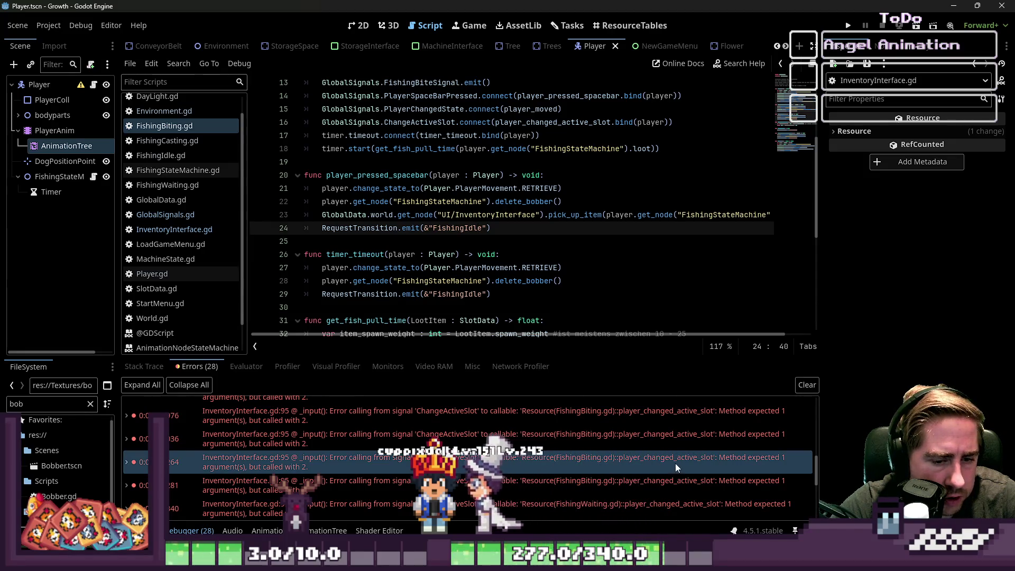
click(407, 188)
scroll(399, 254, down, 2)
scroll(399, 253, up, 2)
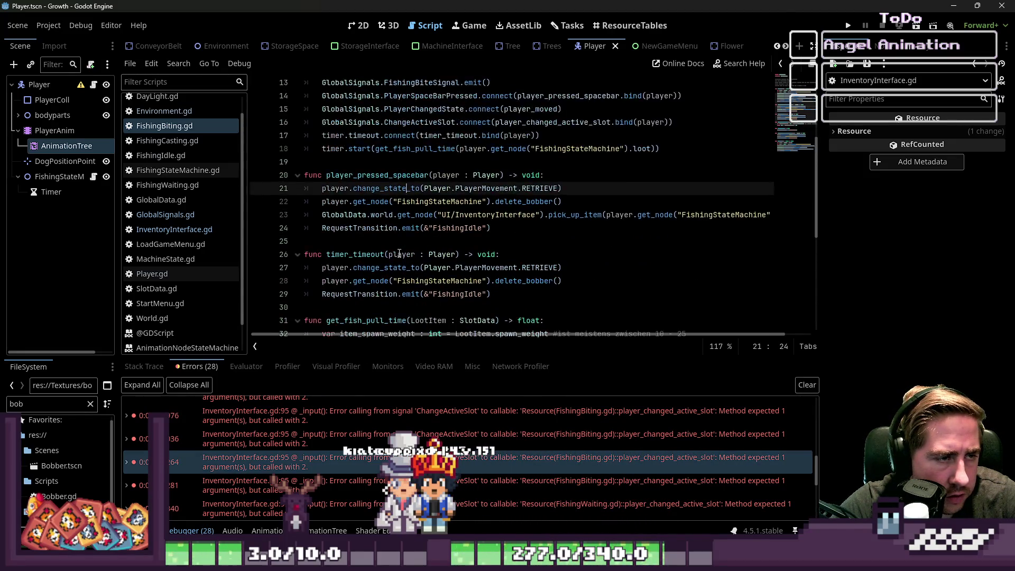
In FishingBiting.gd, add '_ItemSlotData : SlotData,' as player_changed_active_slot's first parameter and save.
scroll(400, 253, up, 4)
scroll(397, 249, down, 7)
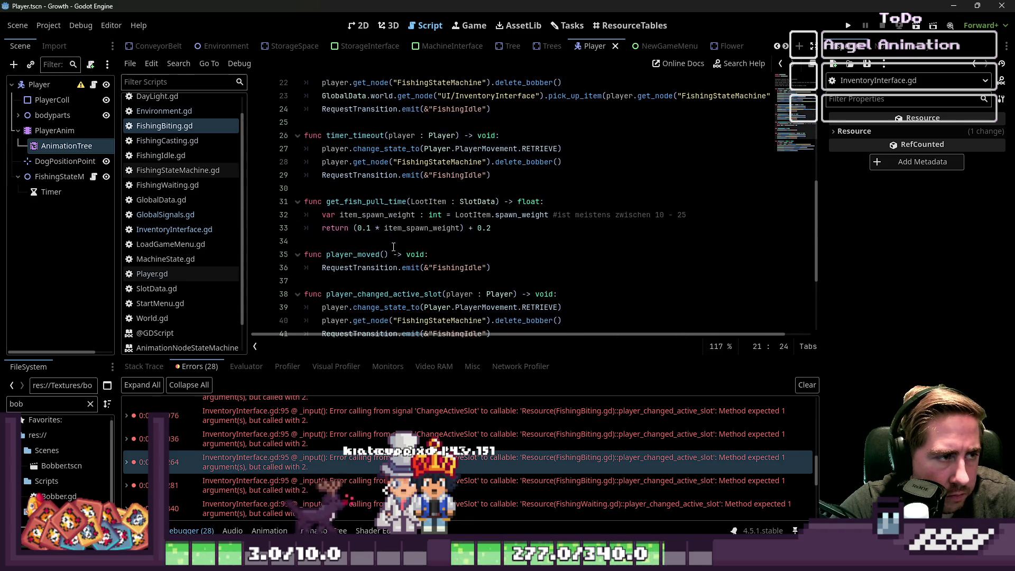
scroll(389, 239, down, 1)
click(393, 255)
text(ItemSlotData : SlotData,)
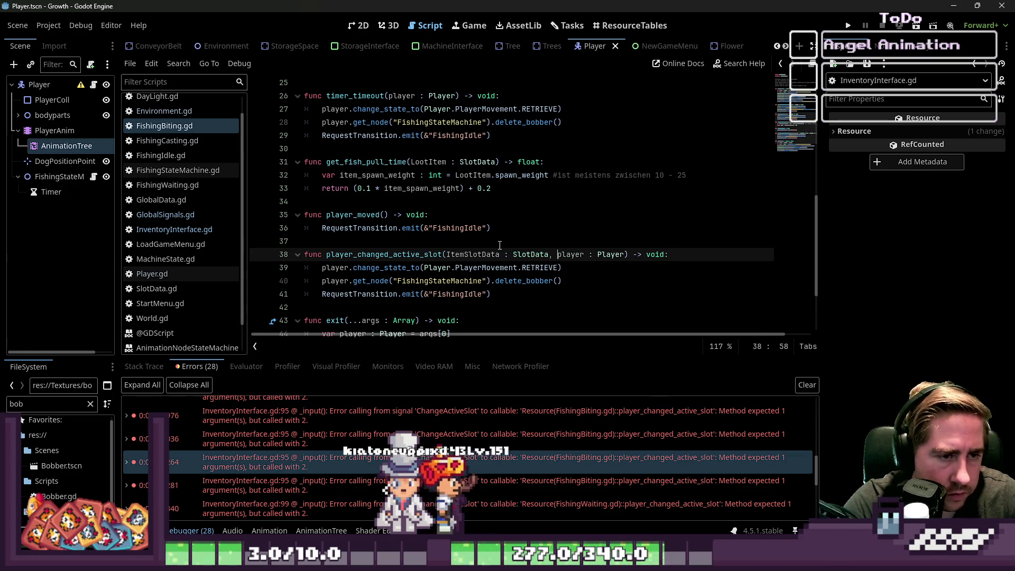
key(Right)
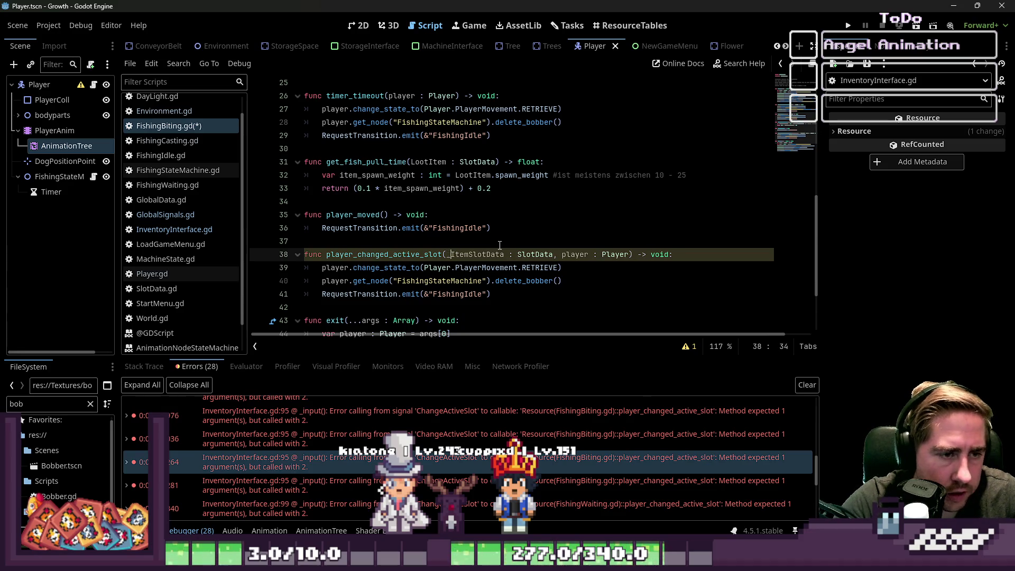
click(399, 153)
key(ctrl+s)
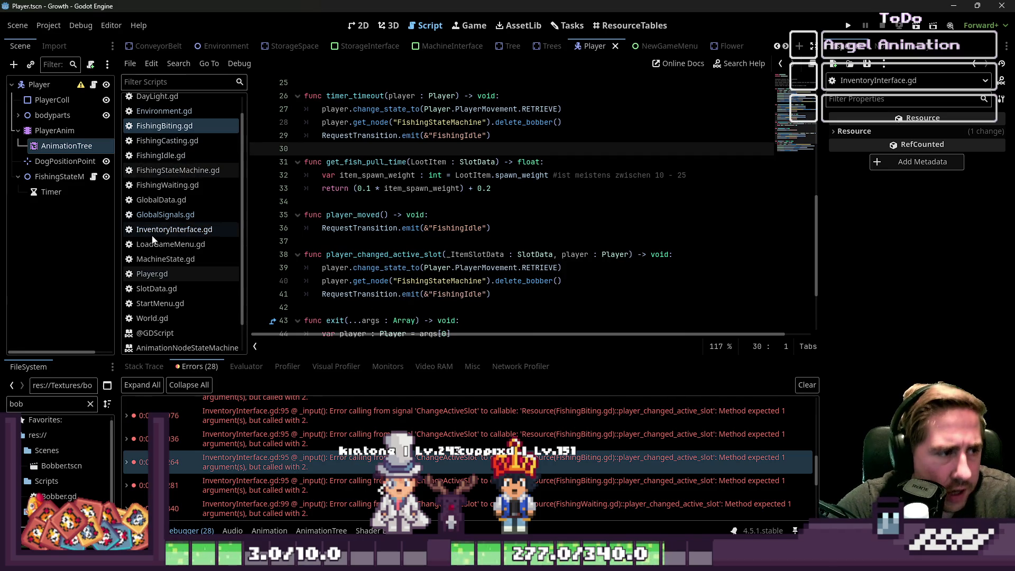
Add the same leading SlotData parameter on line 25 of FishingWaiting.gd, save, and run the project.
scroll(185, 177, up, 2)
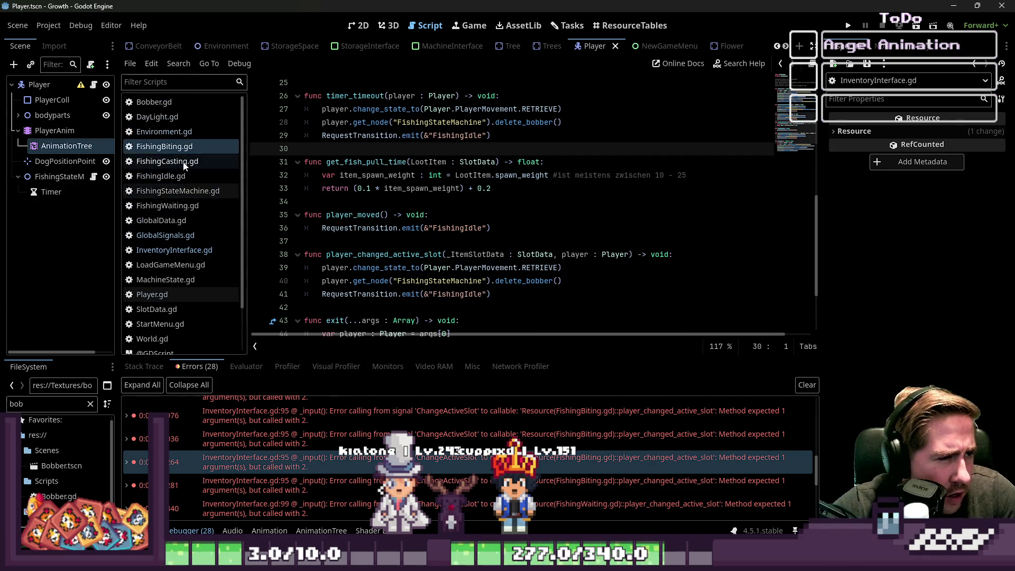
click(175, 206)
scroll(349, 258, up, 1)
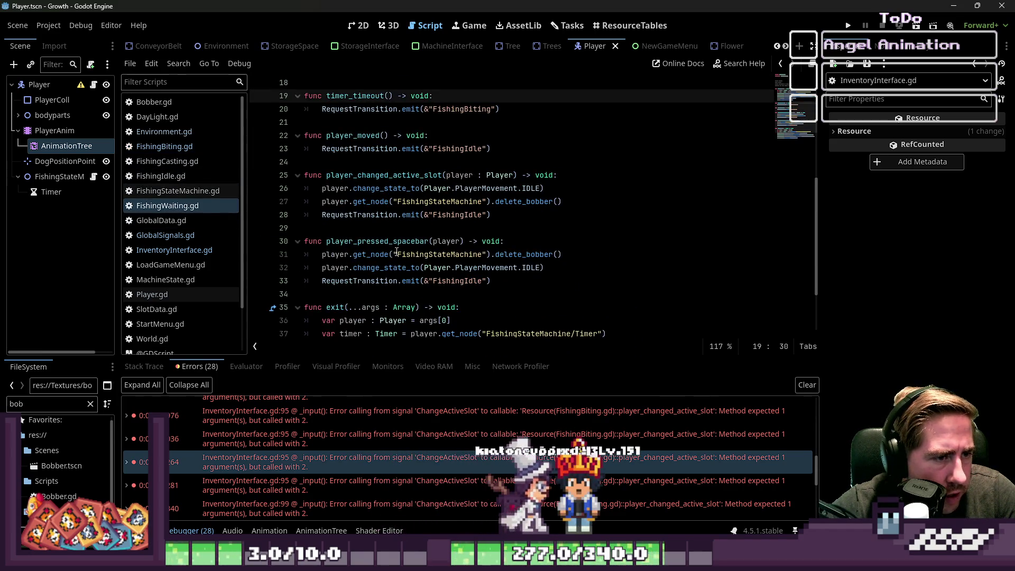
scroll(397, 253, up, 1)
click(456, 217)
text(_ItemSlotData : SlotData,)
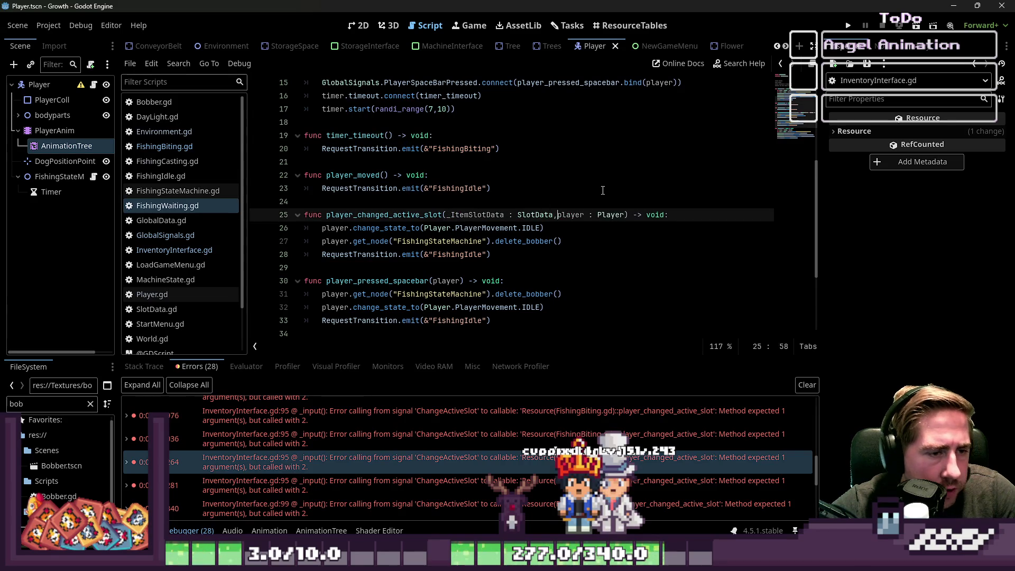
click(603, 188)
click(559, 218)
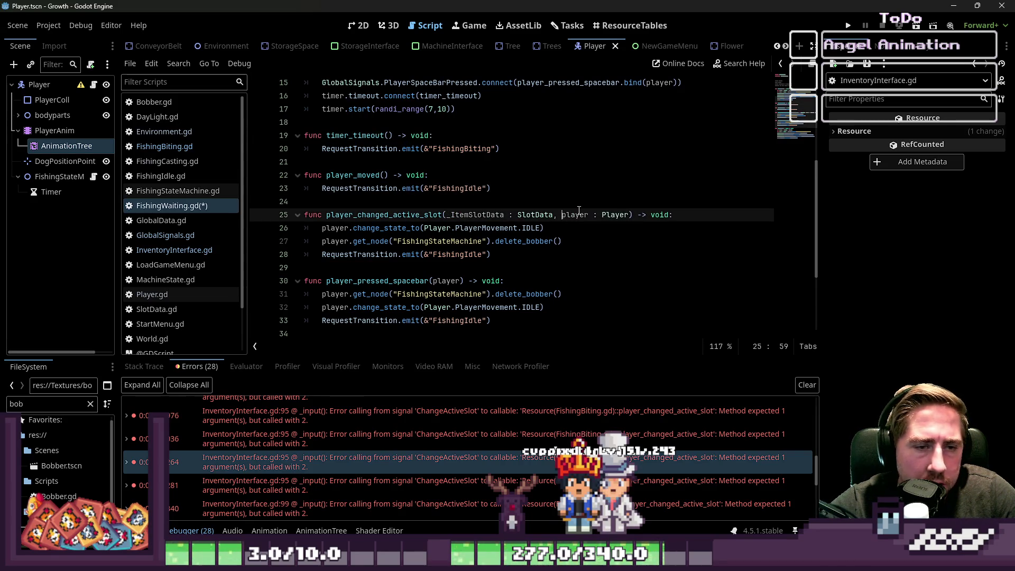
key(ctrl+s)
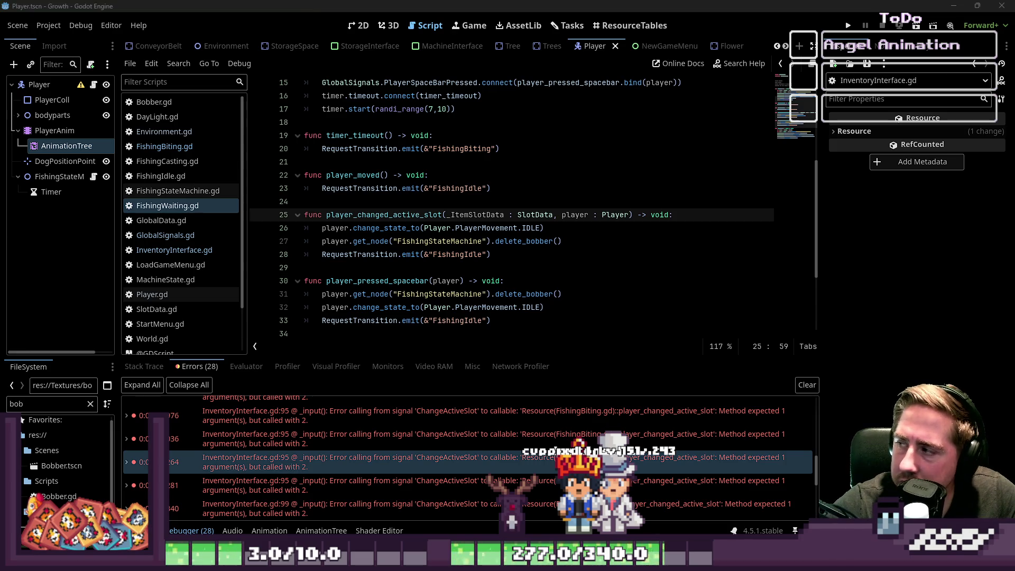
click(848, 25)
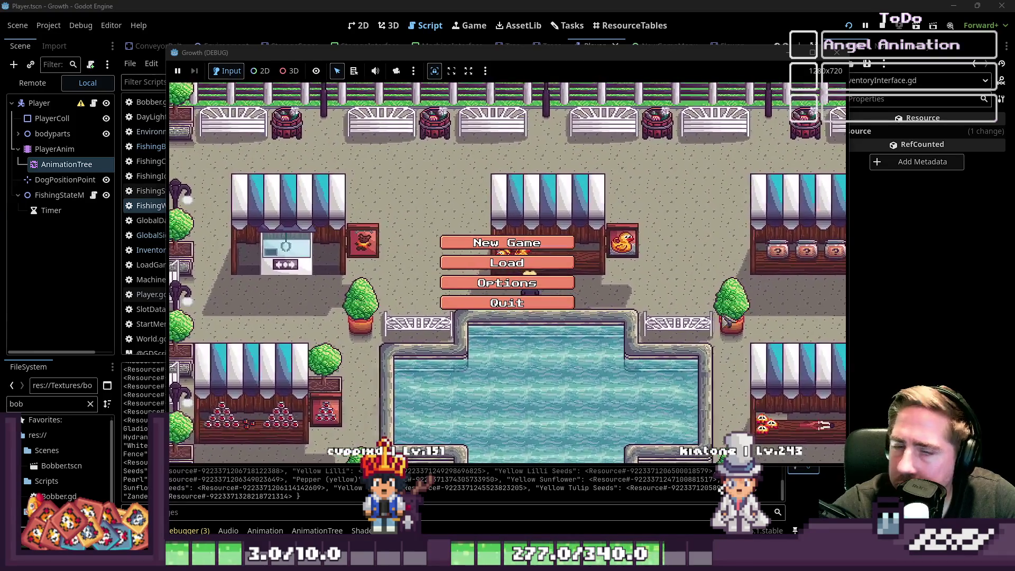
Choose New Game, enter a character name, and start playing in the forest world.
click(545, 243)
text(sade)
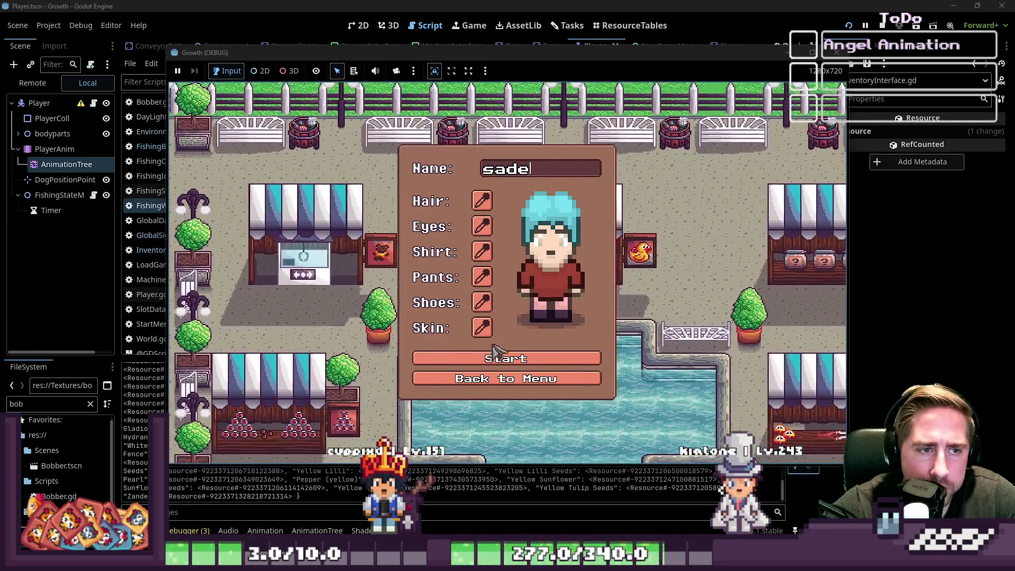
click(506, 359)
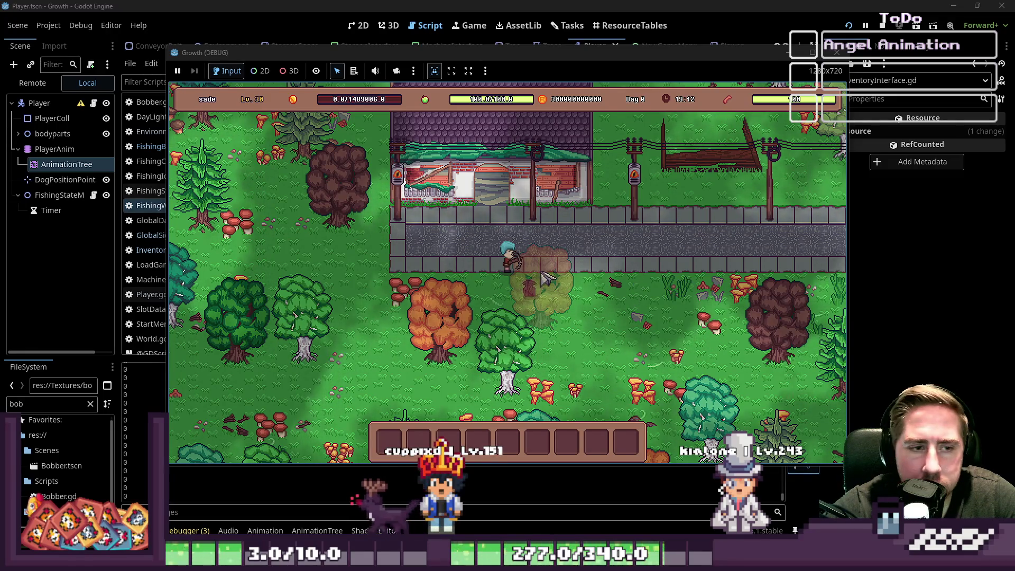
Move the x 99 rod stack into hotbar slot 1 and equip it with key 1.
key(d)
key(i)
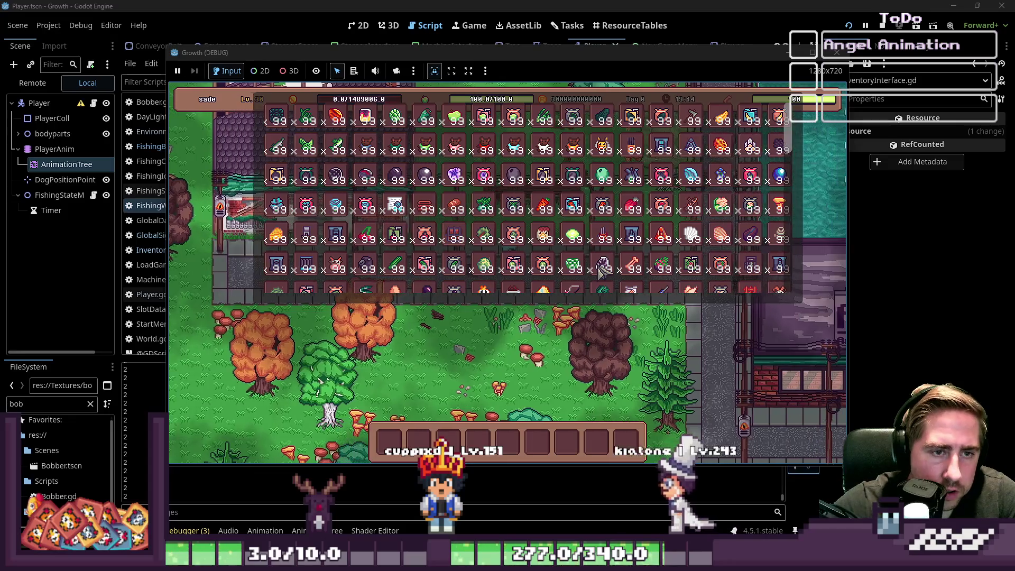
drag(395, 263, 390, 435)
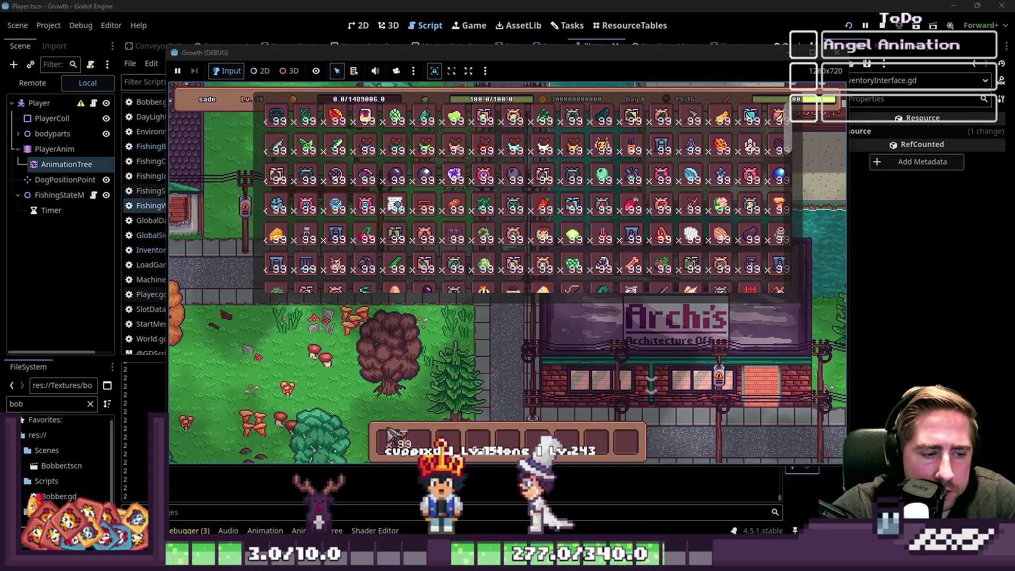
key(i)
key(w)
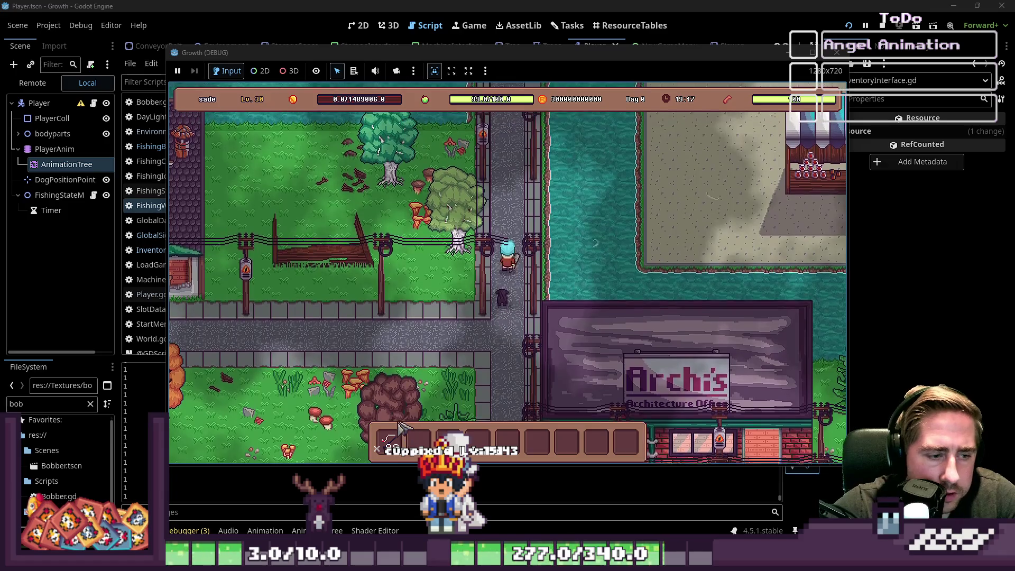
key(1)
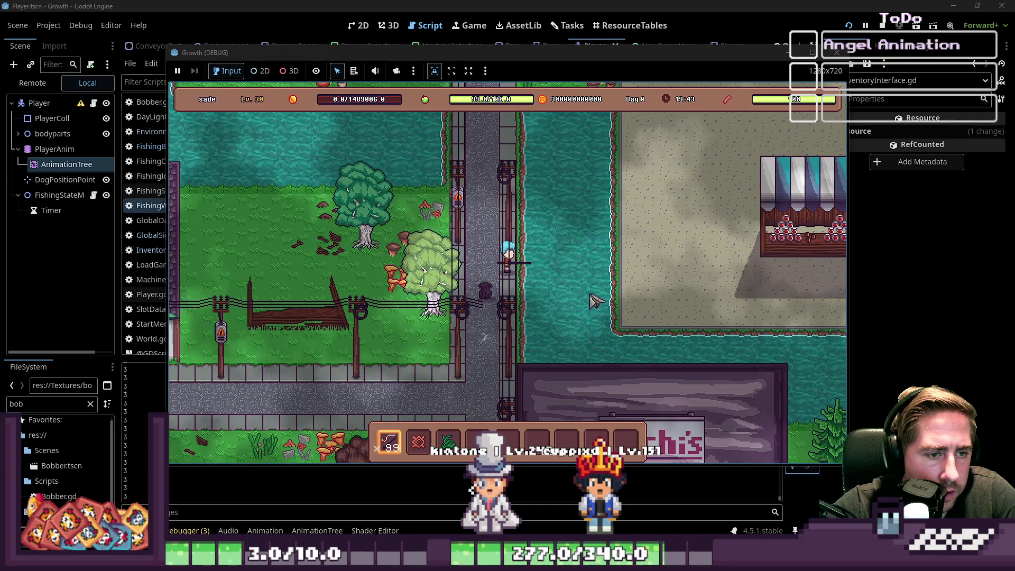
Walk north onto the bridge, face west, and cast the line into the left pond.
key(w)
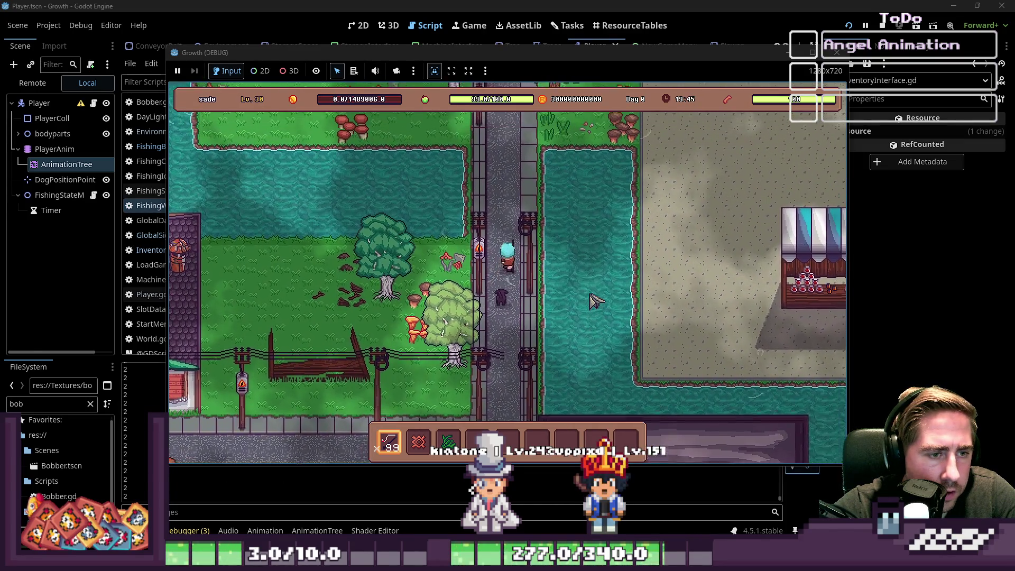
key(a)
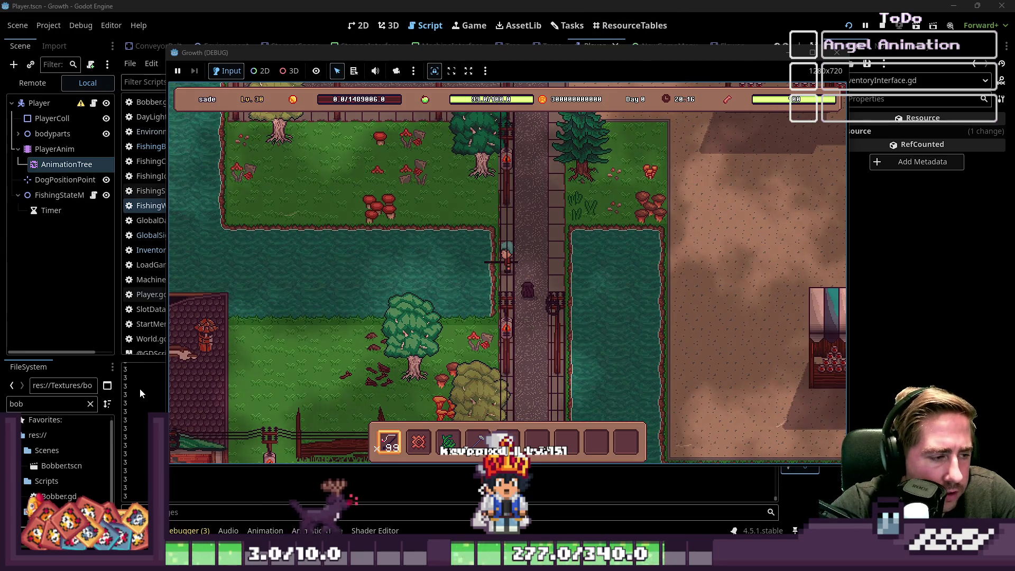
click(543, 265)
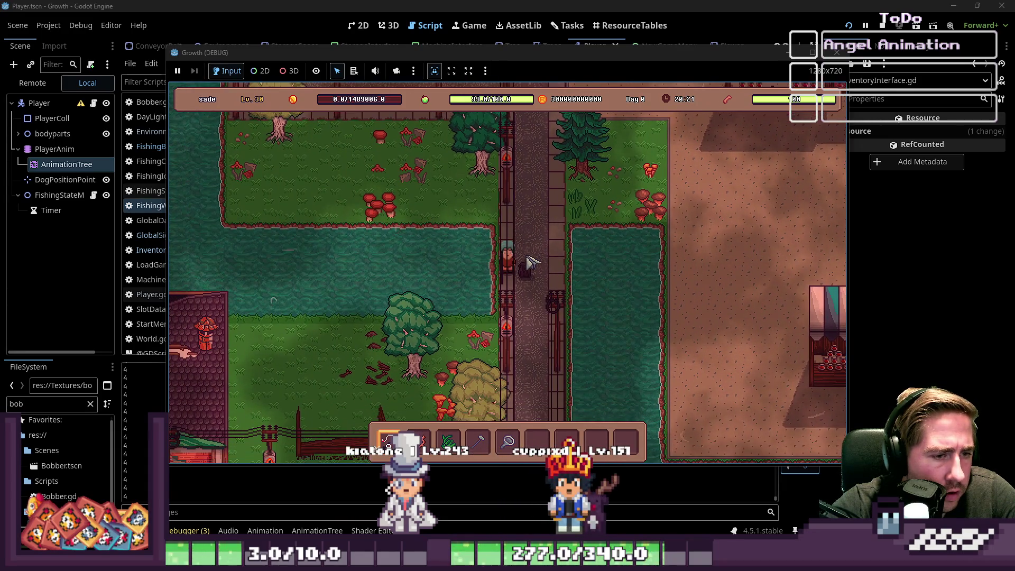
mouse_move(576, 53)
mouse_down()
mouse_move(448, 22)
mouse_move(489, 41)
mouse_up()
Walk the character along the path to the pond and cast the fishing line.
key(s)
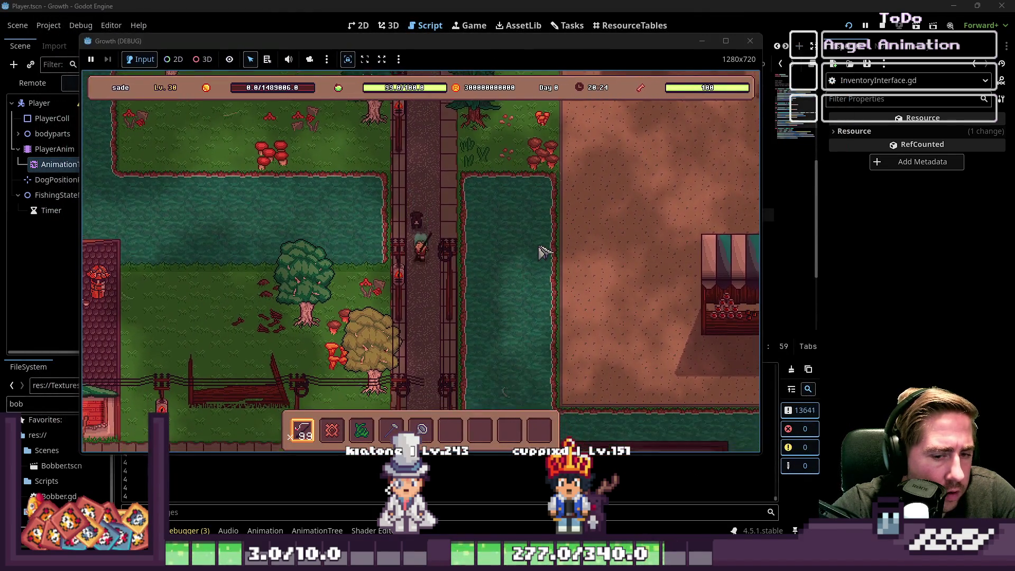
key(d)
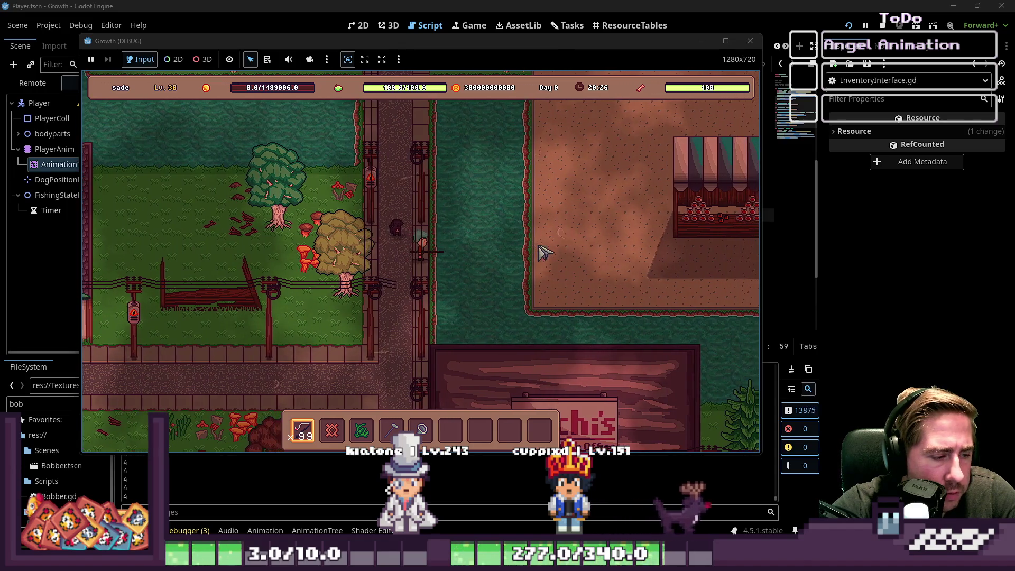
key(w)
key(a)
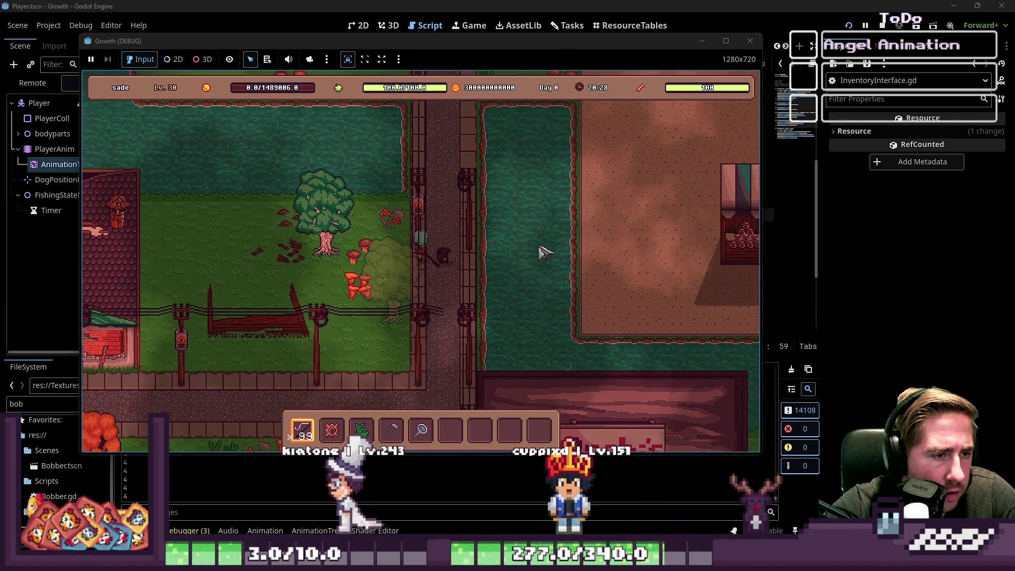
key(w)
key(a)
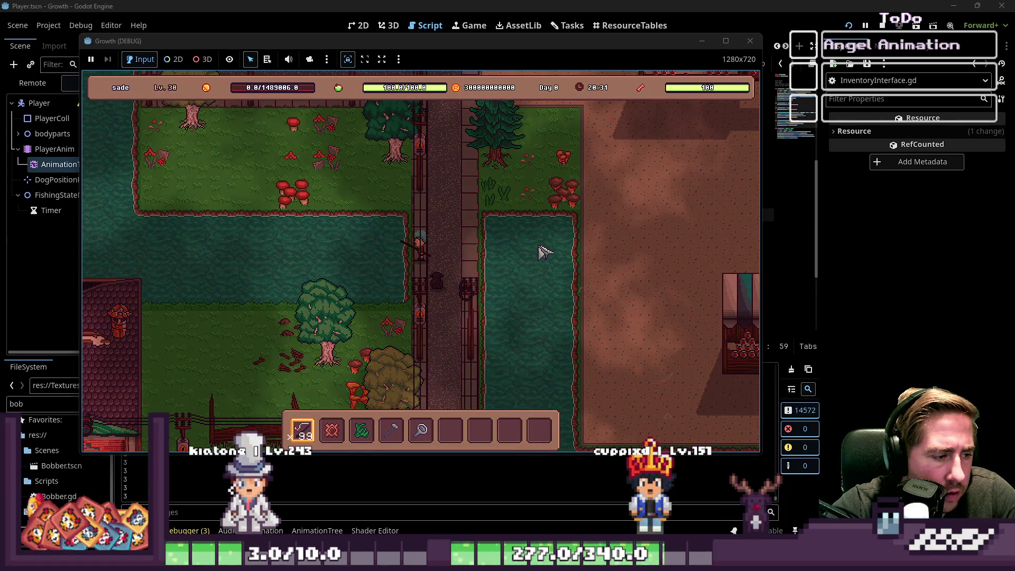
key(w)
key(d)
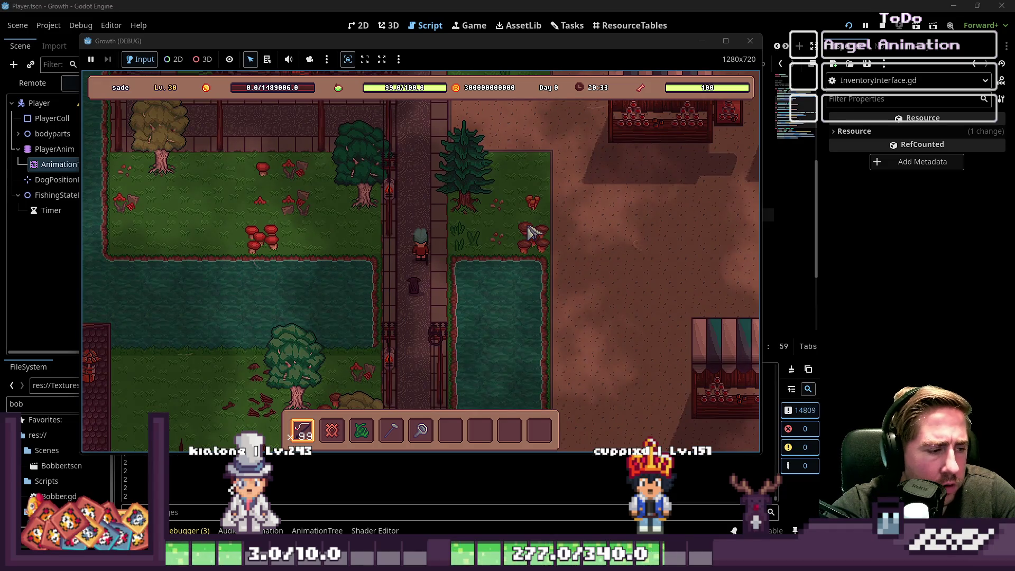
key(s)
key(w)
key(a)
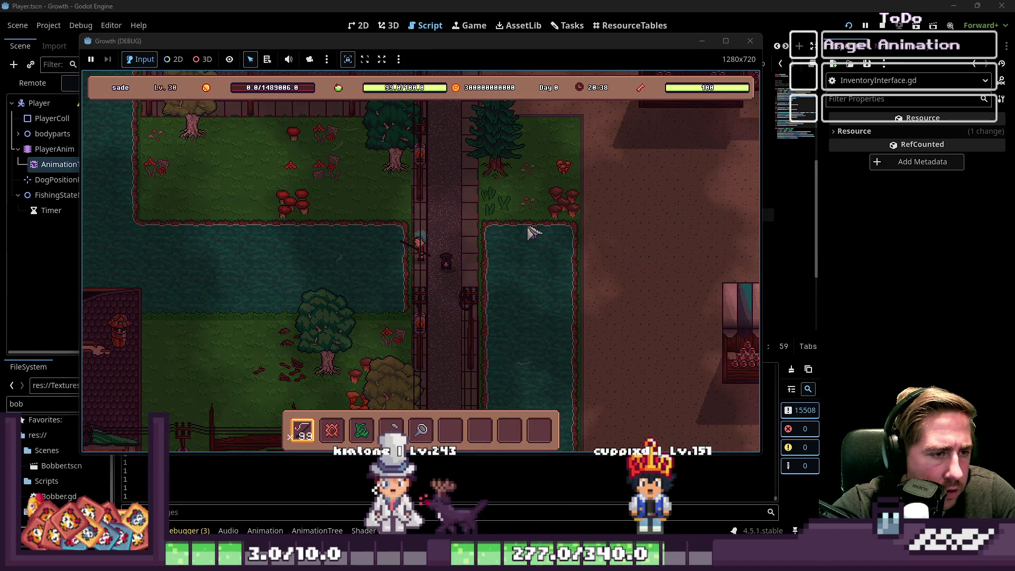
click(533, 232)
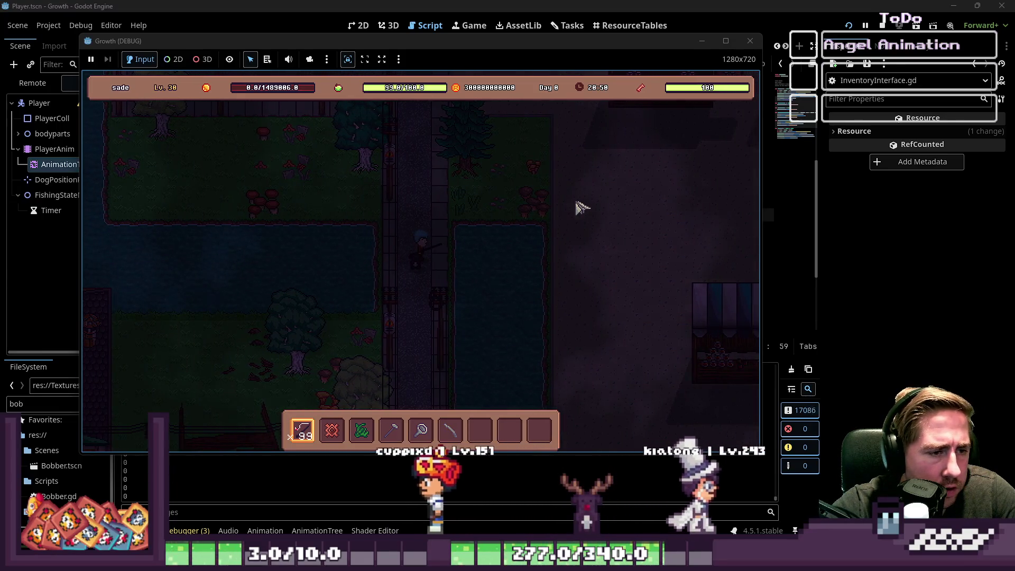
Walk a bit more, stop the game with F8, and place the caret on blank line 24.
key(s)
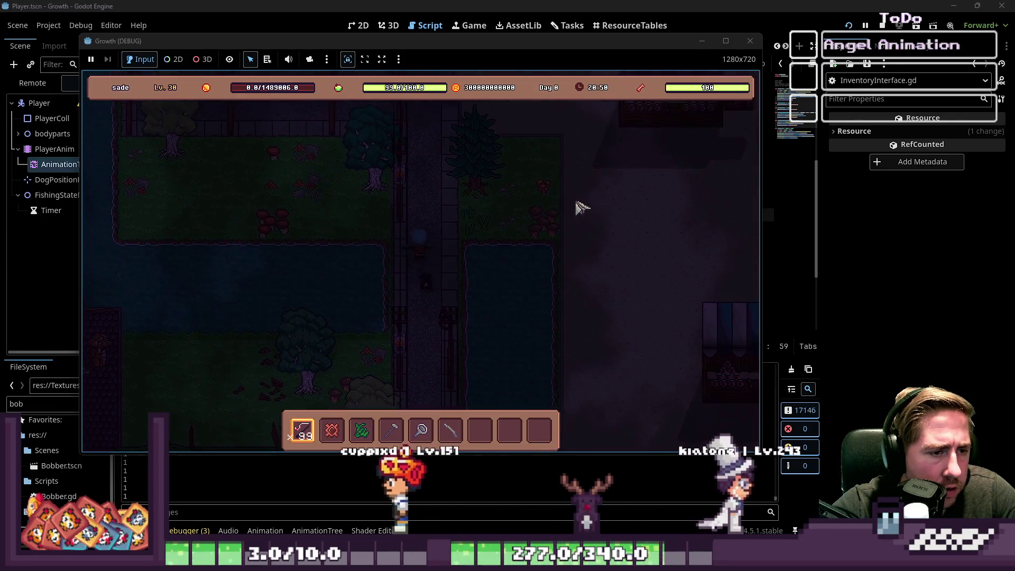
key(s)
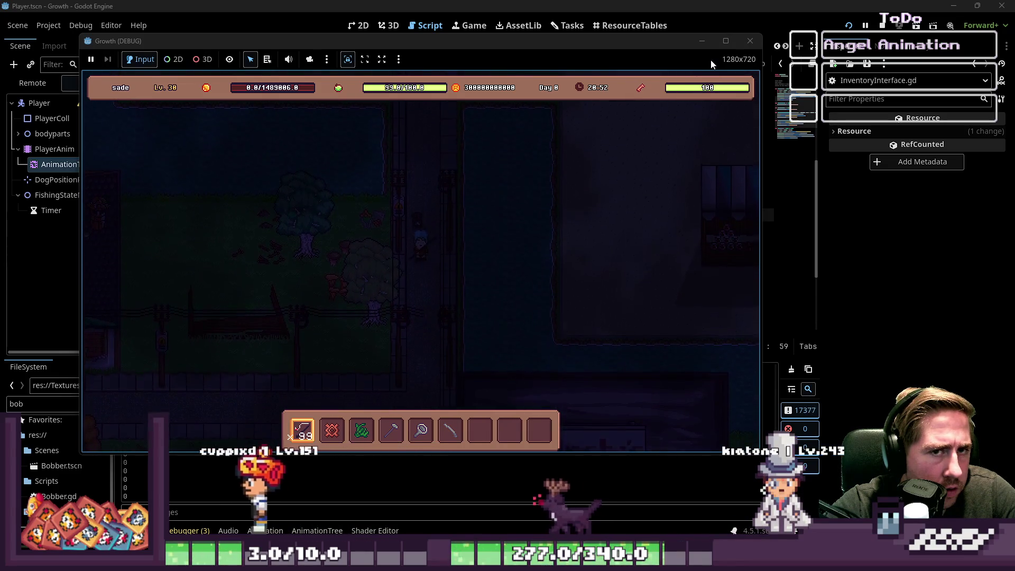
key(w)
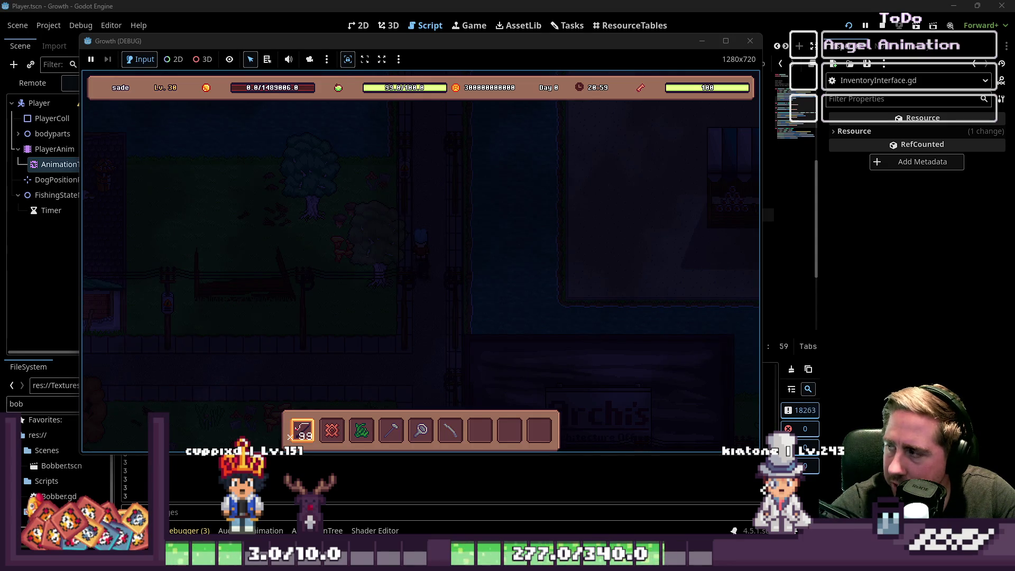
key(w)
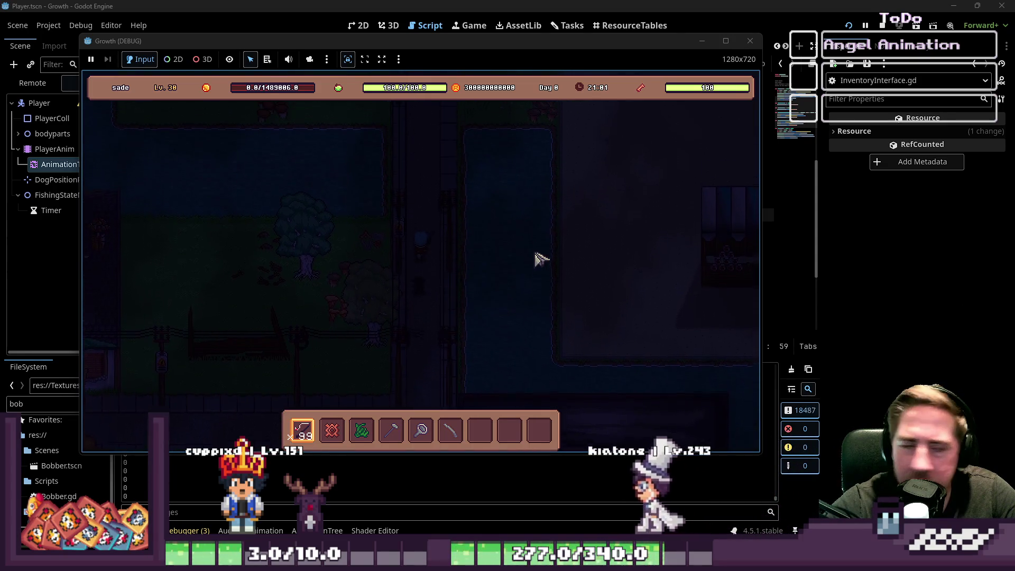
key(w)
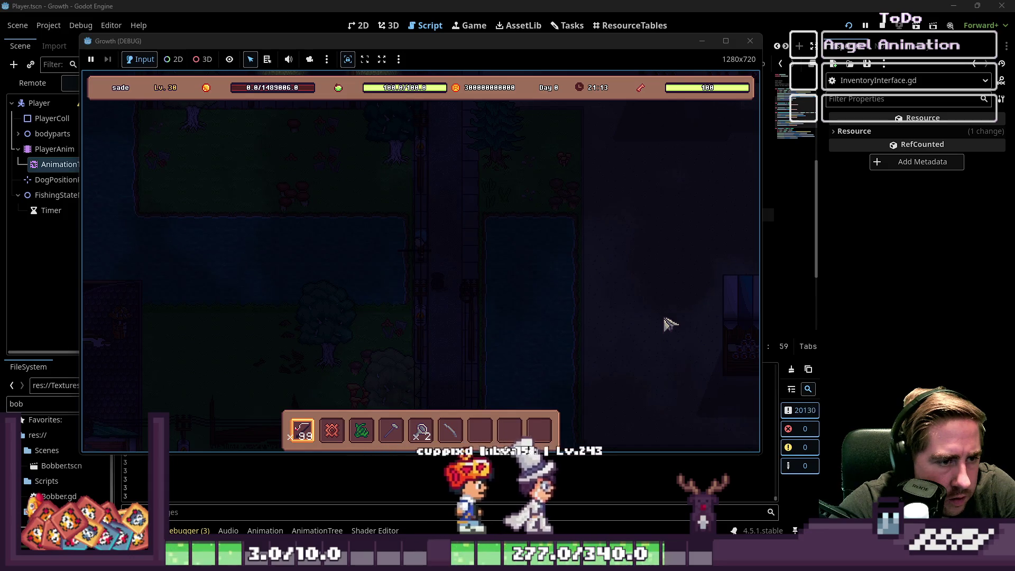
key(s)
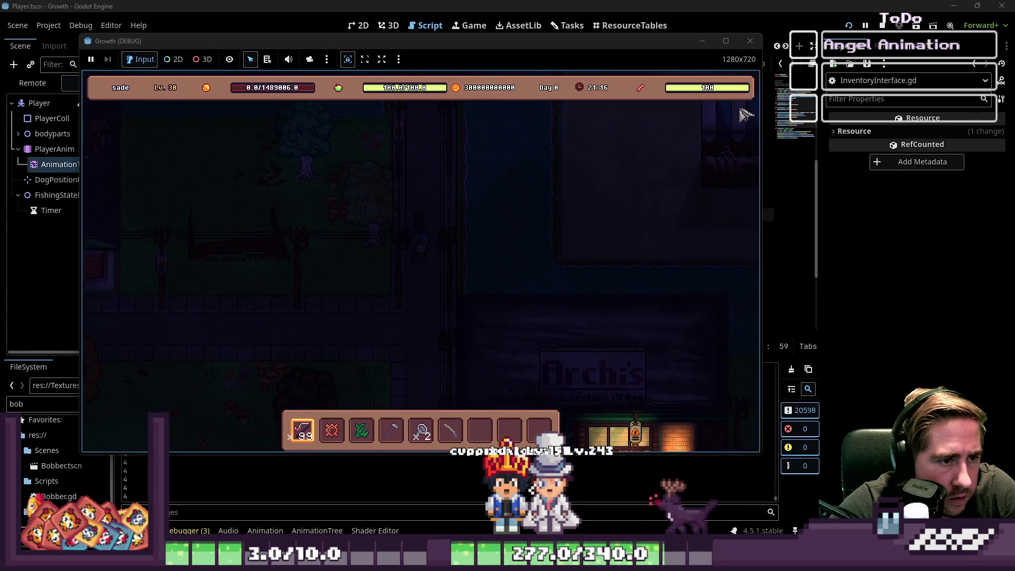
key(F8)
click(422, 204)
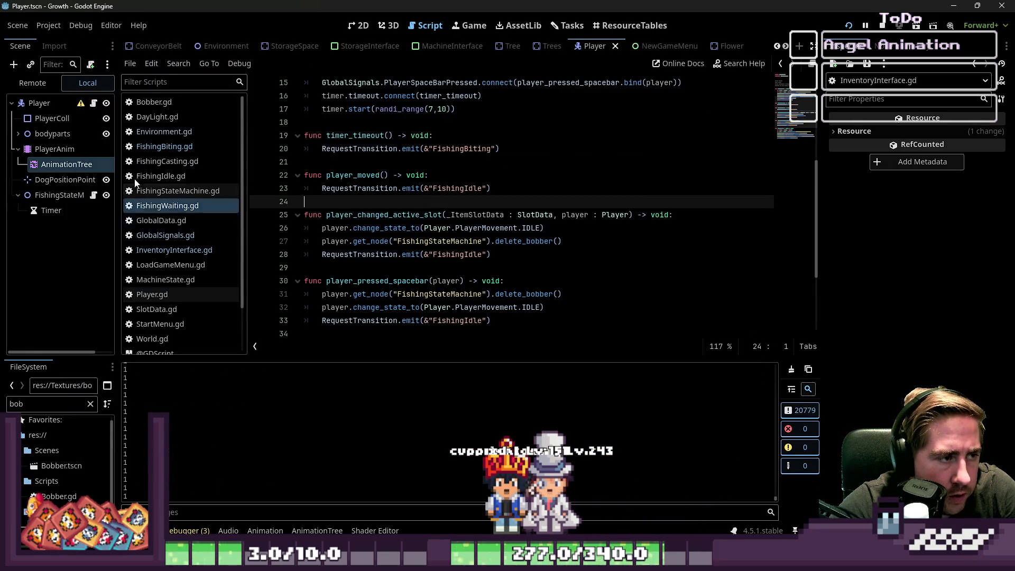
In Player.gd, select move_player's lines 164–165, where zero velocity switches to IDLE, then scroll up.
scroll(170, 228, down, 3)
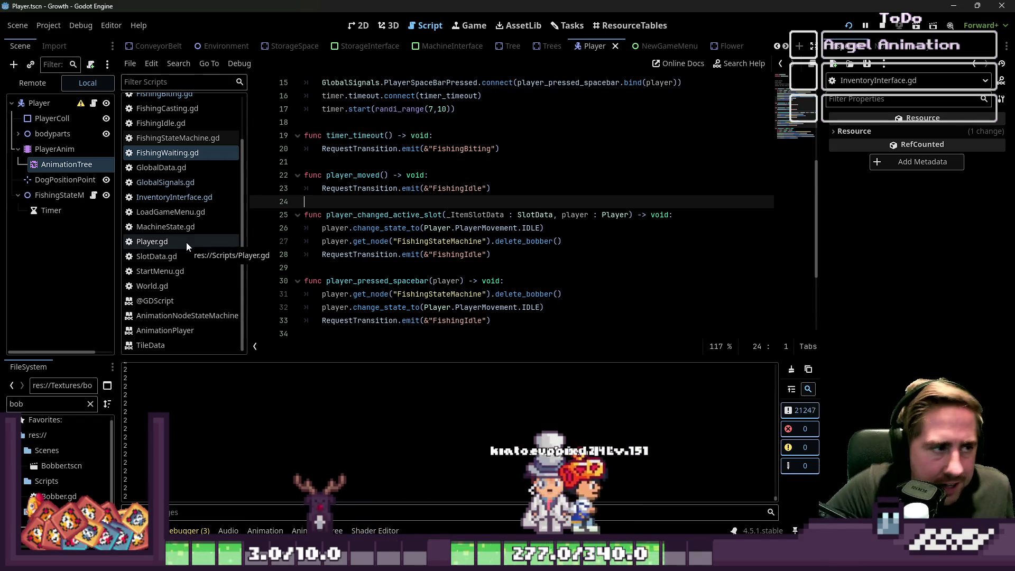
scroll(186, 242, up, 3)
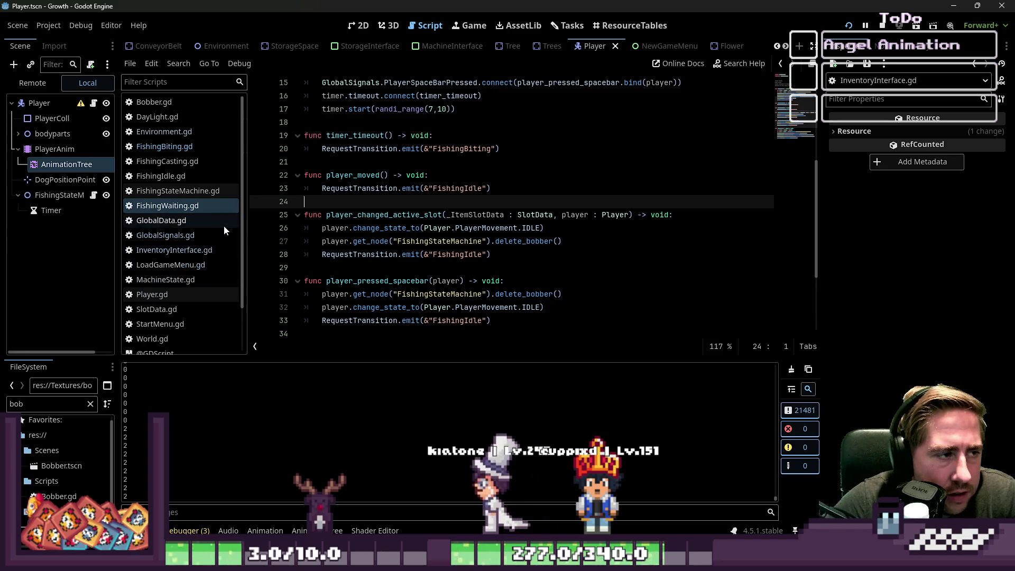
scroll(211, 238, down, 2)
click(159, 261)
scroll(503, 239, up, 2)
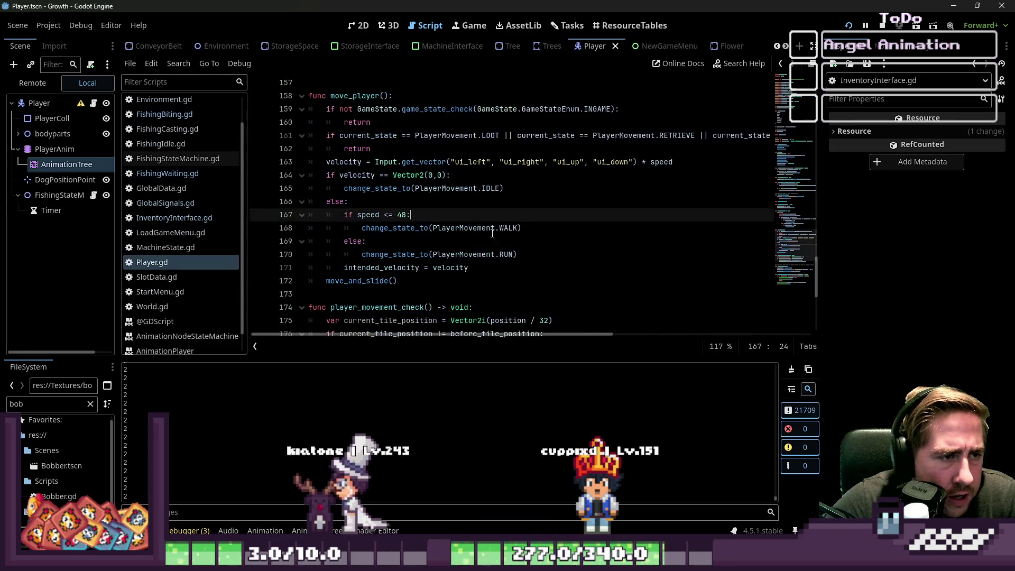
key(Up)
key(Up)
key(Up)
drag(473, 177, 278, 171)
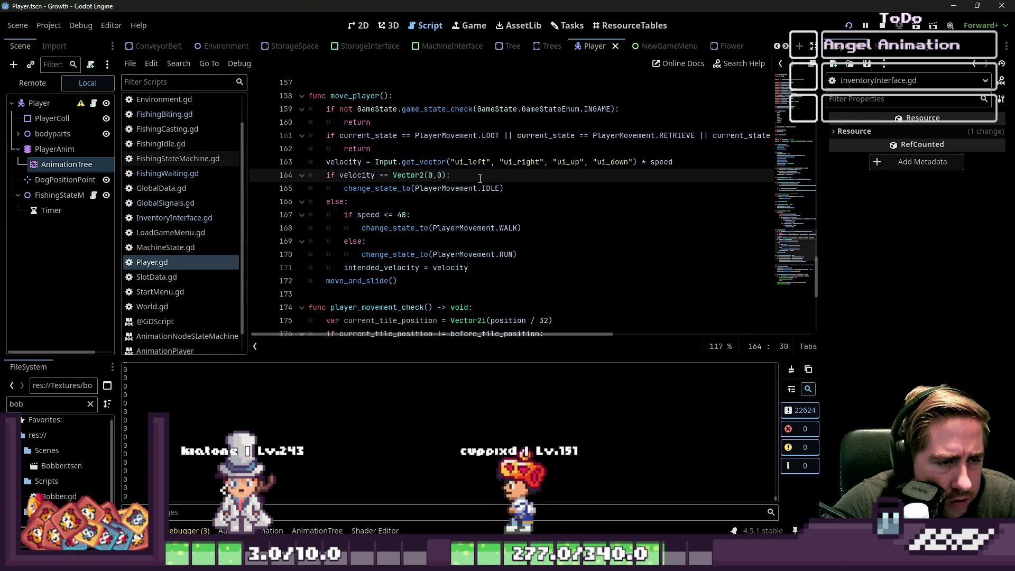
drag(504, 189, 280, 181)
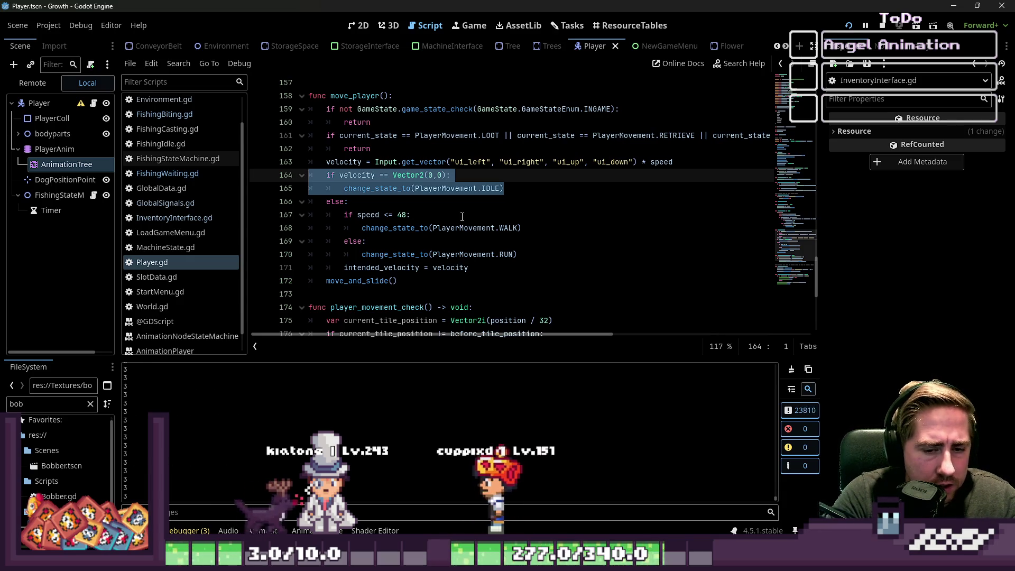
scroll(259, 106, up, 2)
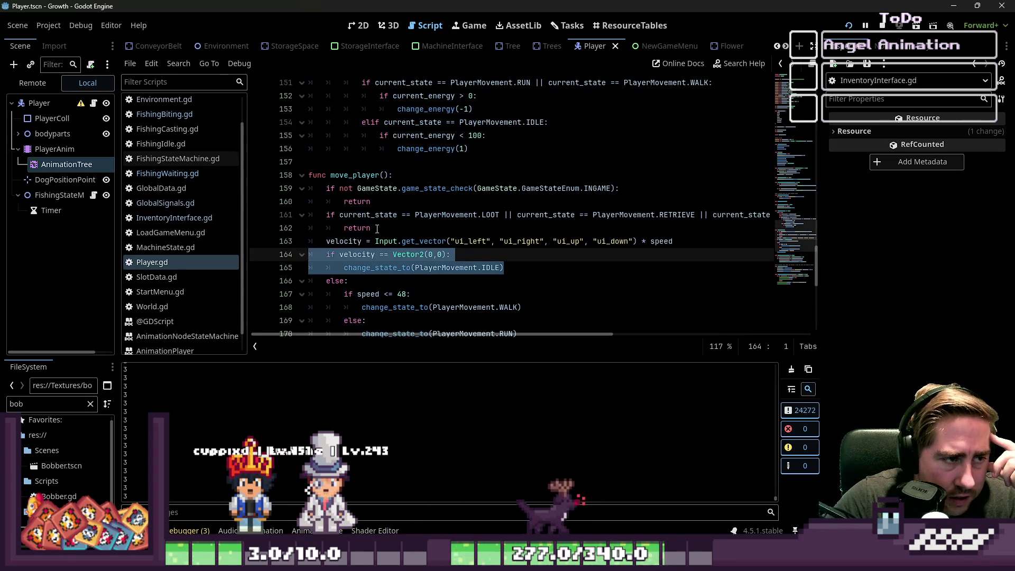
scroll(377, 228, up, 20)
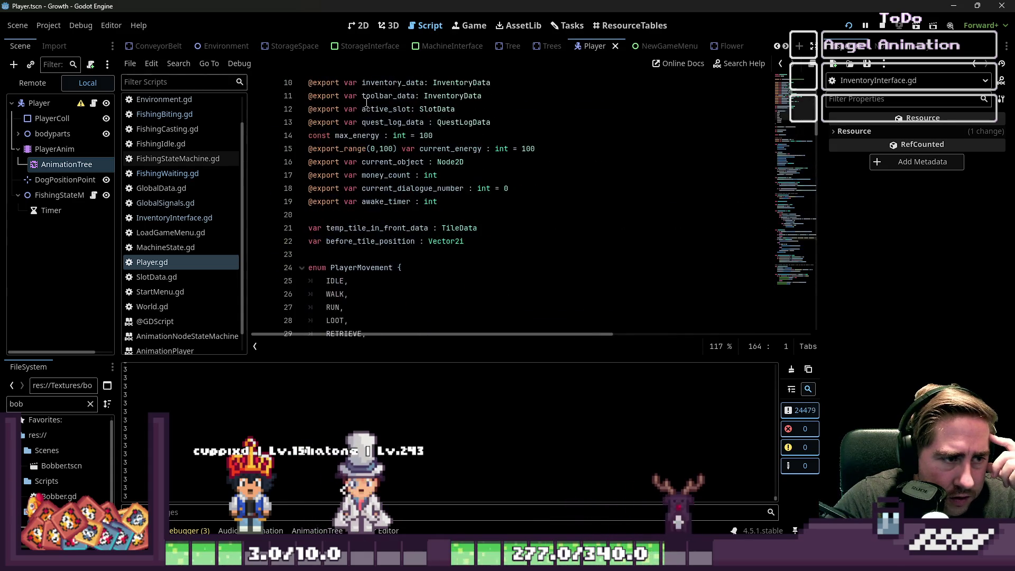
Switch to FishingWaiting.gd and select the change_state_to call on line 32.
scroll(366, 102, down, 3)
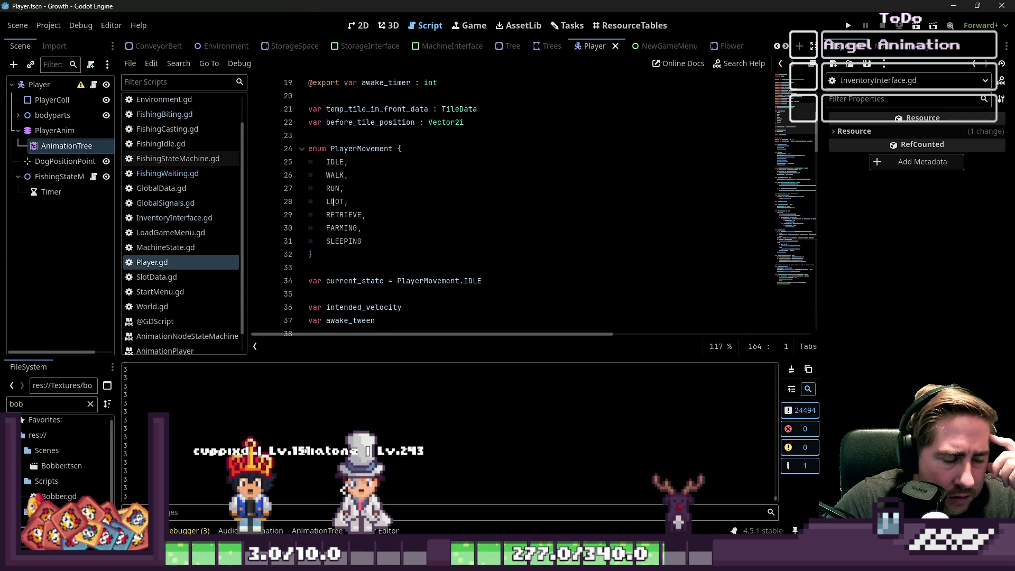
click(164, 174)
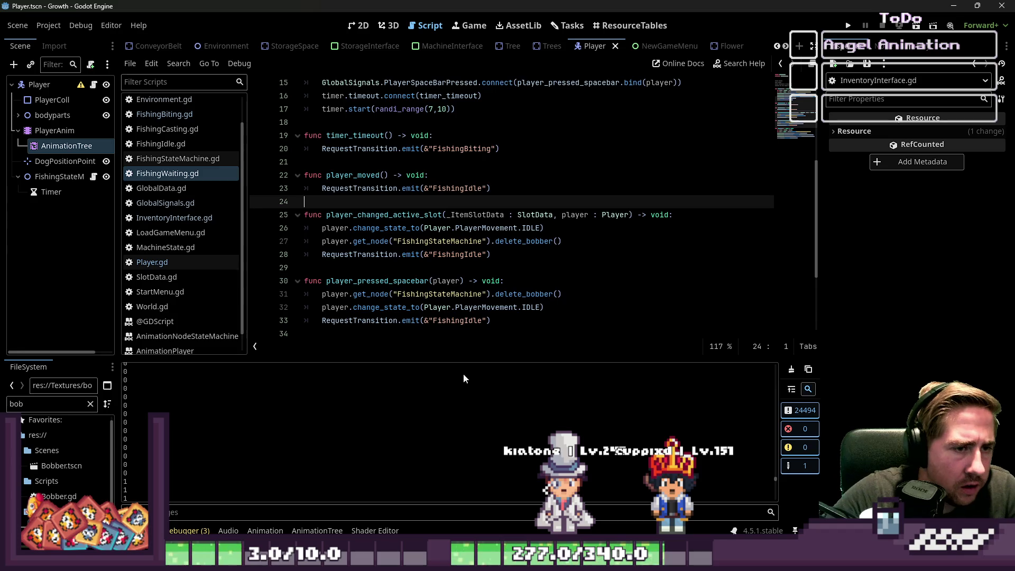
scroll(517, 158, up, 1)
scroll(517, 157, up, 4)
scroll(579, 199, down, 4)
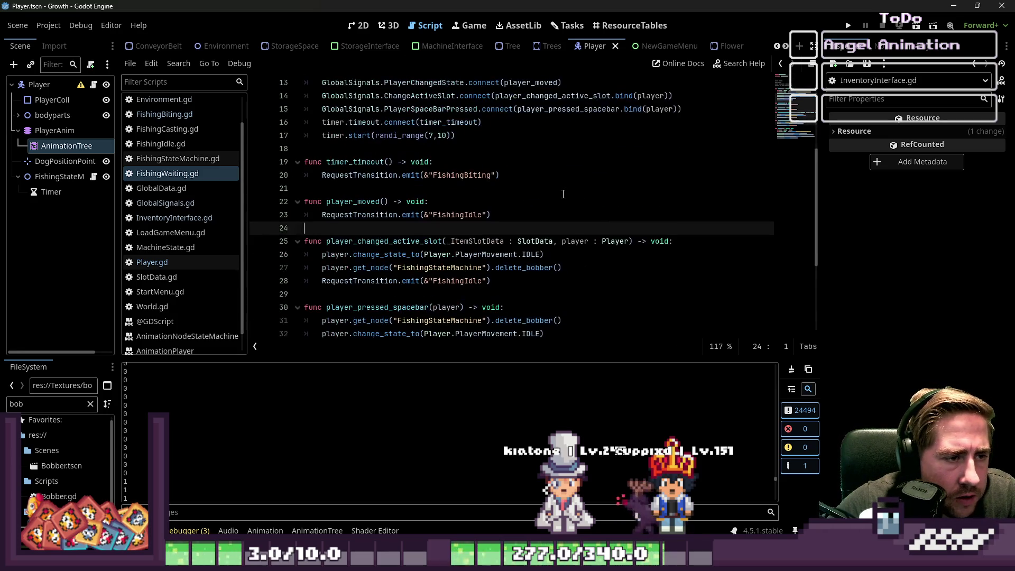
scroll(556, 194, down, 4)
scroll(404, 252, up, 1)
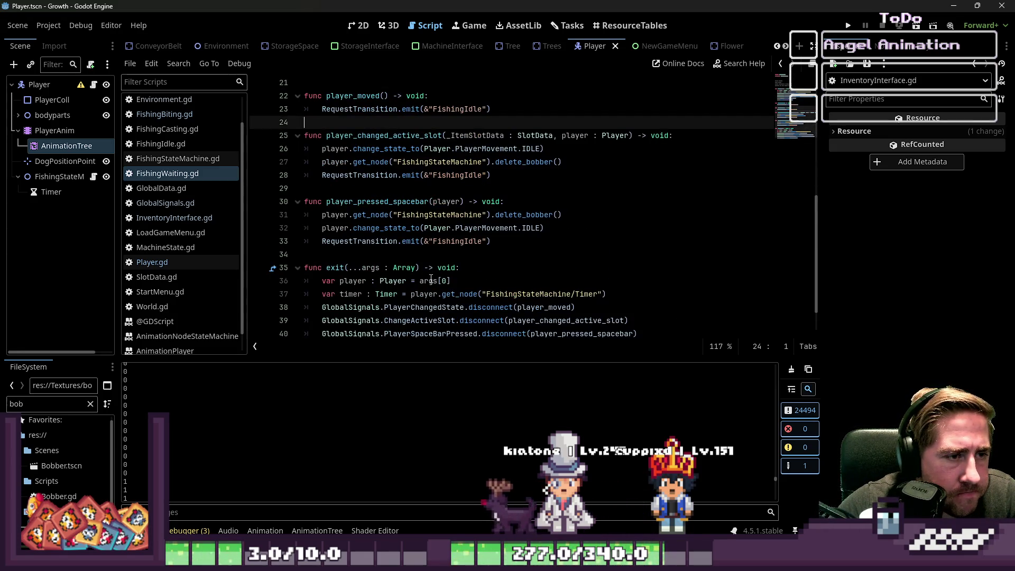
double_click(386, 228)
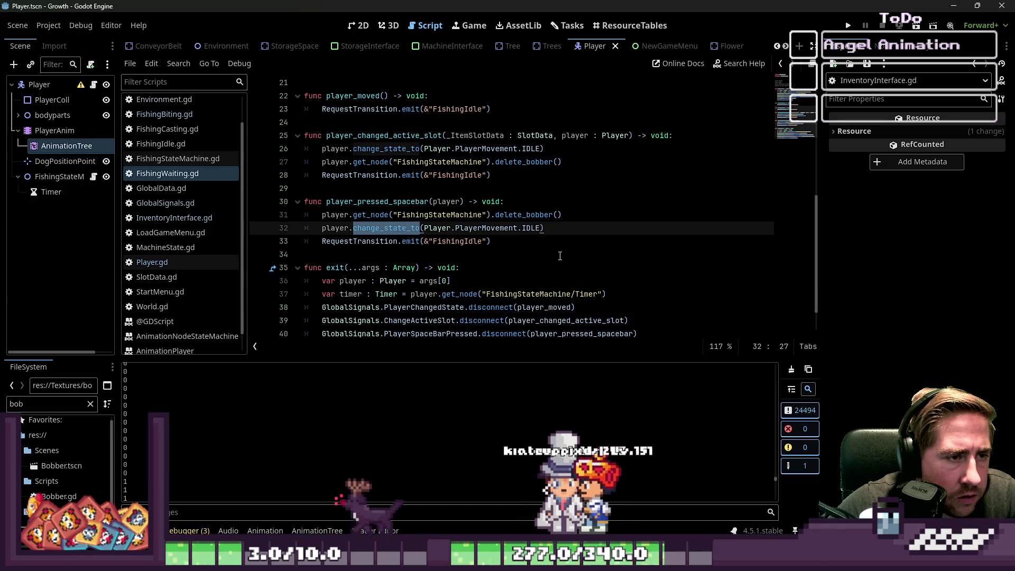
Open Player.gd and select the change_state_to function name on line 60.
click(169, 262)
scroll(359, 265, down, 10)
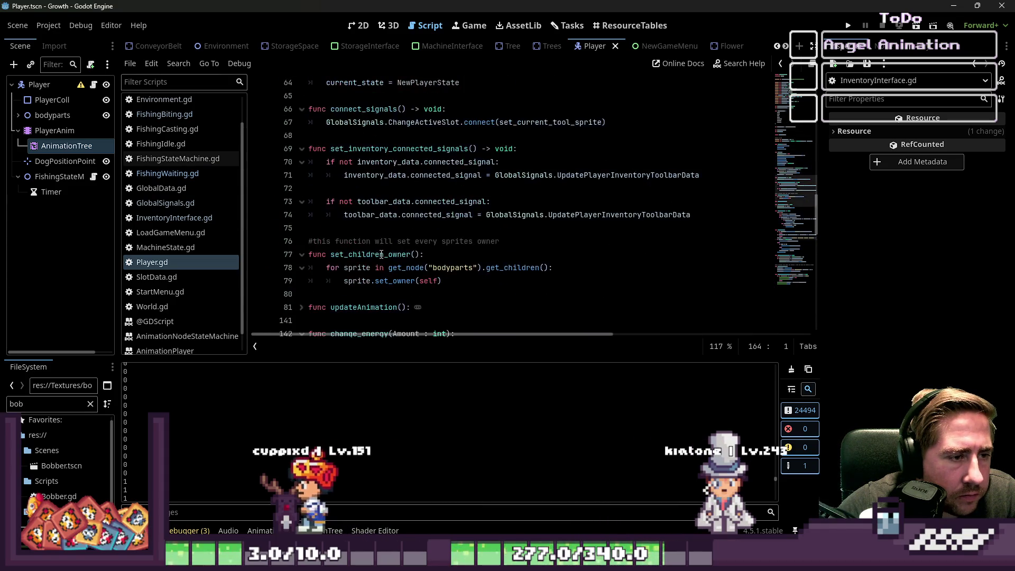
scroll(381, 254, up, 8)
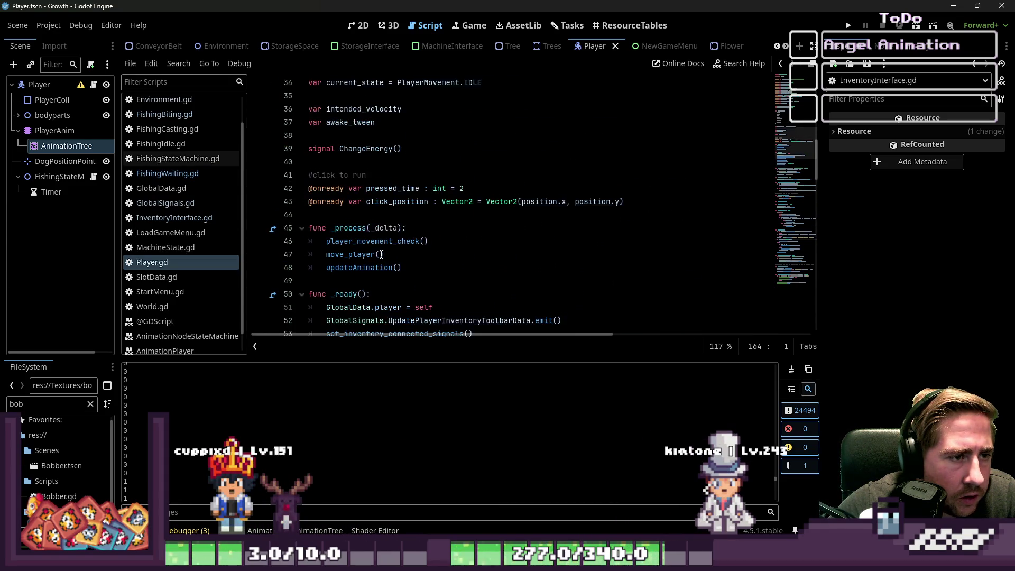
scroll(382, 214, down, 4)
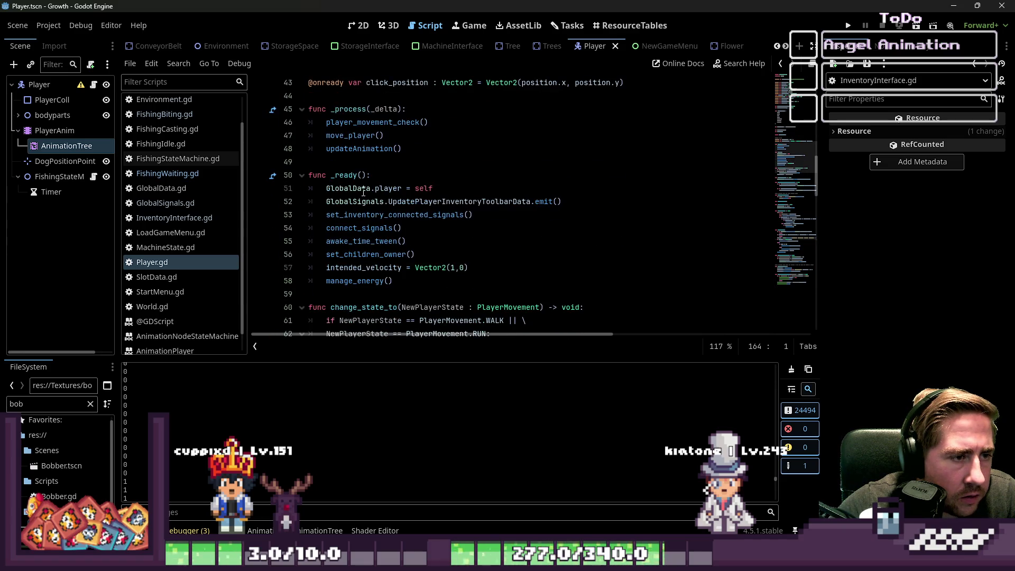
scroll(364, 193, down, 5)
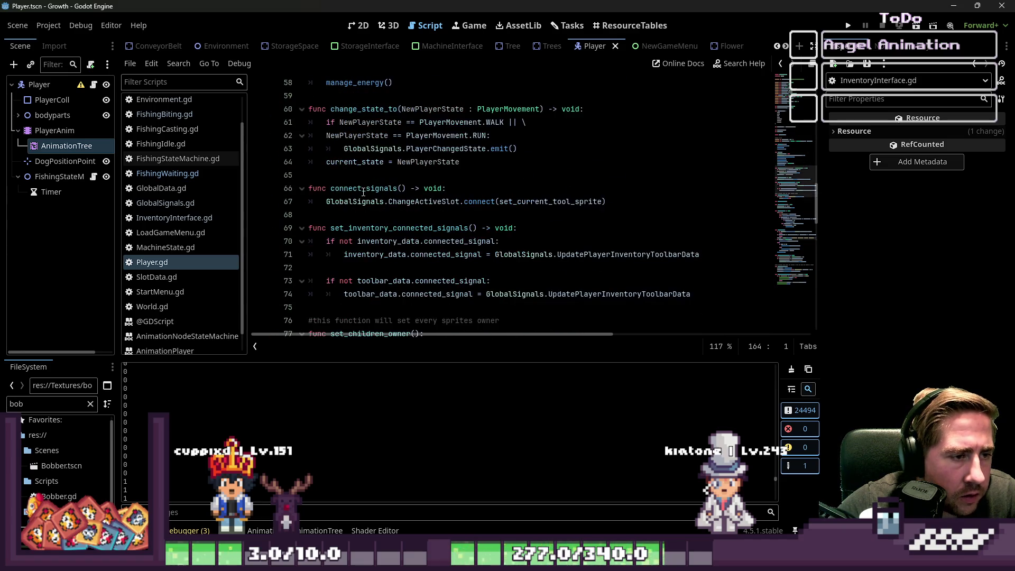
double_click(371, 108)
Inspect move_player's WALK and RUN state calls, selecting PlayerMovement on line 168.
scroll(439, 166, down, 20)
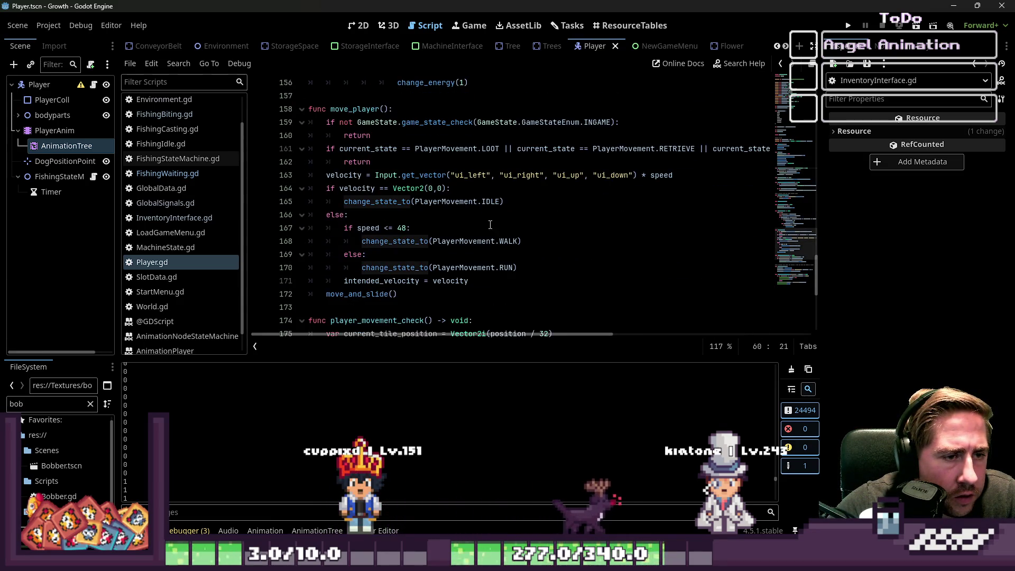
click(482, 201)
double_click(496, 241)
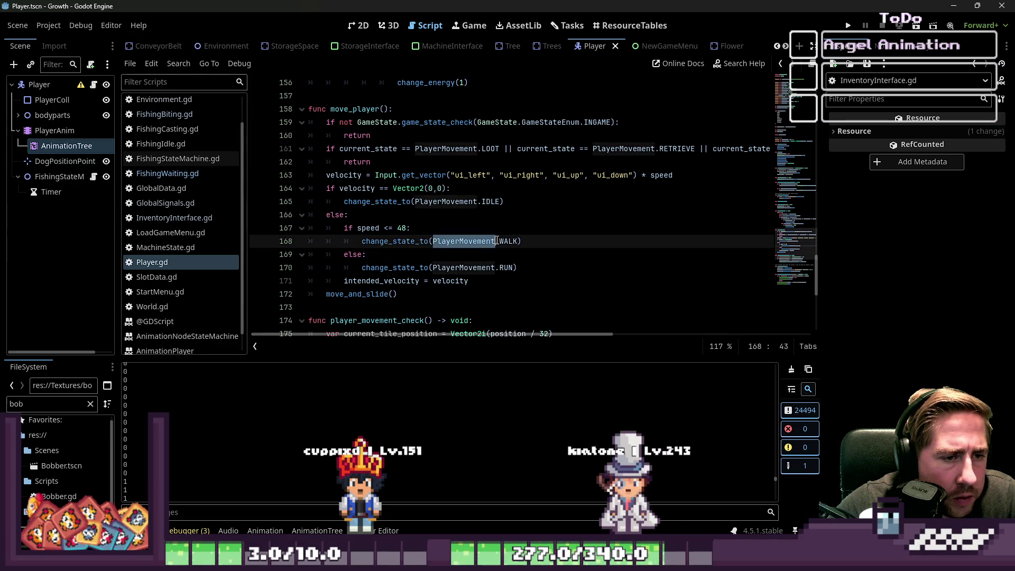
click(464, 266)
scroll(555, 265, down, 2)
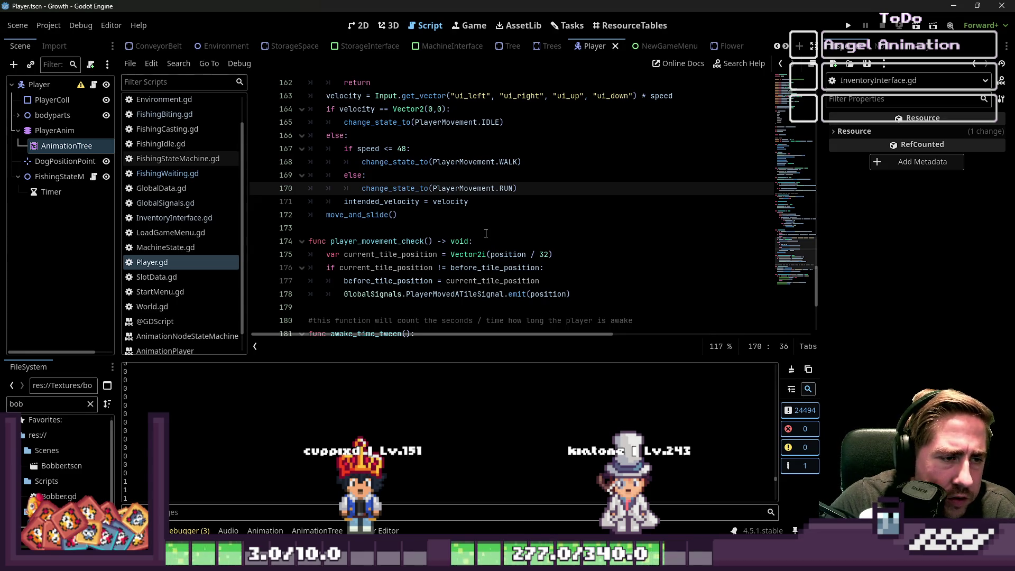
scroll(486, 233, up, 1)
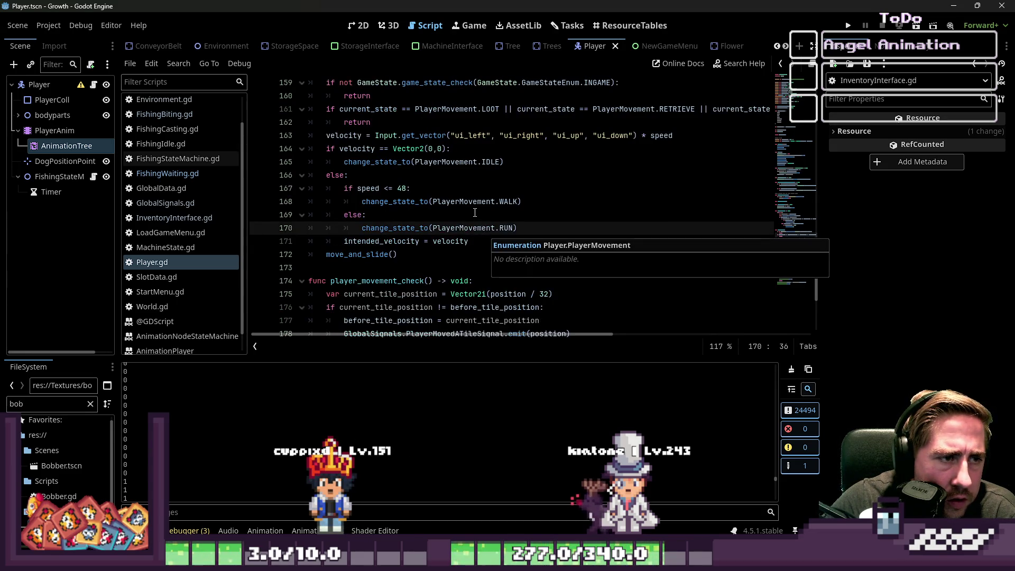
scroll(475, 213, up, 1)
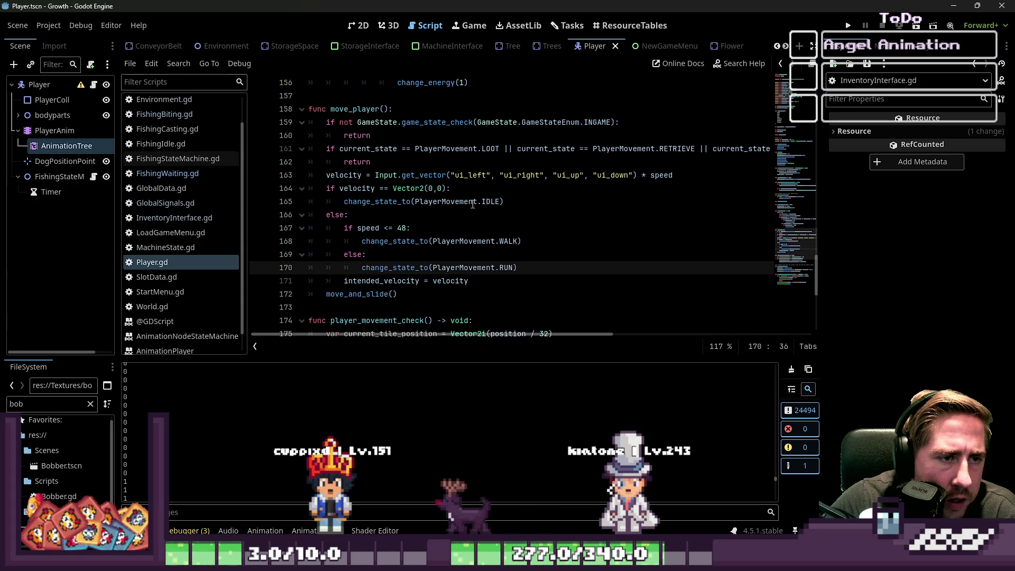
Review the early return on line 162 and select lines 173–177 of player_movement_check.
click(375, 161)
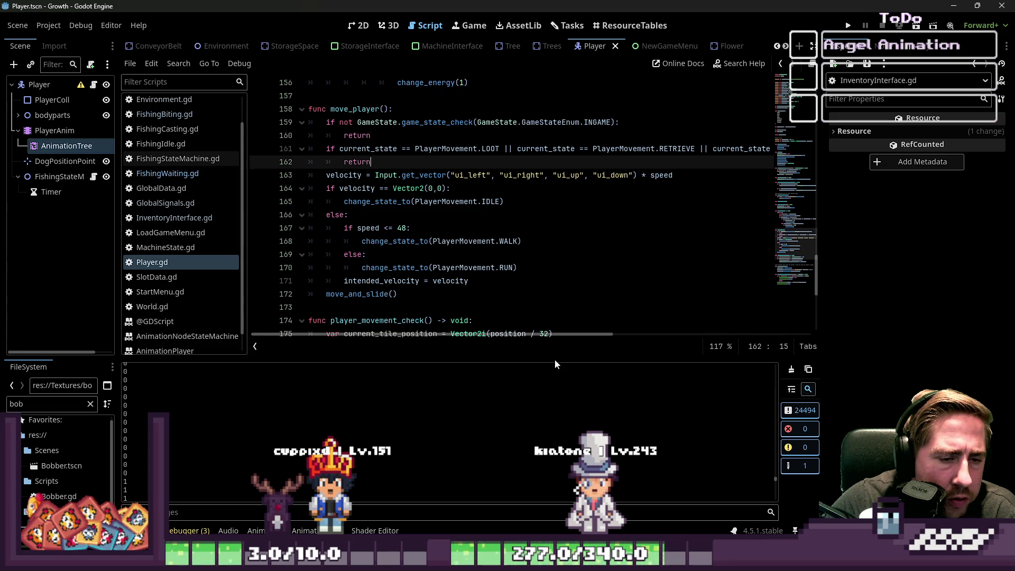
drag(554, 334, 572, 330)
scroll(549, 275, up, 1)
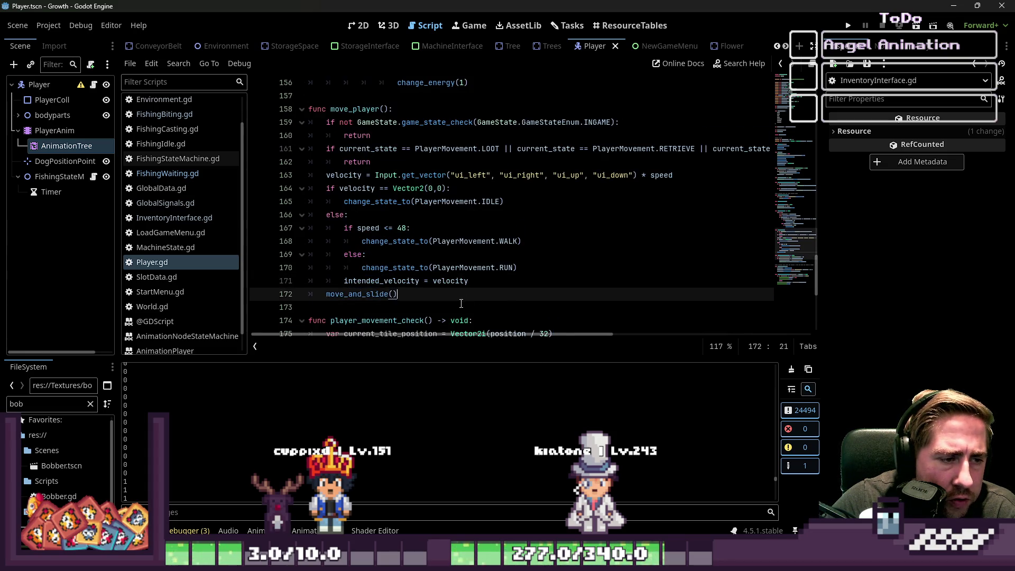
click(442, 309)
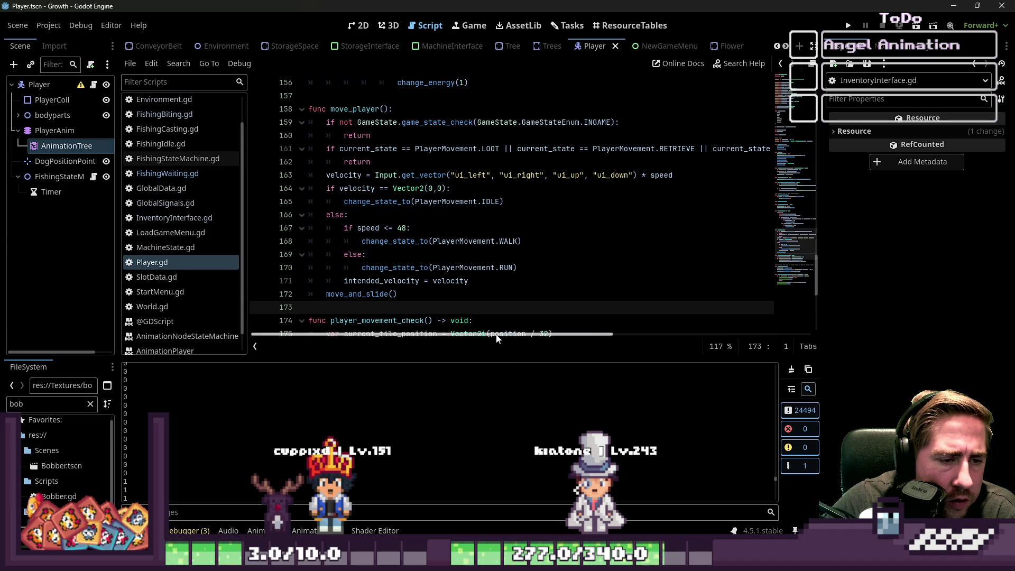
mouse_move(497, 335)
mouse_down()
mouse_move(722, 330)
mouse_move(314, 328)
mouse_up()
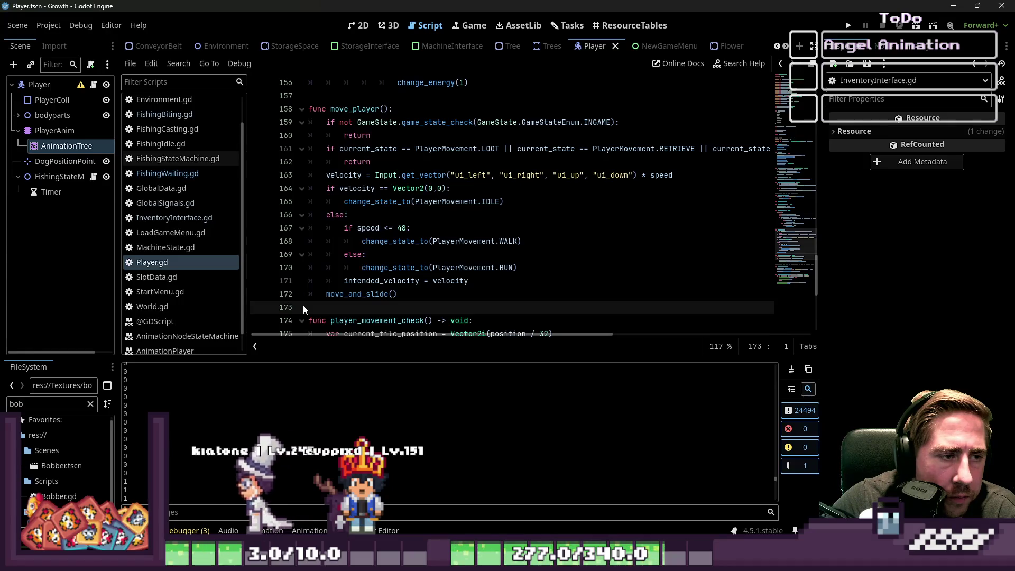
scroll(316, 196, up, 2)
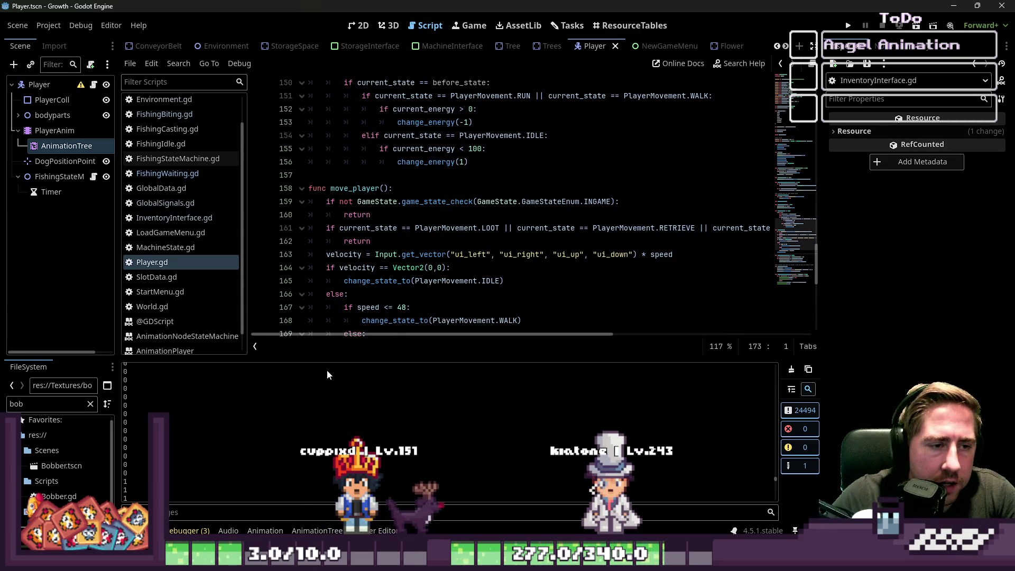
click(509, 288)
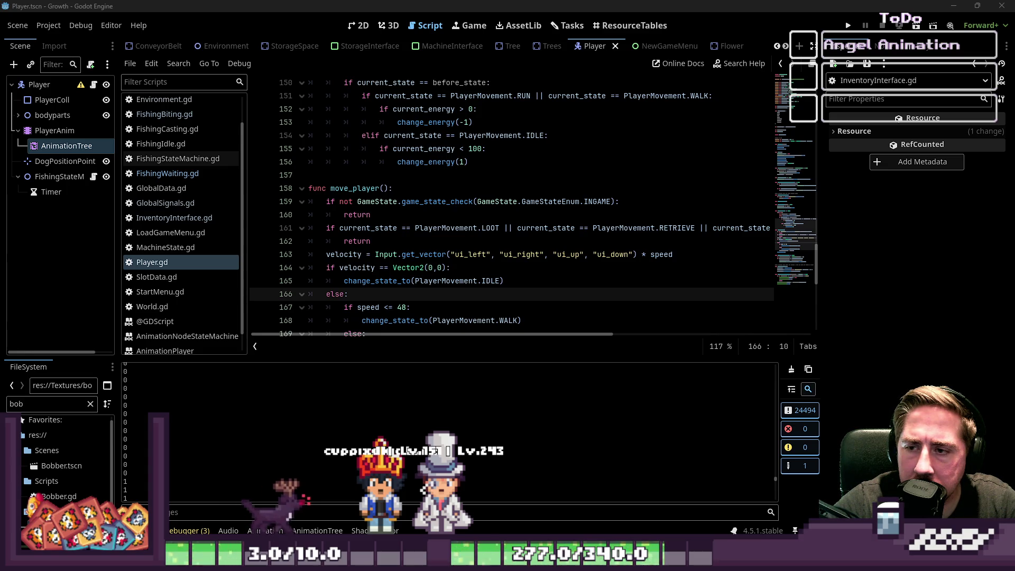
Unfold func updateAnimation() at line 81 to reveal its throwing and retrieve condition settings.
scroll(594, 168, up, 20)
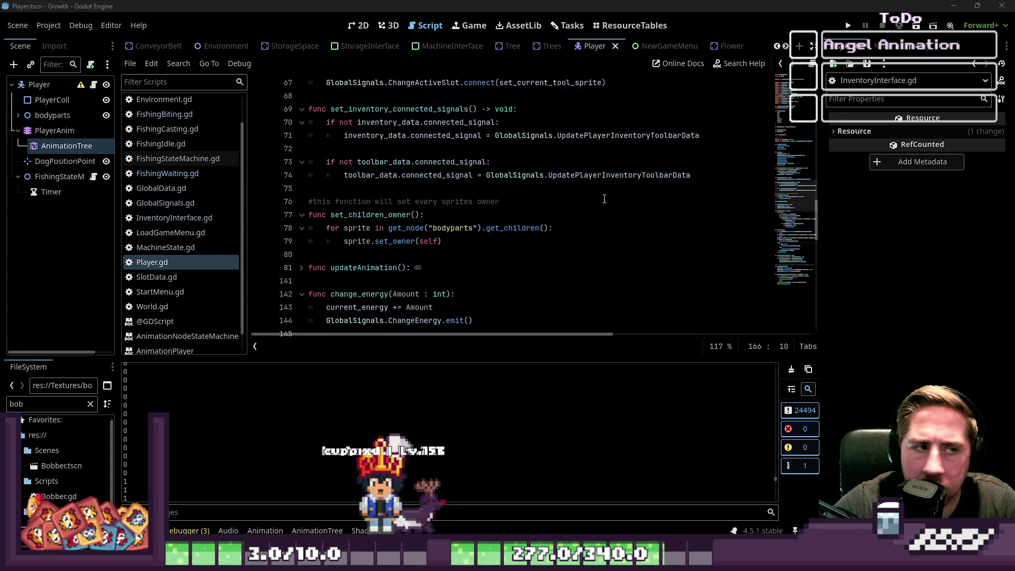
scroll(589, 163, up, 13)
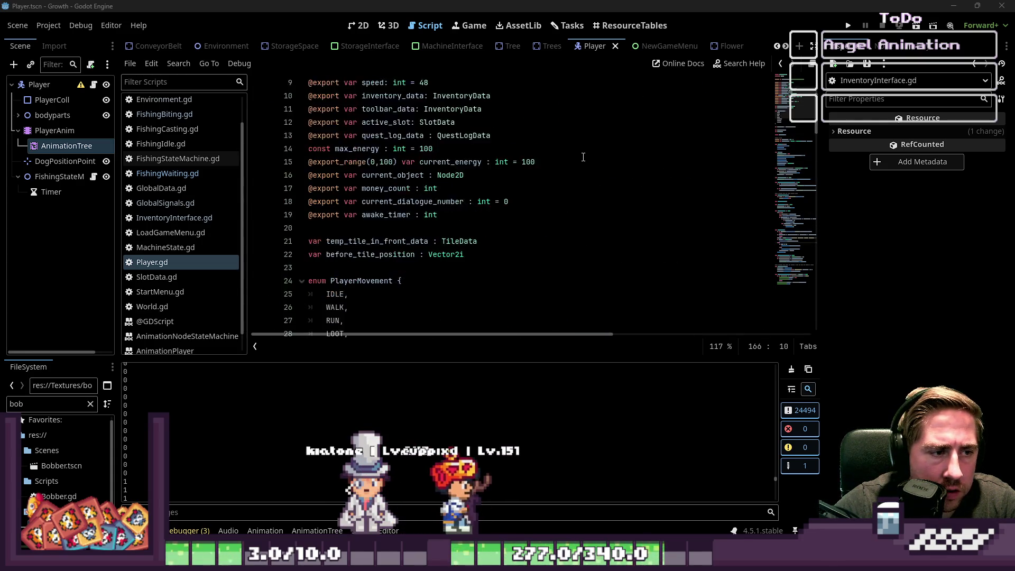
scroll(583, 157, down, 10)
scroll(582, 154, down, 20)
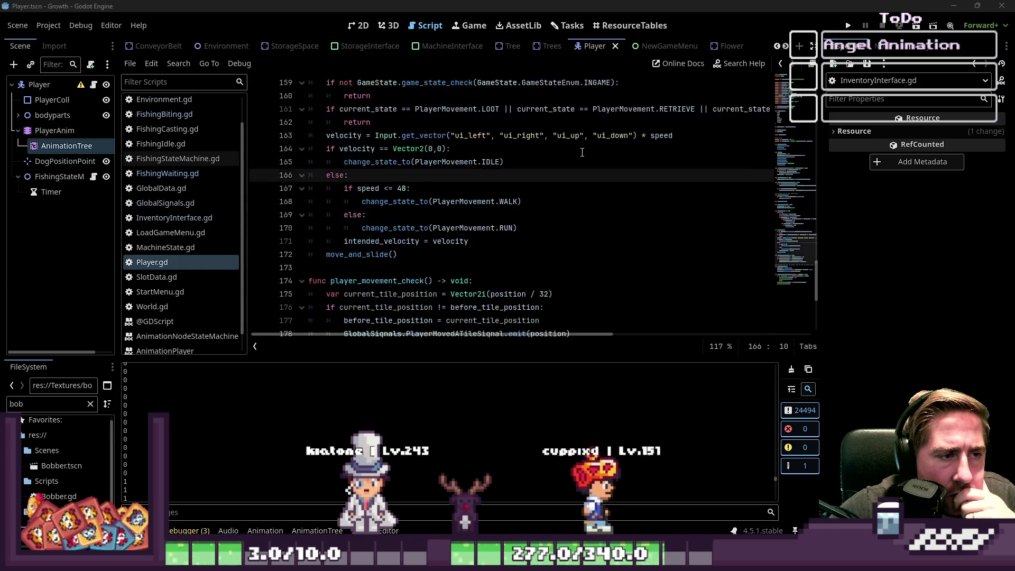
scroll(576, 144, up, 20)
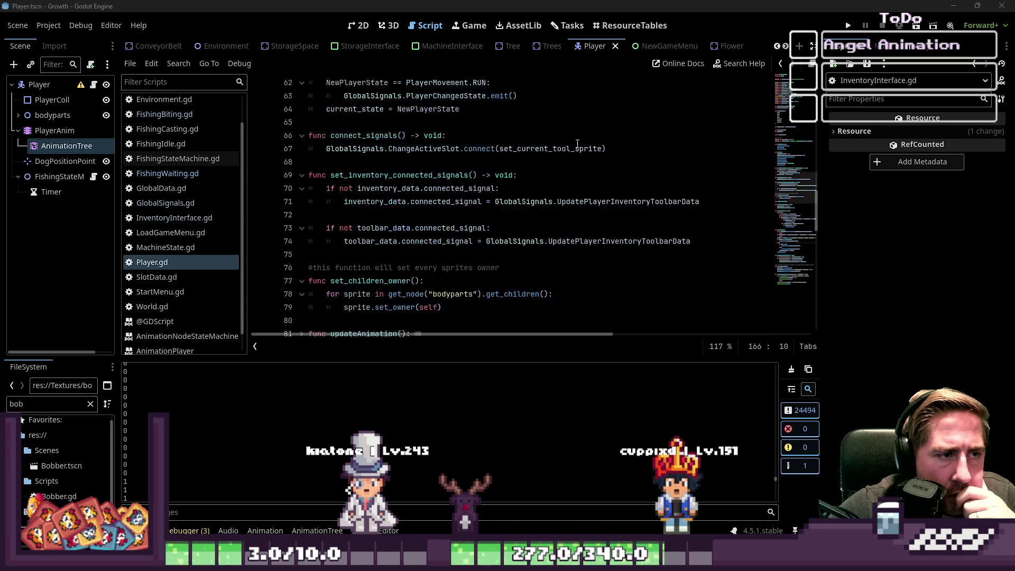
scroll(569, 147, up, 14)
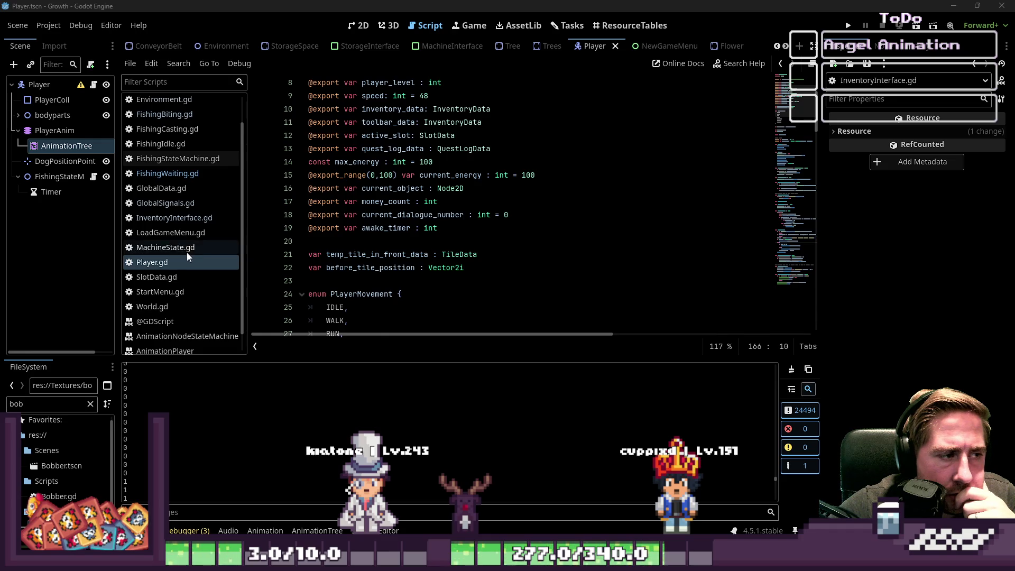
scroll(371, 211, up, 3)
scroll(393, 213, down, 14)
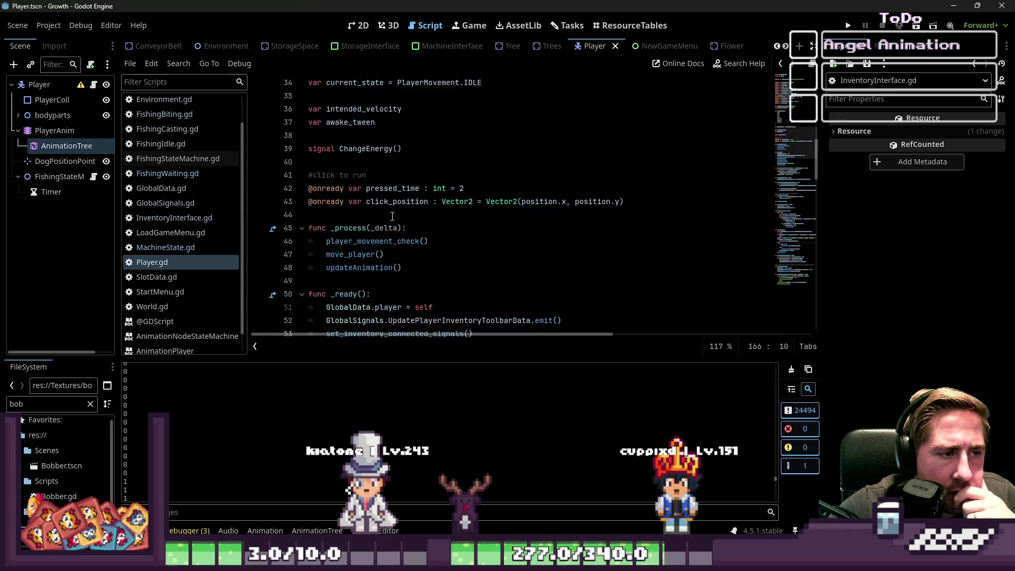
scroll(333, 188, down, 20)
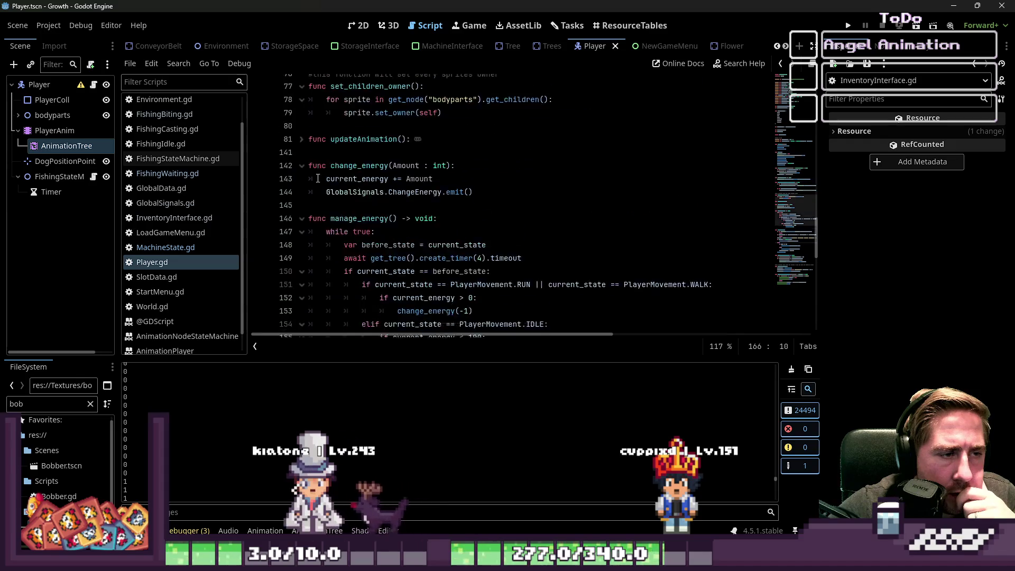
scroll(316, 175, down, 2)
scroll(318, 171, up, 17)
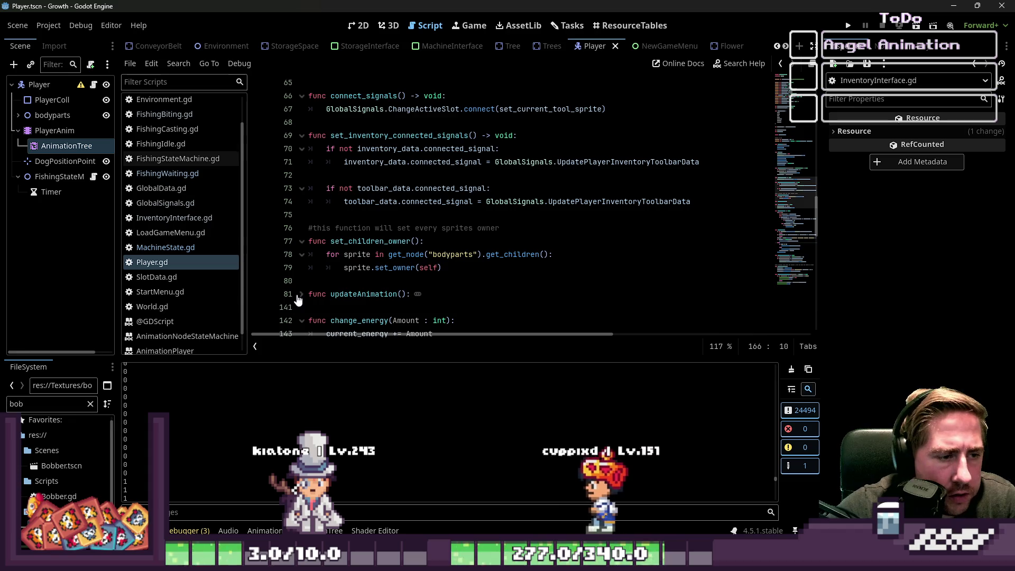
click(302, 294)
scroll(371, 211, down, 5)
scroll(384, 210, down, 2)
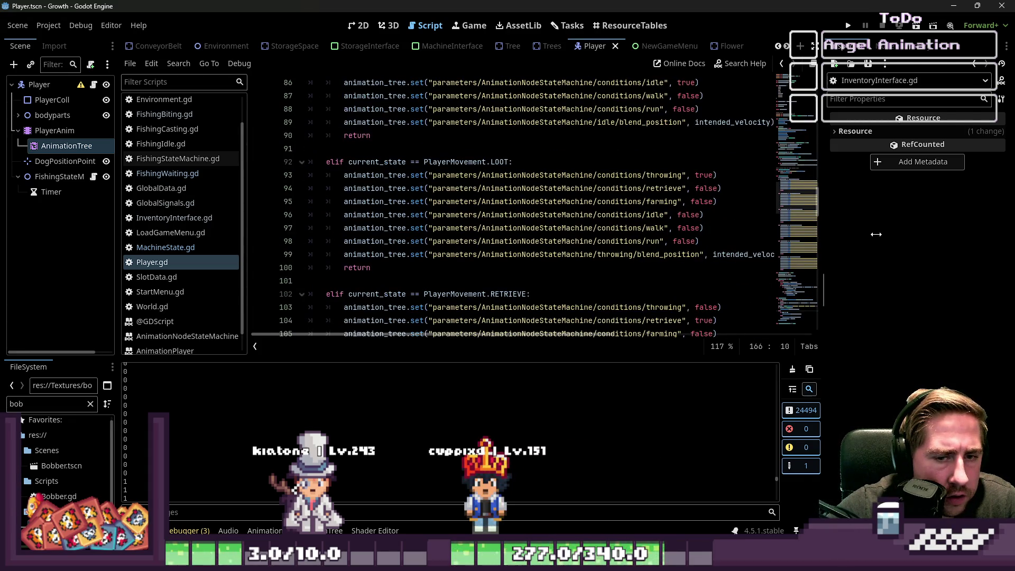
Widen the script editor and select the retrieve-condition-true line in the RETRIEVE branch.
drag(821, 241, 894, 238)
scroll(518, 159, down, 4)
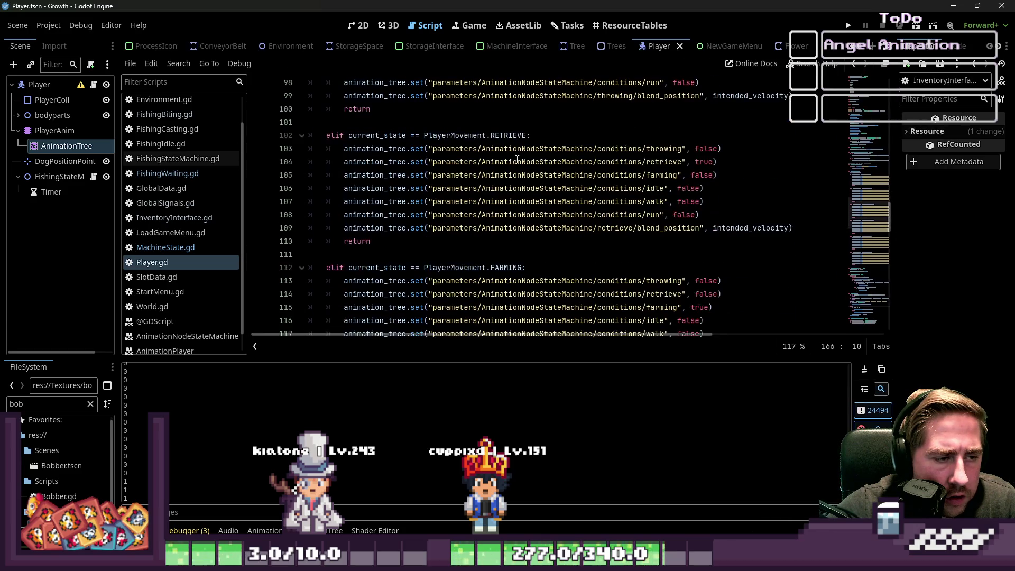
click(496, 140)
click(683, 175)
click(730, 160)
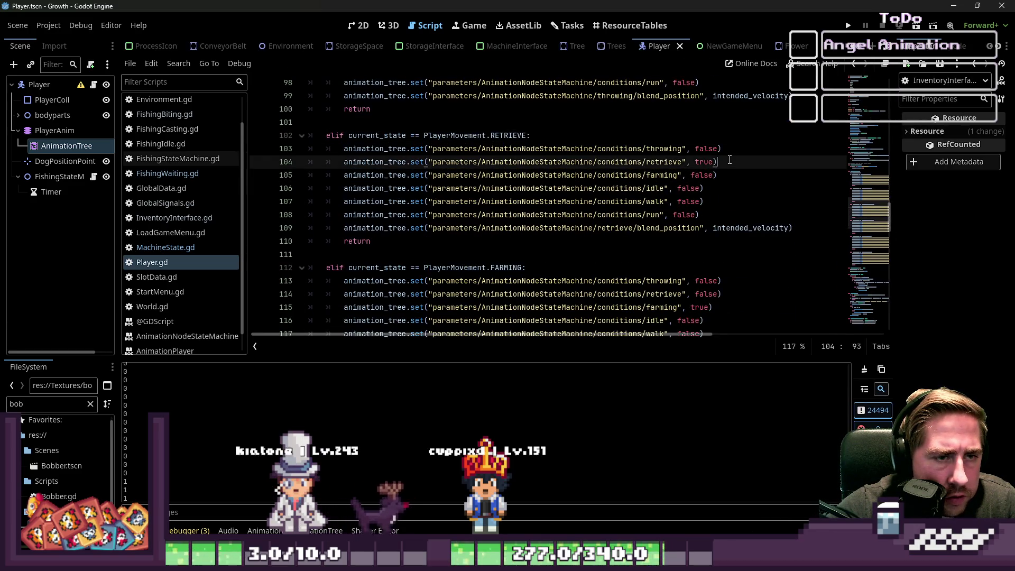
drag(735, 162, 311, 162)
scroll(515, 169, down, 2)
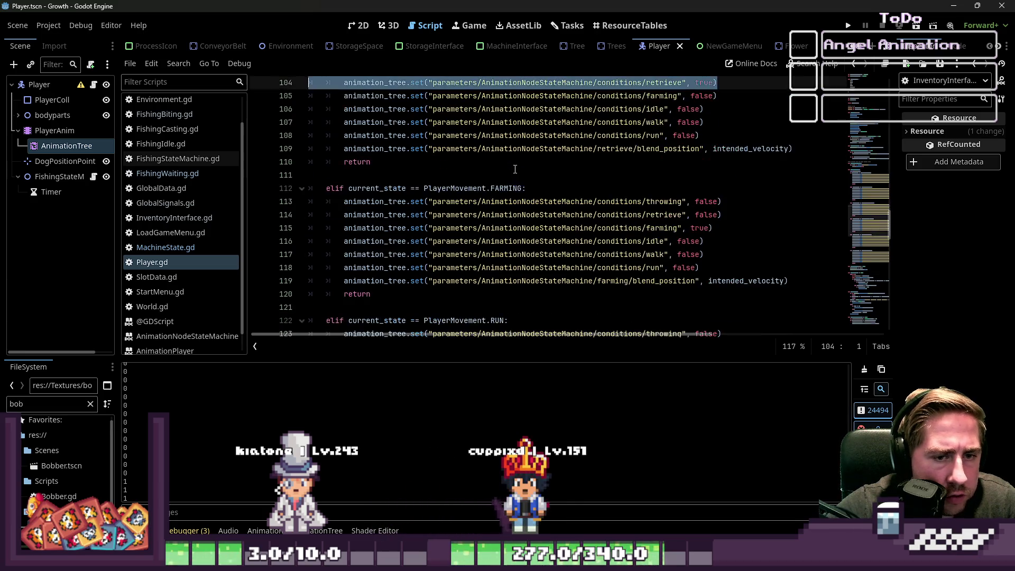
click(458, 189)
scroll(545, 187, up, 7)
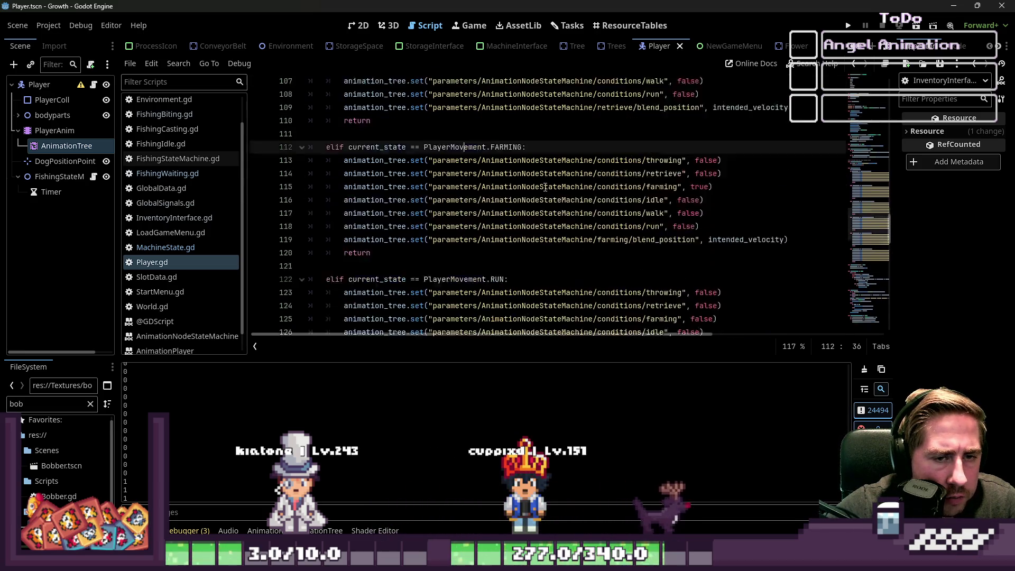
scroll(545, 187, up, 3)
scroll(570, 183, down, 1)
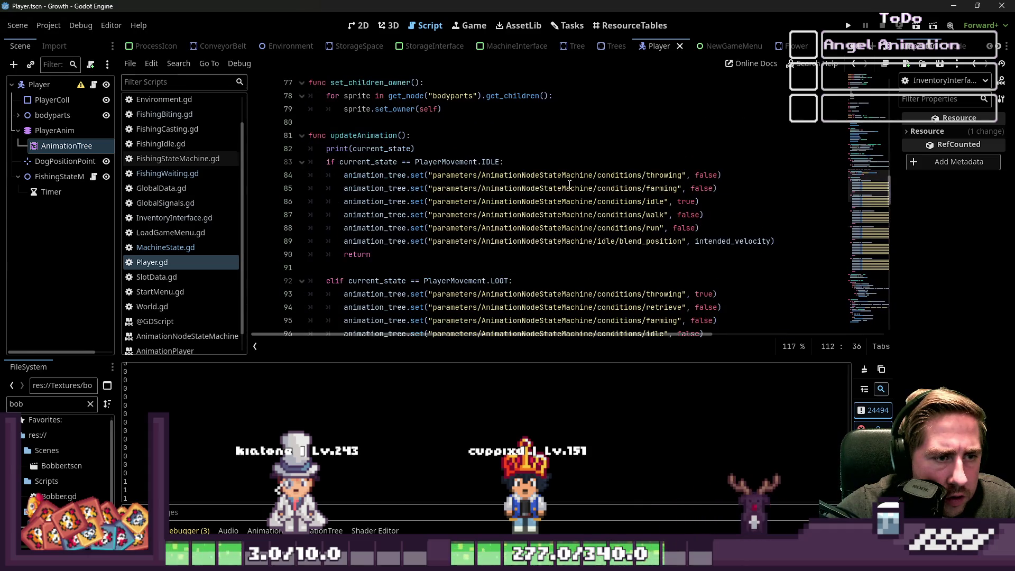
Insert a new line after line 84 in the IDLE branch, then save Player.gd.
click(788, 178)
key(Return)
text(animation_tree.set("parameters/AnimationNodeStateMachine/conditions/retrieve", true))
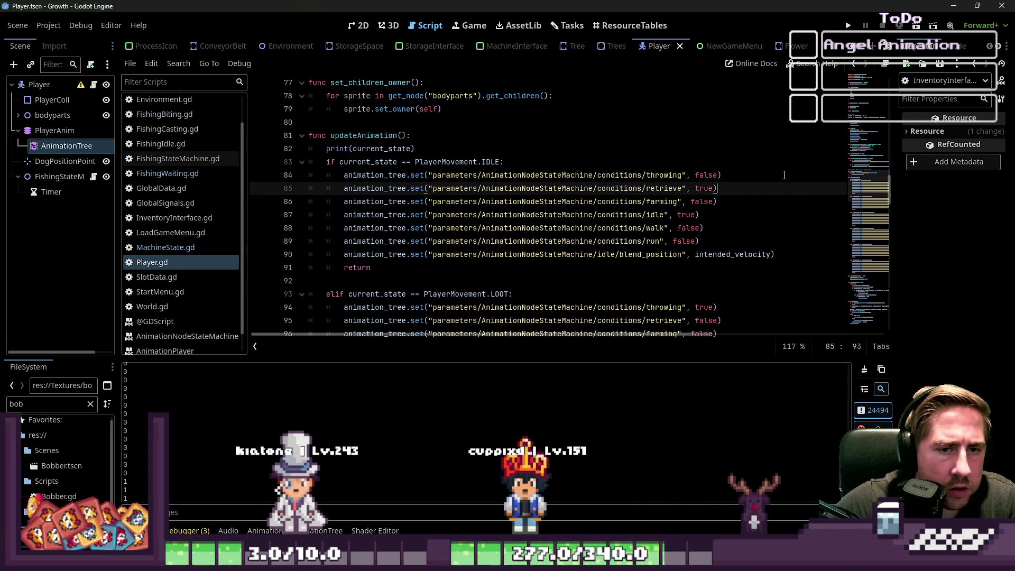
click(695, 201)
scroll(675, 251, down, 6)
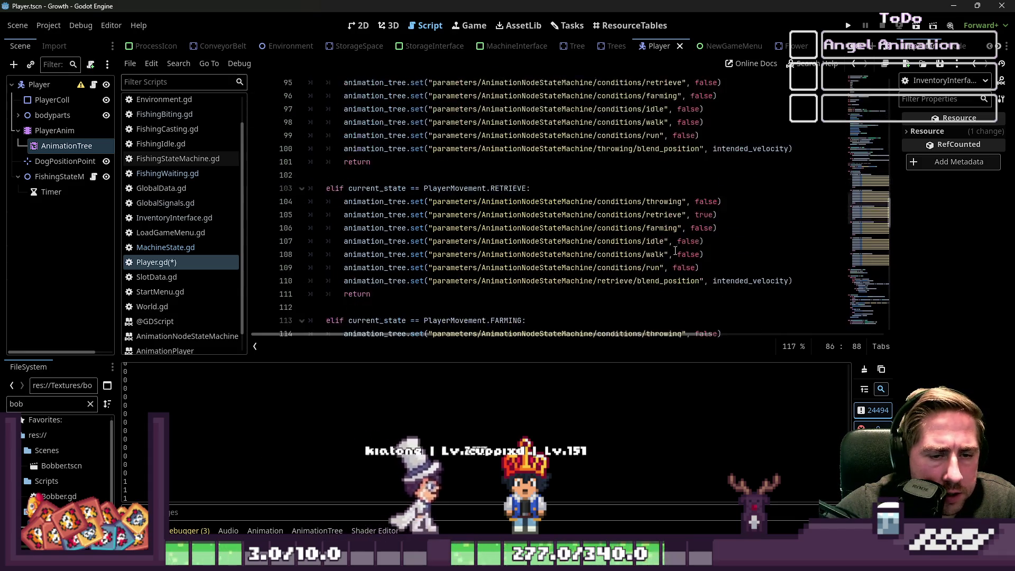
scroll(675, 251, up, 2)
scroll(692, 204, down, 3)
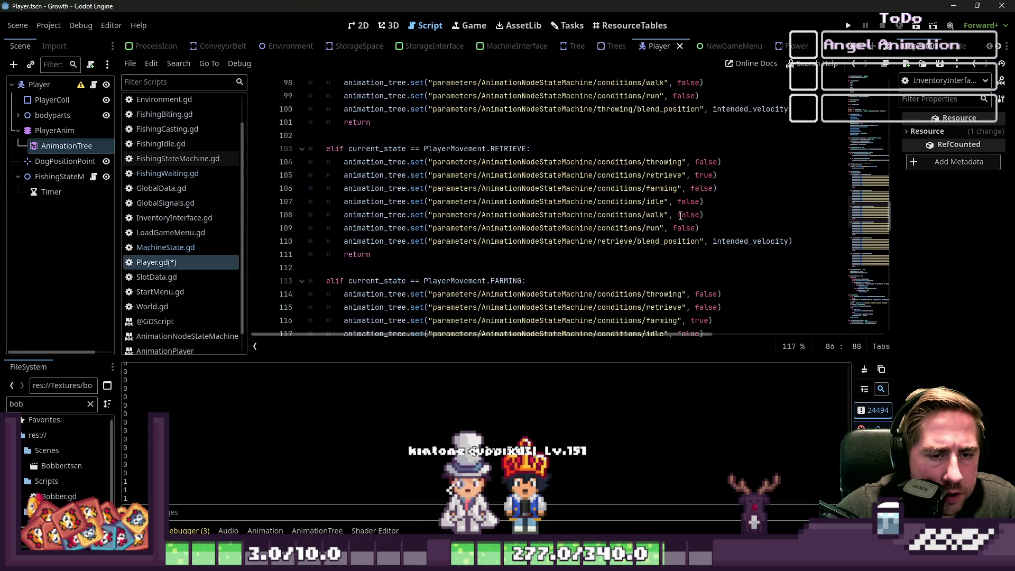
scroll(687, 209, down, 2)
scroll(679, 216, down, 4)
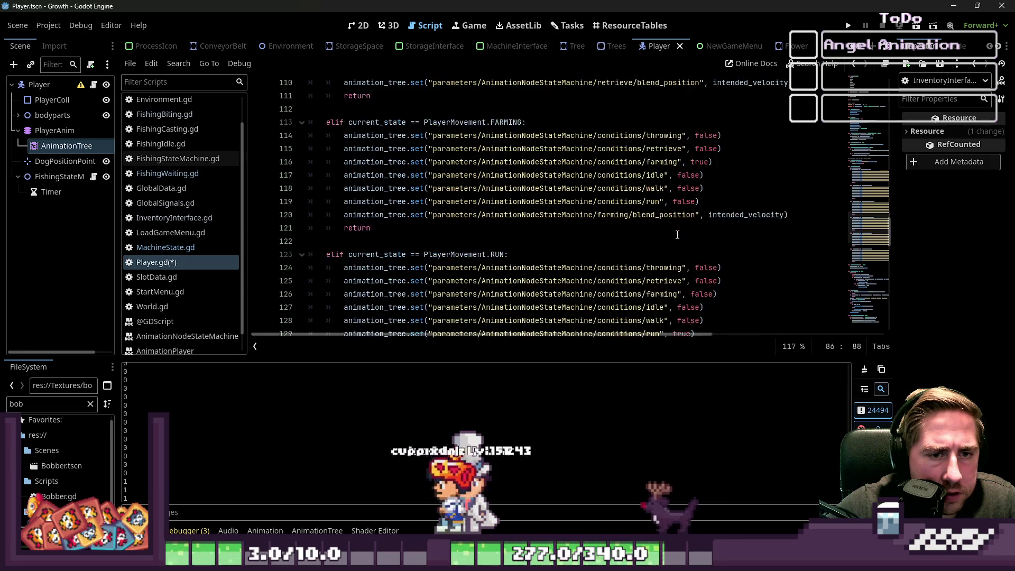
scroll(673, 243, down, 3)
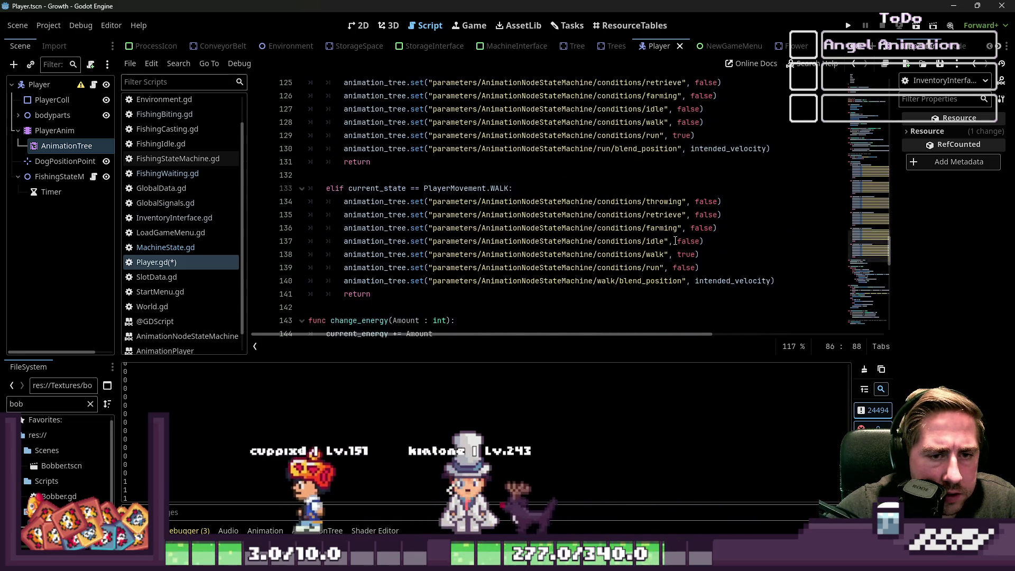
scroll(672, 272, down, 2)
click(672, 268)
key(ctrl+s)
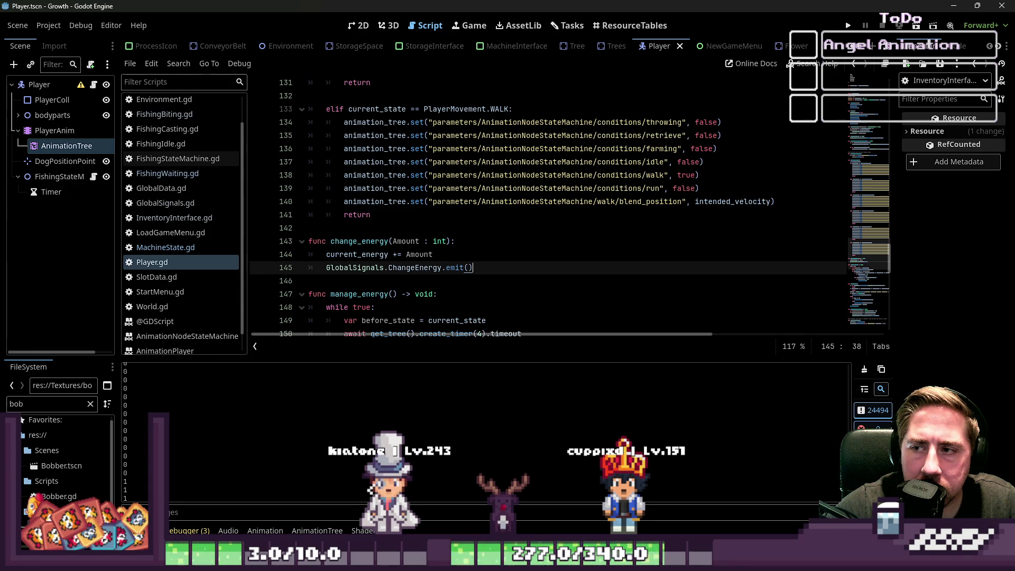
click(762, 201)
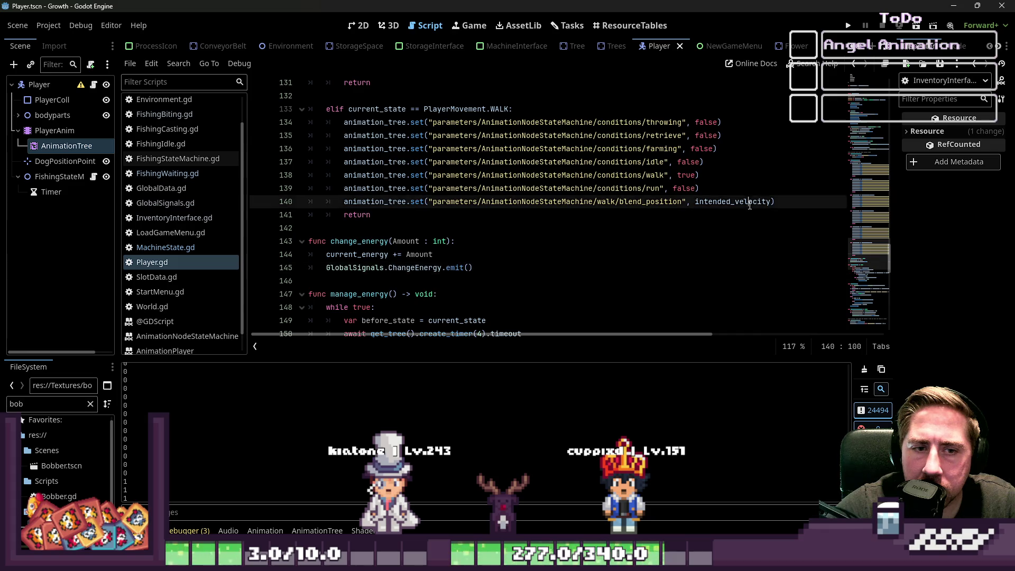
scroll(762, 201, up, 18)
scroll(727, 256, up, 20)
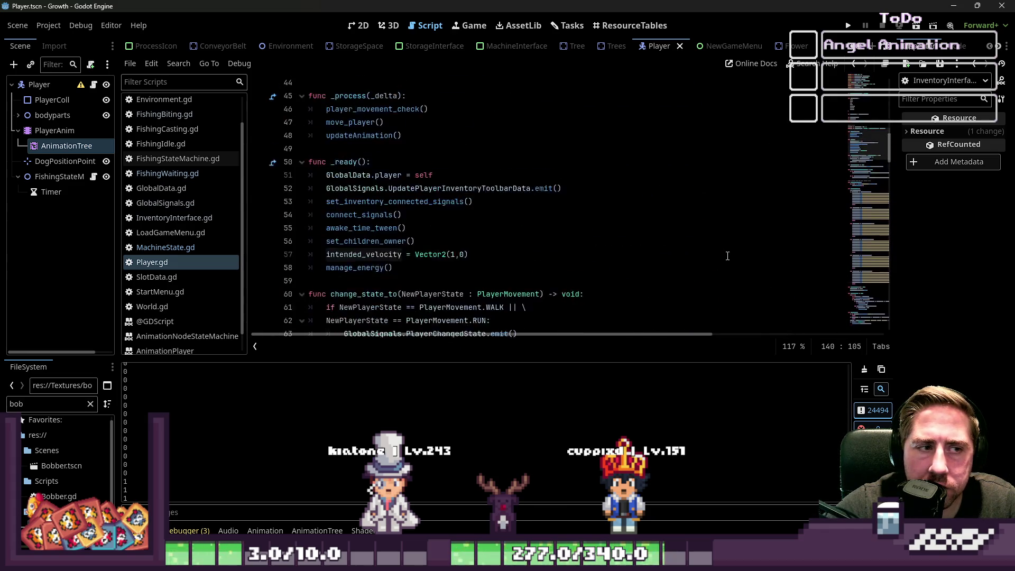
scroll(688, 230, down, 20)
scroll(688, 230, up, 8)
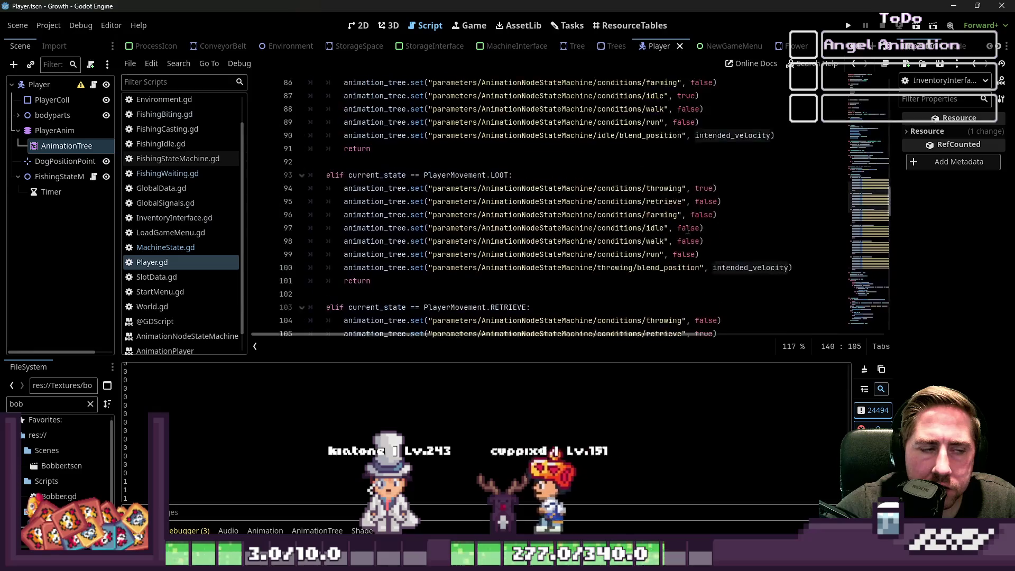
click(461, 135)
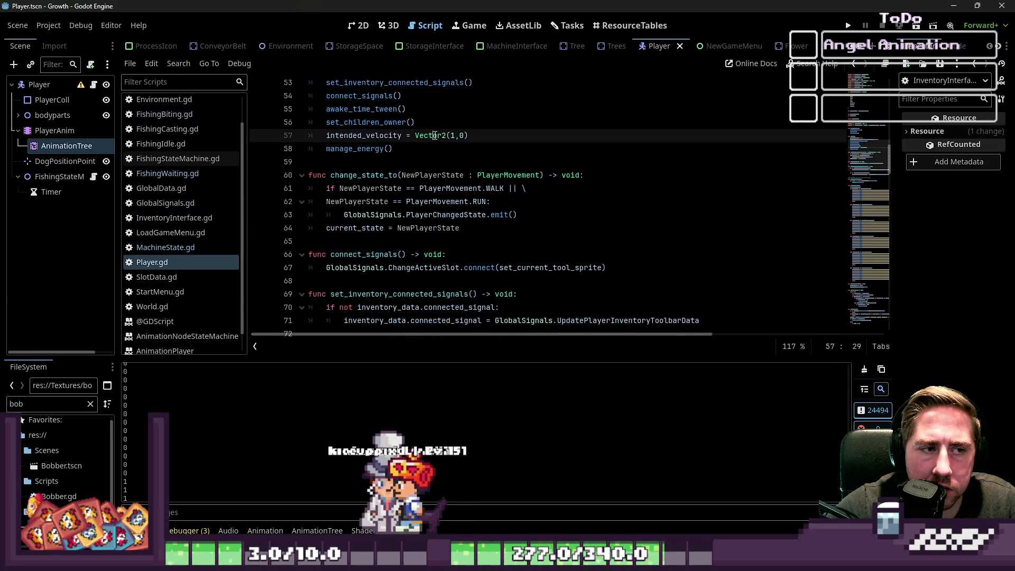
scroll(505, 183, down, 20)
scroll(505, 184, down, 16)
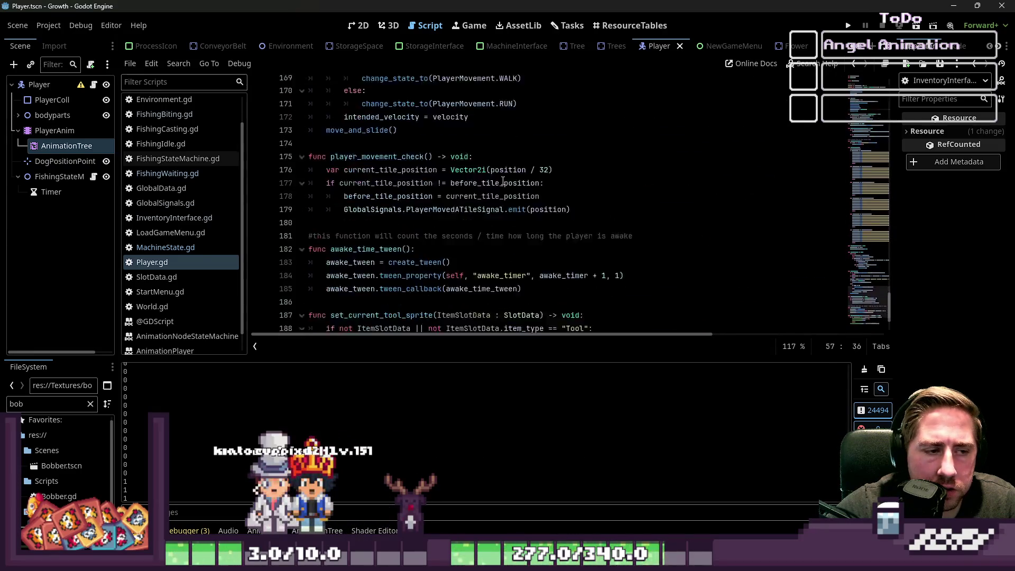
scroll(503, 181, up, 3)
Search Player.gd for 'inten' and step through matches to intended_velocity on line 172.
key(ctrl+f)
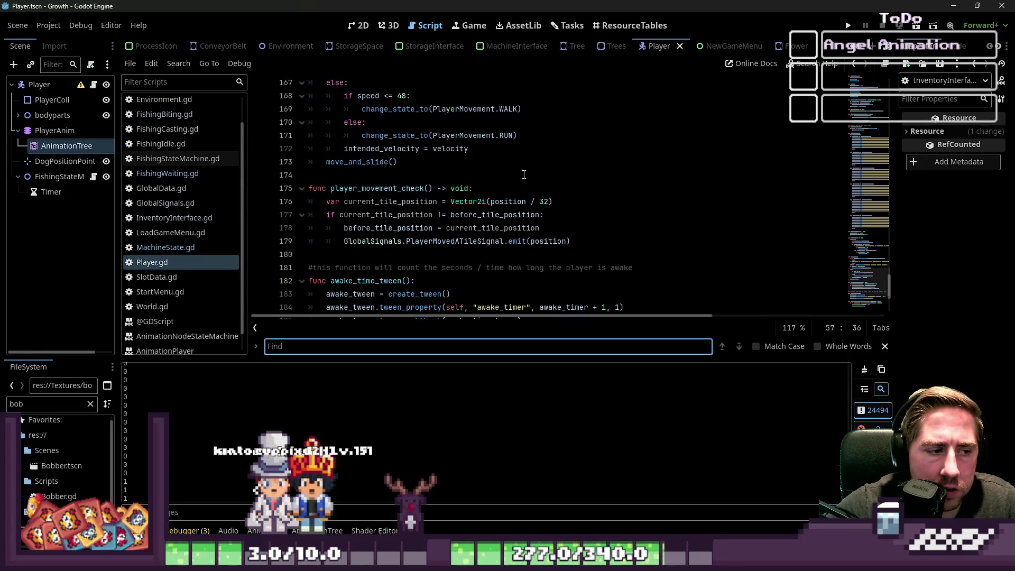
text(intended_velo)
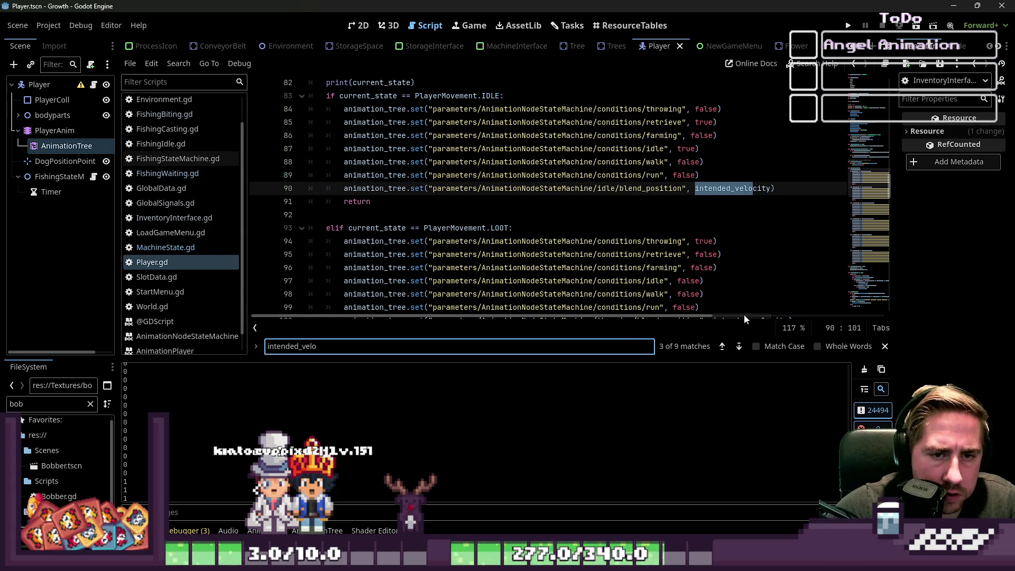
click(739, 346)
click(738, 346)
click(739, 347)
click(738, 346)
click(739, 346)
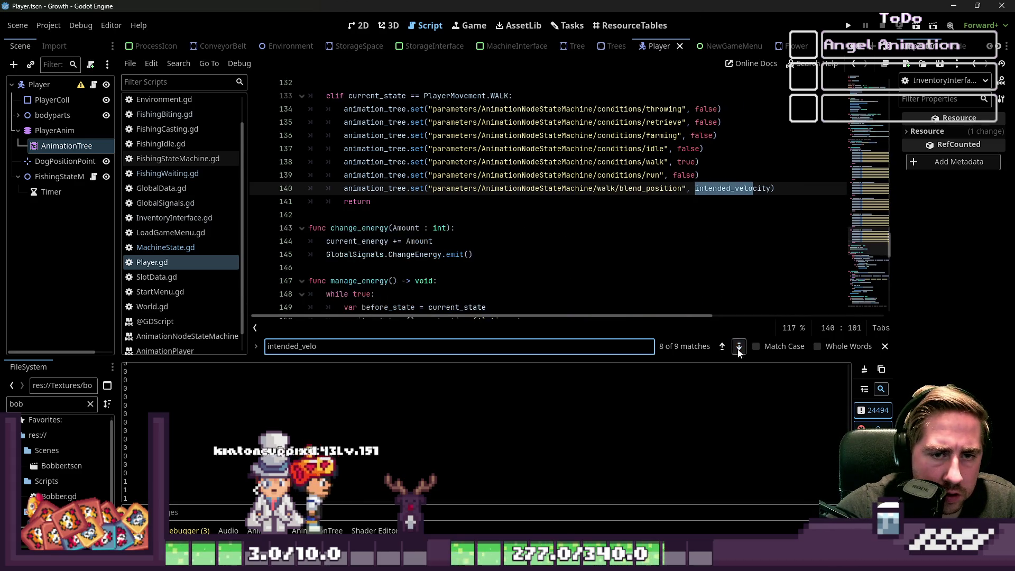
click(739, 347)
Append .normalized() to velocity on line 172 and run the project.
click(514, 186)
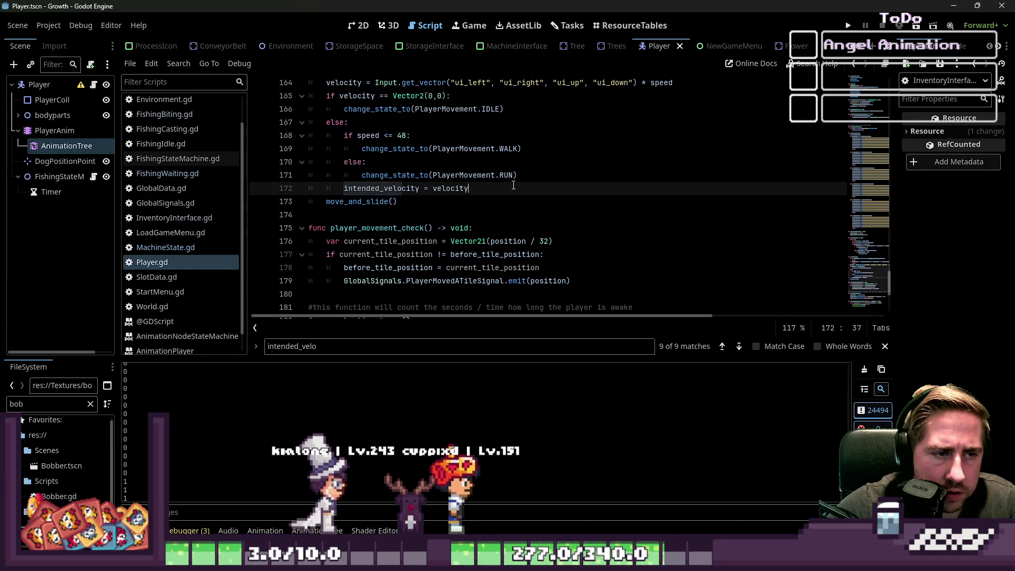
text(.normalized())
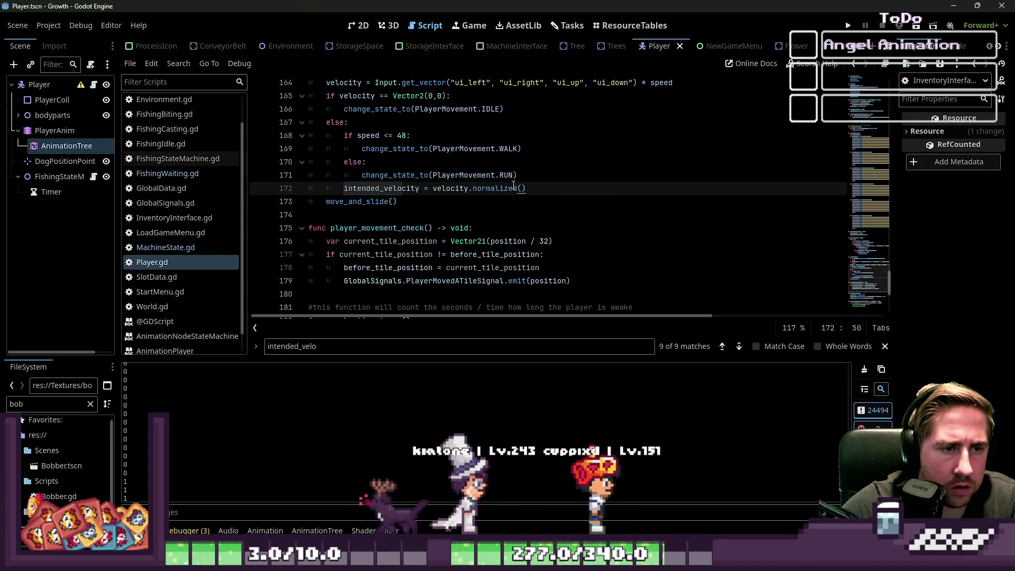
click(533, 162)
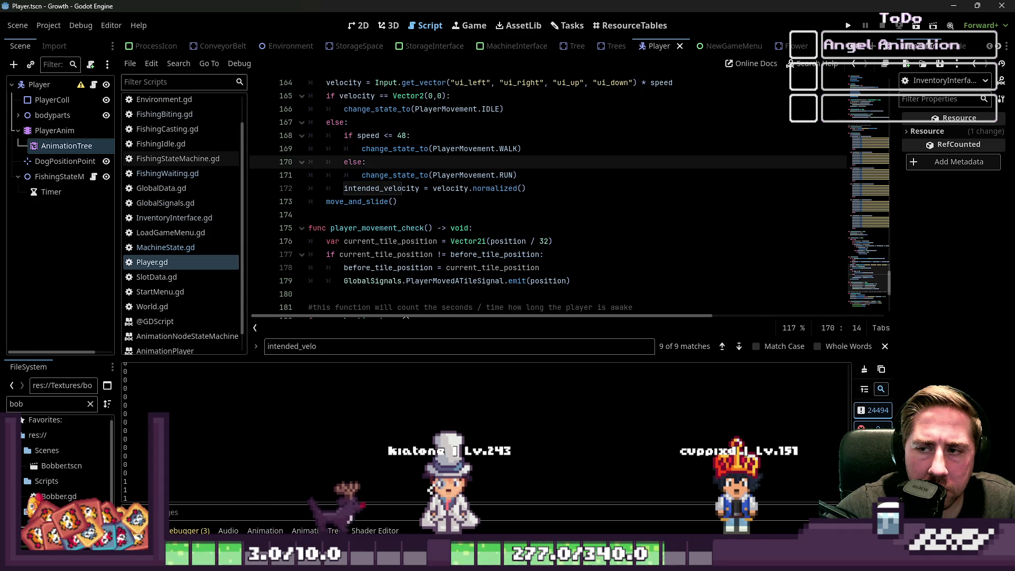
click(848, 27)
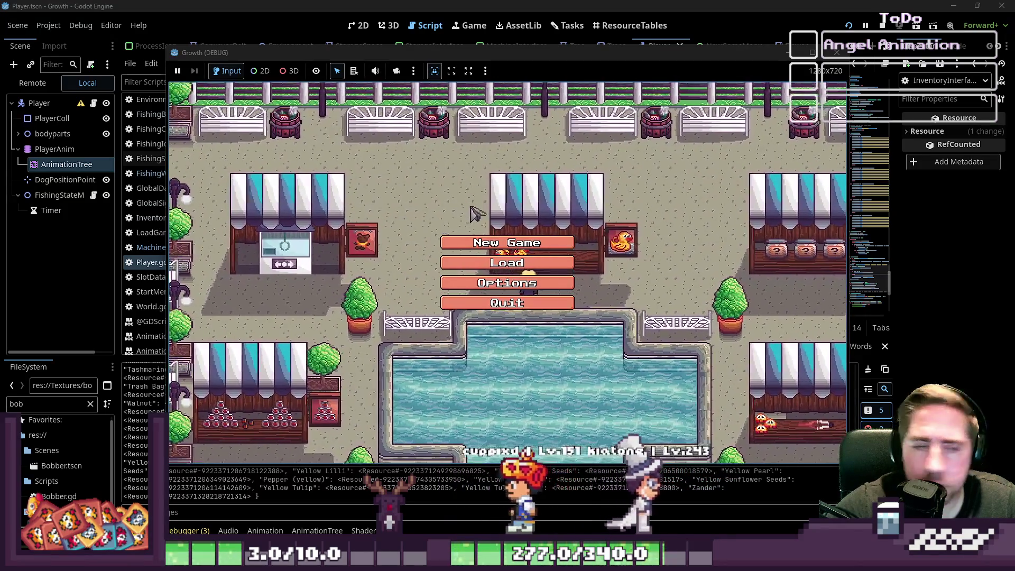
Start a new game with a character named 'cx' and walk the character north.
click(492, 243)
text(cxsd)
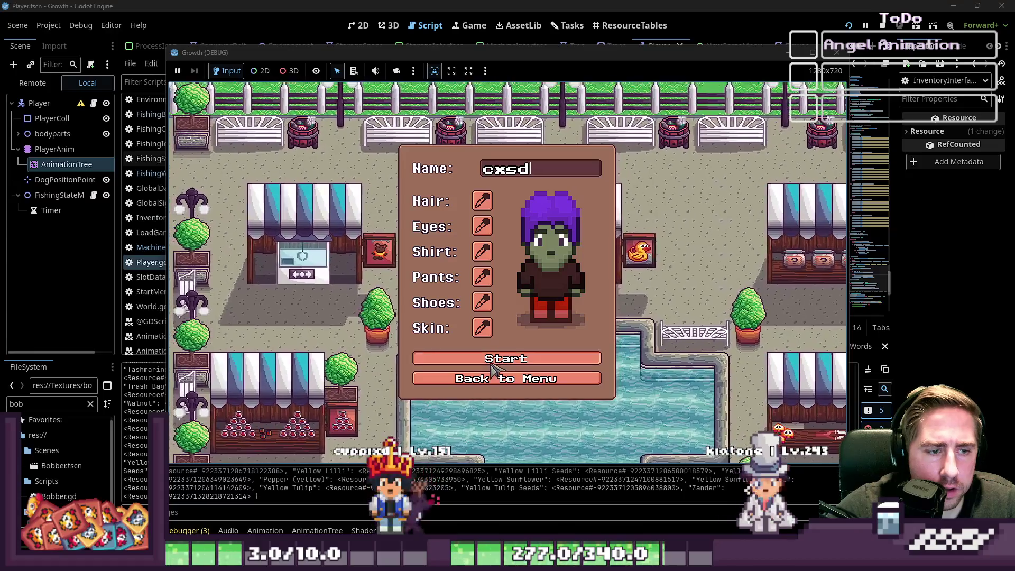
click(496, 359)
key(w)
key(d)
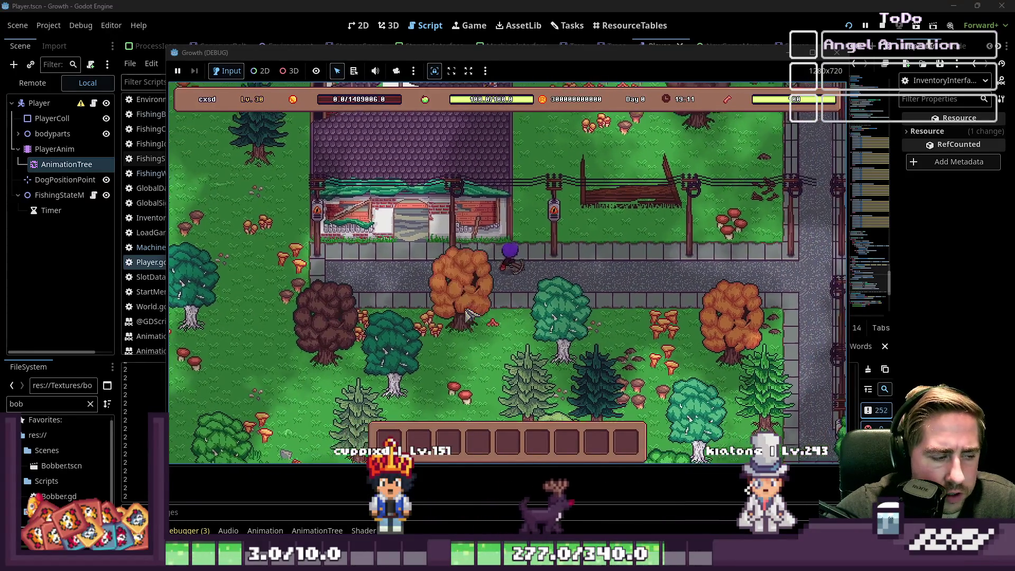
key(w)
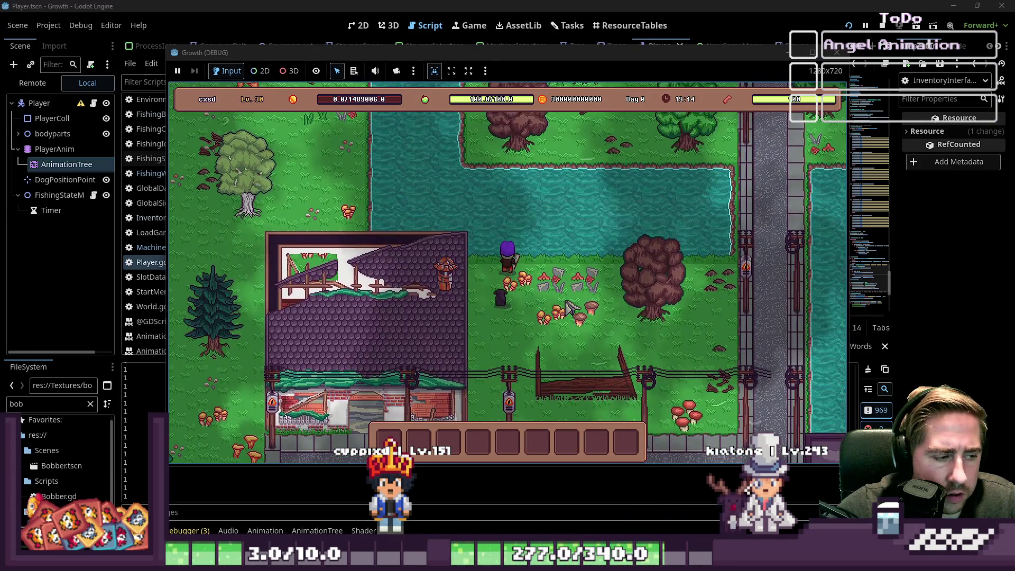
Open and close the inventory, then equip the x99 item in hotbar slot 1.
key(i)
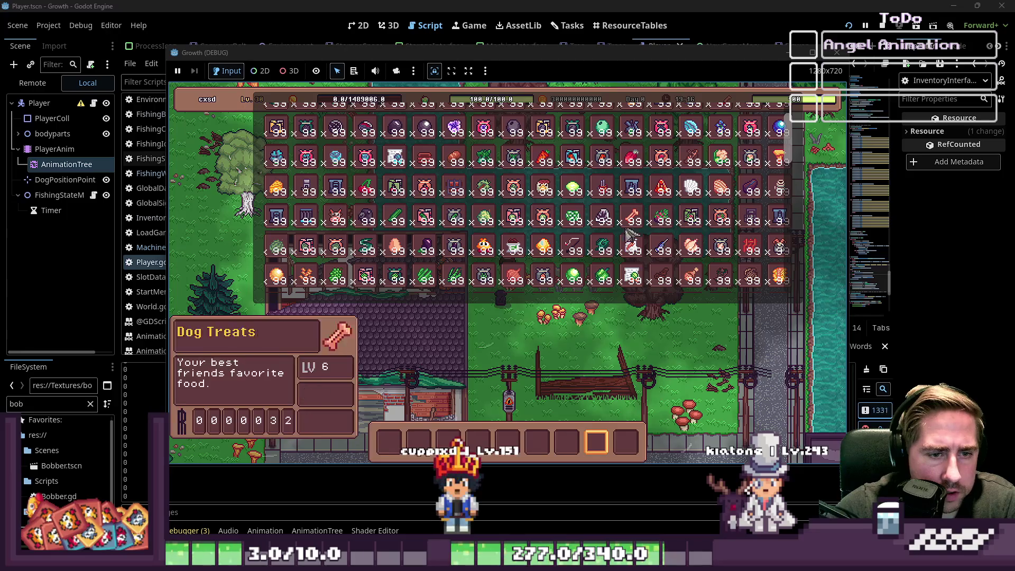
key(i)
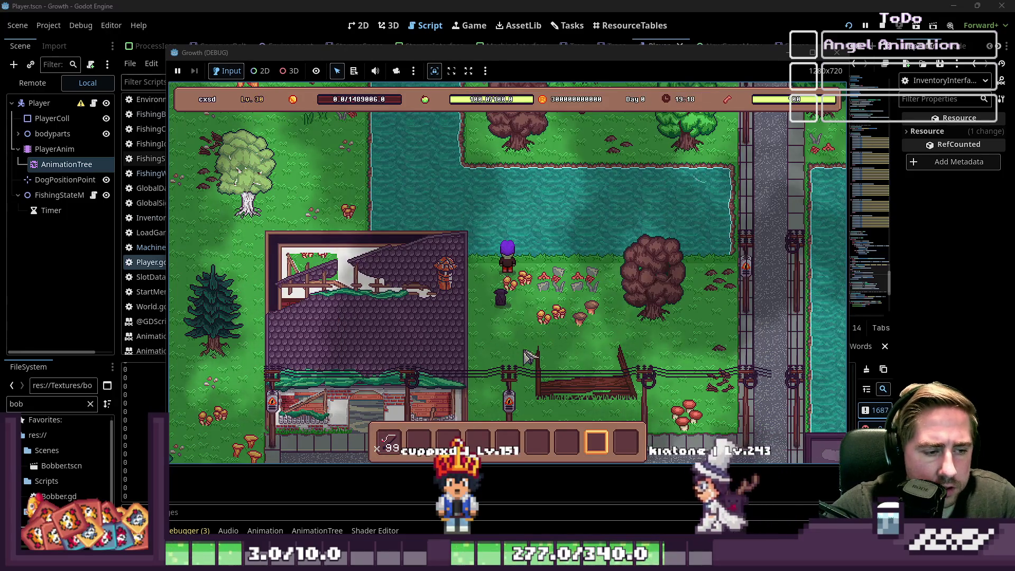
key(5)
key(1)
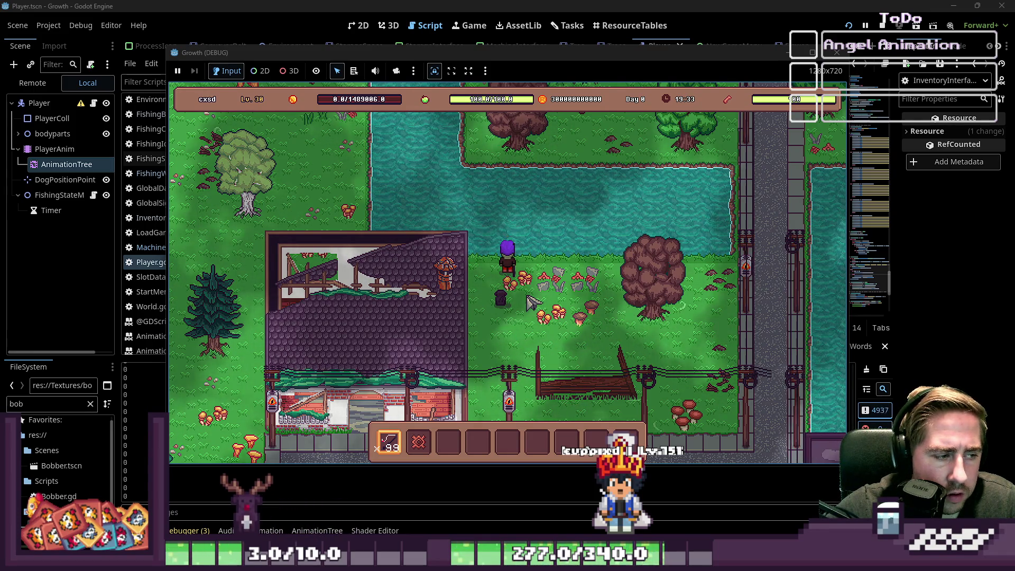
Walk the character down-right past the fence onto the road, then stop the game.
key(d)
key(s)
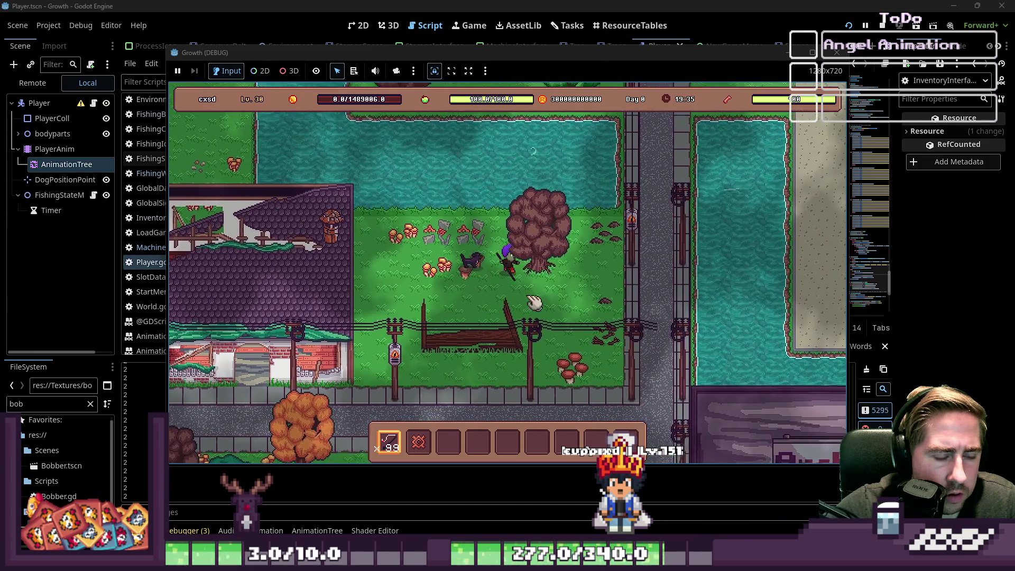
key(d)
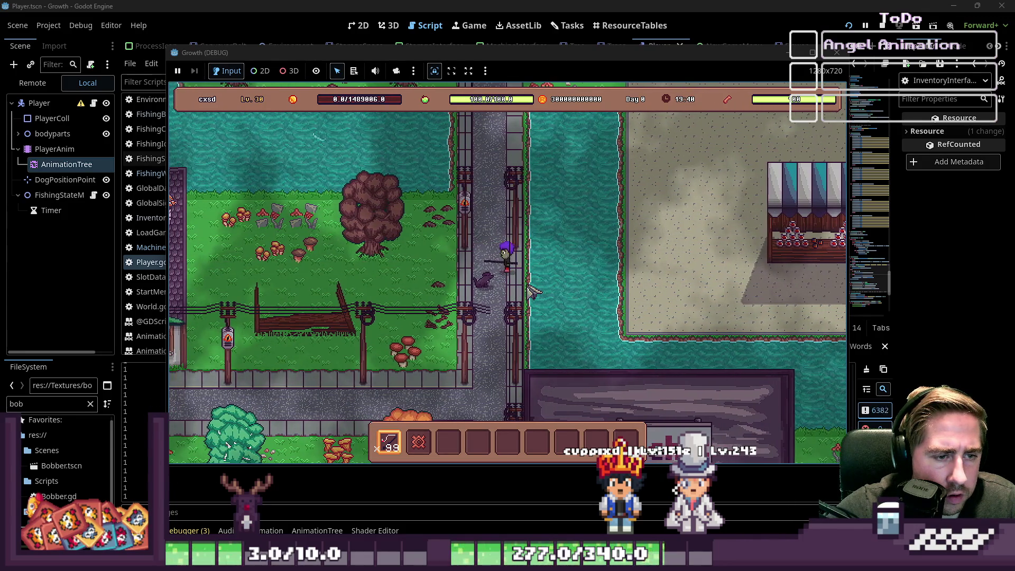
click(836, 52)
Open FishingWaiting.gd and find the change_state_to call on line 32 of the spacebar handler.
scroll(520, 174, up, 2)
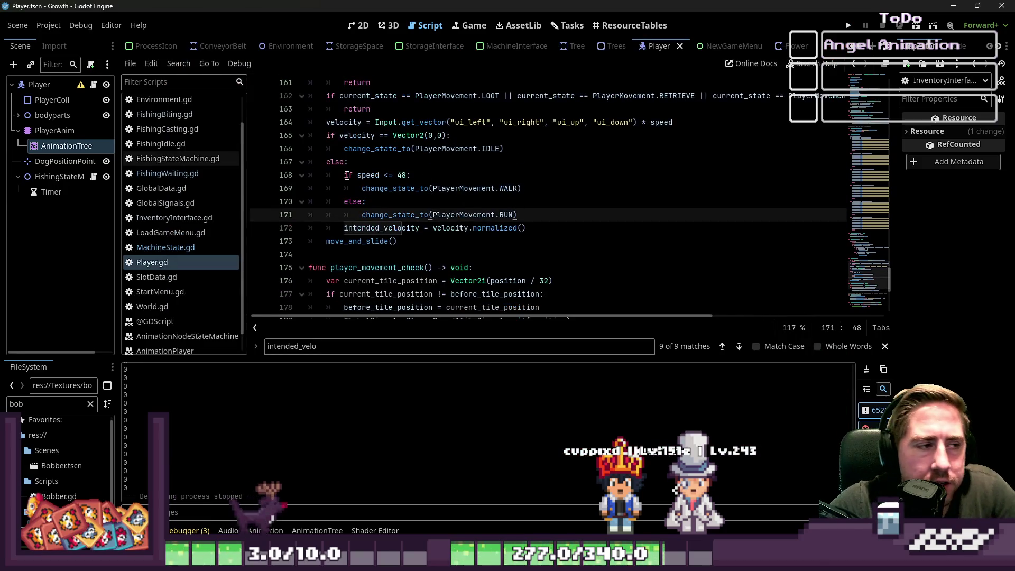
click(214, 176)
click(181, 246)
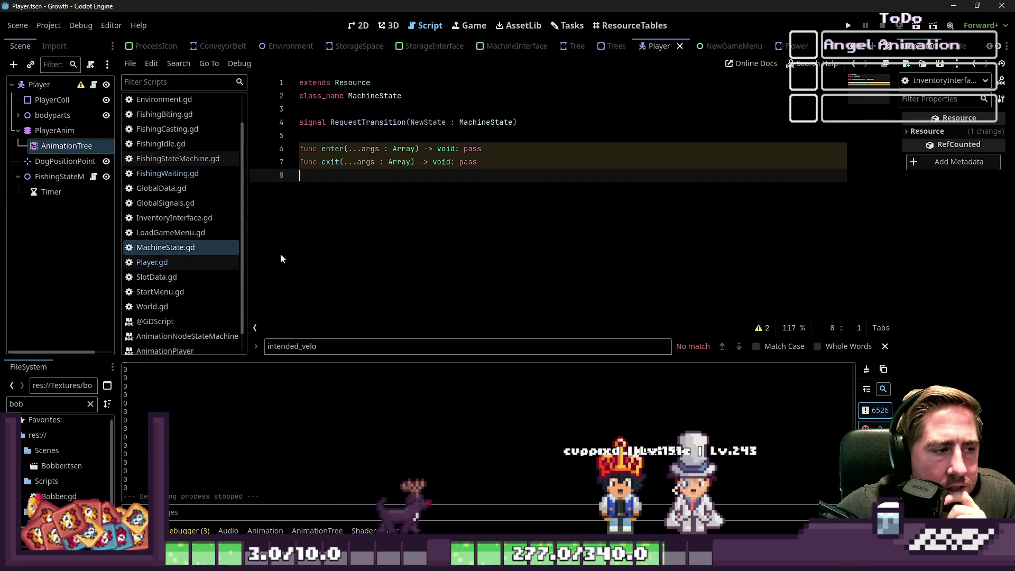
scroll(201, 160, up, 2)
click(200, 206)
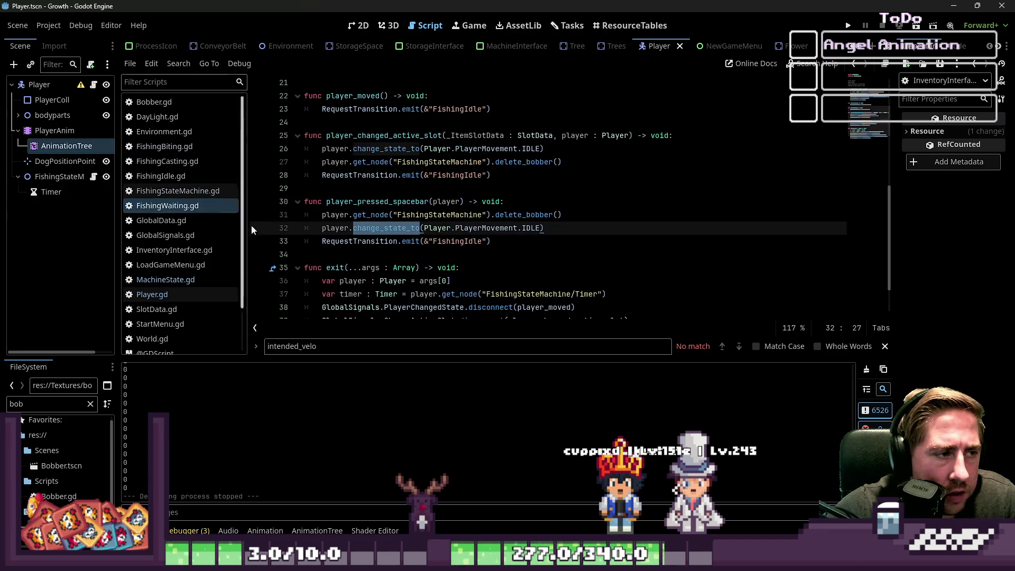
click(459, 201)
key(Down)
key(Down)
key(Down)
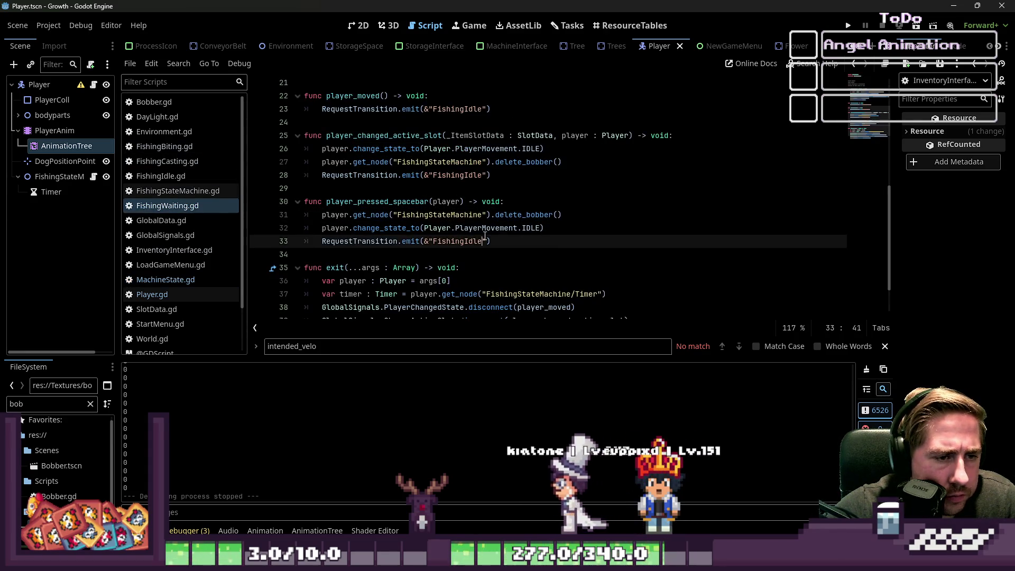
click(563, 233)
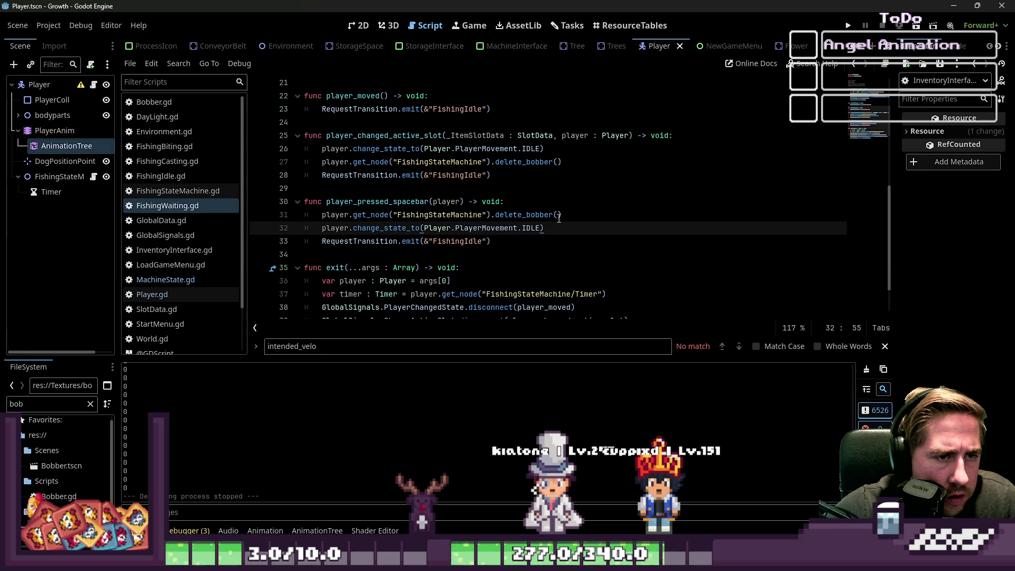
scroll(559, 215, down, 2)
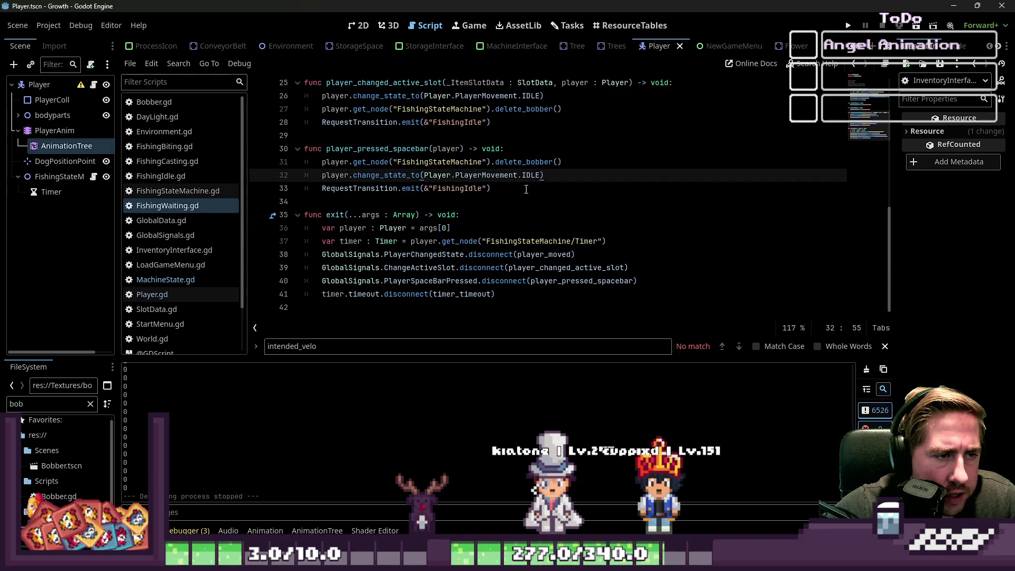
click(167, 192)
click(215, 206)
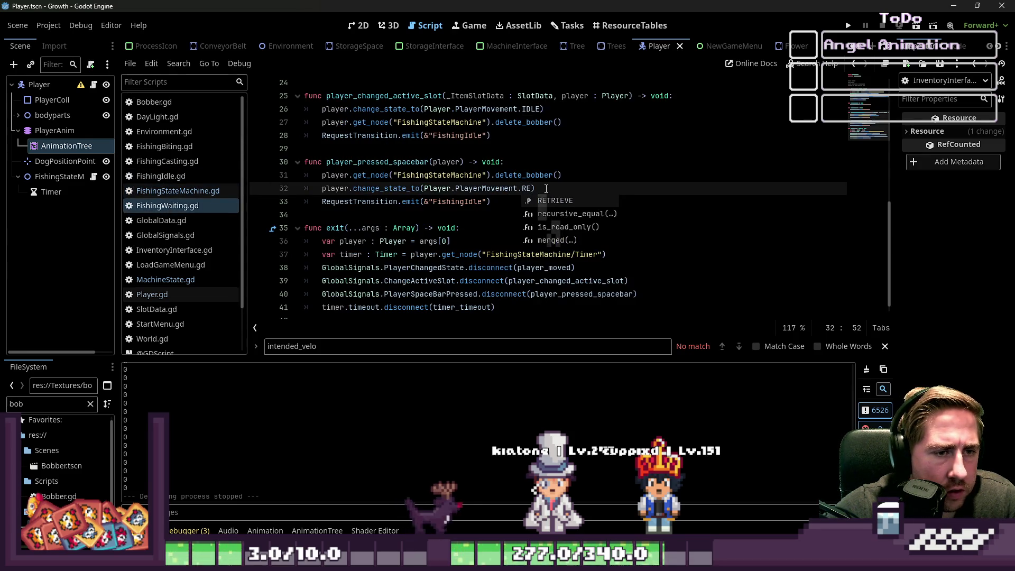
Replace PlayerMovement.IDLE with RETRIEVE on lines 32 and 26, then save the script.
click(576, 202)
scroll(544, 175, up, 1)
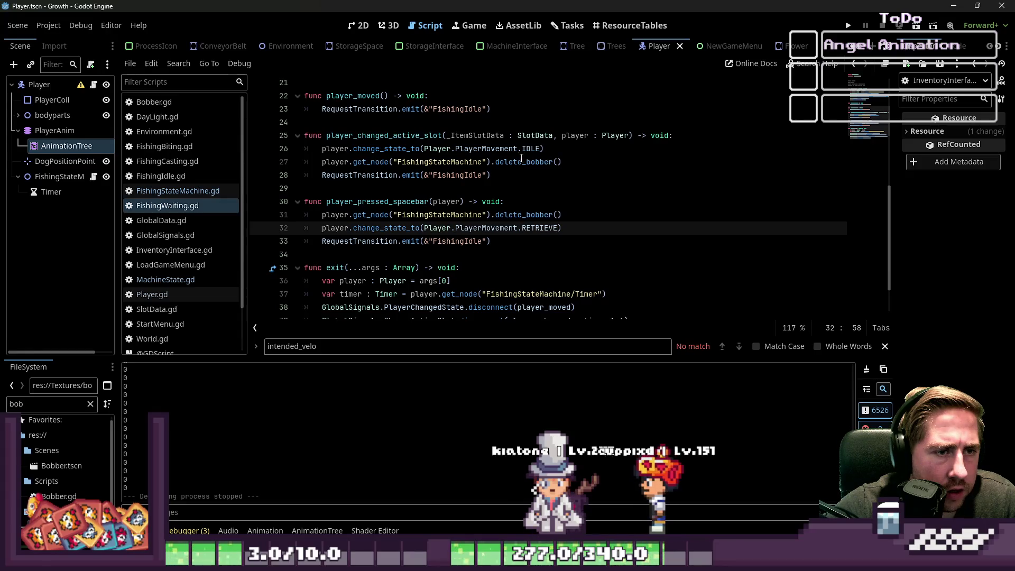
double_click(530, 149)
text(RE)
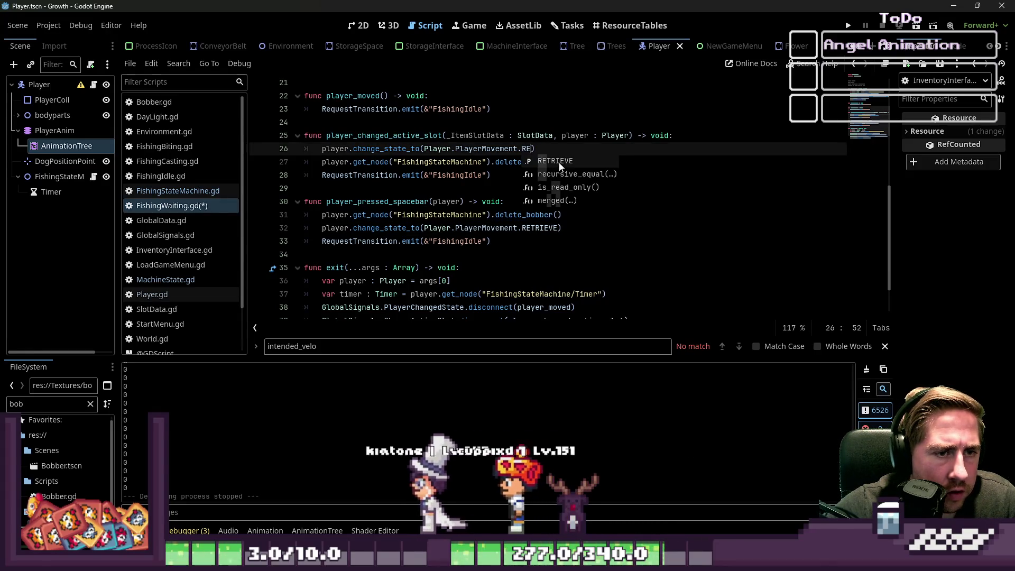
click(555, 162)
click(530, 174)
scroll(523, 185, down, 2)
click(512, 200)
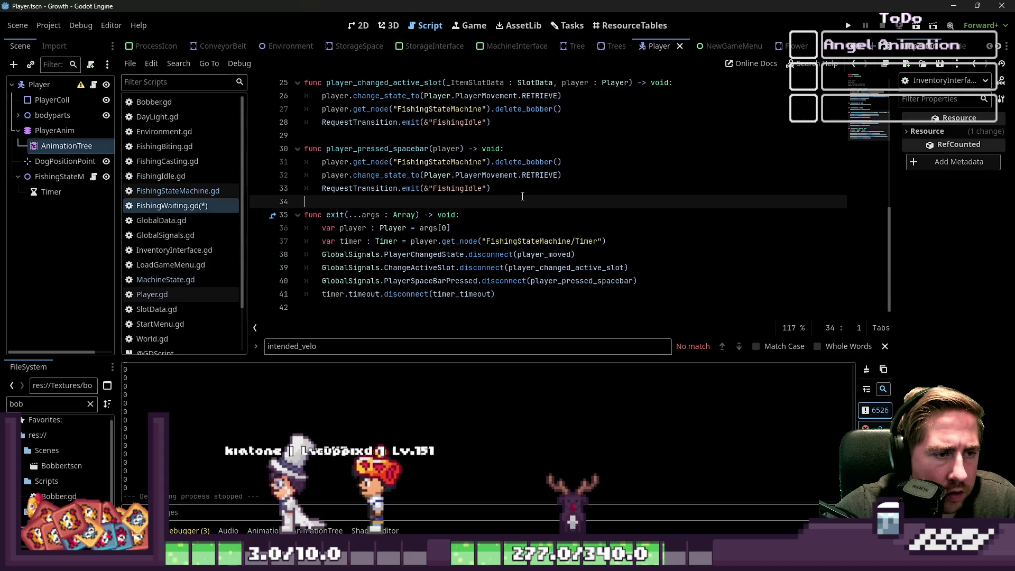
key(ctrl+s)
Glance at FishingStateMachine.gd, then switch to MachineState.gd.
click(158, 191)
click(158, 206)
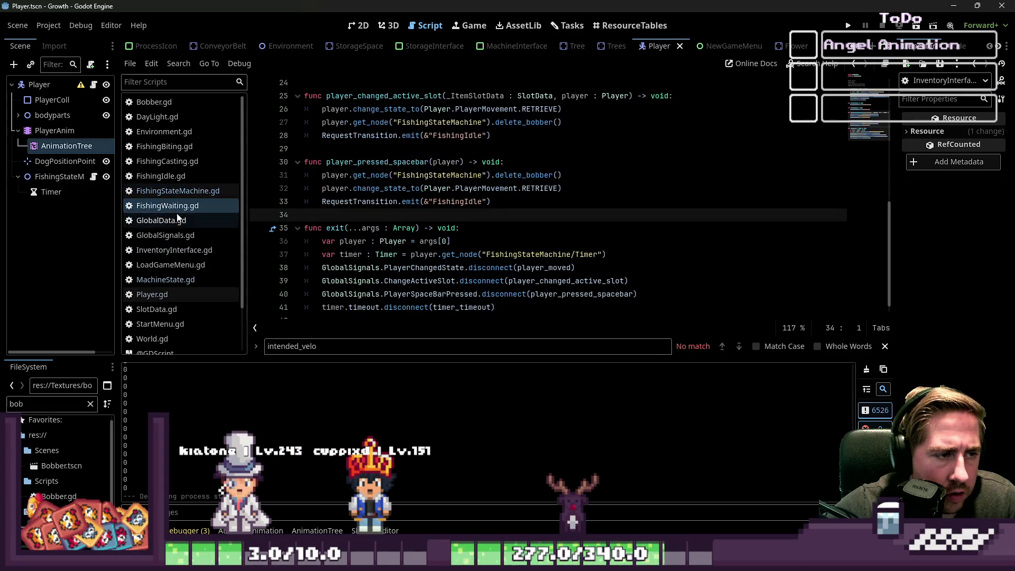
click(177, 281)
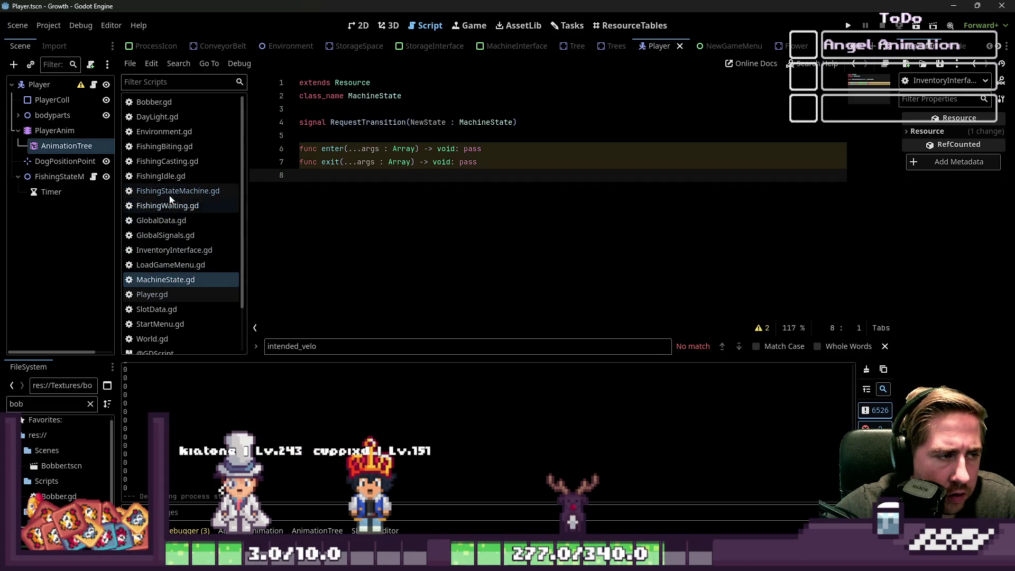
Review FishingWaiting, FishingBiting and FishingIdle scripts, highlighting the LOOT state on line 21.
click(174, 206)
click(179, 150)
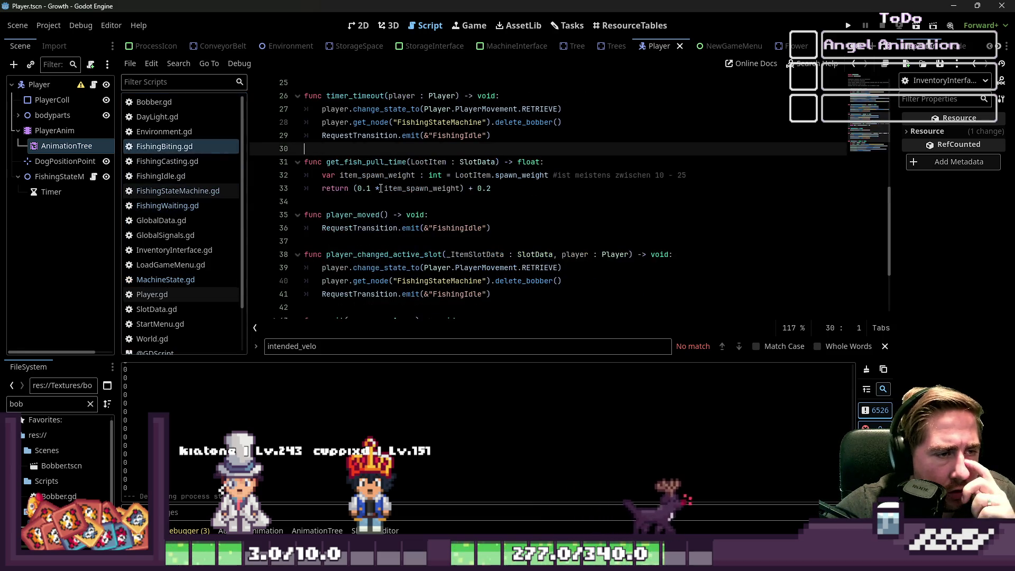
scroll(563, 216, up, 2)
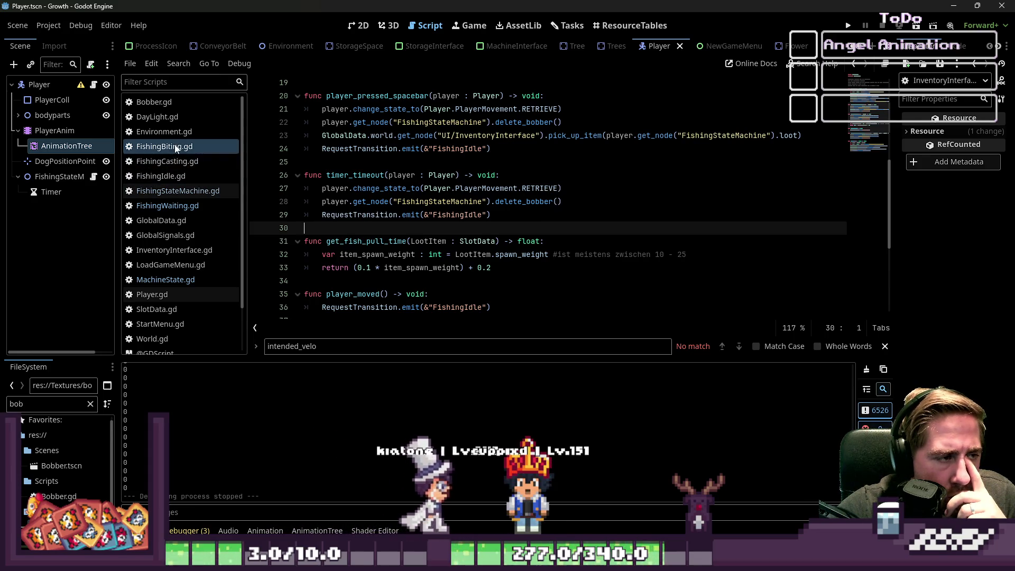
click(174, 180)
scroll(419, 213, down, 3)
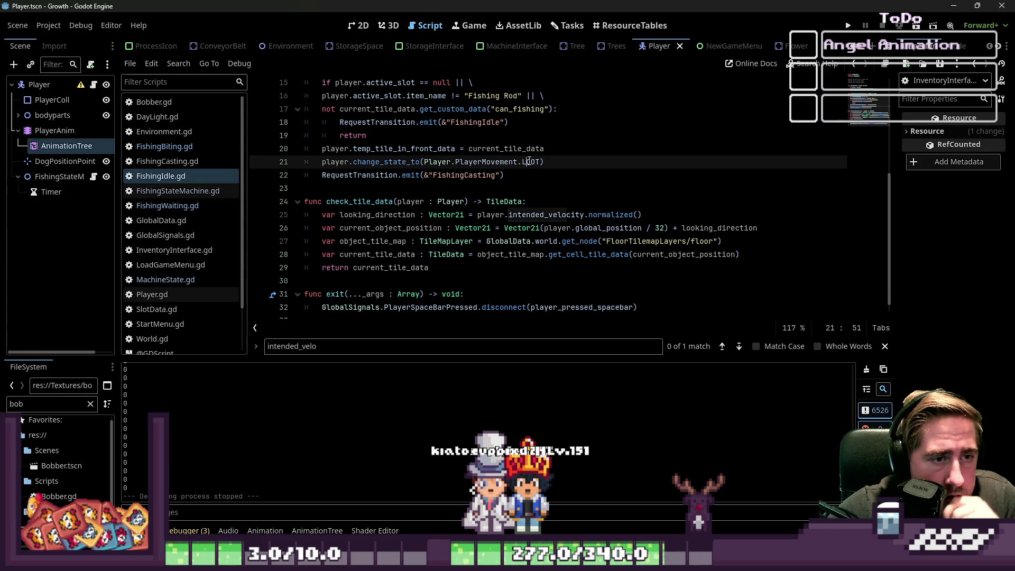
double_click(529, 161)
scroll(558, 189, down, 1)
scroll(557, 189, up, 3)
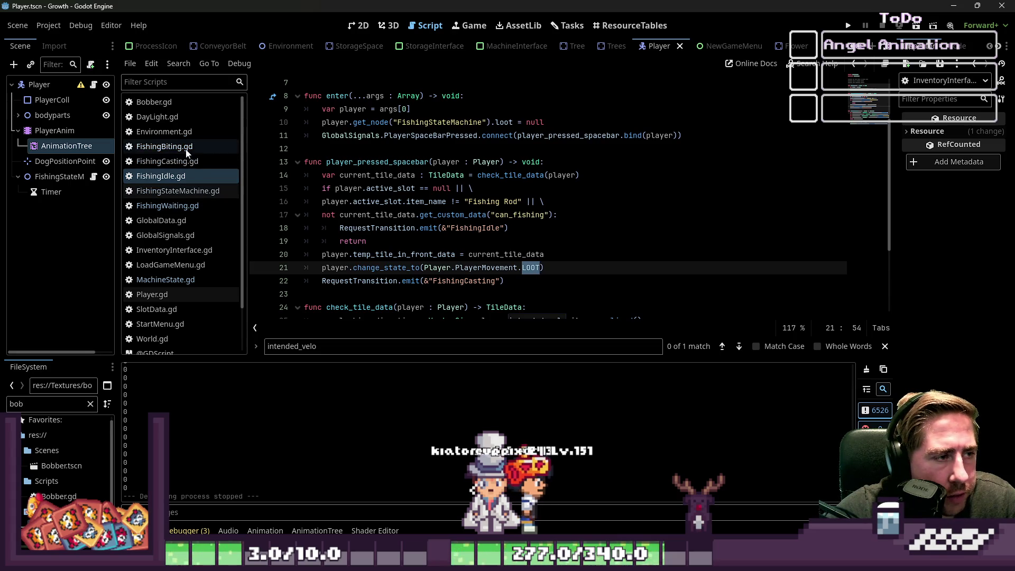
Read through FishingCasting.gd's tile-checking code around the .loot state change on line 19.
click(170, 161)
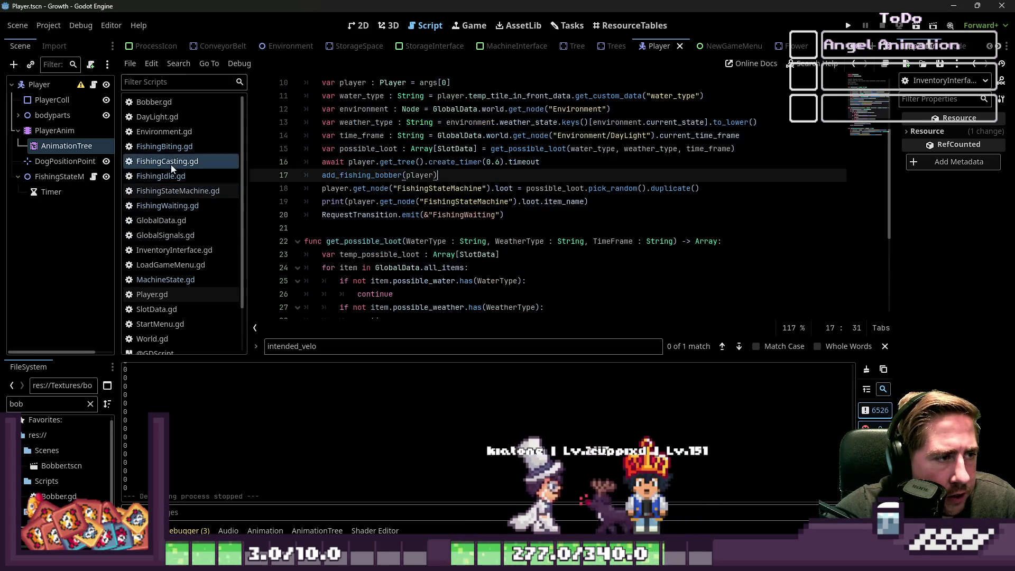
scroll(516, 215, down, 3)
scroll(516, 215, down, 3)
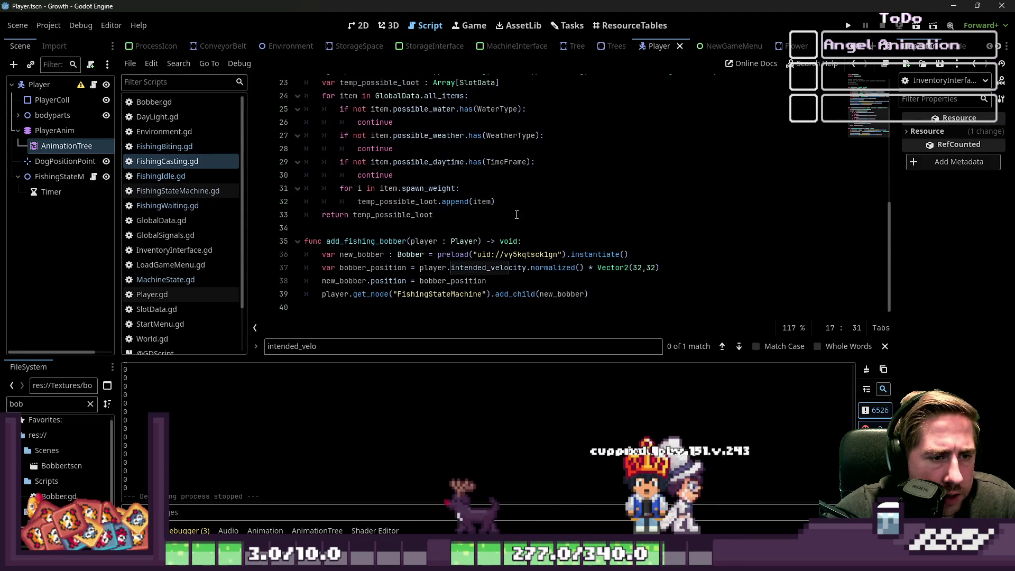
scroll(516, 216, up, 4)
click(518, 215)
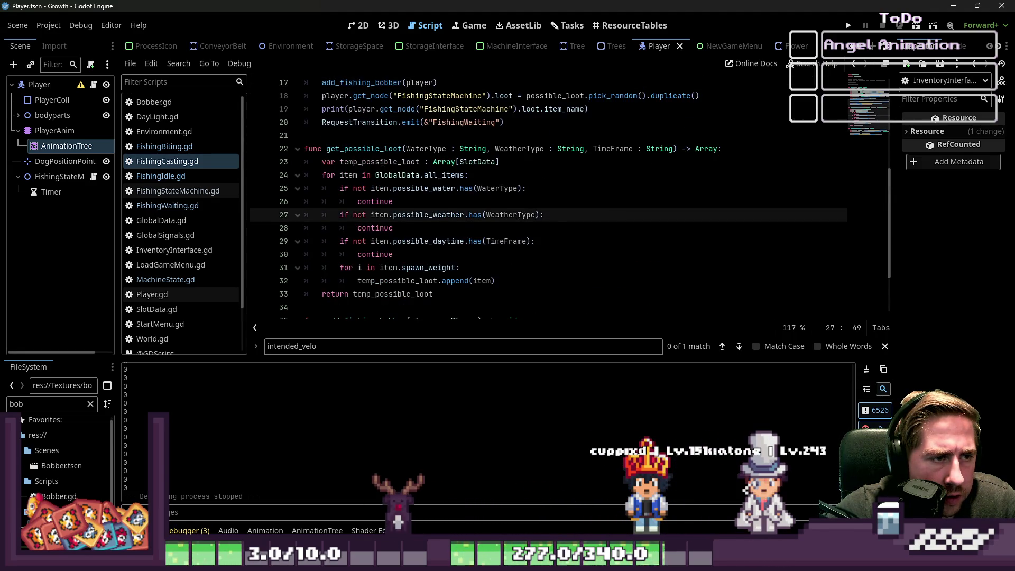
scroll(383, 162, up, 3)
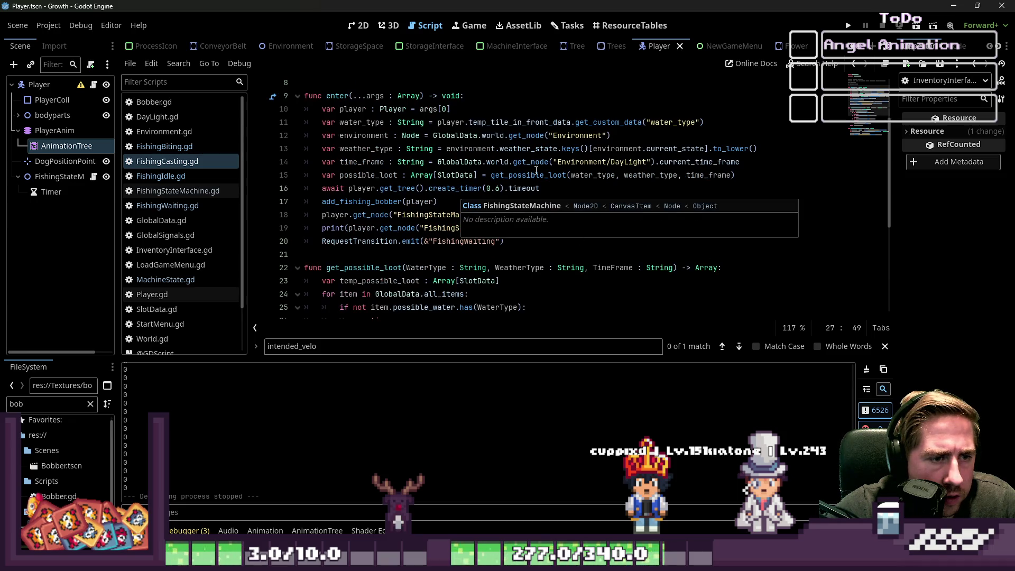
click(536, 170)
click(541, 227)
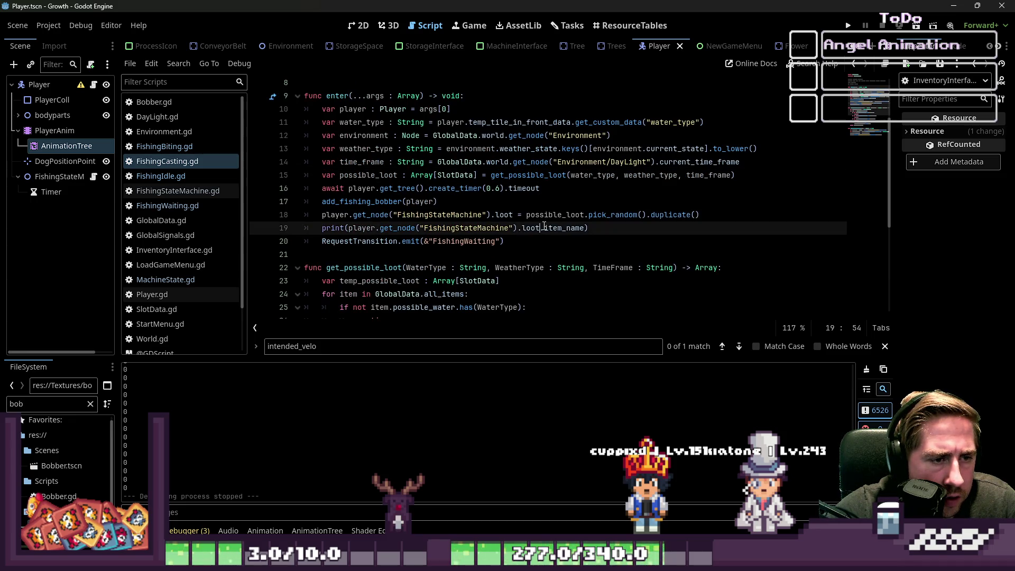
scroll(544, 226, down, 5)
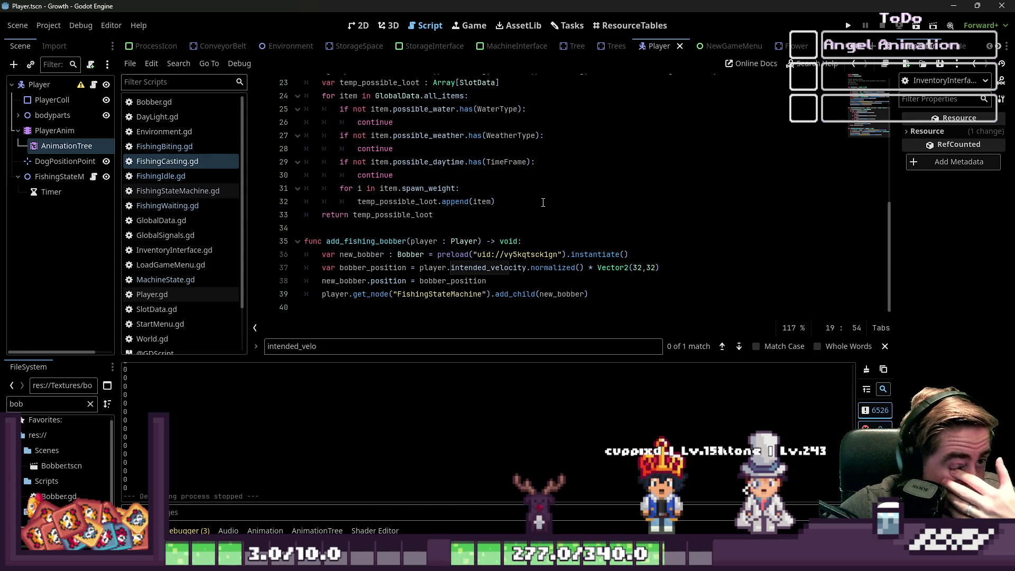
scroll(543, 203, up, 2)
scroll(543, 202, up, 4)
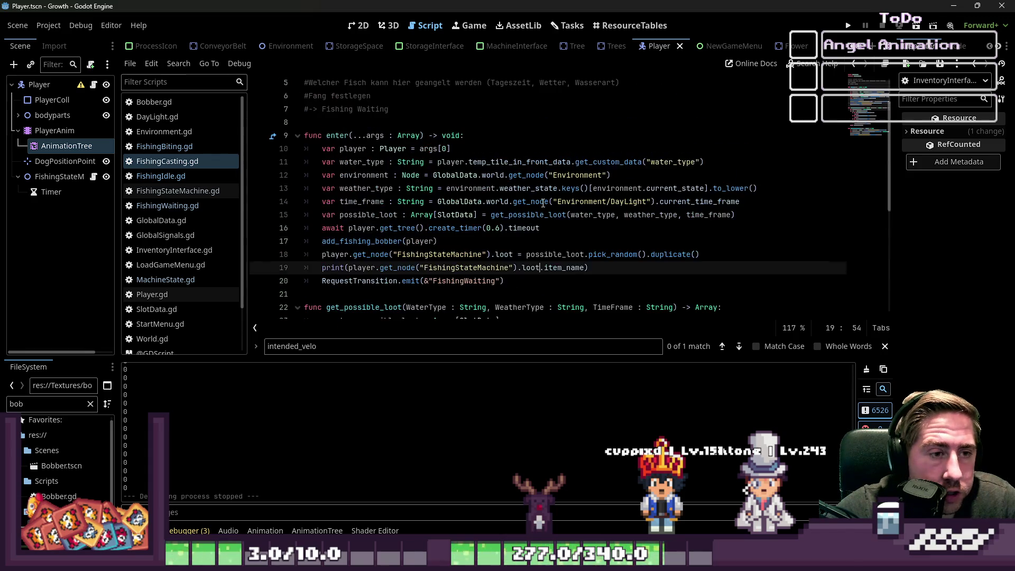
scroll(543, 202, up, 1)
scroll(543, 203, down, 1)
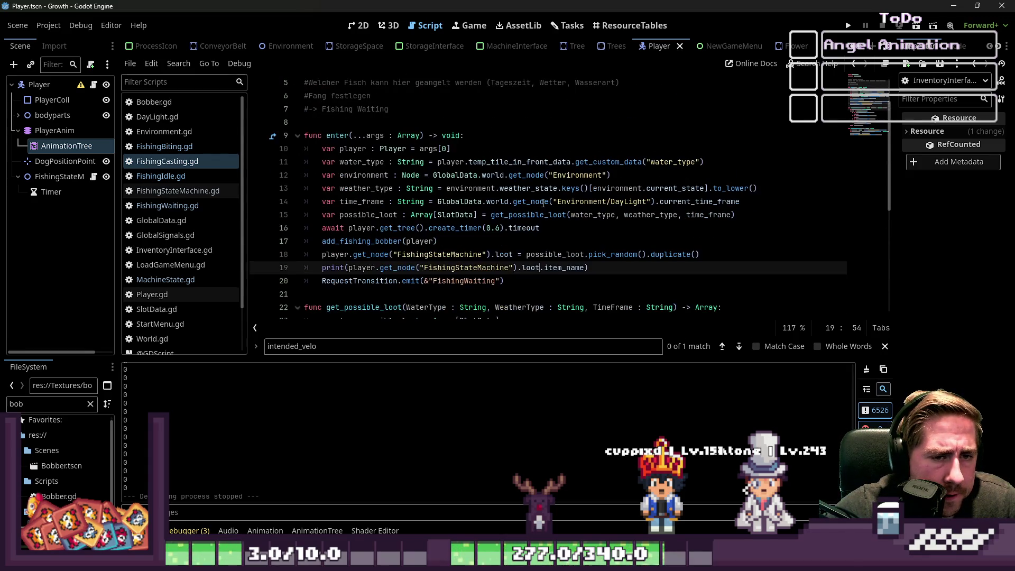
Recheck FishingBiting, FishingStateMachine and FishingIdle, then return to Player.gd at line 174.
click(172, 148)
click(175, 191)
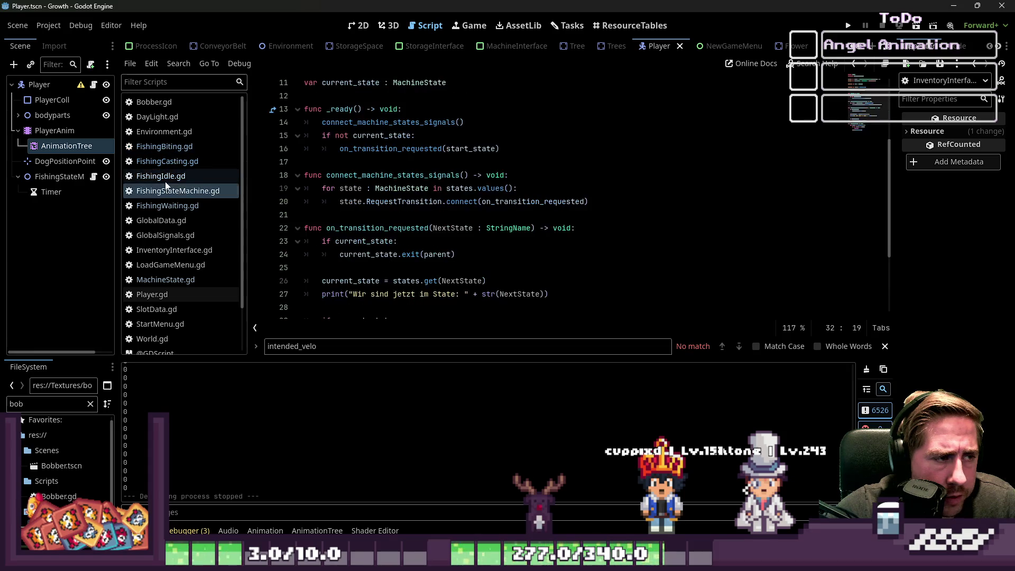
click(169, 176)
click(550, 231)
key(Down)
scroll(500, 243, down, 3)
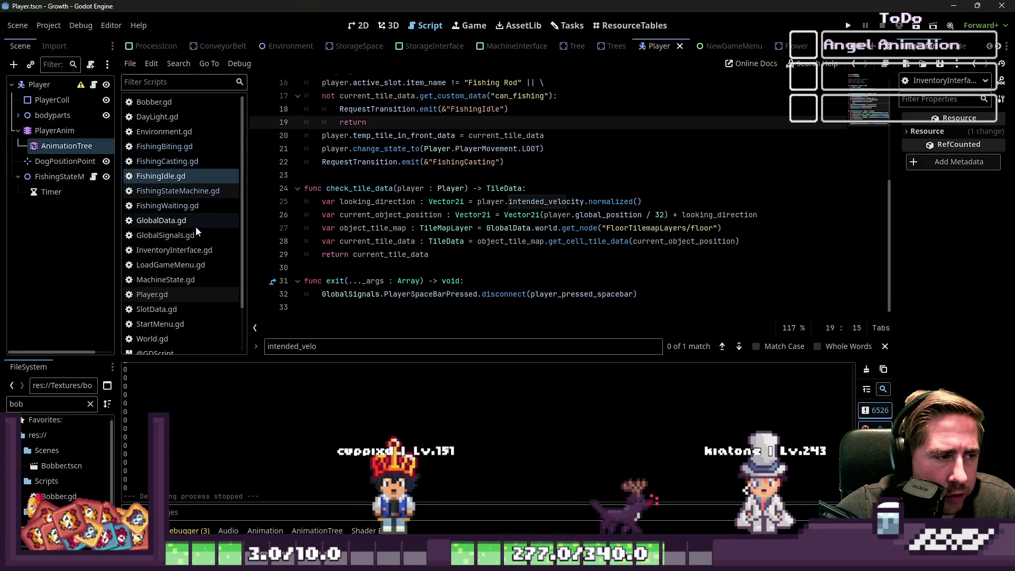
click(170, 296)
click(395, 256)
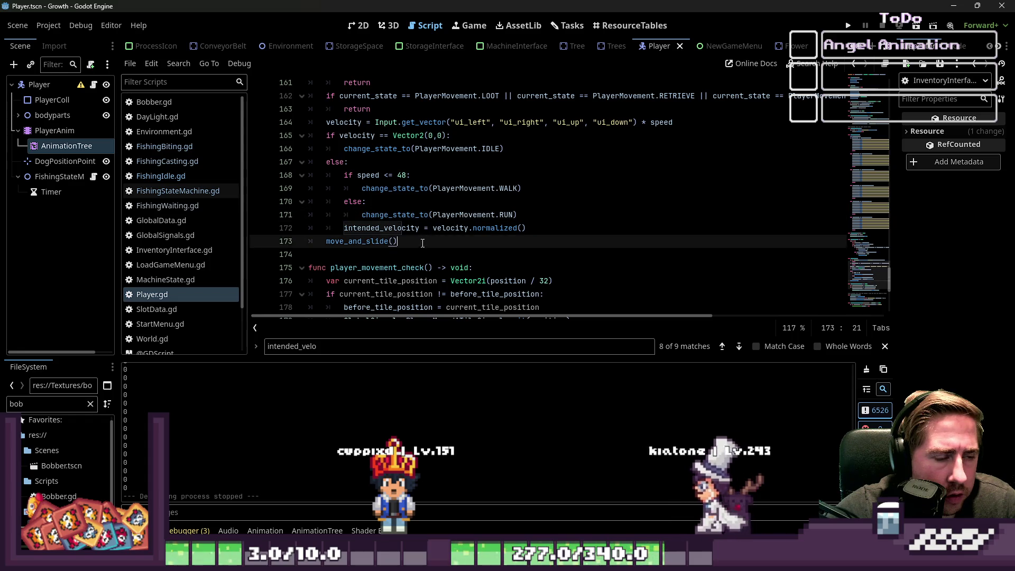
Show Player.gd lines 113–130, where FARMING and RUN set blend_position from intended_velocity.
scroll(627, 252, up, 15)
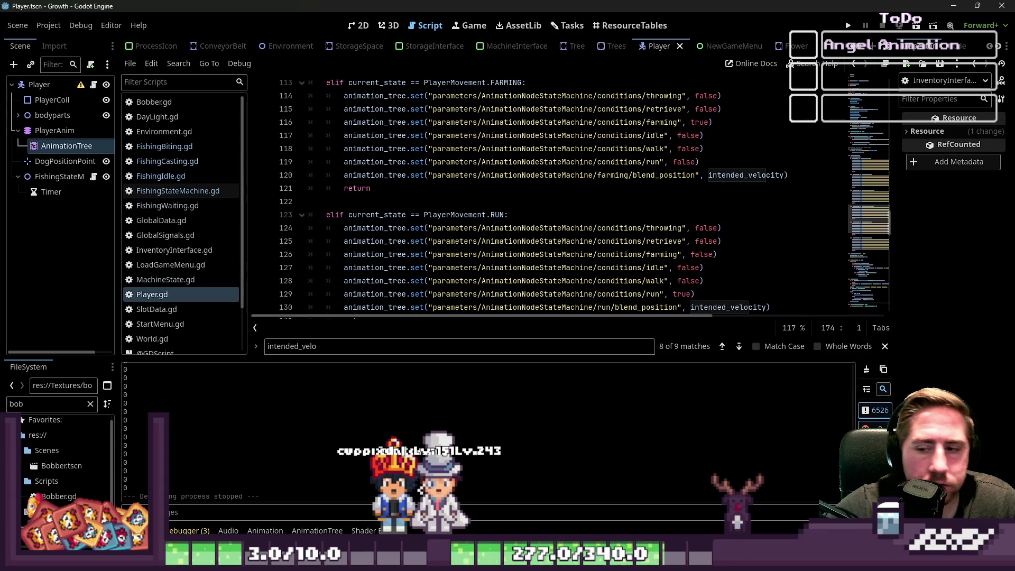
click(793, 267)
key(ctrl+a)
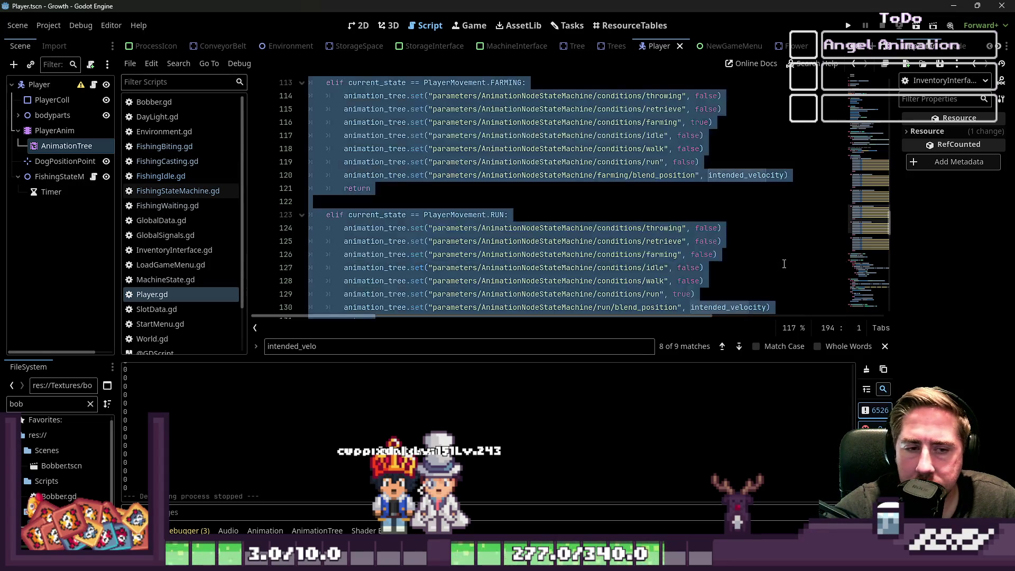
click(786, 282)
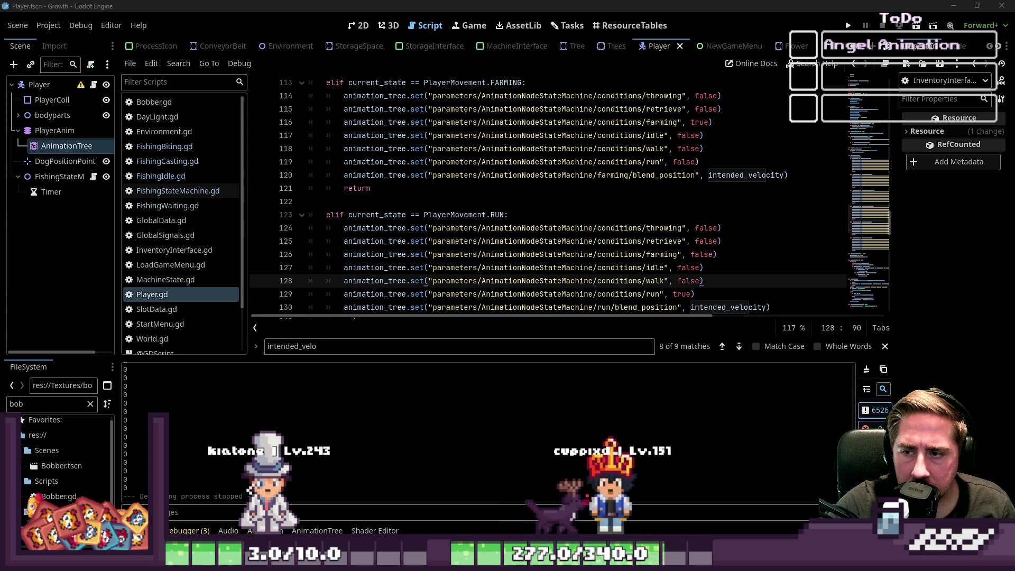
Select the Player's AnimationTree, enlarge the bottom panel, and toggle the state resource's Local to Scene.
click(64, 148)
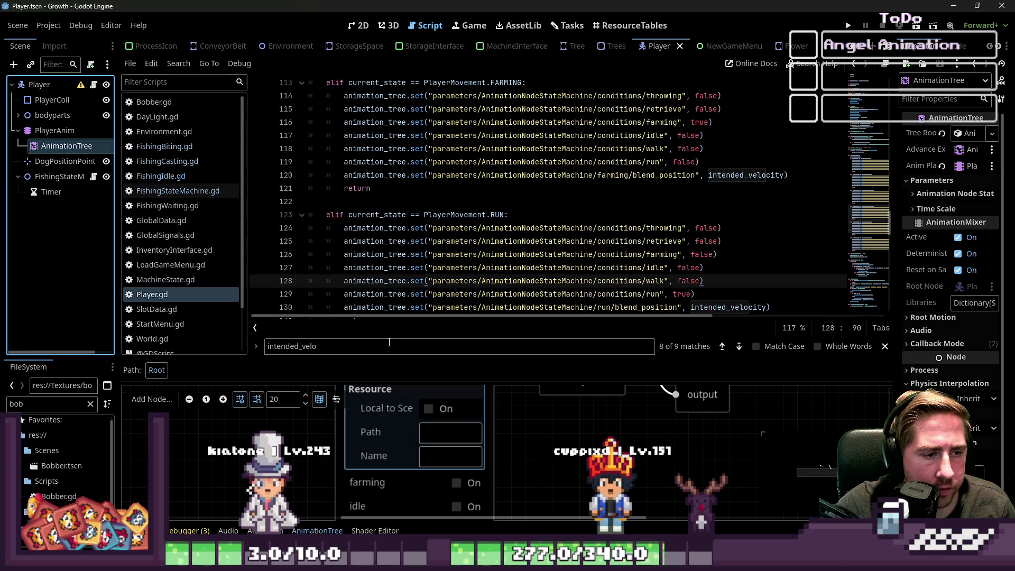
drag(401, 359, 401, 129)
scroll(510, 442, down, 4)
scroll(494, 317, up, 2)
scroll(494, 316, up, 3)
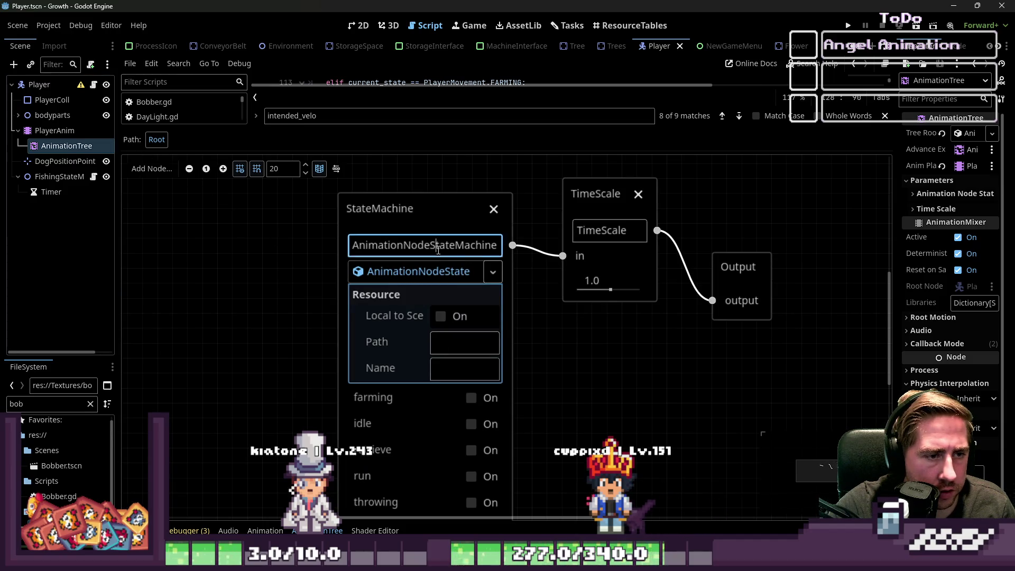
click(426, 276)
click(425, 277)
scroll(426, 276, down, 1)
scroll(505, 373, down, 1)
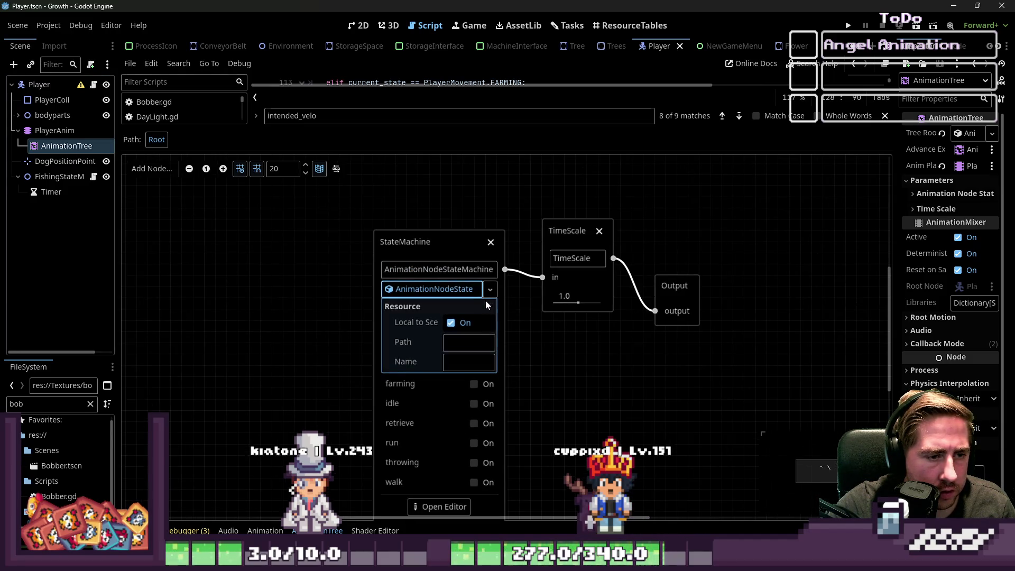
Assign a new AnimationNodeStateMachinePlayback resource to the StateMachine node.
click(490, 289)
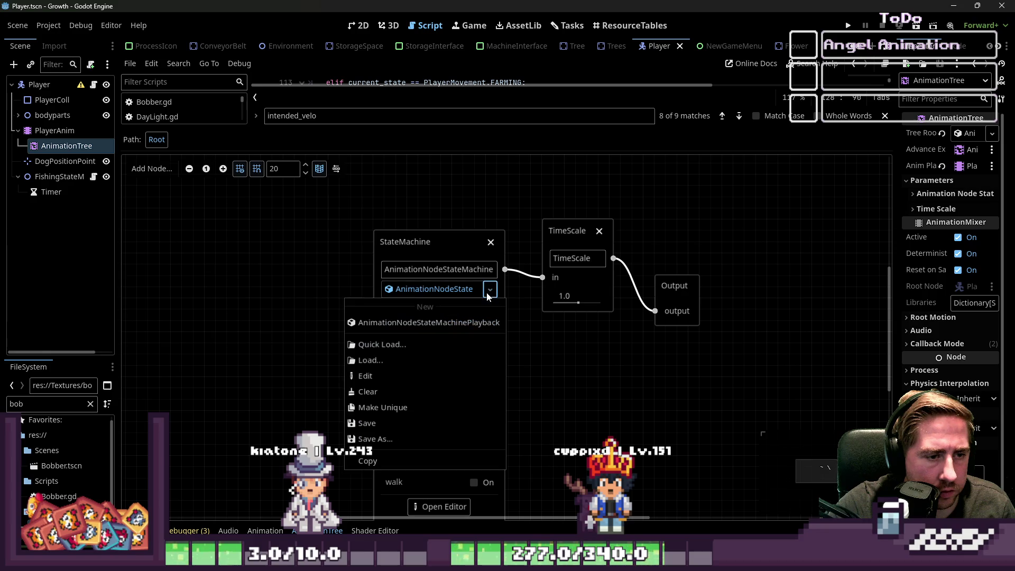
click(425, 322)
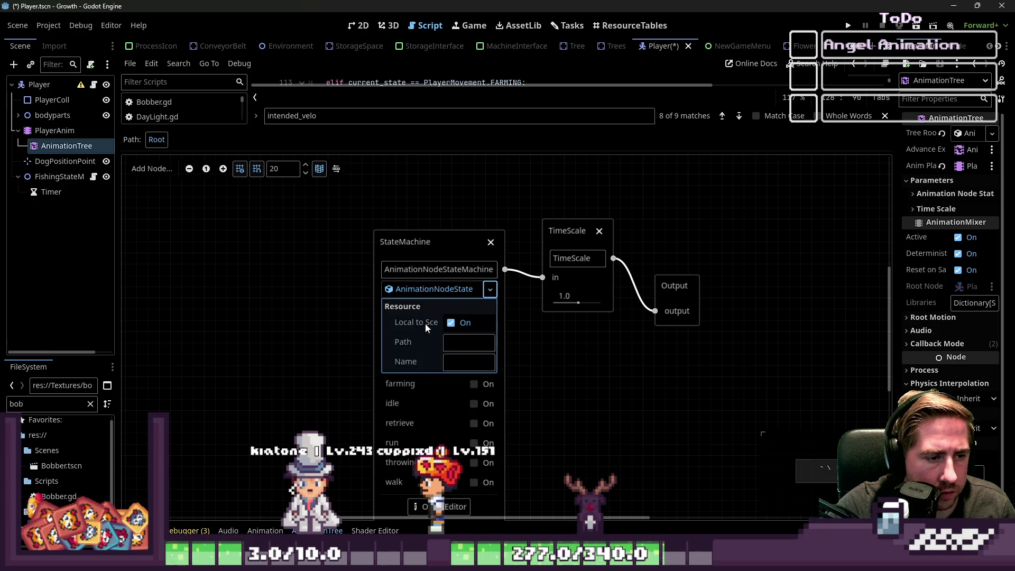
click(458, 291)
click(490, 289)
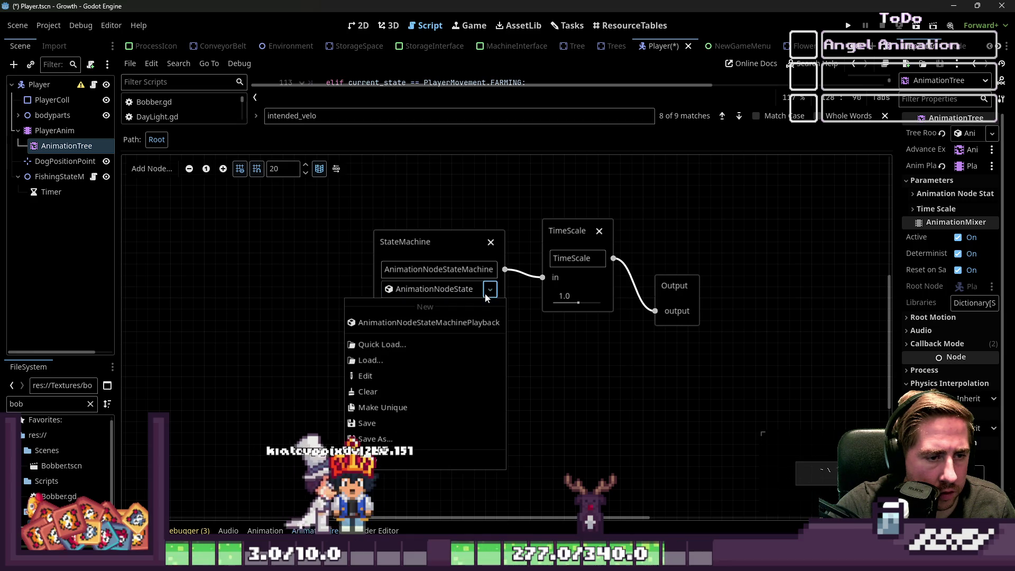
click(442, 319)
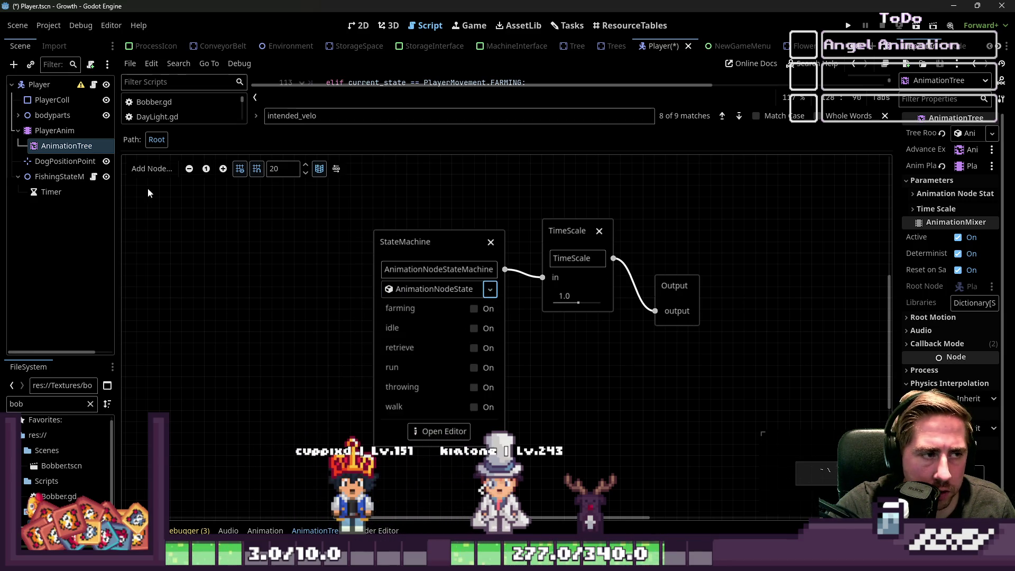
Open the StateMachine graph, inspect the idle-to-retrieve transition, and enter the retrieve blend space.
click(149, 169)
click(467, 433)
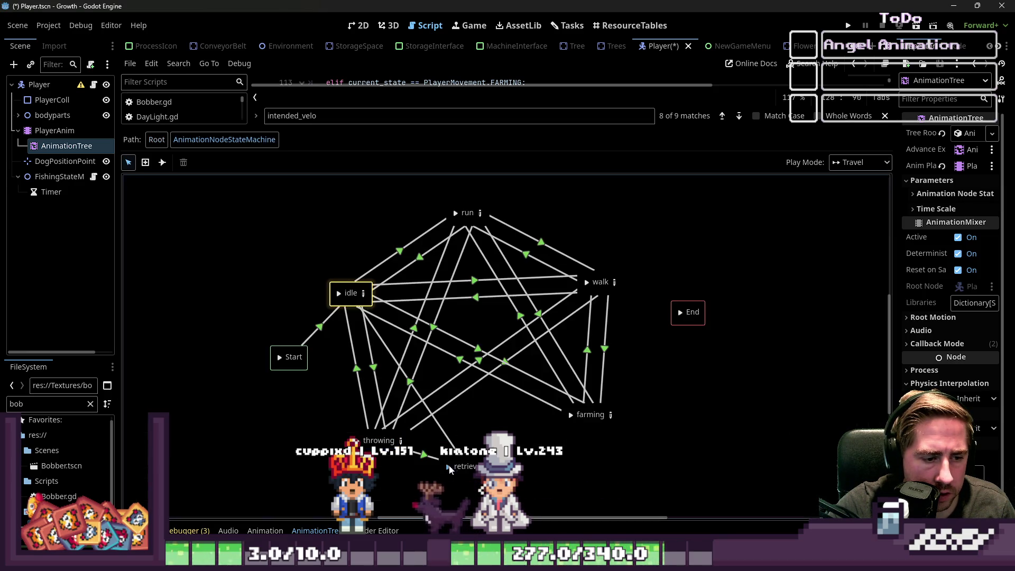
click(453, 447)
click(929, 131)
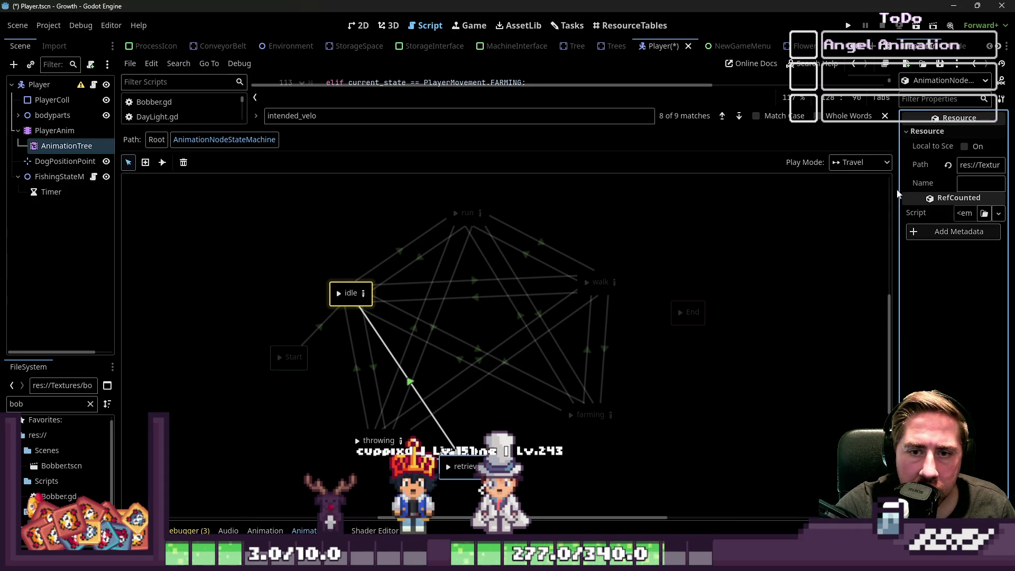
drag(896, 190, 843, 190)
click(486, 467)
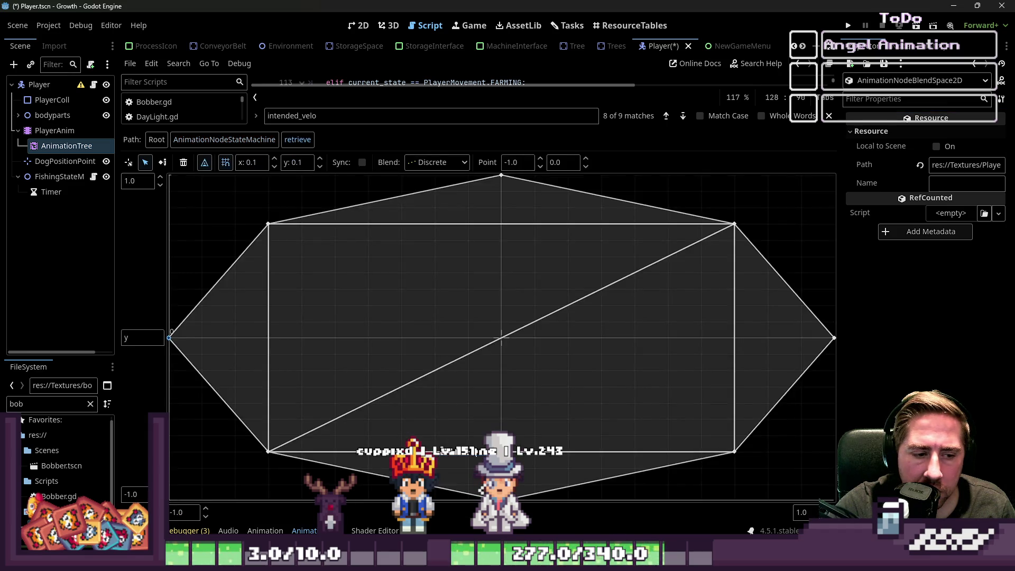
Enable a custom timeline on the throwing_down point, keeping loop mode None and play mode Backward.
click(268, 224)
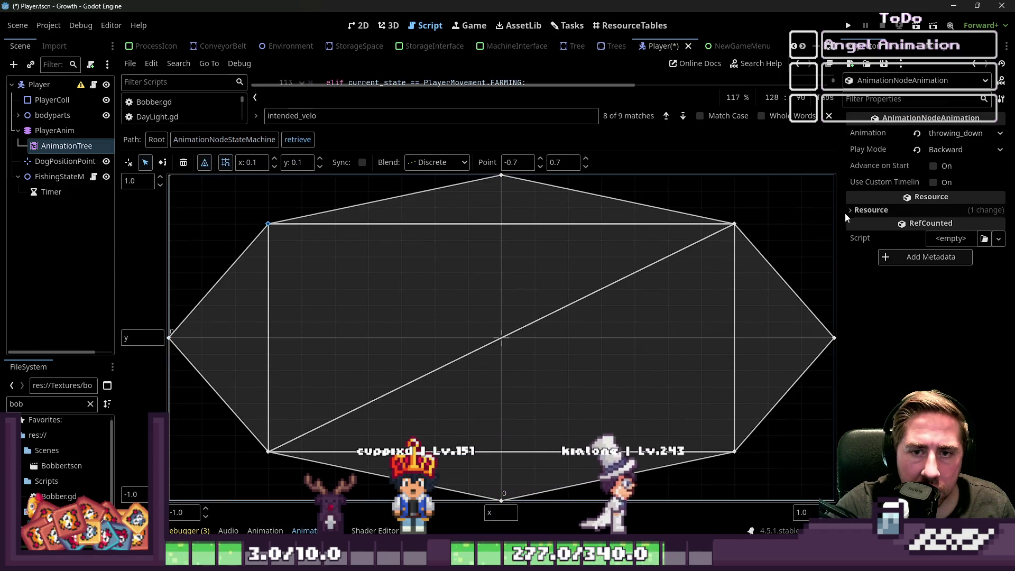
mouse_move(914, 186)
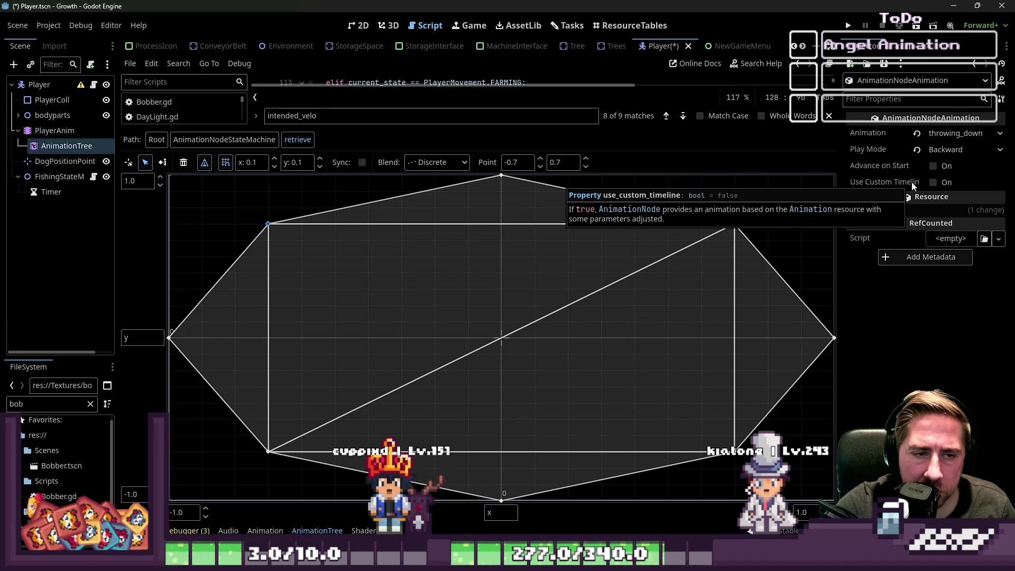
click(934, 182)
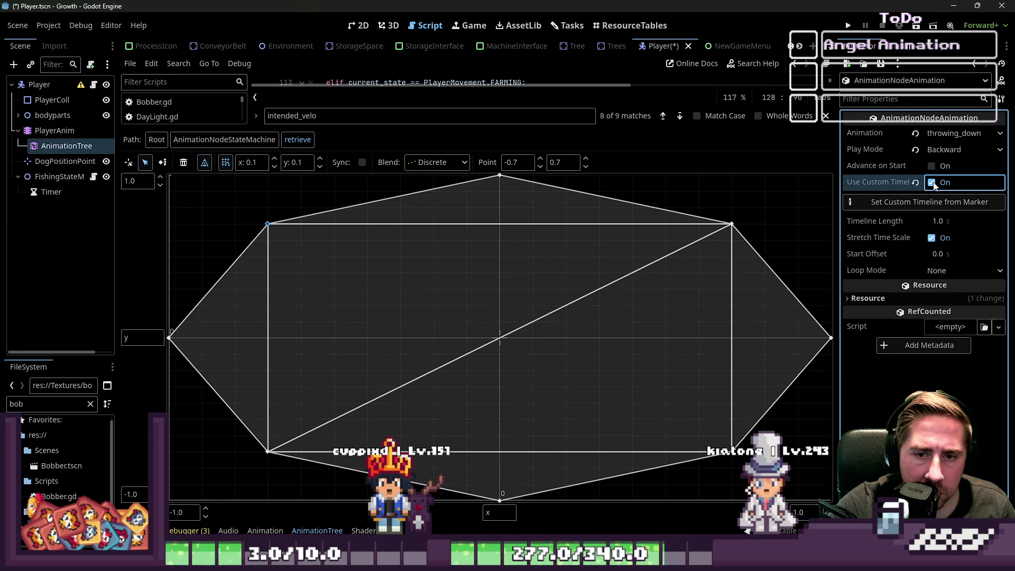
click(940, 270)
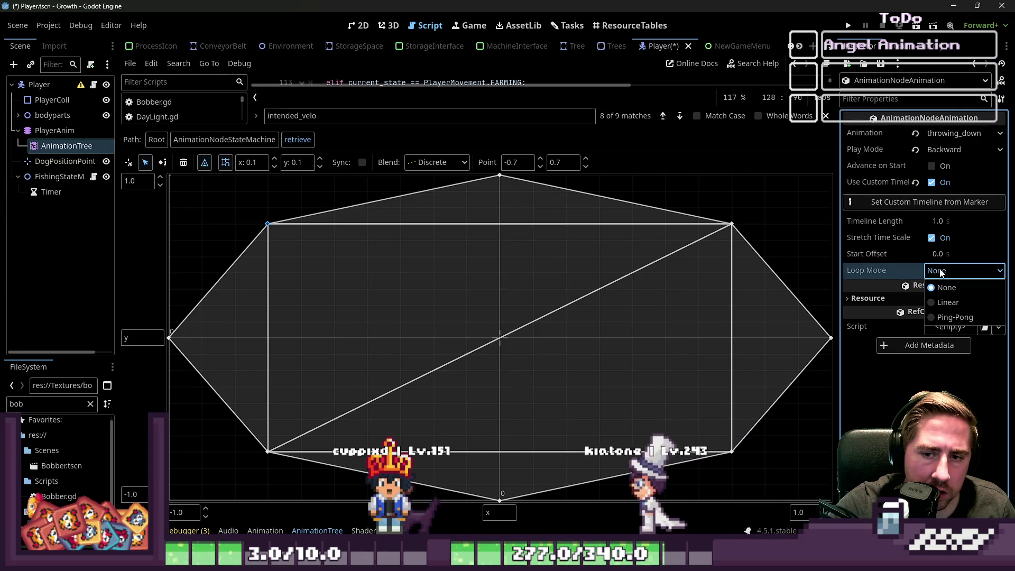
click(940, 271)
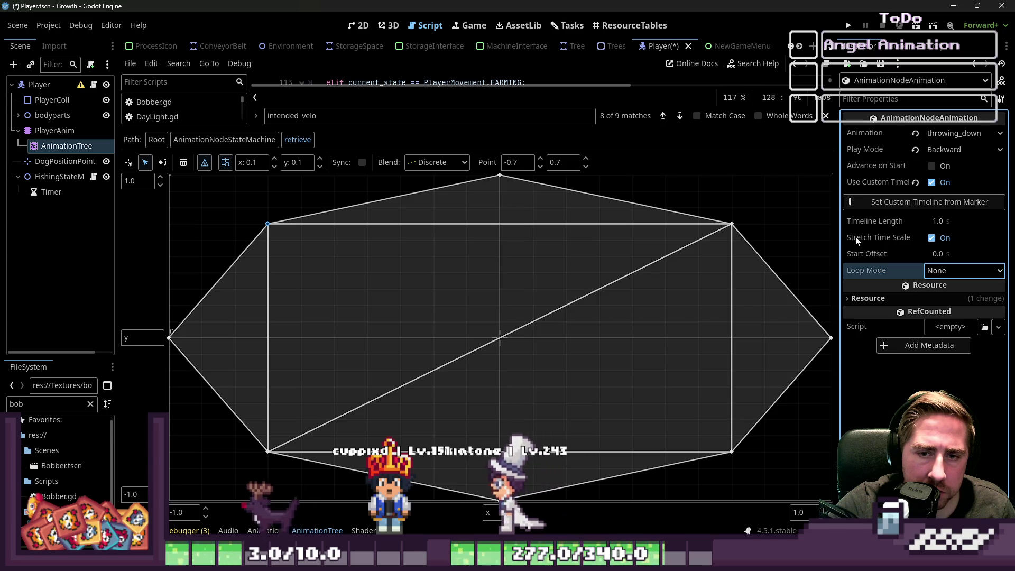
click(864, 301)
click(864, 300)
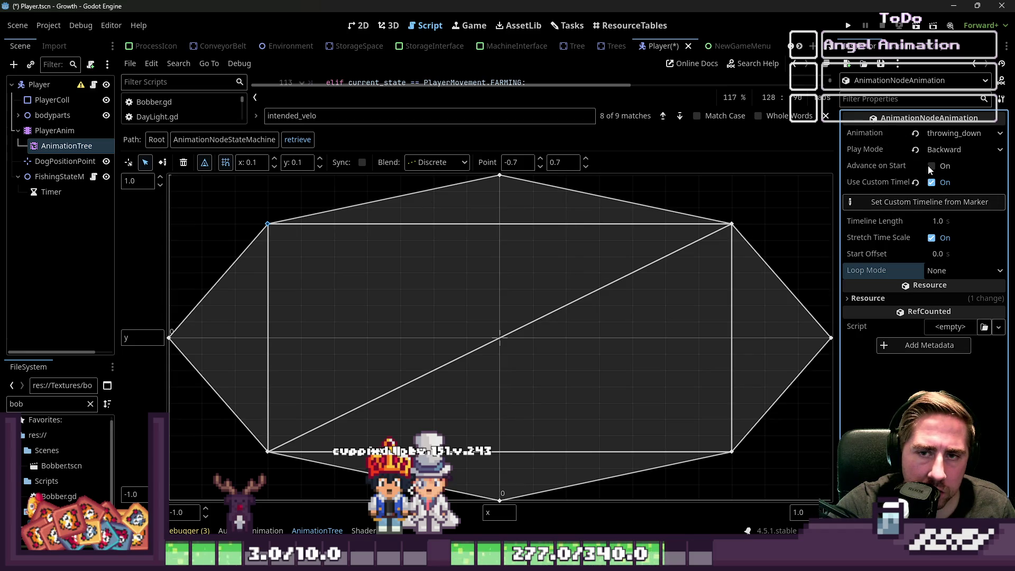
click(947, 150)
click(947, 163)
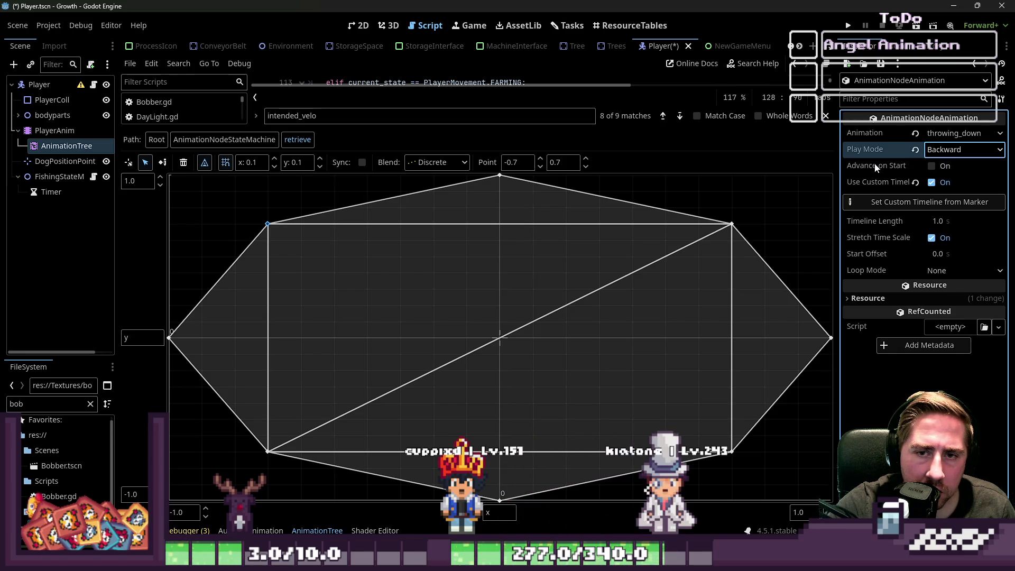
Turn off Stretch Time Scale, then disable the custom timeline again.
mouse_move(875, 168)
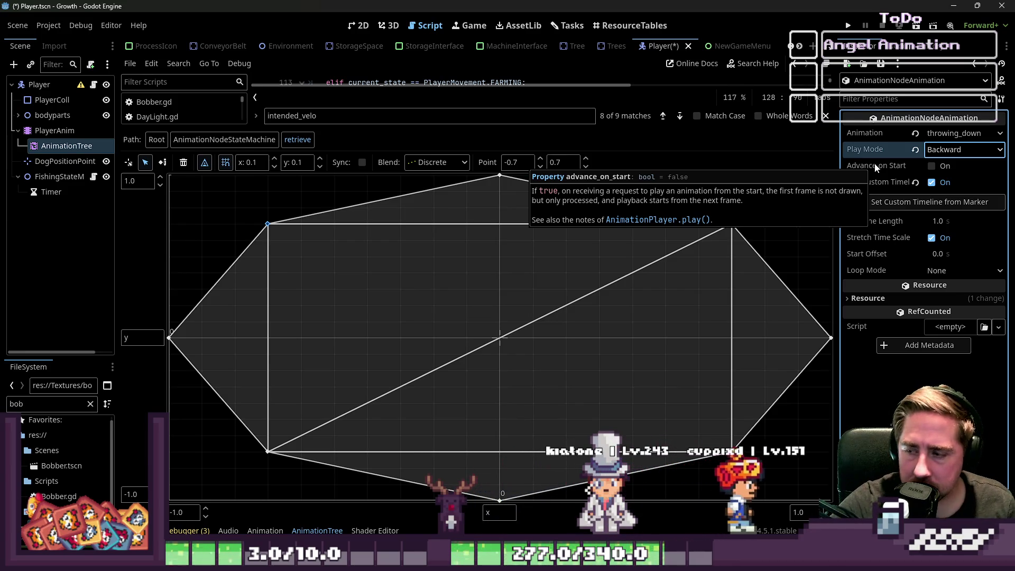
click(935, 239)
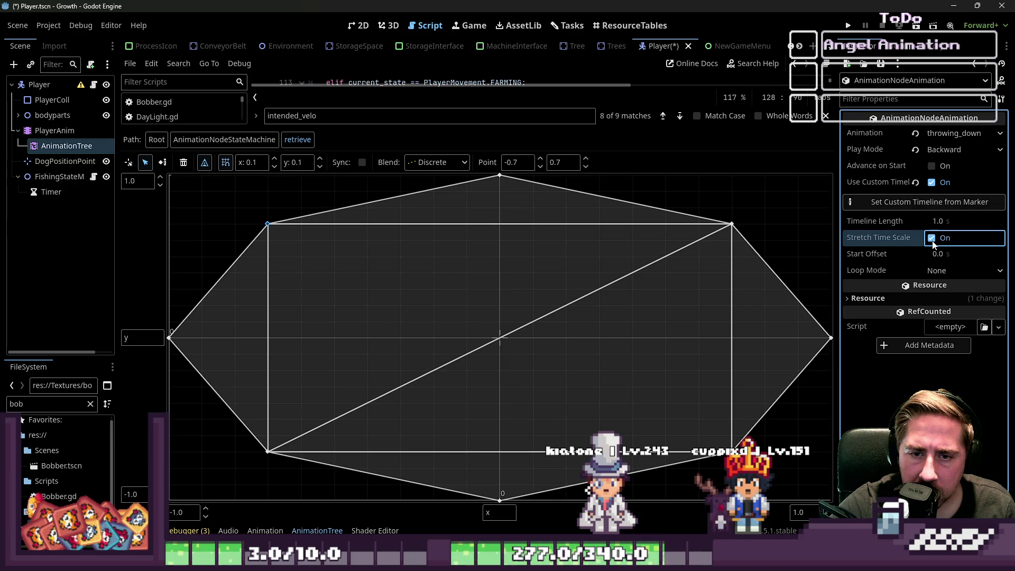
mouse_move(885, 238)
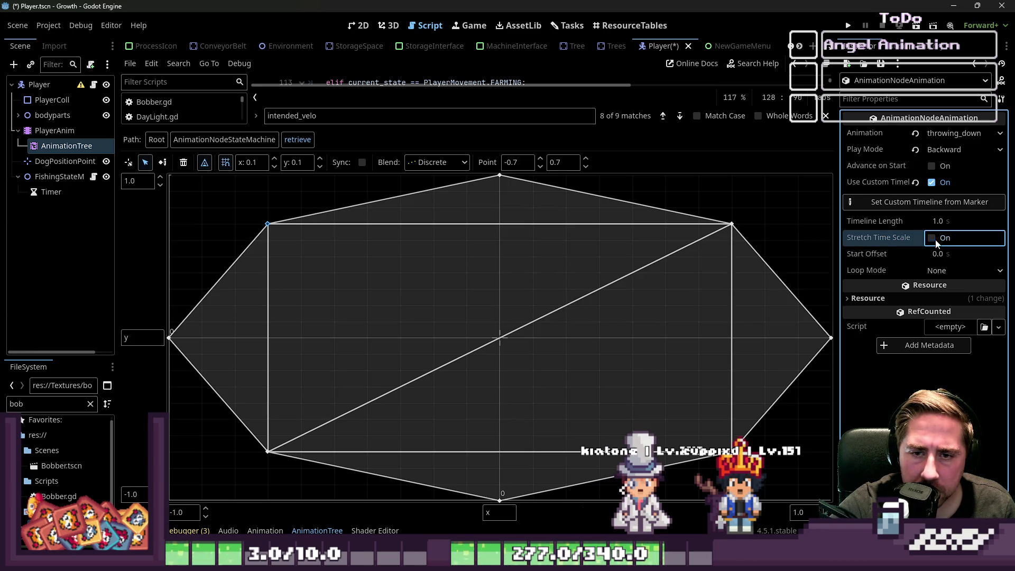
click(930, 184)
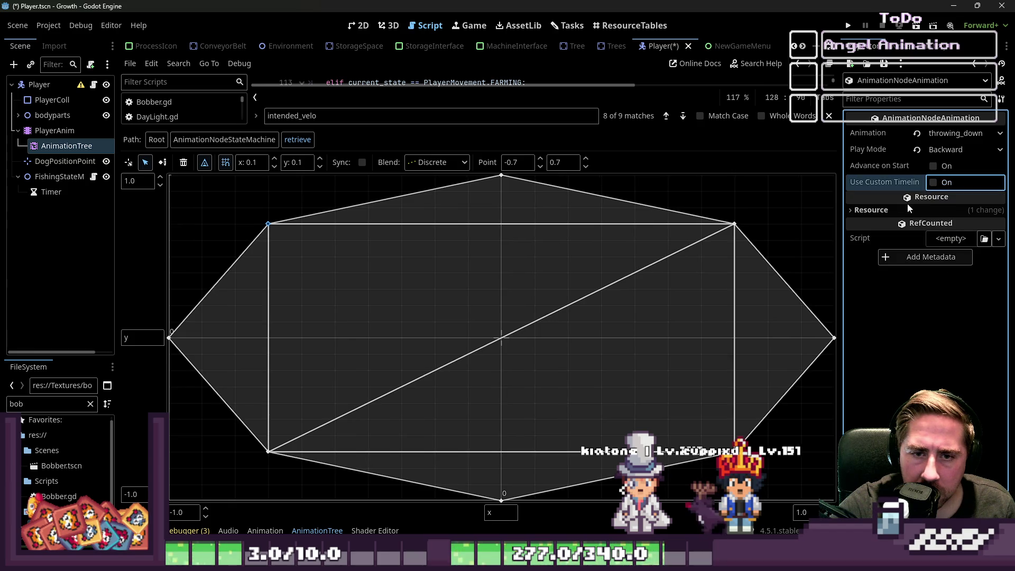
click(904, 208)
click(904, 208)
click(904, 208)
click(904, 207)
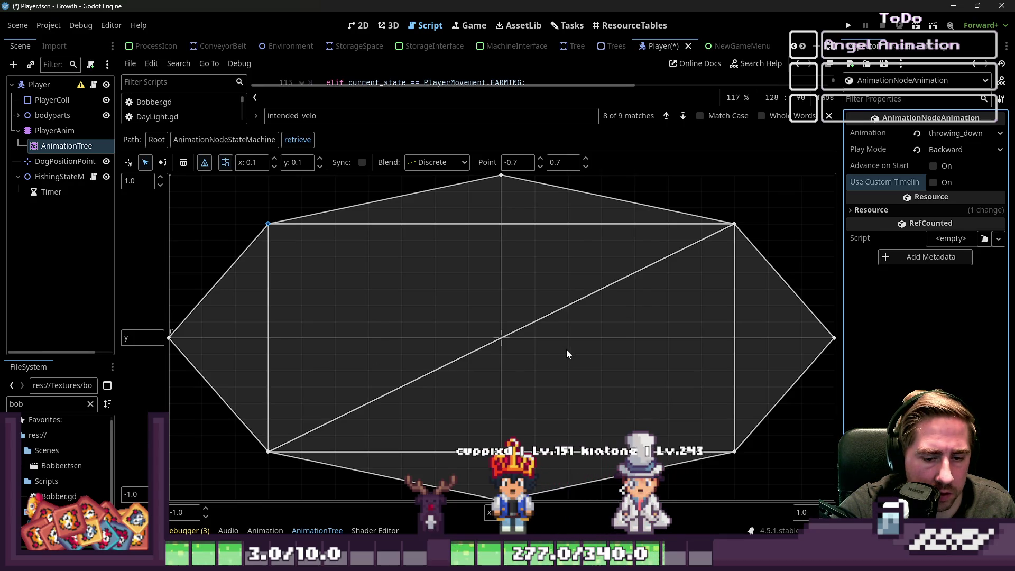
key(ctrl+f)
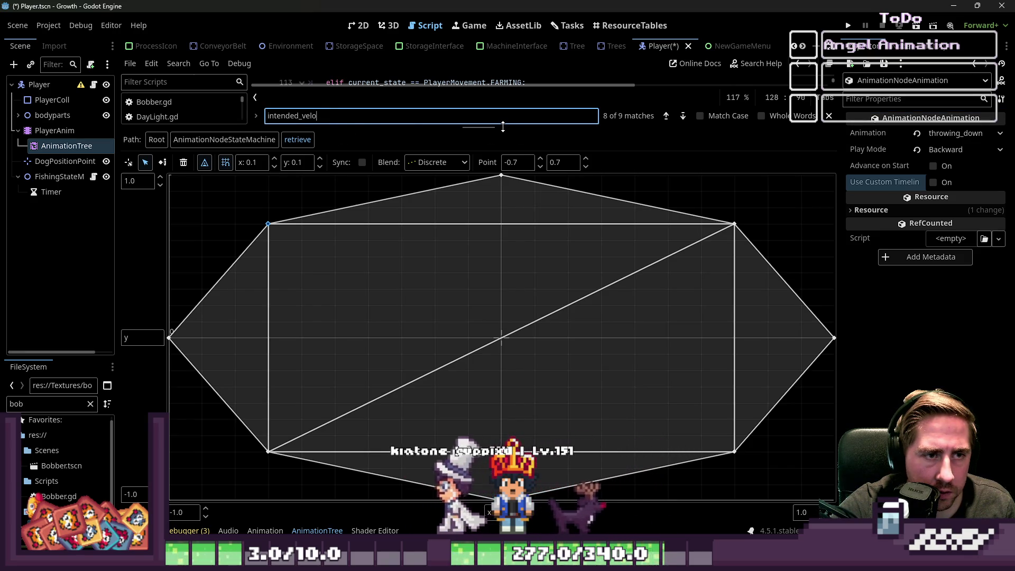
Enlarge the script view and scroll through updateAnimation's FARMING block in Player.gd.
drag(479, 129, 479, 426)
click(510, 188)
scroll(510, 195, up, 3)
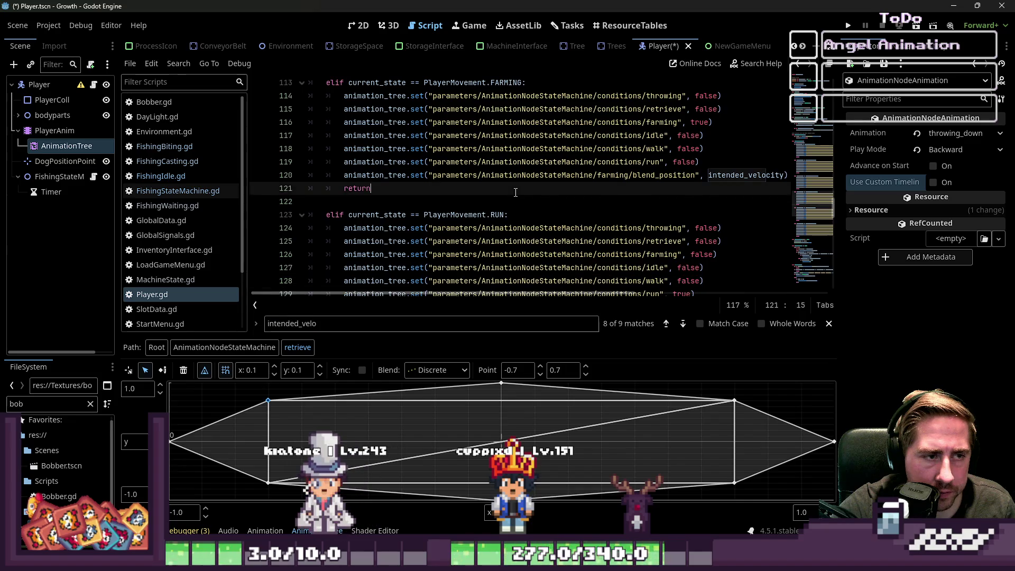
scroll(505, 188, down, 2)
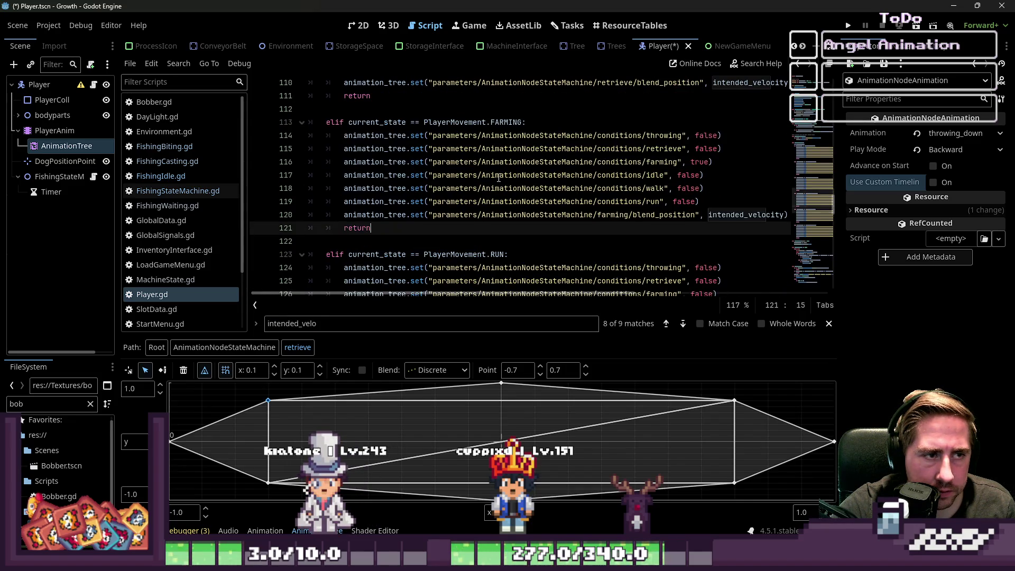
scroll(498, 178, up, 1)
scroll(499, 179, down, 1)
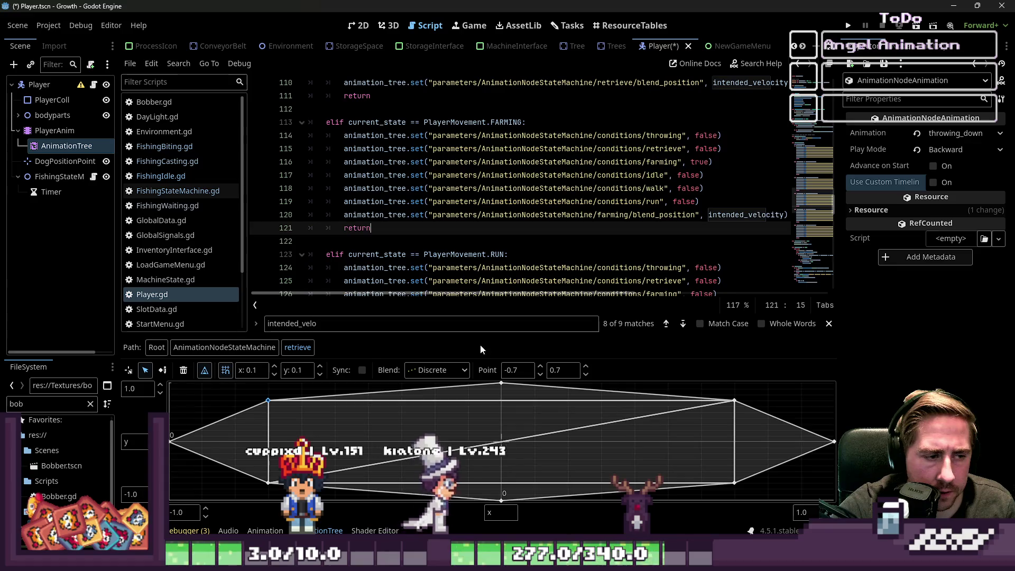
scroll(418, 238, up, 2)
scroll(418, 238, up, 10)
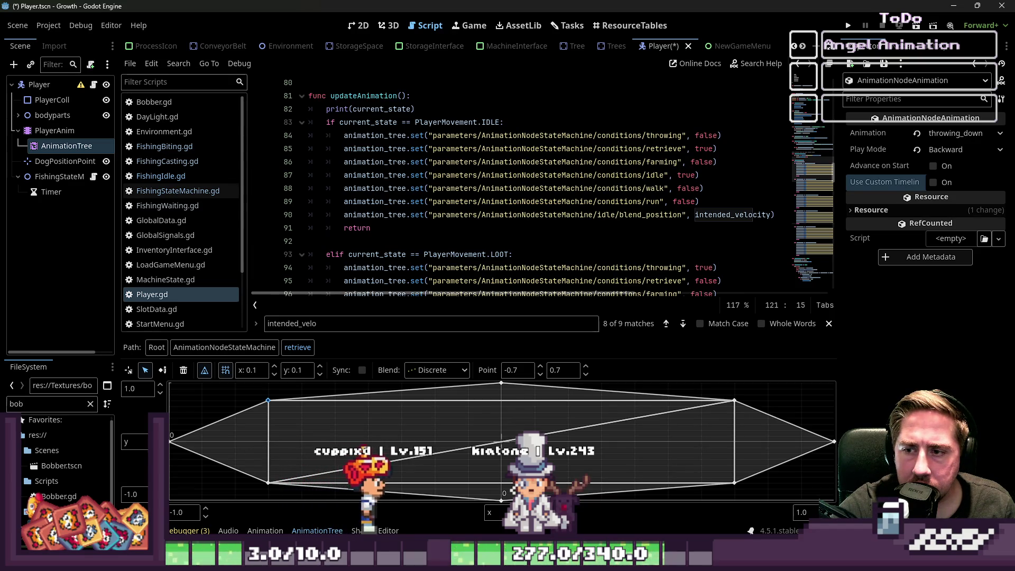
Type the animation_finished handler's anim_name parameter as StringName.
text(Stri) -> void:)
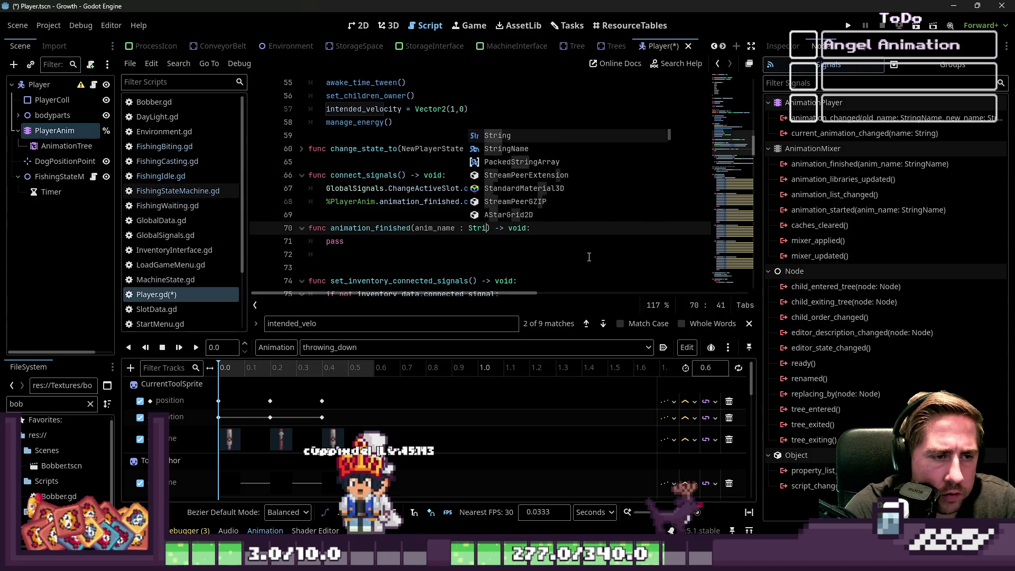
key(Down)
key(Return)
text())
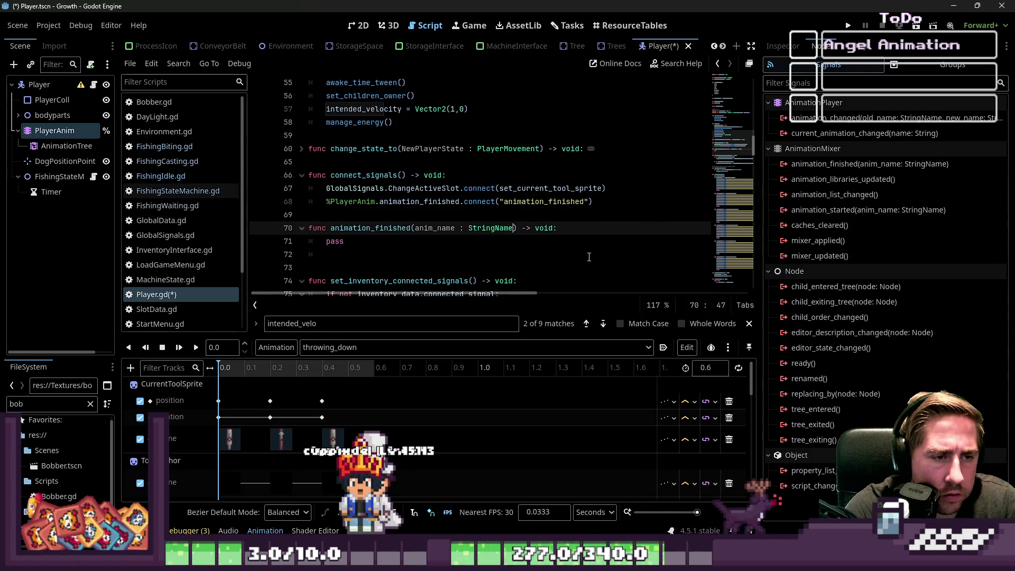
Replace the placeholder pass line with a 'match anim_name:' block.
key(Down)
key(Home)
key(shift+Down)
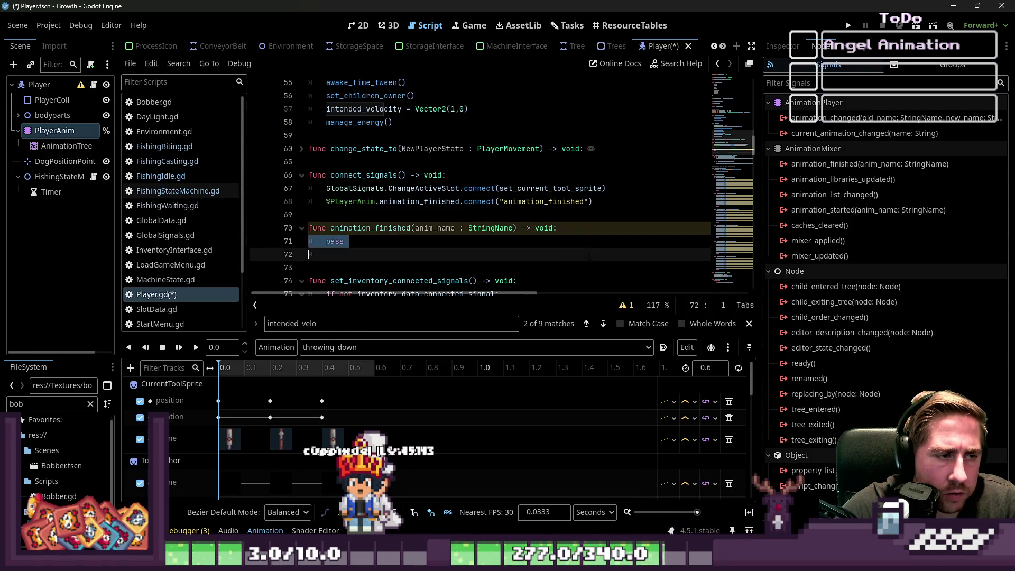
key(BackSpace)
key(BackSpace)
key(BackSpace)
key(BackSpace)
text(match)
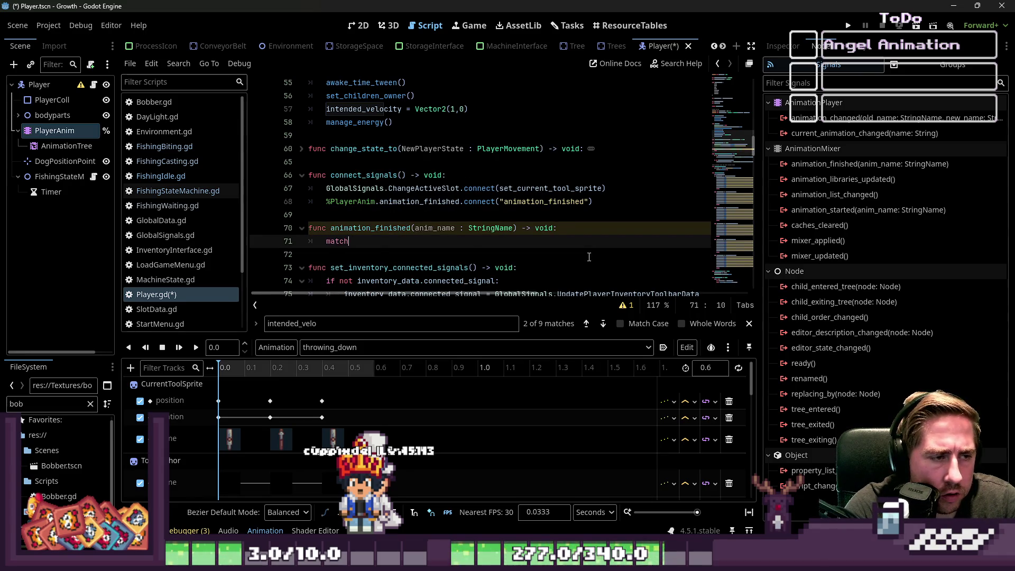
text( anim_)
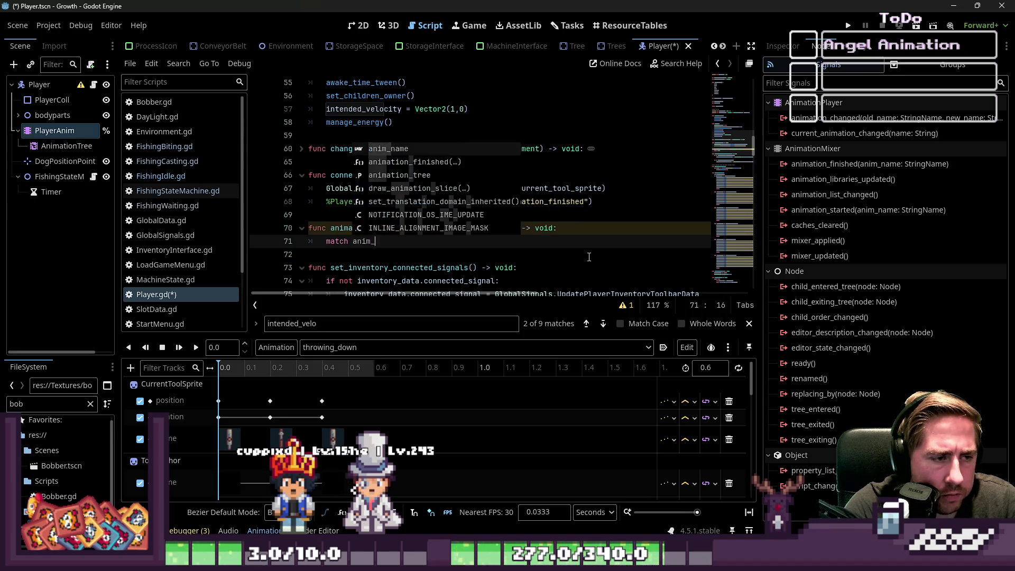
key(Return)
text(:)
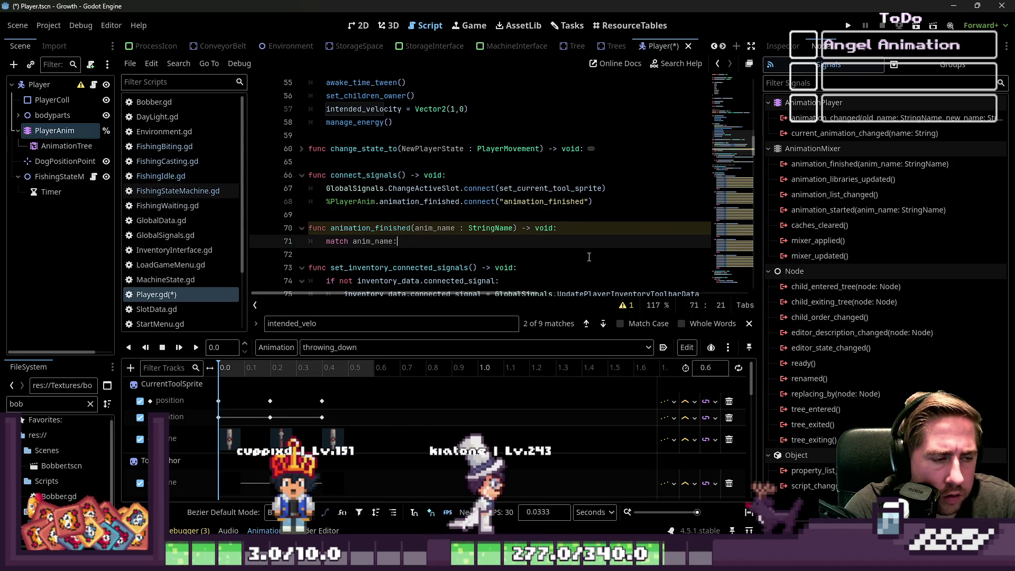
key(Return)
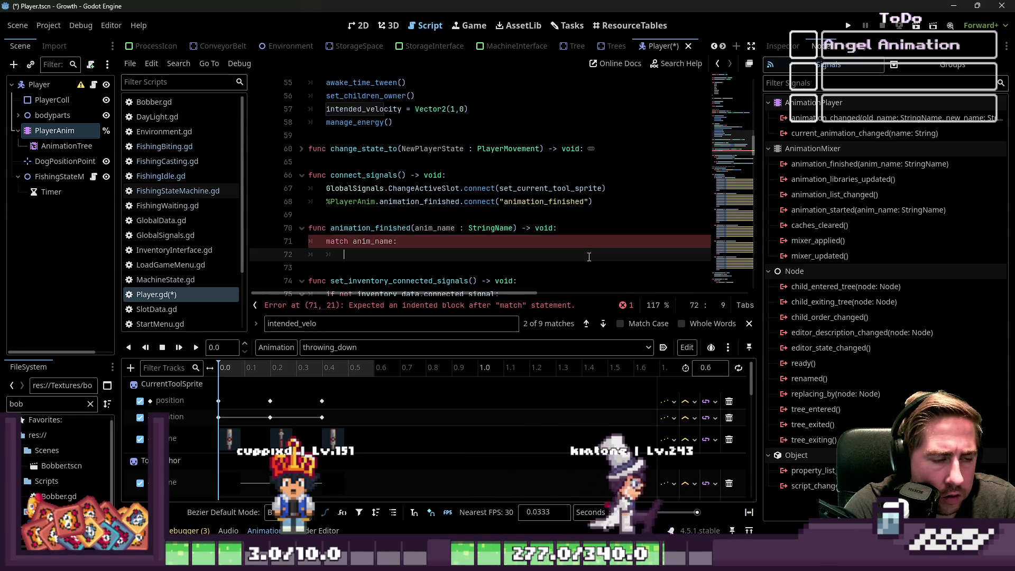
text(&)
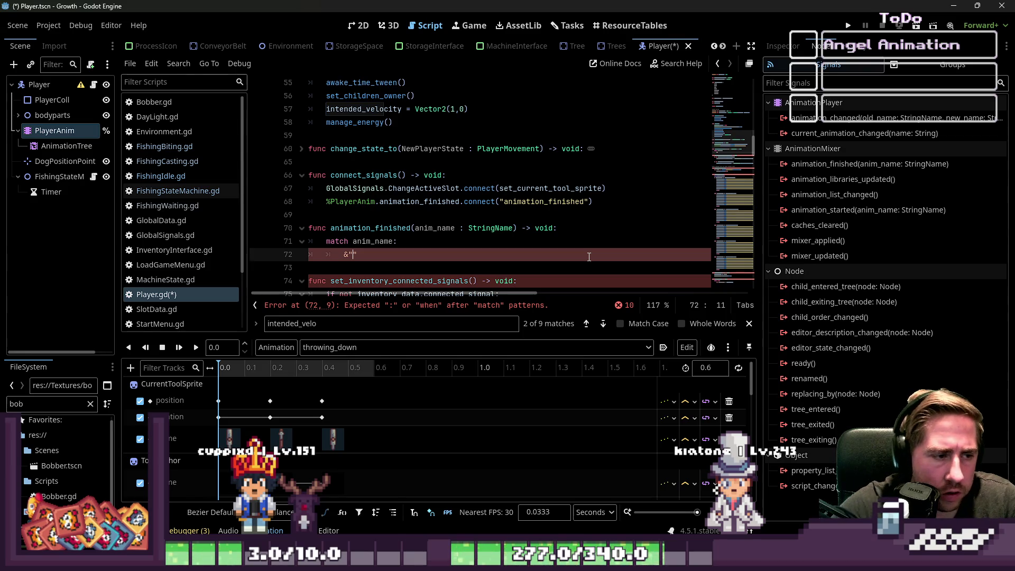
Check the available animation names in the Animation panel's dropdown list.
click(381, 351)
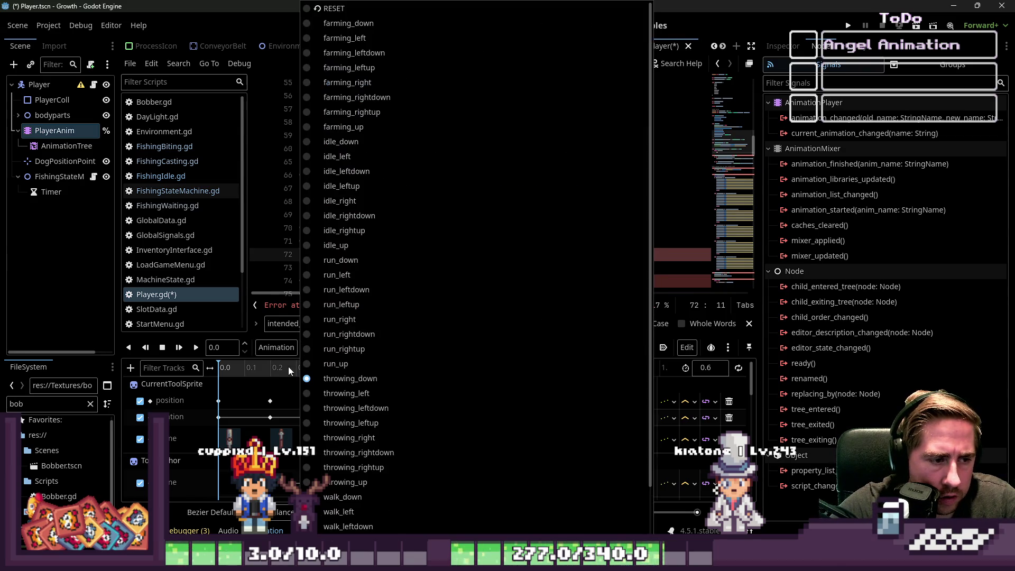
click(247, 392)
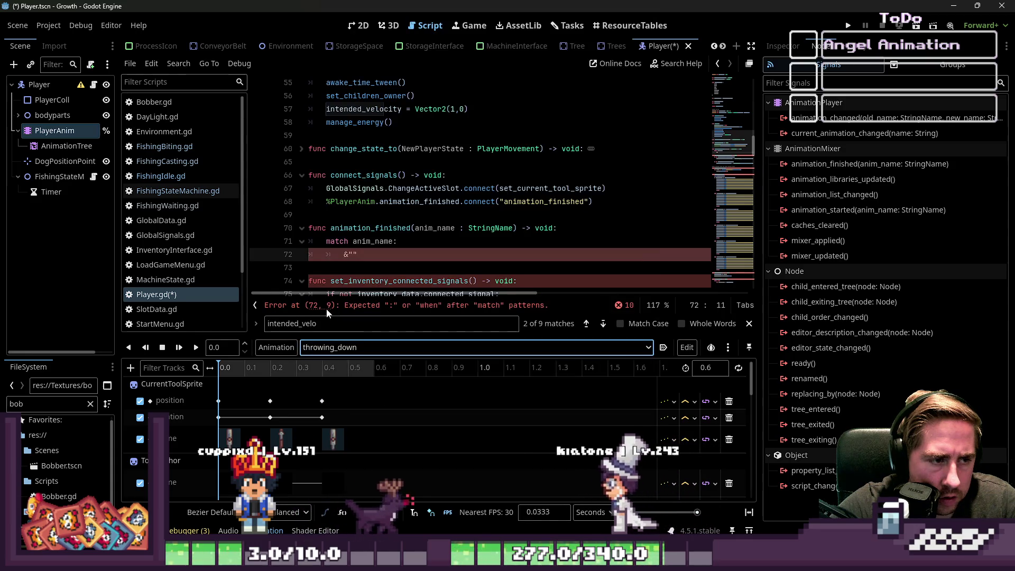
click(381, 243)
double_click(380, 244)
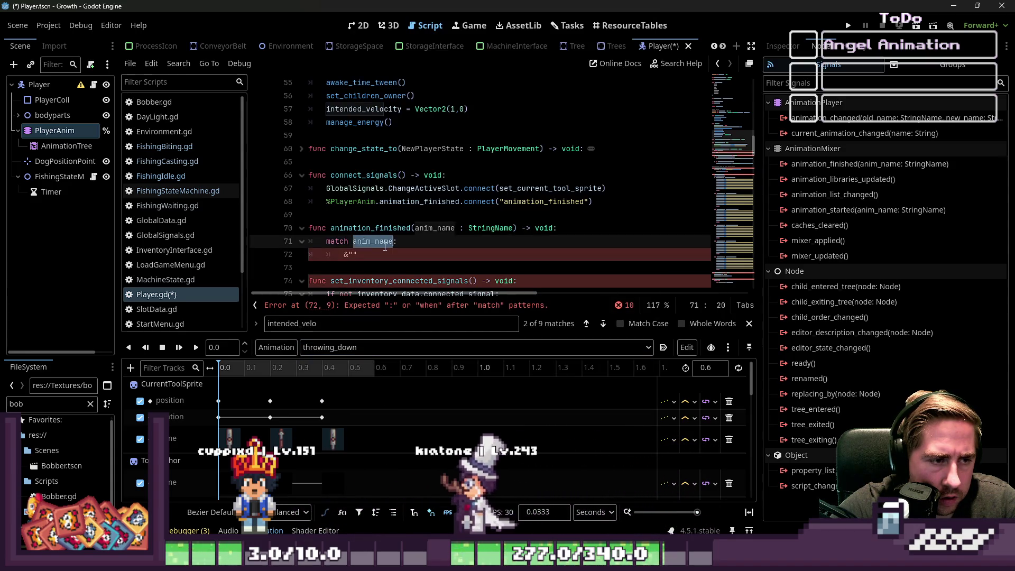
click(394, 245)
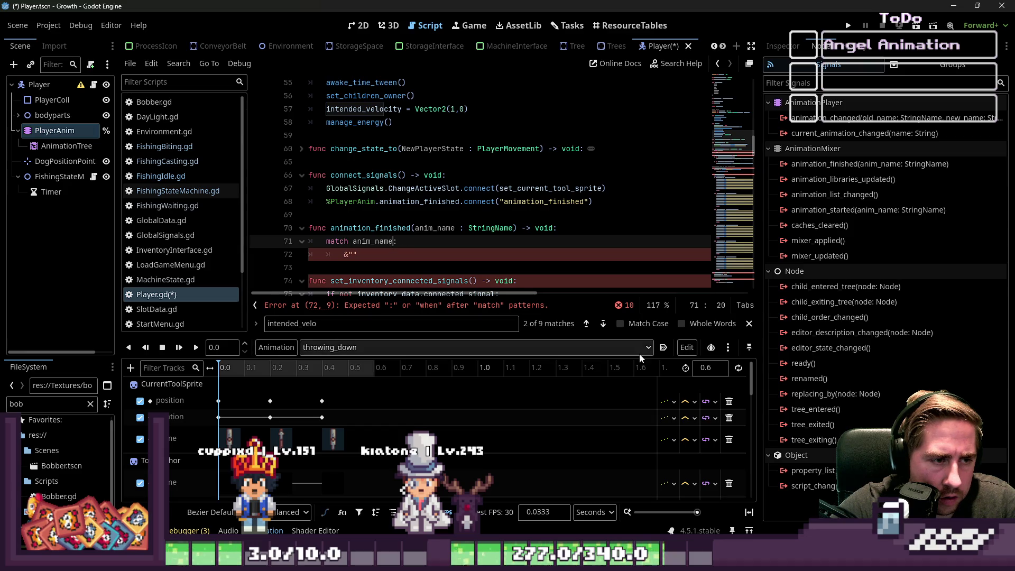
click(396, 250)
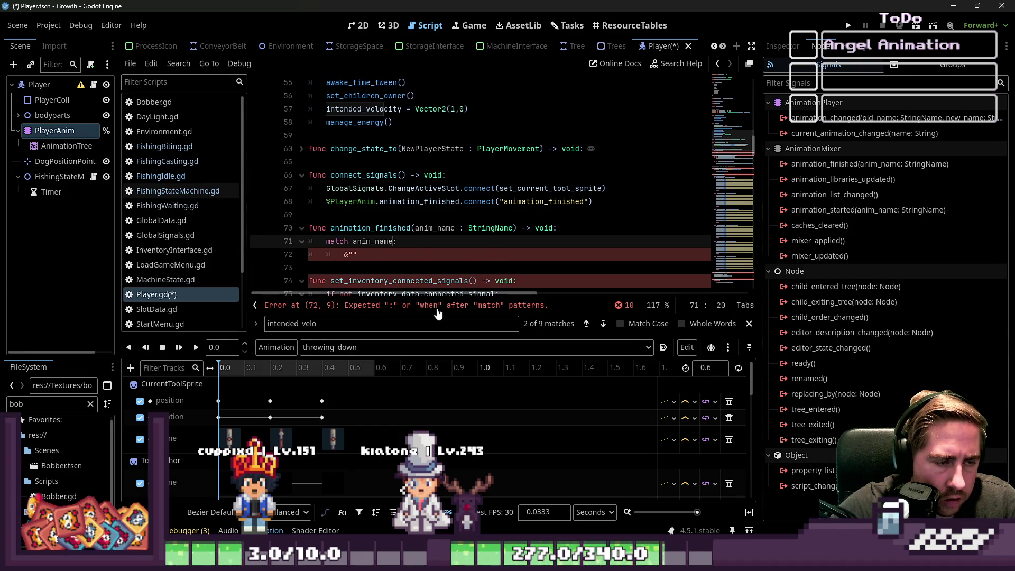
Change the match expression to anim_name.contains("t"), argument still being edited.
text(.contains()
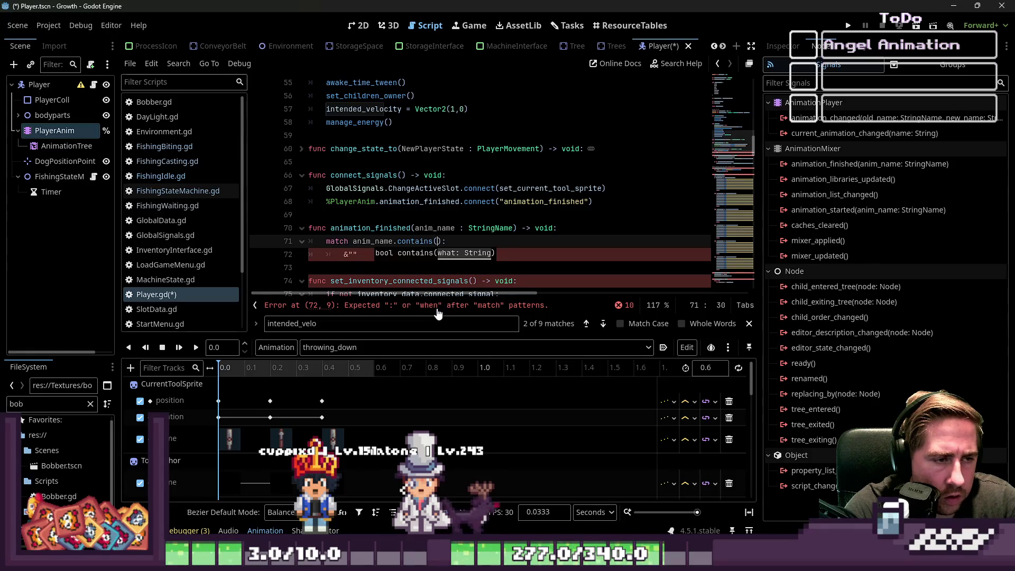
key(BackSpace)
key(BackSpace)
key(BackSpace)
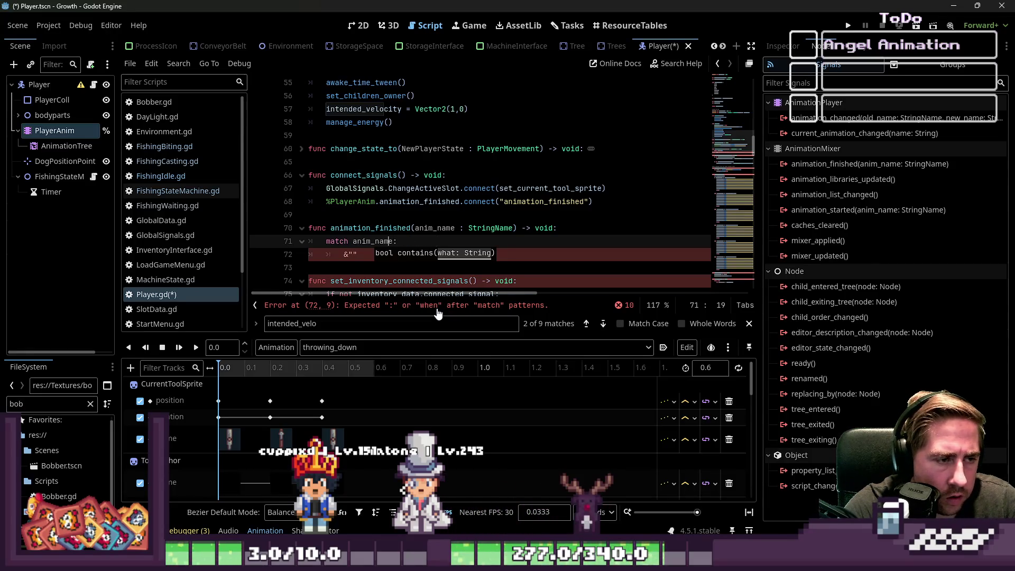
key(End)
key(Left)
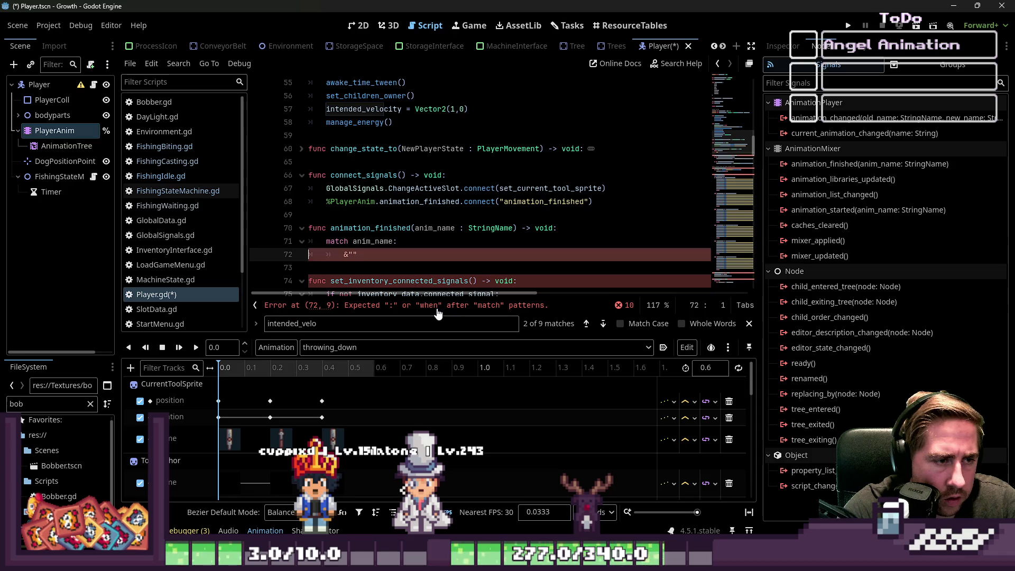
text(.contains()
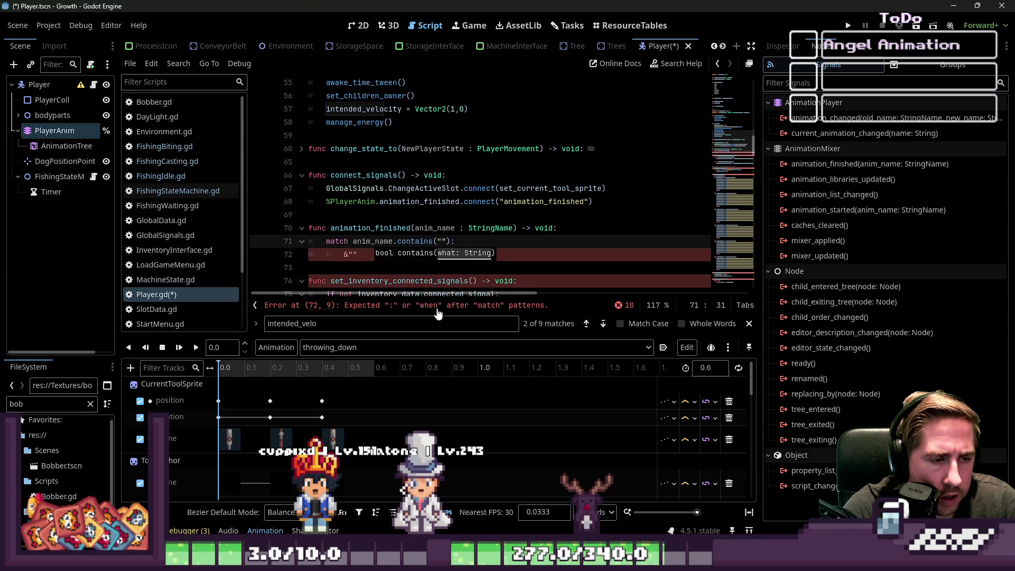
key(BackSpace)
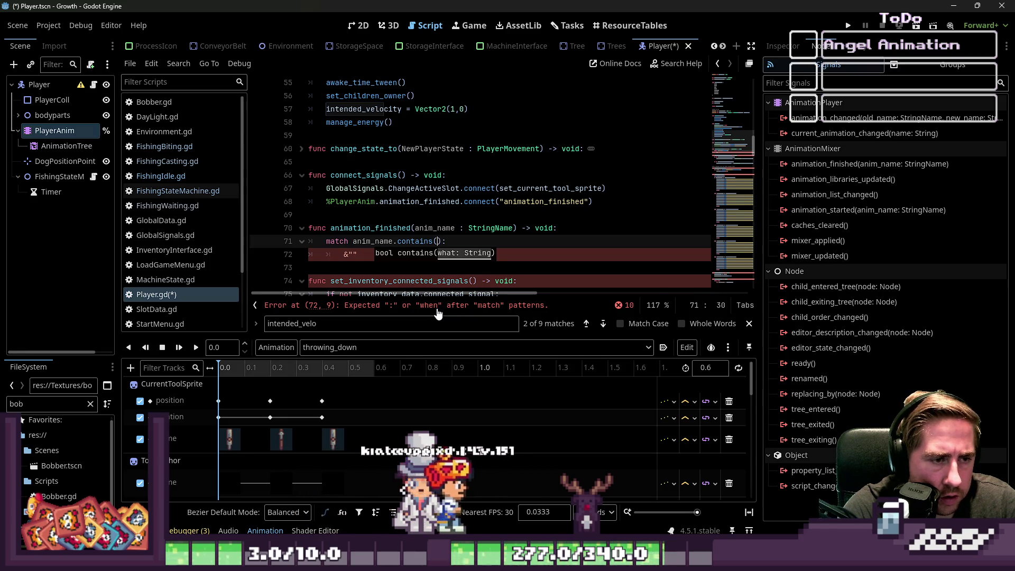
text(")
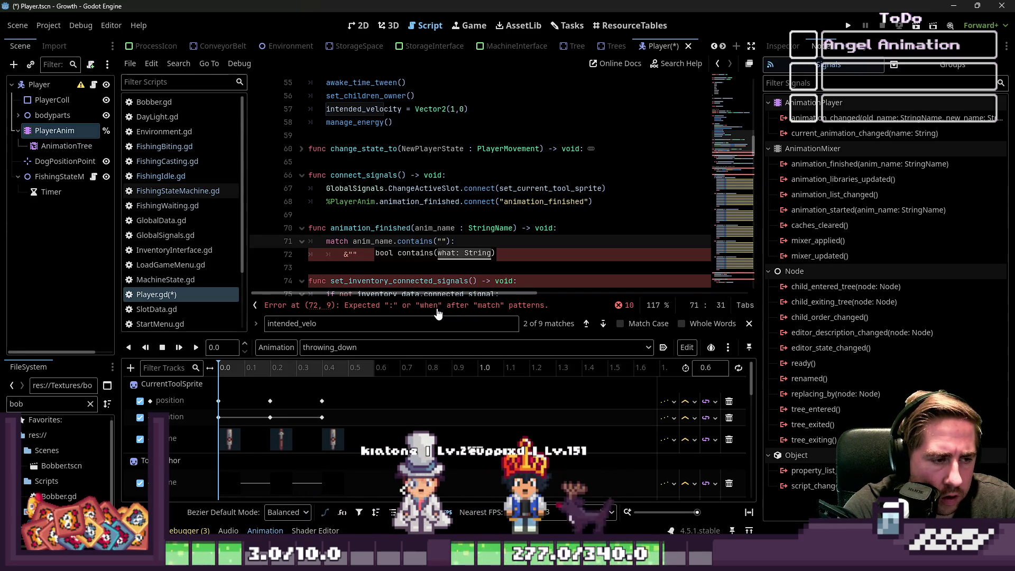
text(retr)
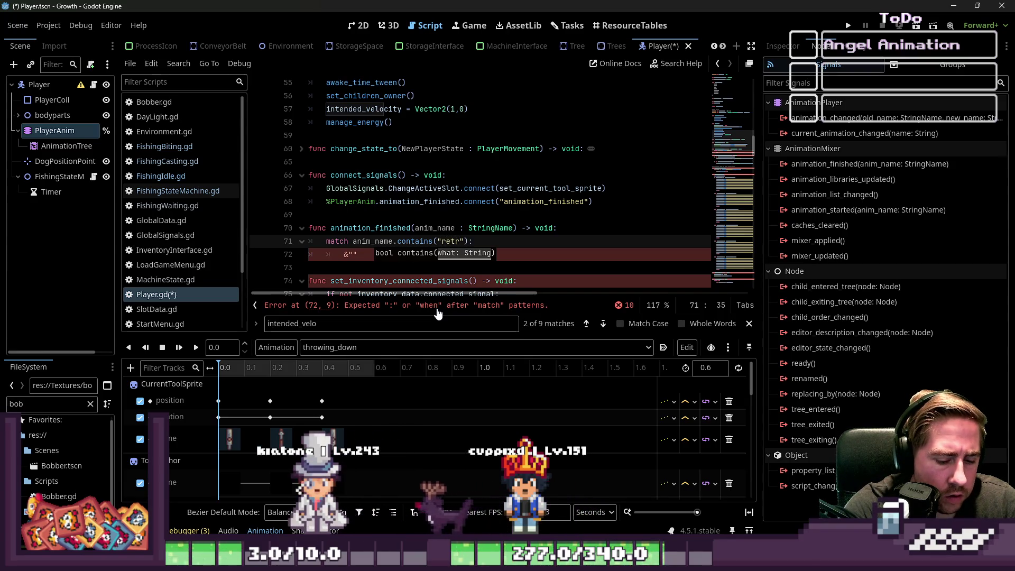
key(BackSpace)
key(BackSpace)
key(BackSpace)
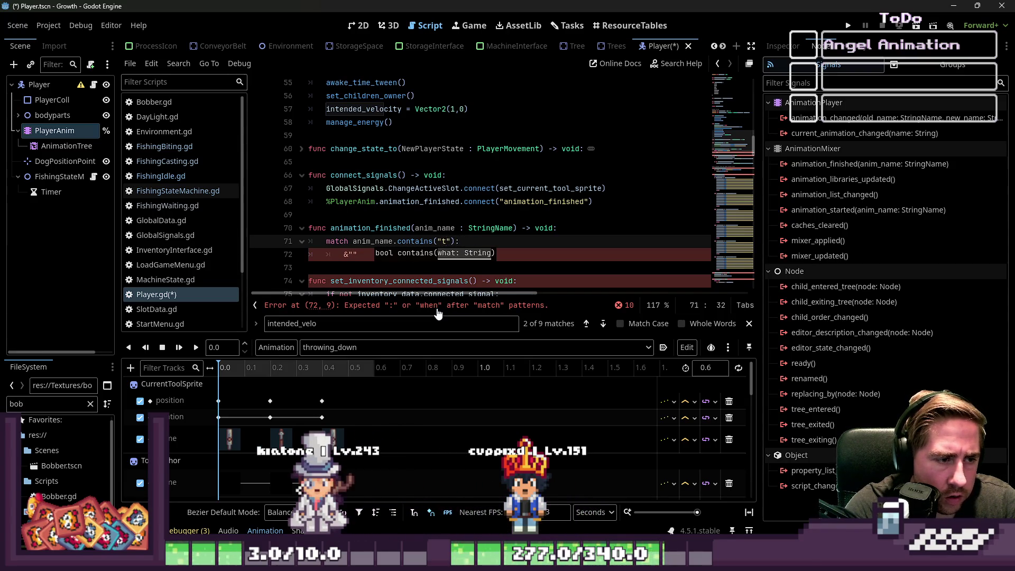
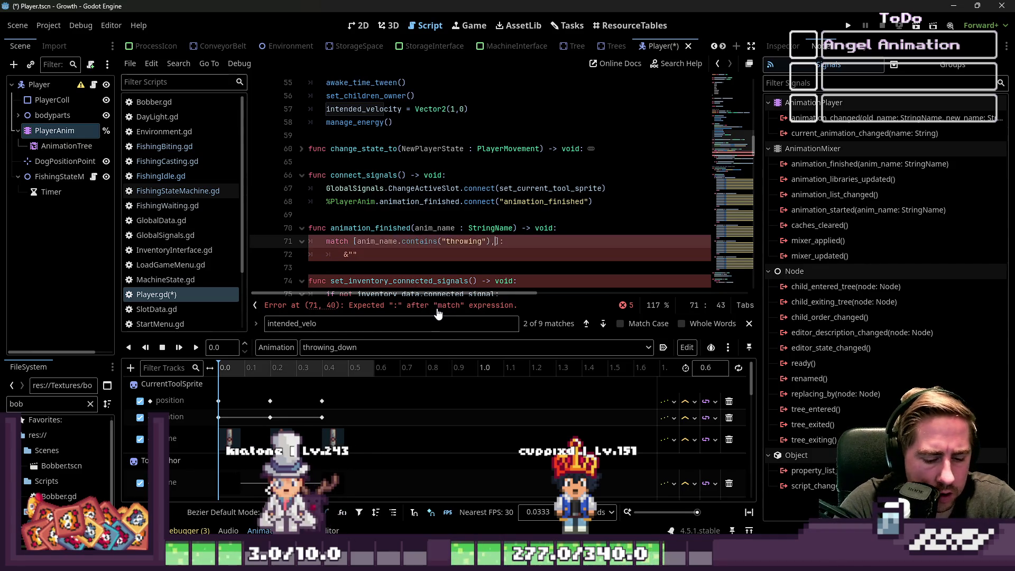
Make line 71 match [current_state] and remove the empty line beneath it.
text([)
text( cu)
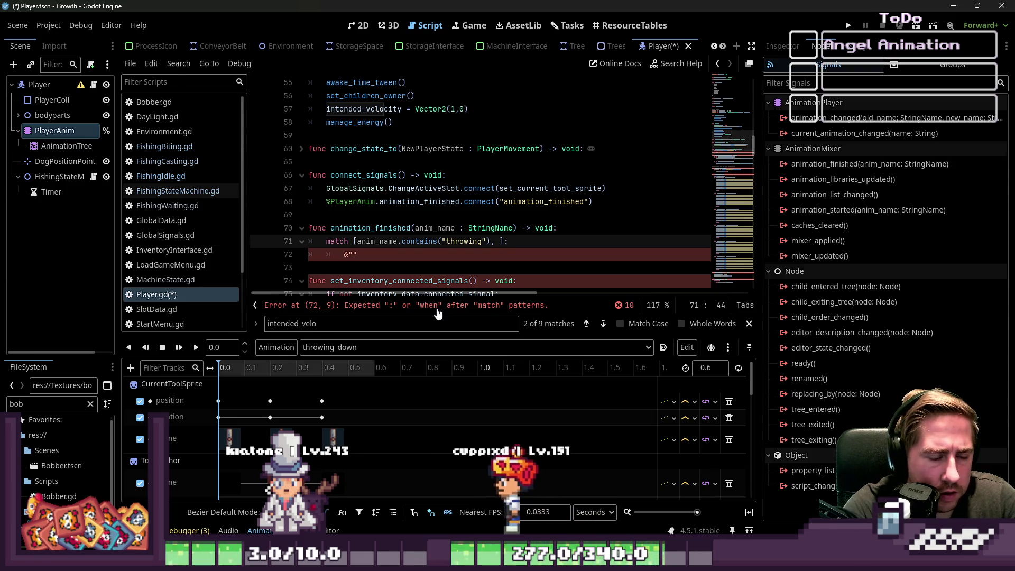
text(rrent_state)
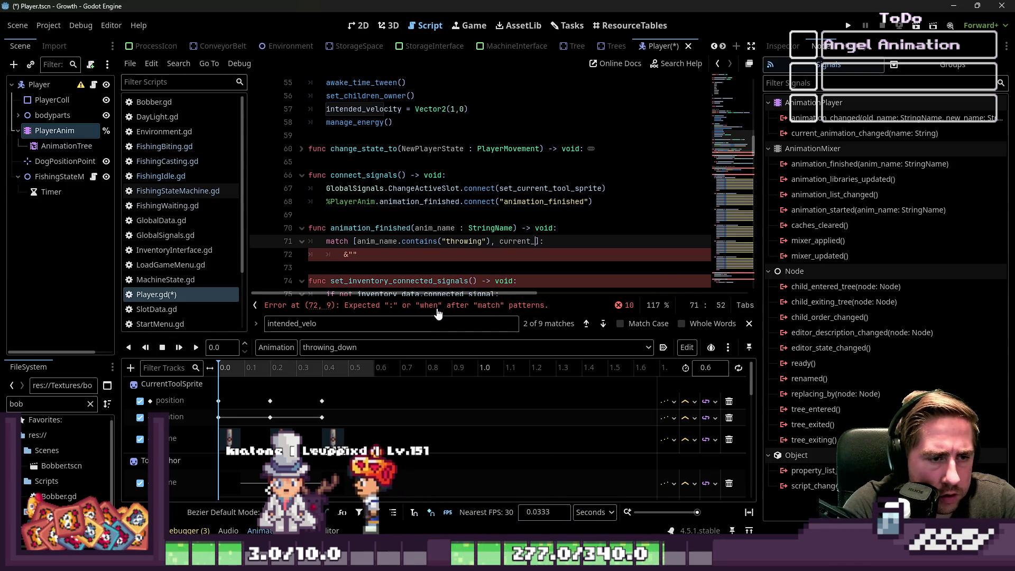
key(Down)
key(Escape)
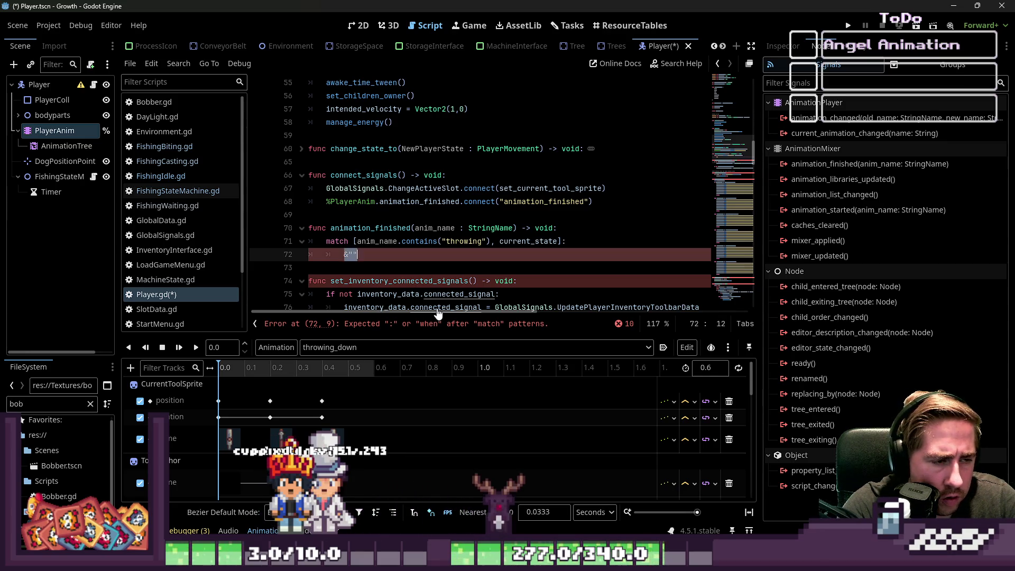
key(BackSpace)
key(ctrl+shift+k)
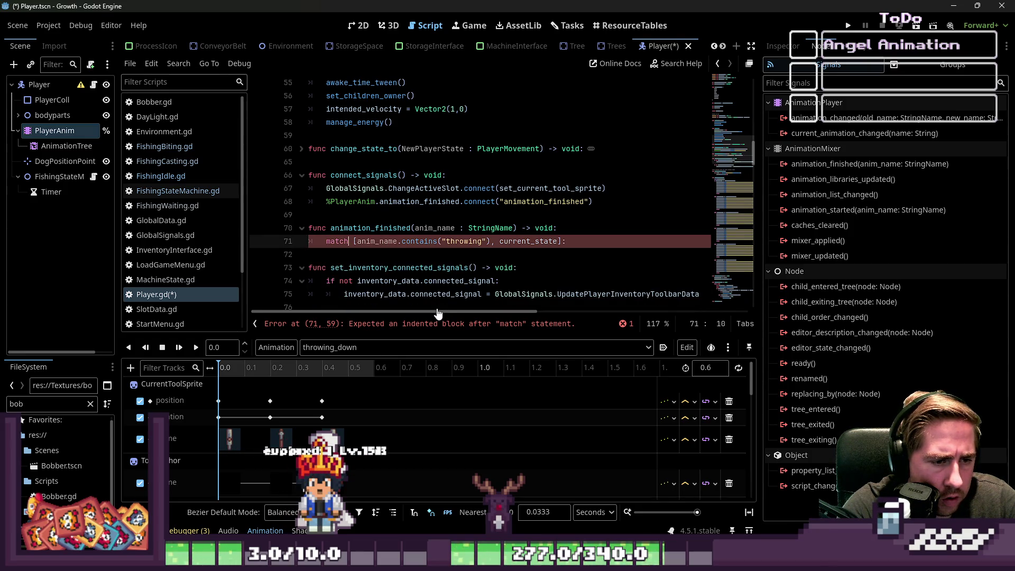
Add the pattern [_,PlayerMovement.RETRIEVE]: under the match, with an indented body line.
key(ctrl+Return)
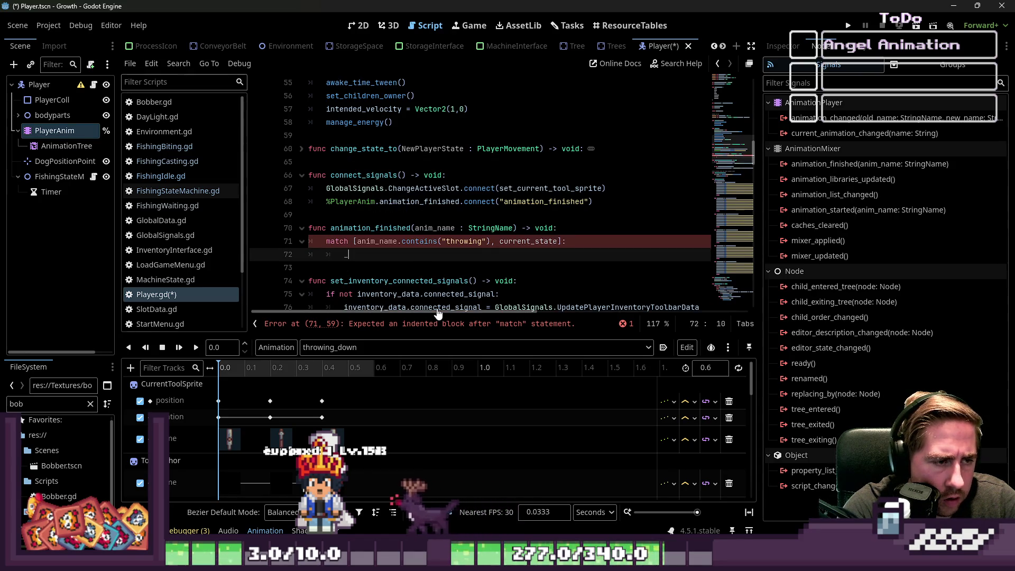
text(_:)
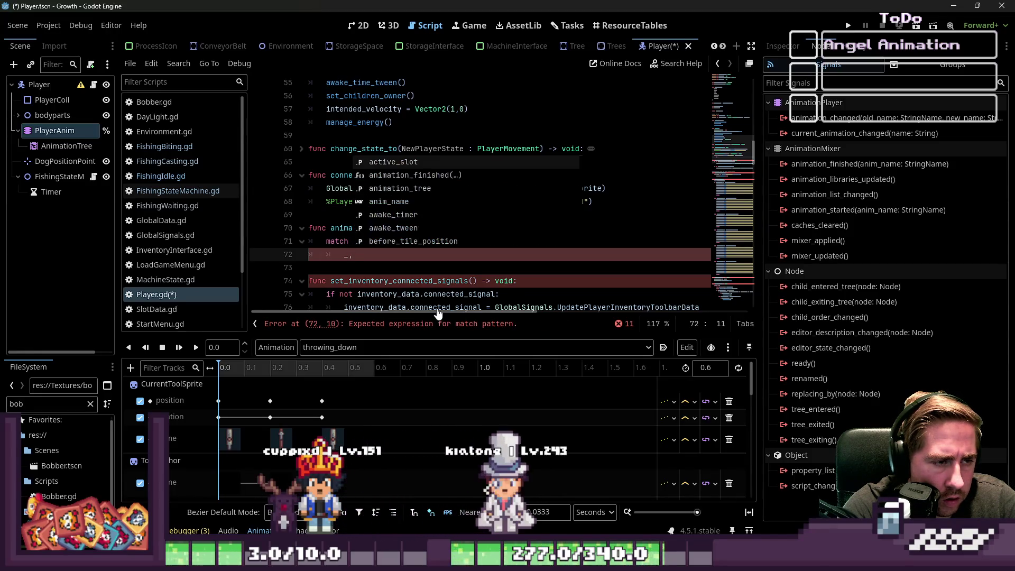
key(BackSpace)
key(BackSpace)
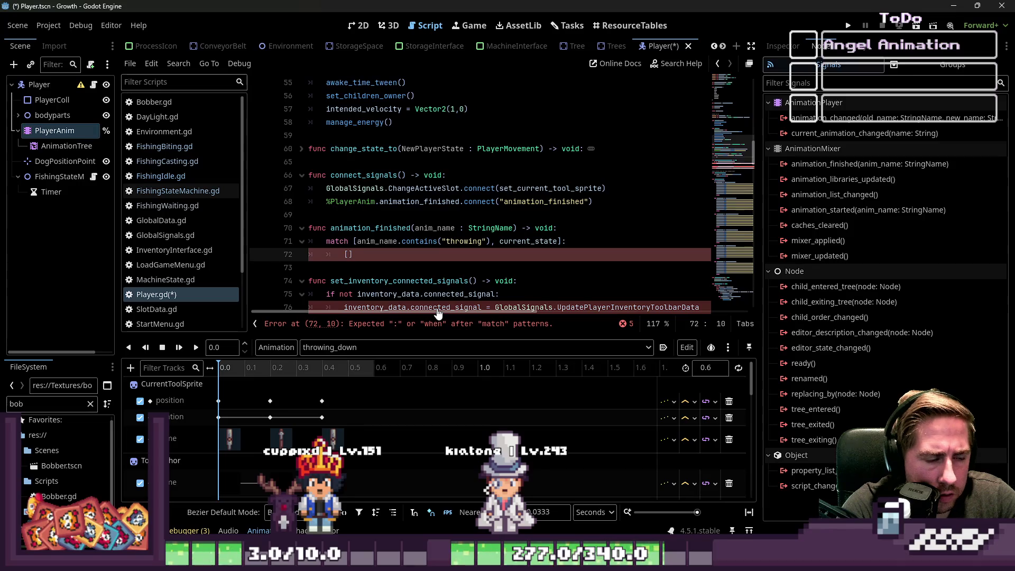
text(_,P)
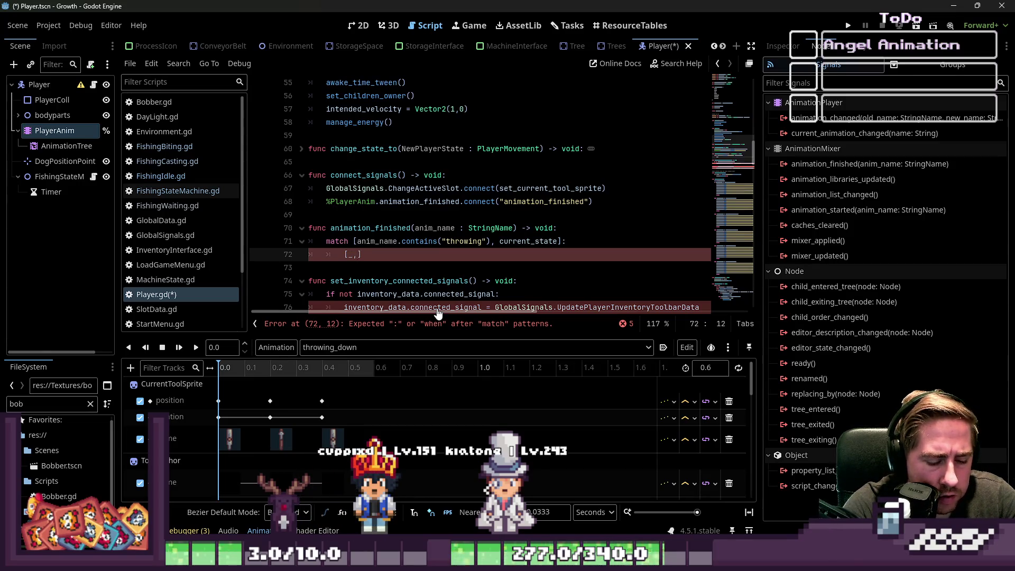
text(layerMovement.)
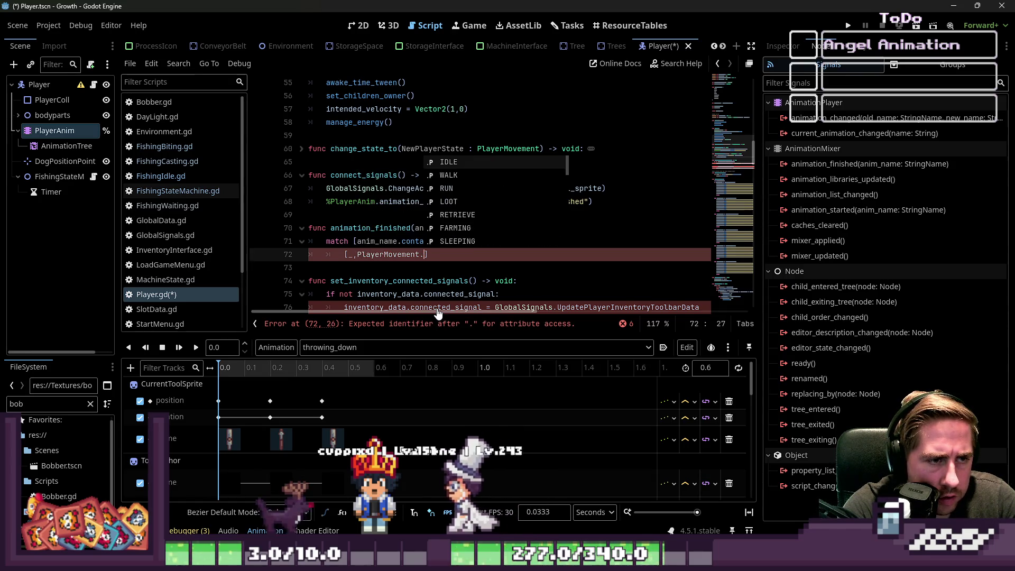
text(RETRIE)
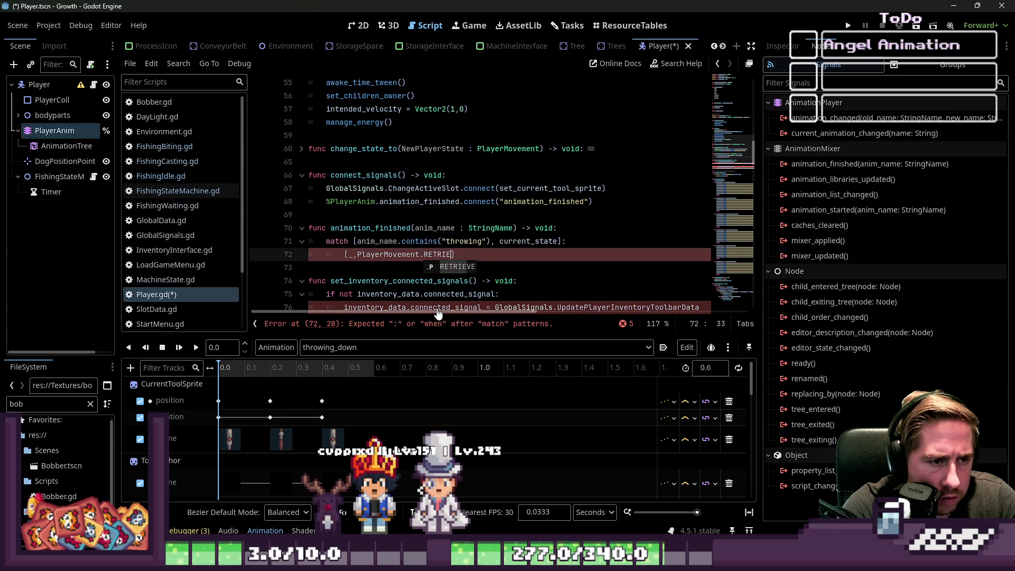
key(BackSpace)
key(BackSpace)
text(VE)
key(End)
text(:)
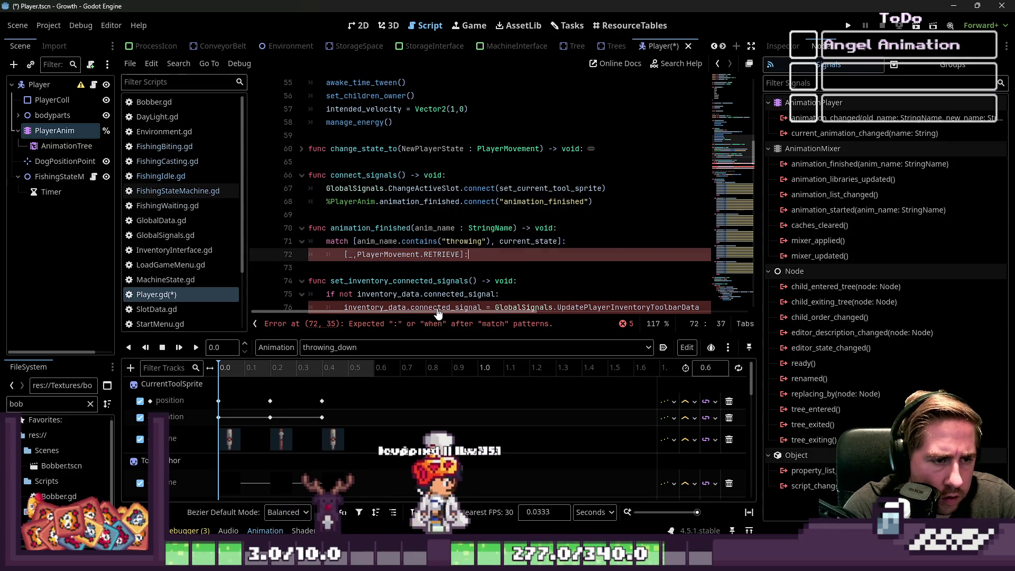
key(Return)
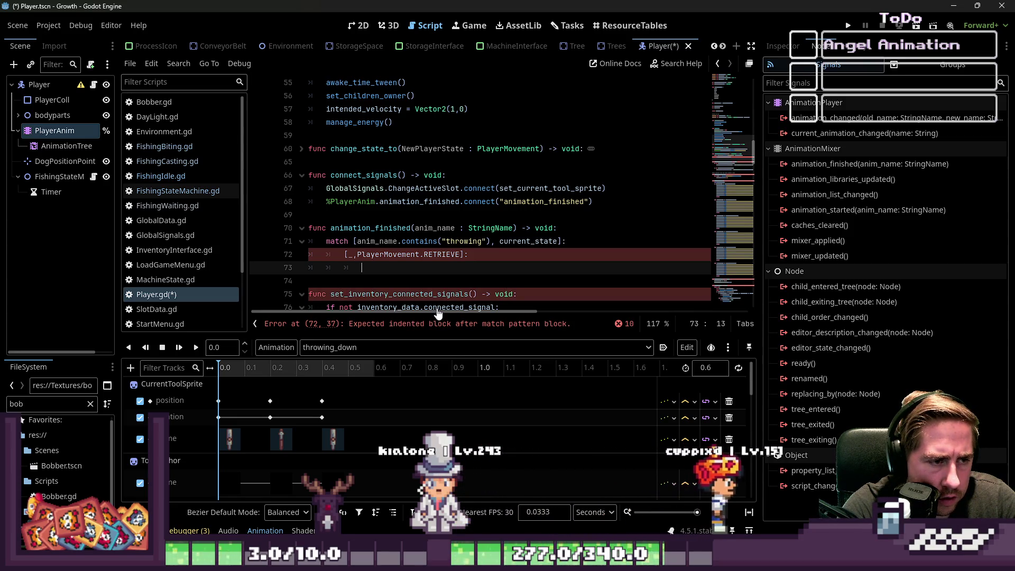
Restore the anim_name.contains("throwing") check on the match line and select it.
key(Up)
key(Up)
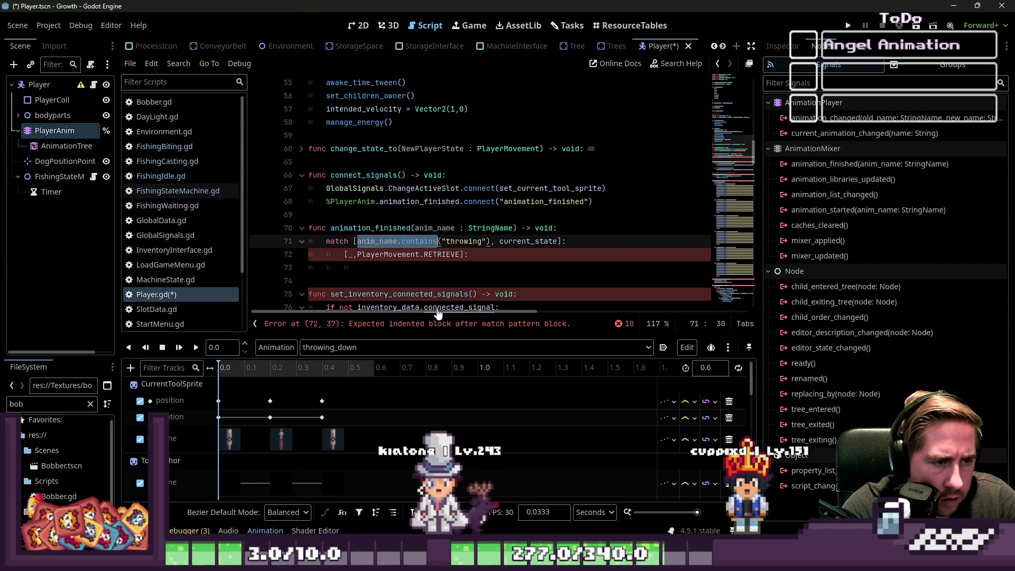
key(ctrl+Right)
key(ctrl+Right)
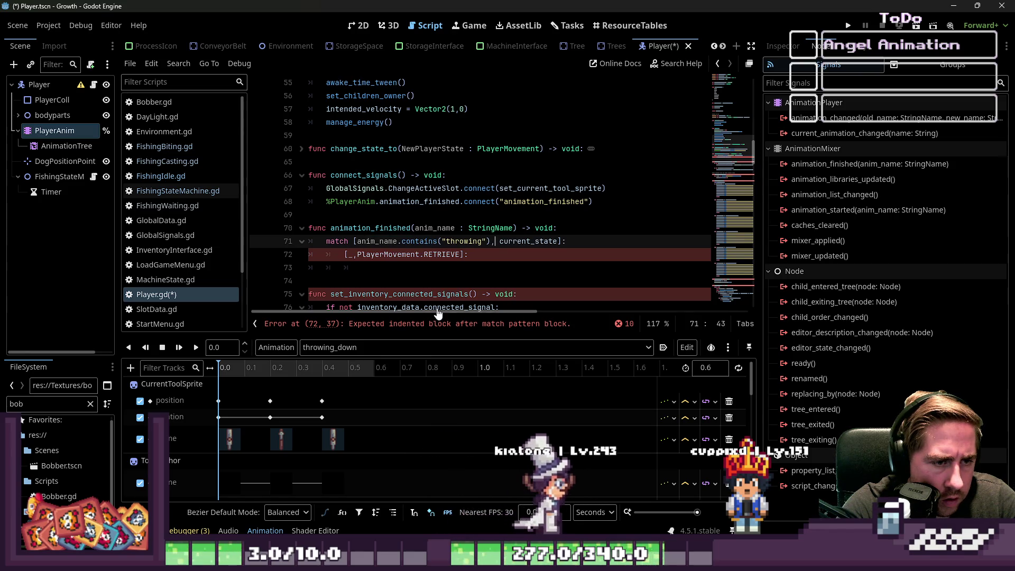
key(ctrl+shift+Left)
key(ctrl+shift+Left)
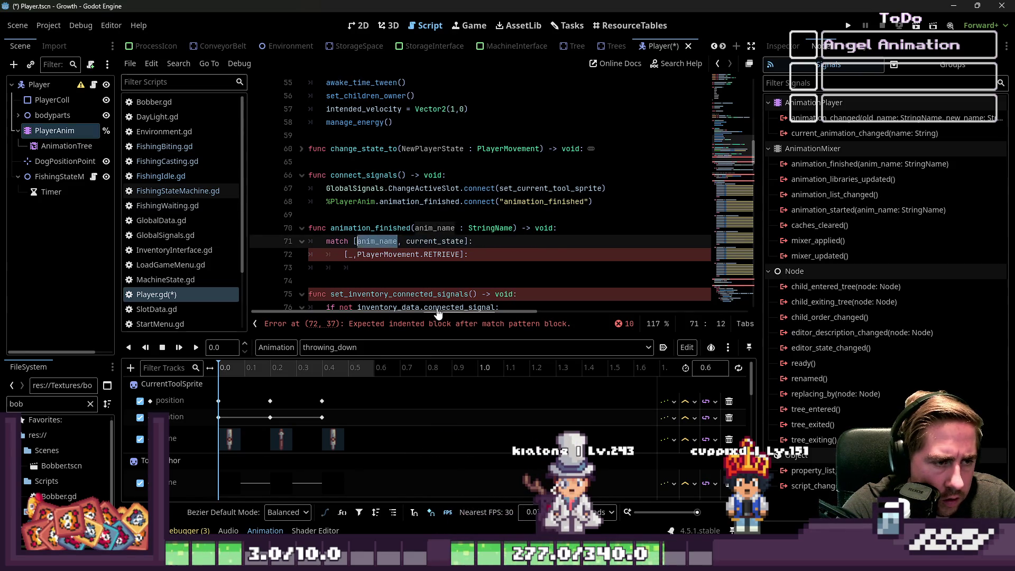
key(Down)
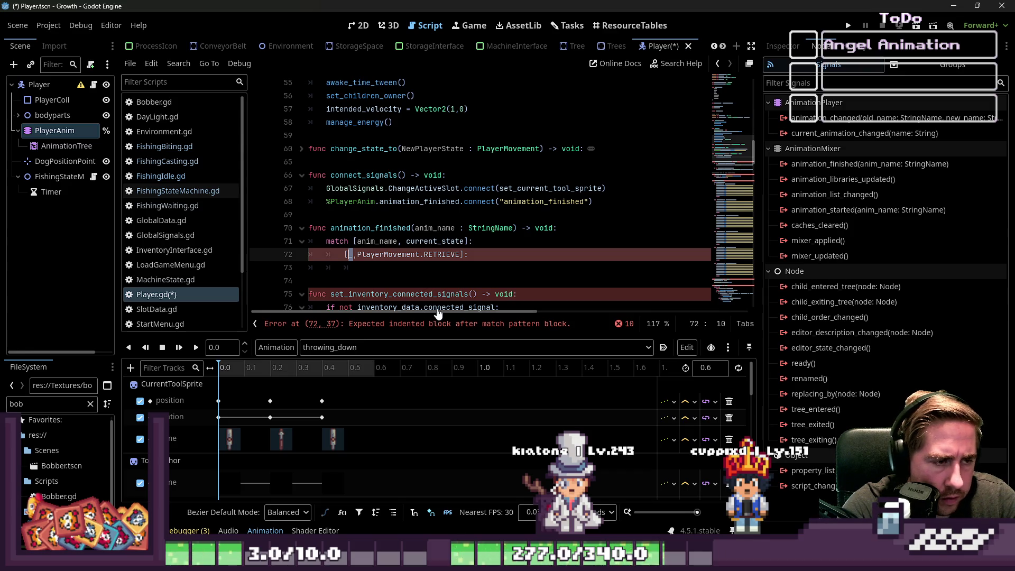
key(ctrl+z)
key(ctrl+z)
key(ctrl+z)
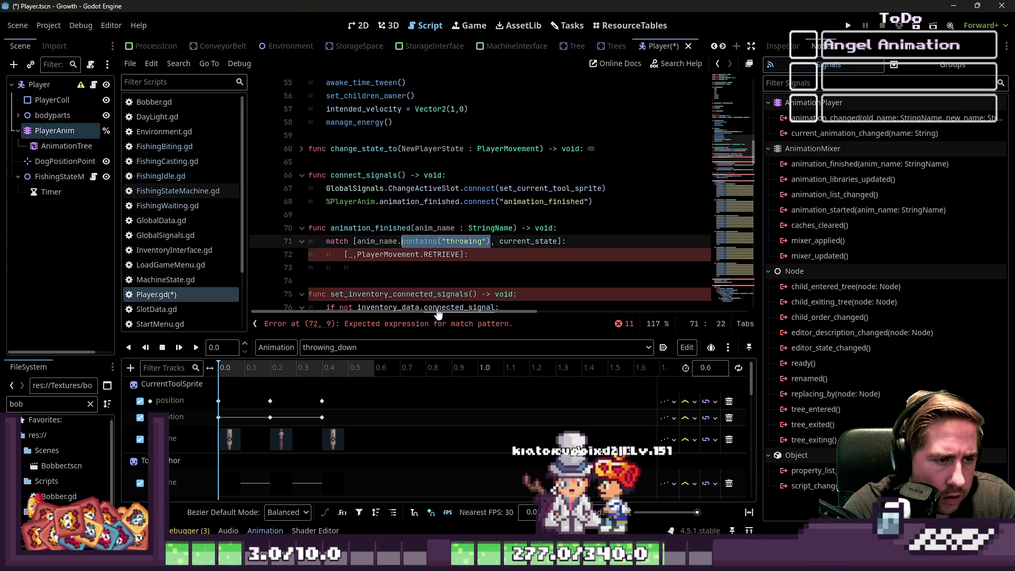
key(Right)
key(Down)
key(Down)
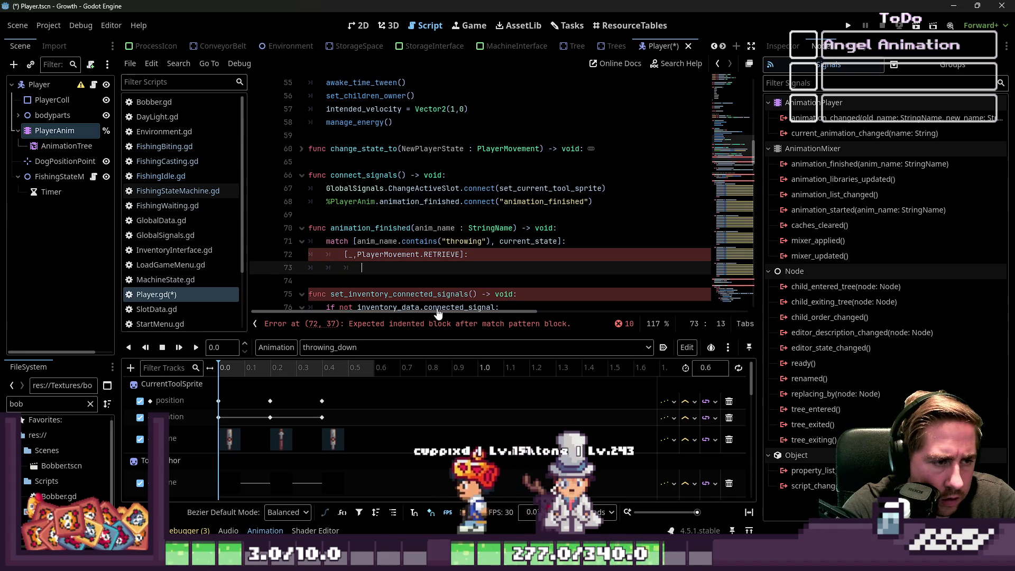
key(Up)
key(Up)
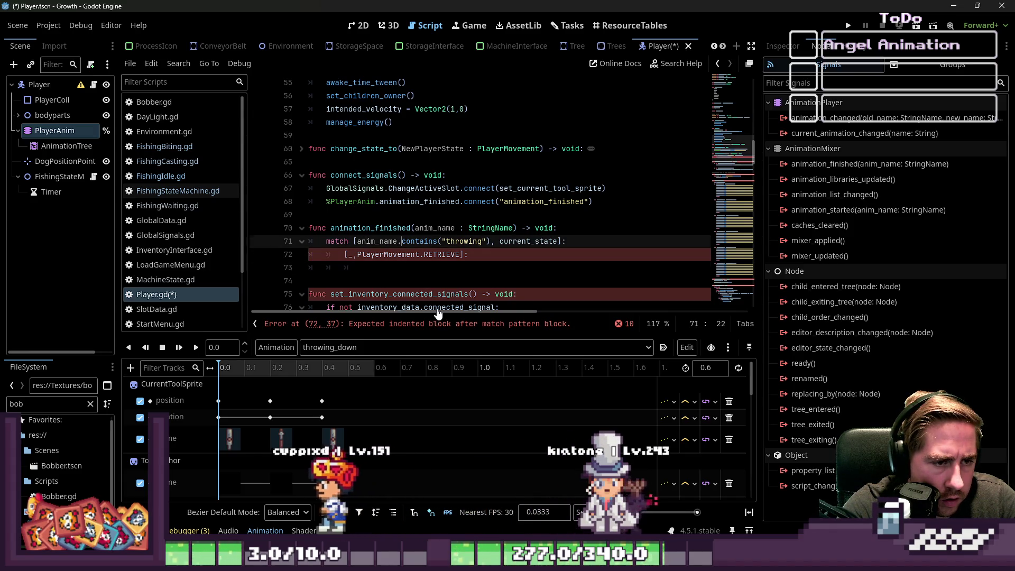
key(ctrl+Left)
key(ctrl+shift+Right)
key(ctrl+shift+Right)
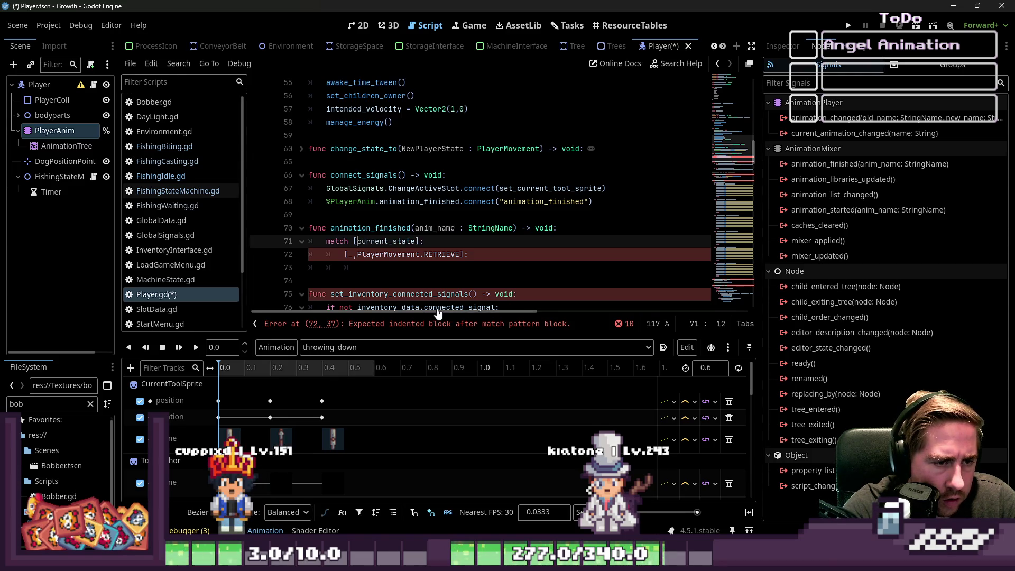
Drop the bracket to read match current_state:, and call change_state_to(PlayerMovement.IDLE) under RETRIEVE.
key(Down)
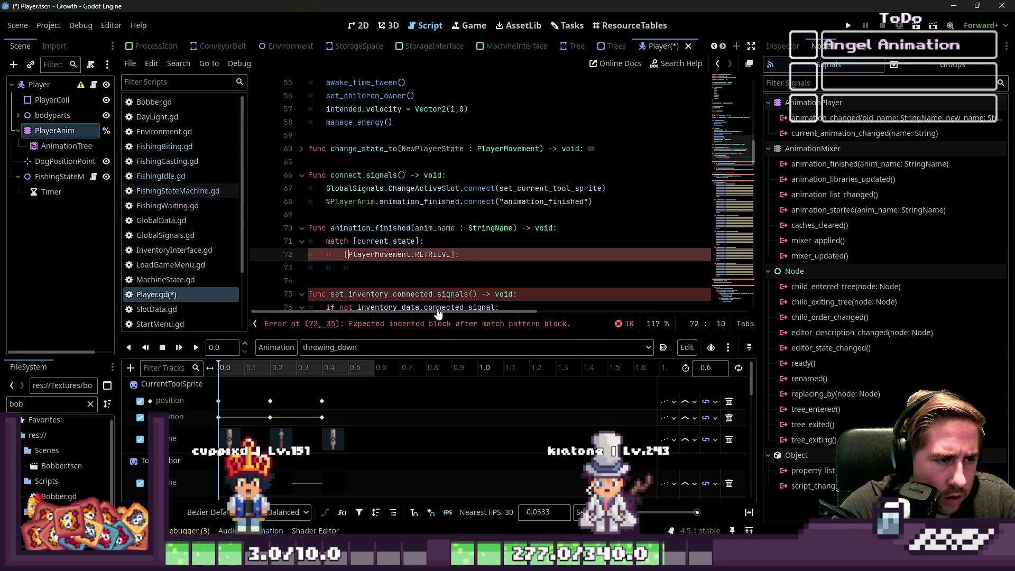
key(Up)
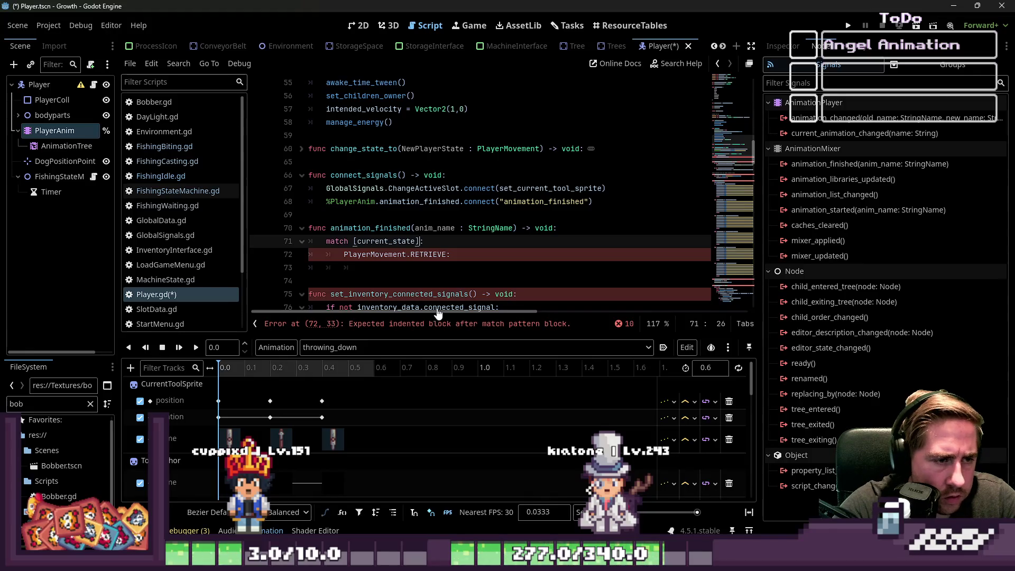
key(BackSpace)
key(Down)
key(Down)
key(Down)
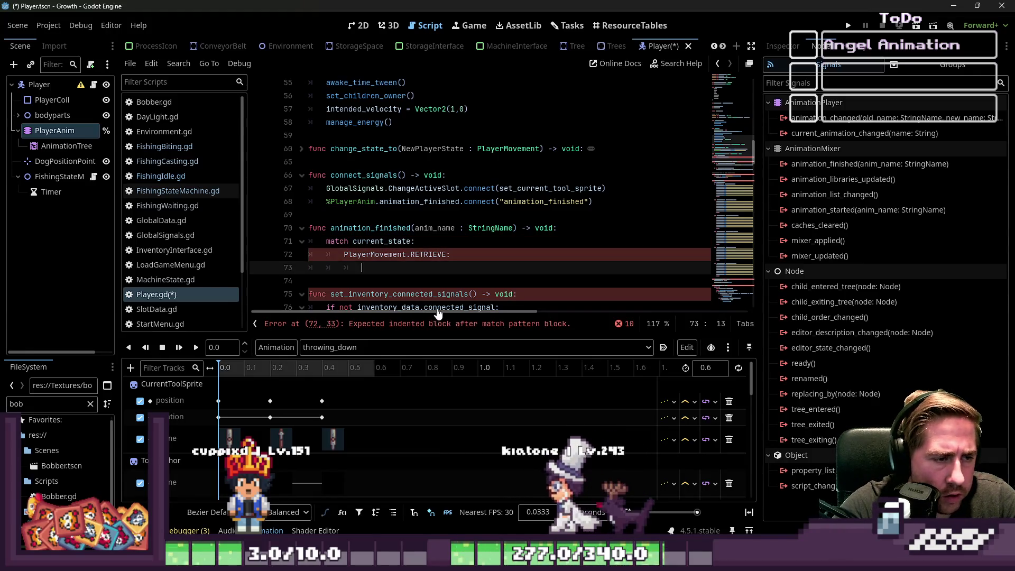
key(Up)
key(Up)
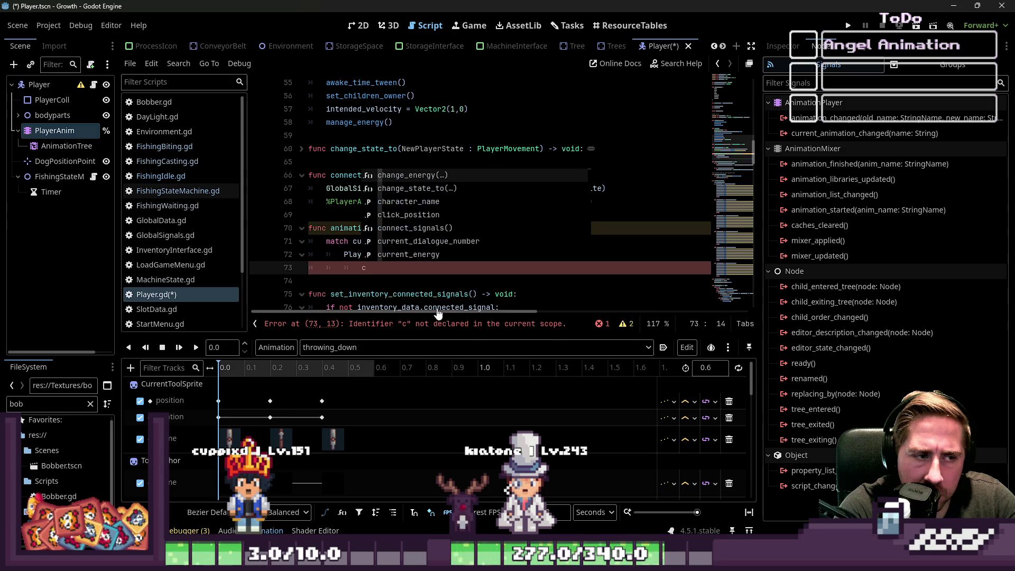
key(Down)
key(Return)
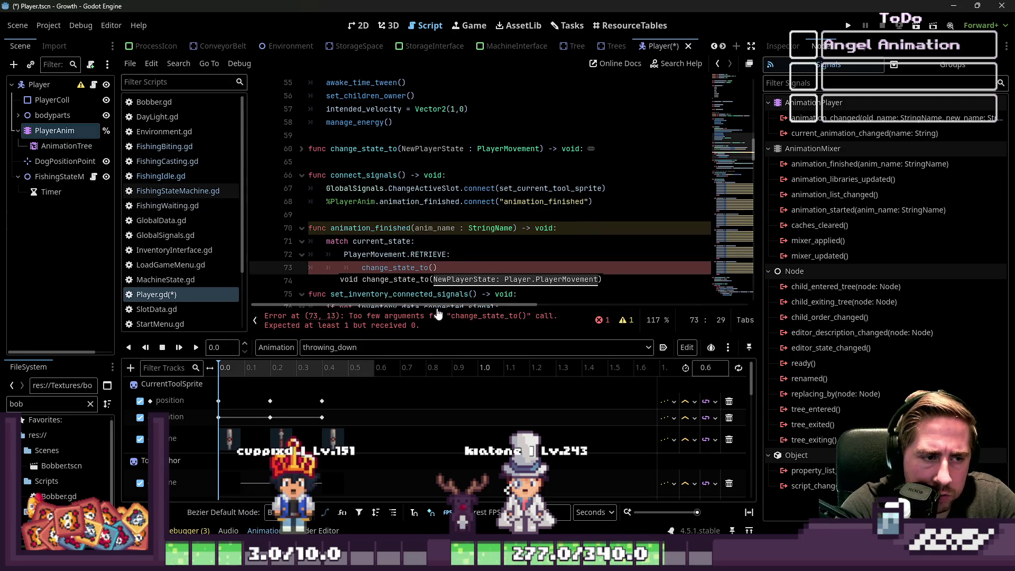
key(Return)
text(.)
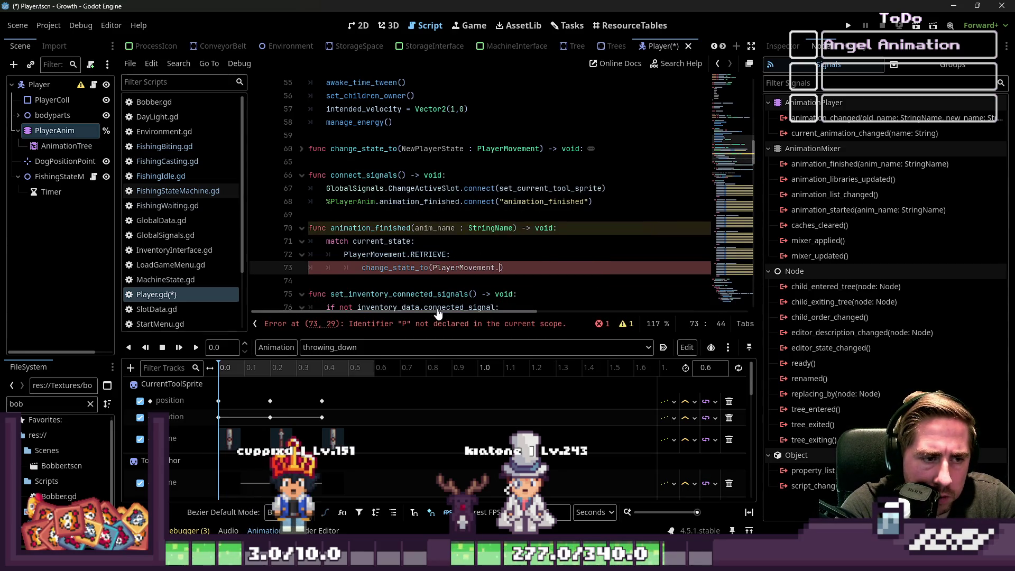
text(IDLE)
key(Escape)
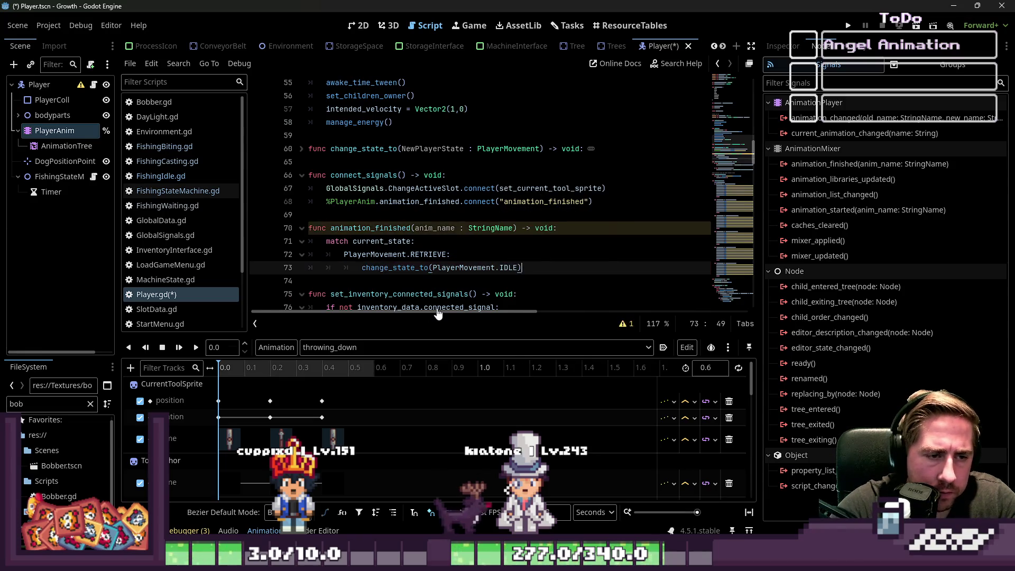
key(Down)
Rename the animation_finished parameter to _anim_name and run the game with F5.
key(Up)
key(Up)
key(Up)
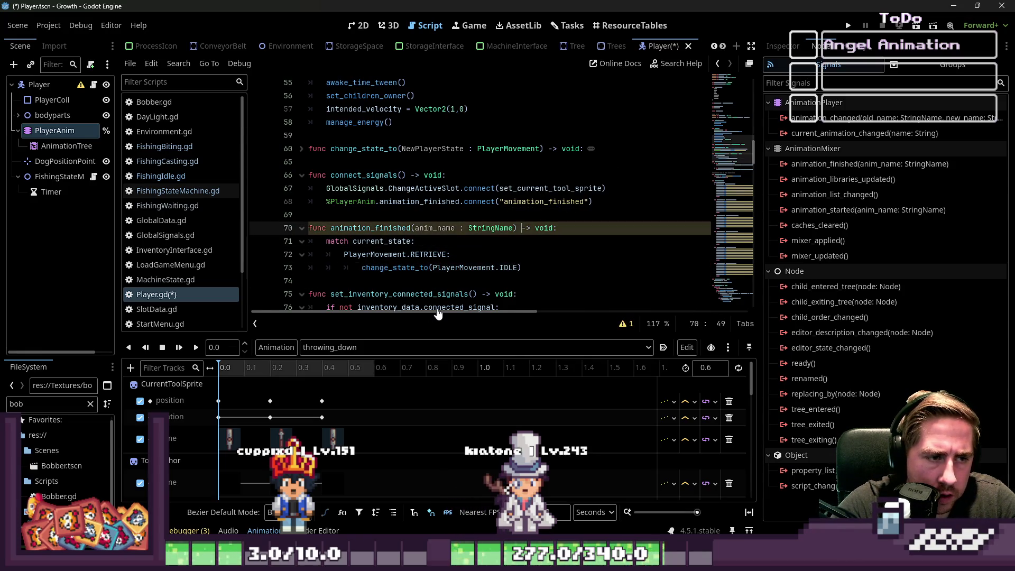
key(ctrl+Right)
key(ctrl+Right)
key(Right)
text(_)
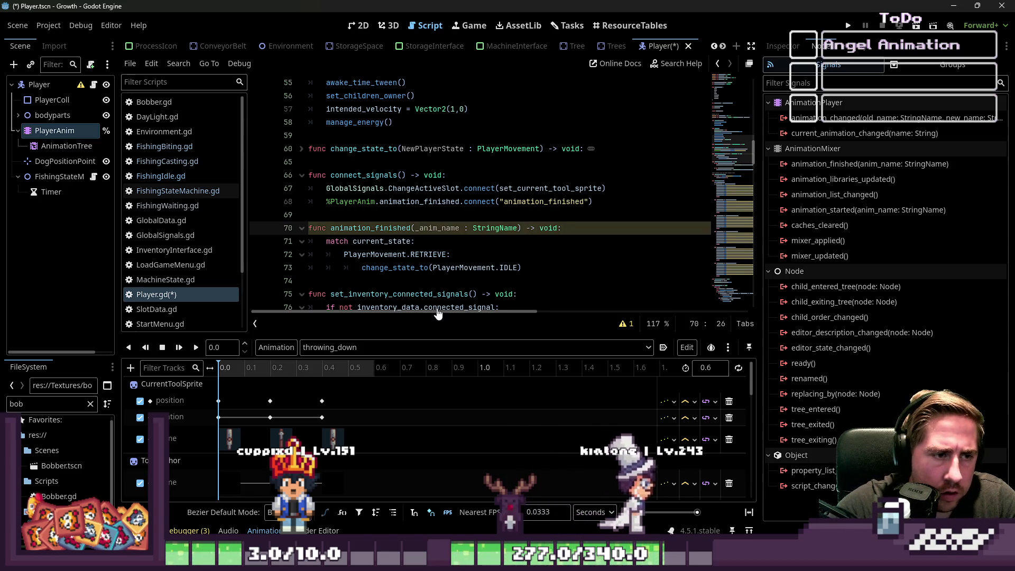
key(Down)
key(Down)
key(Down)
key(F5)
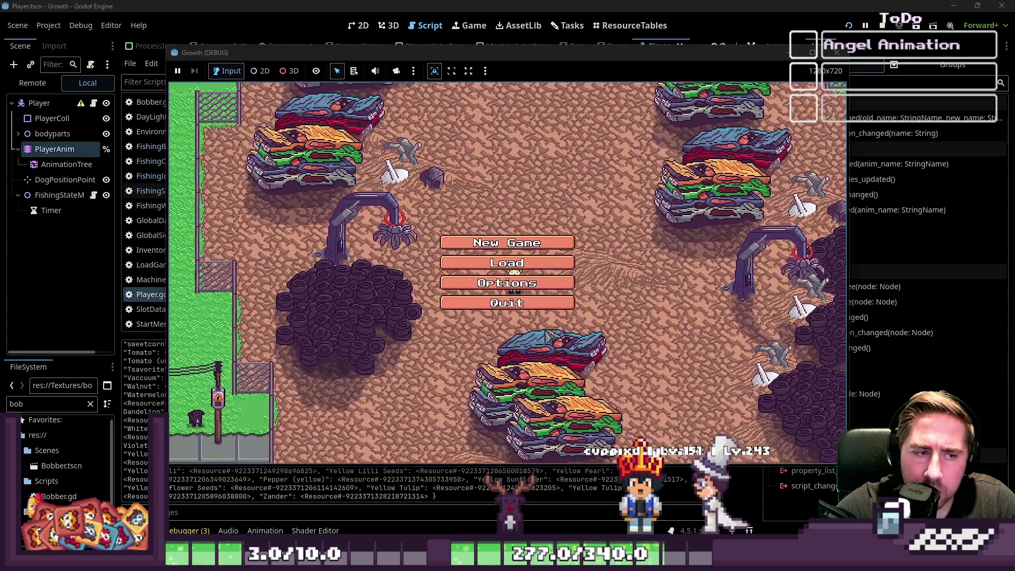
Enter a character name and start the game to trigger the error.
click(505, 317)
text(xyc)
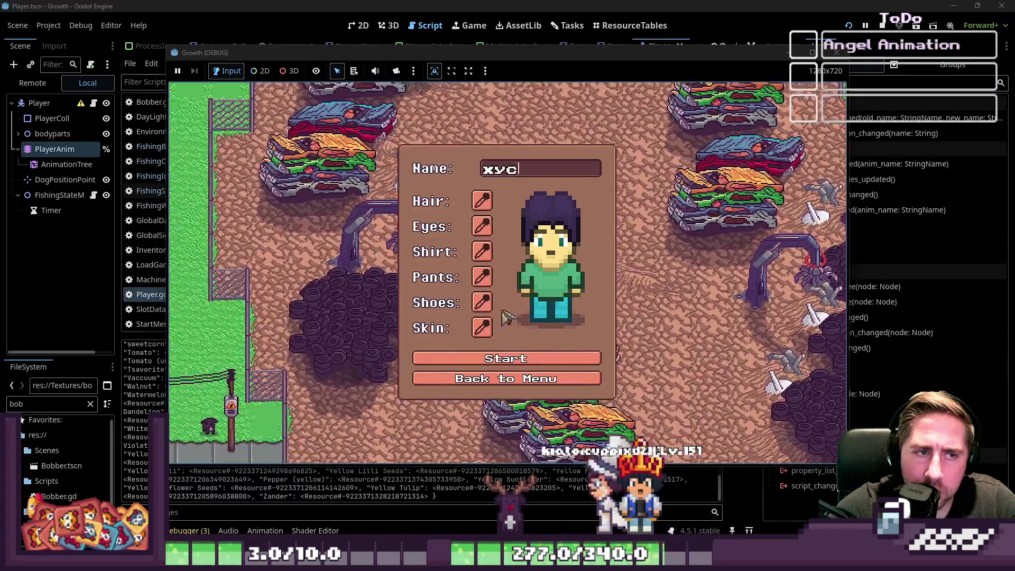
click(493, 362)
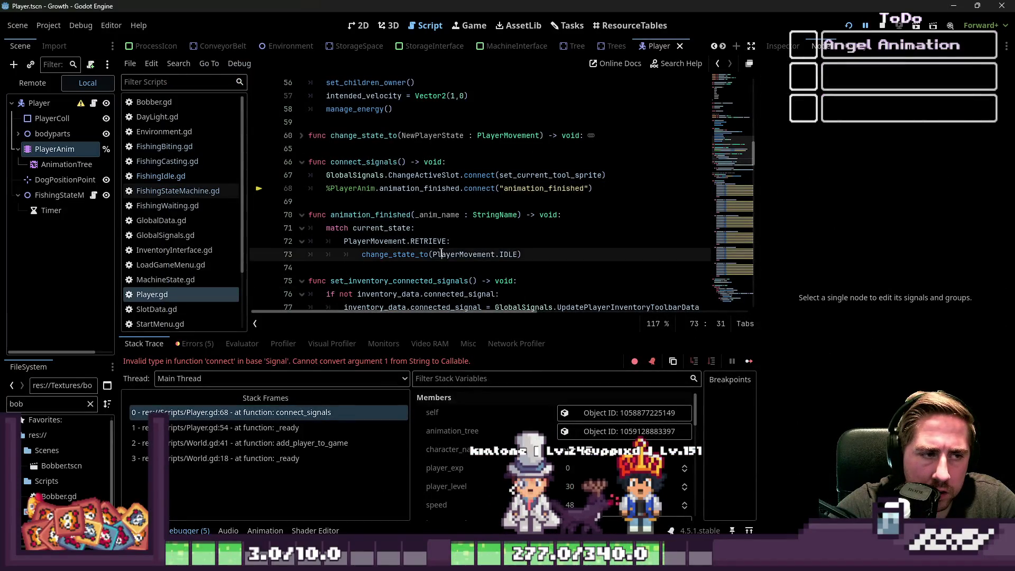
On line 68, pass animation_finished to connect() without quotes, then save and relaunch.
click(412, 190)
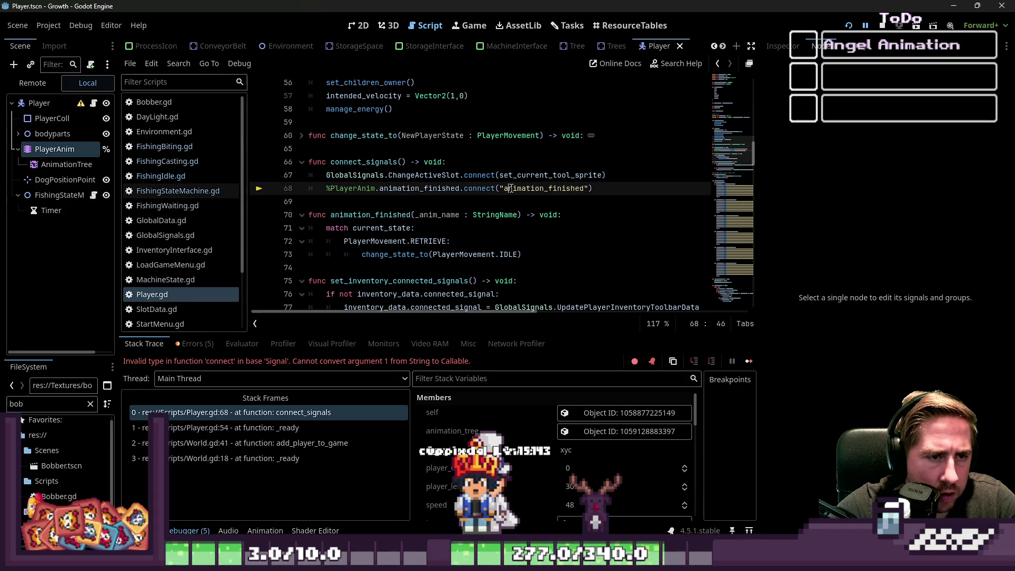
key(BackSpace)
key(Right)
key(Right)
key(Right)
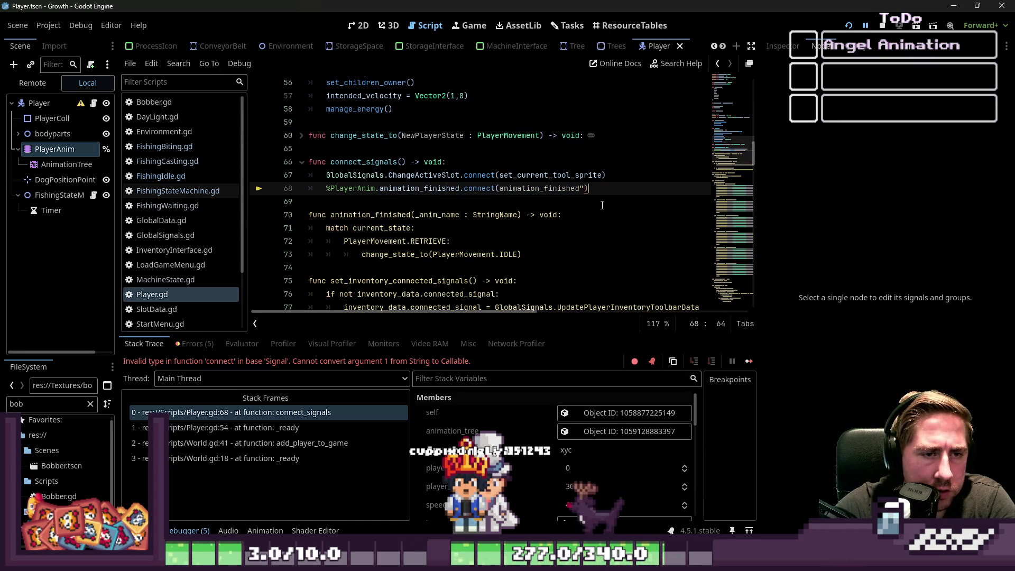
key(BackSpace)
key(BackSpace)
text())
key(Down)
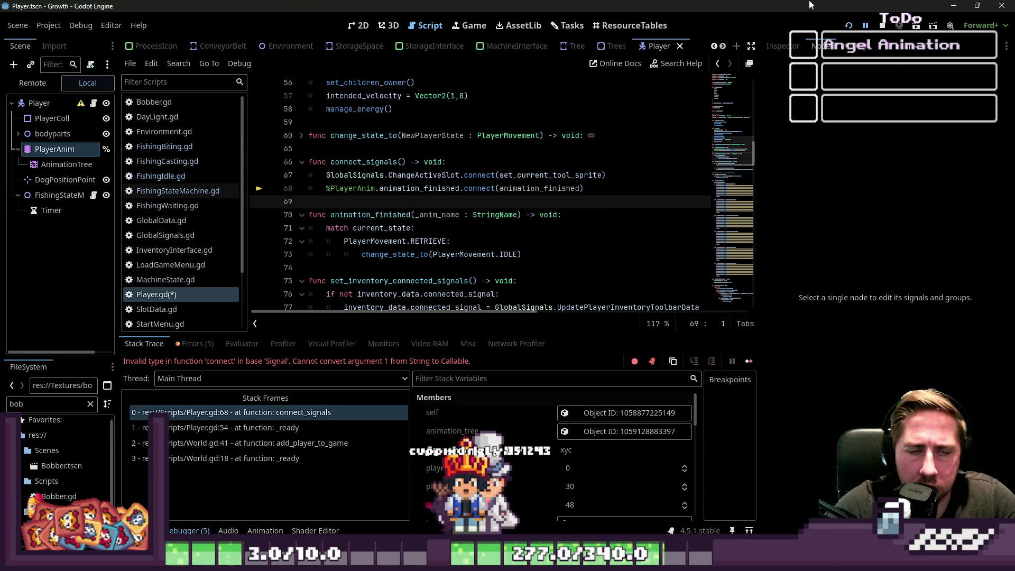
key(F5)
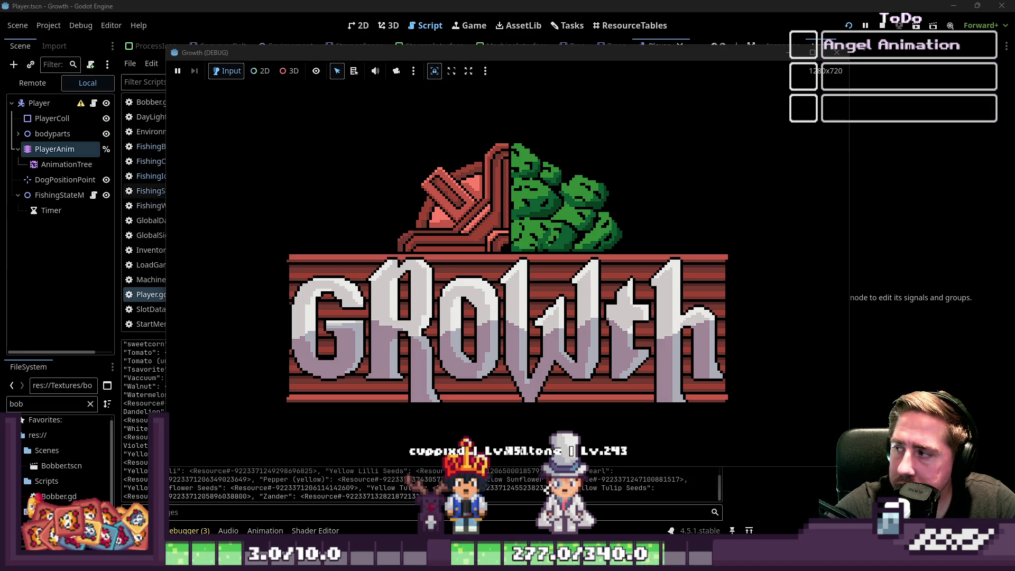
Start a new game, put the x99 rod in hotbar slot 1, cast into the water, then stop.
click(520, 248)
text(vxc)
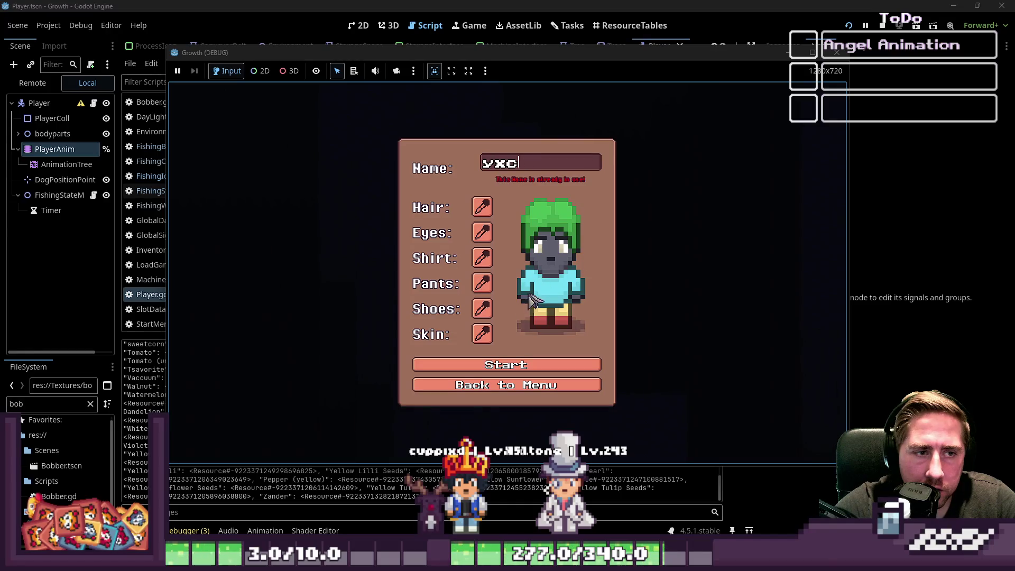
text(dfd)
click(494, 365)
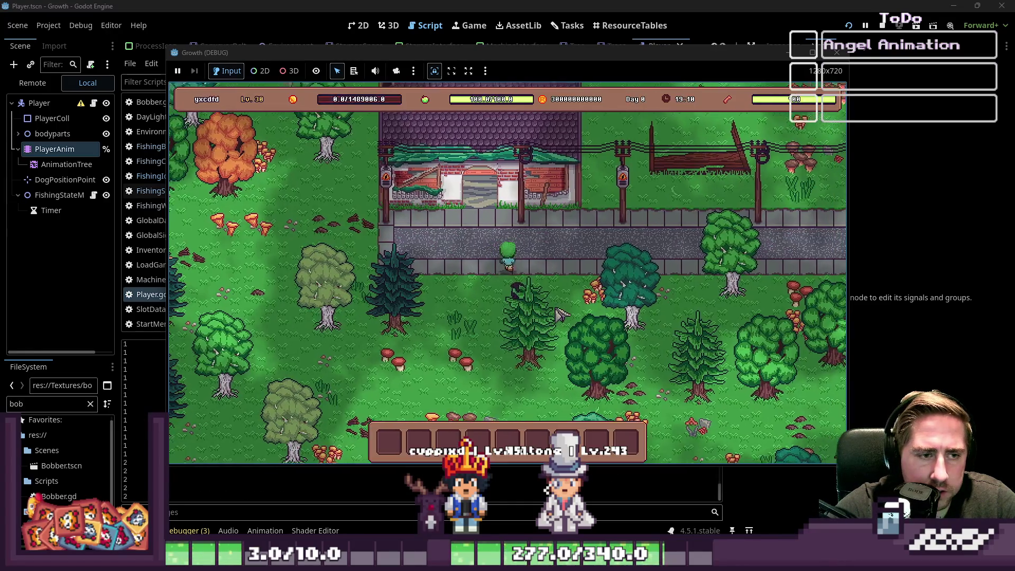
key(i)
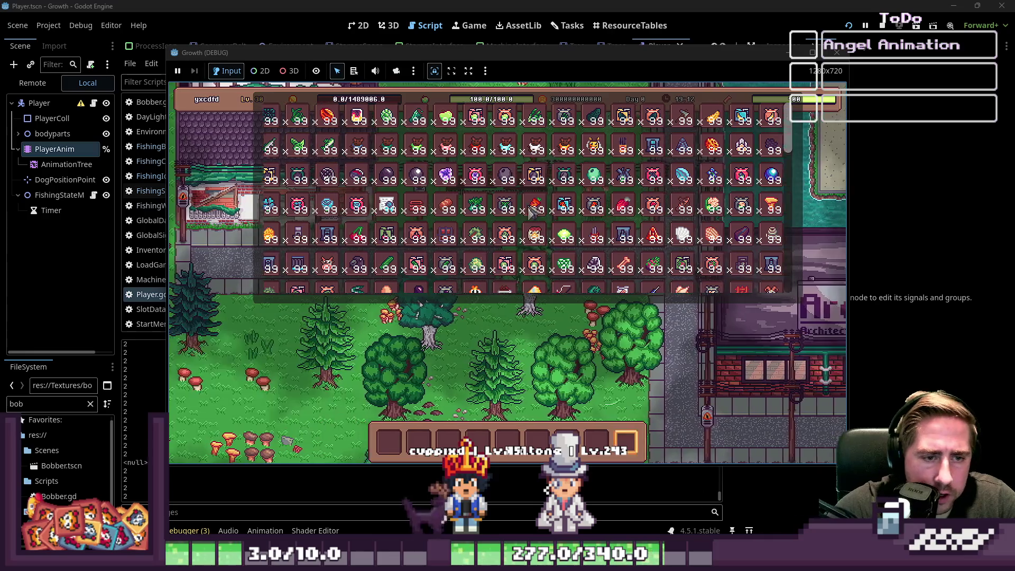
click(389, 442)
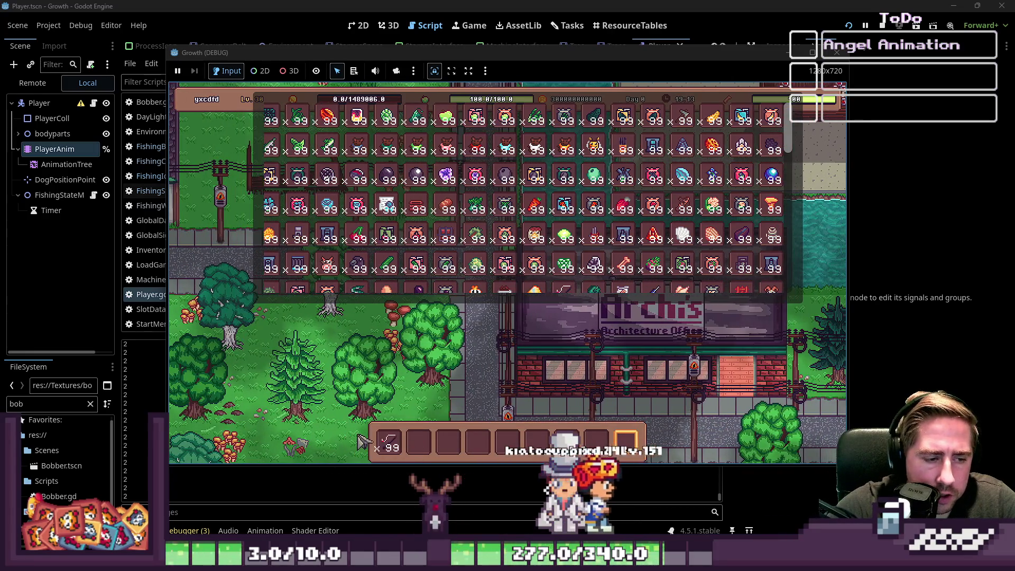
key(i)
key(1)
key(w)
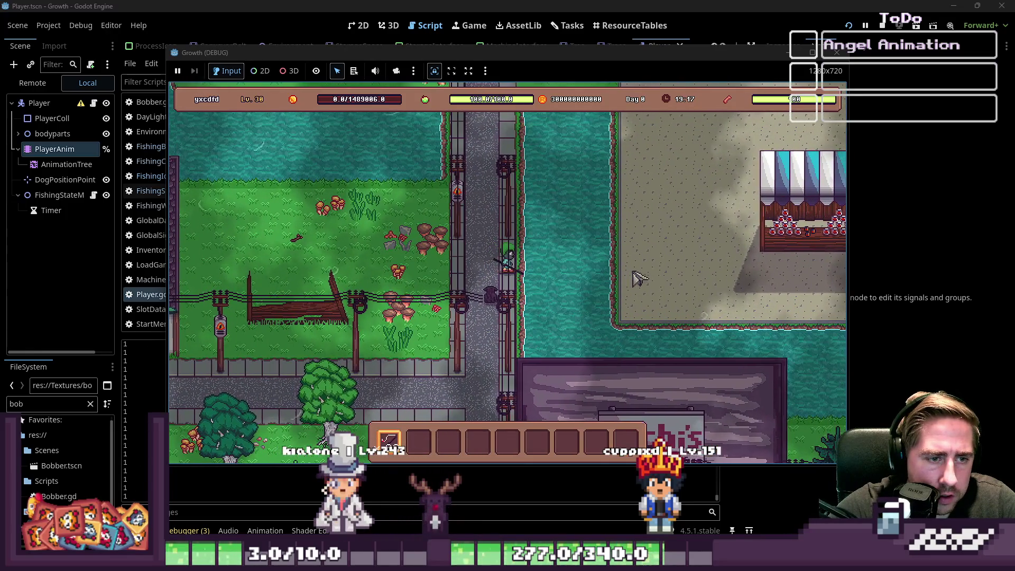
click(714, 284)
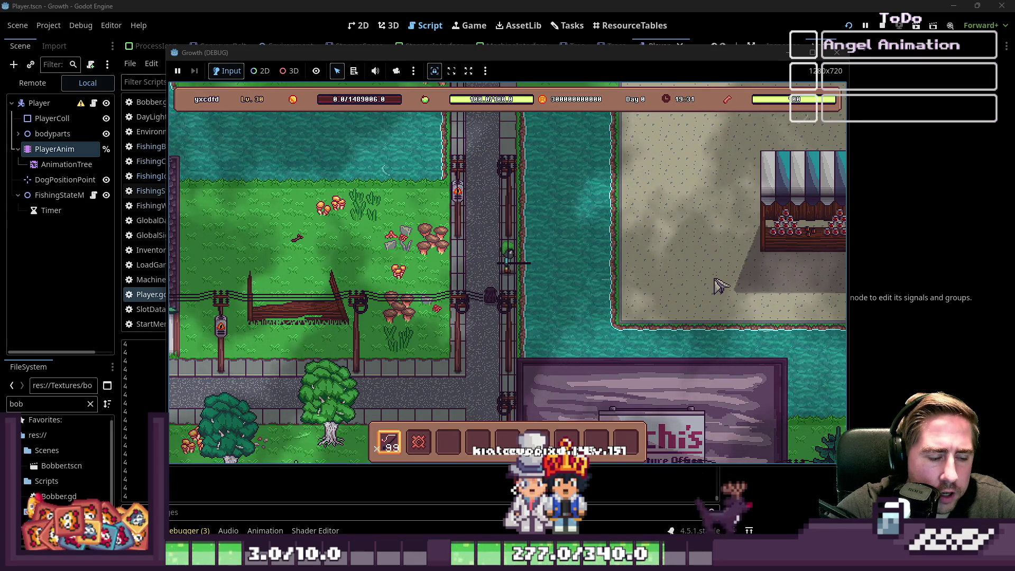
click(832, 52)
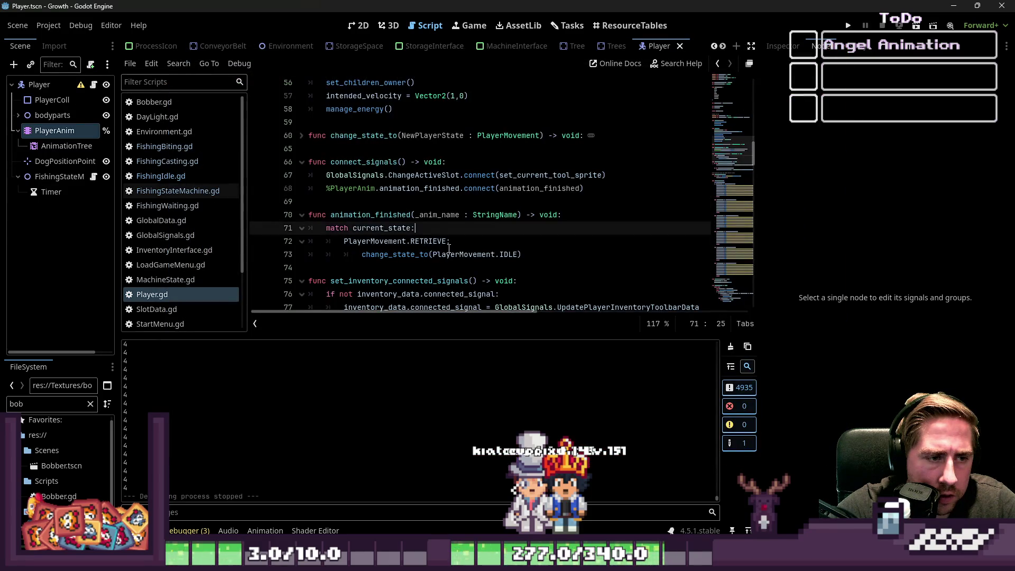
Add print(current_state) as the first line of animation_finished.
click(581, 215)
key(Return)
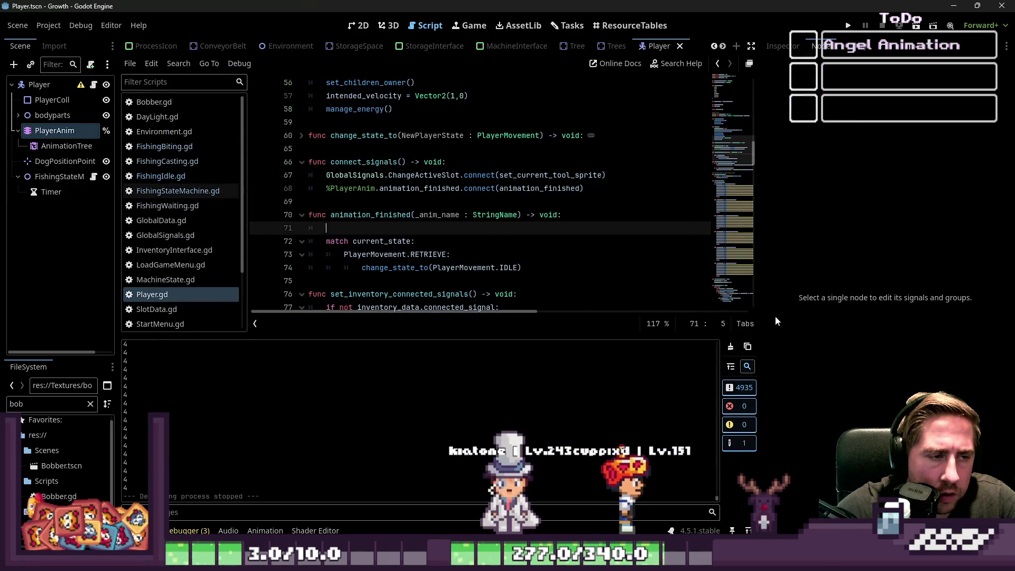
text(prun)
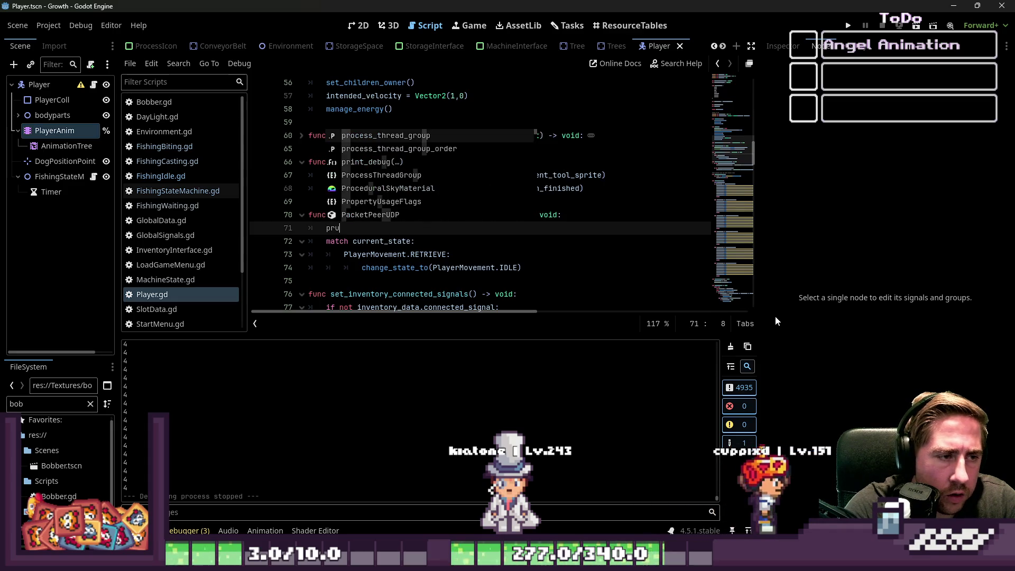
key(BackSpace)
key(BackSpace)
text(int/()
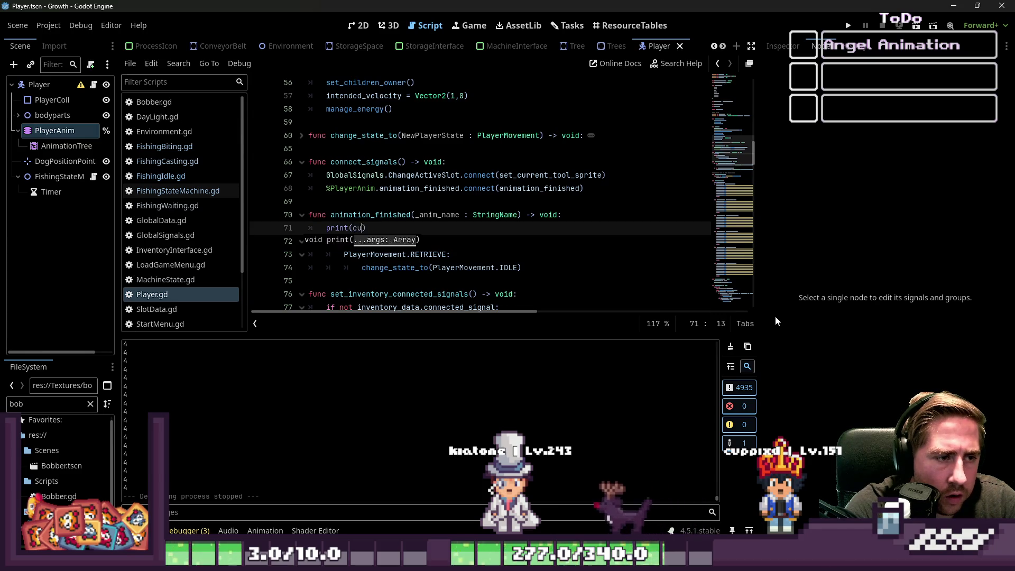
text(ent_state)
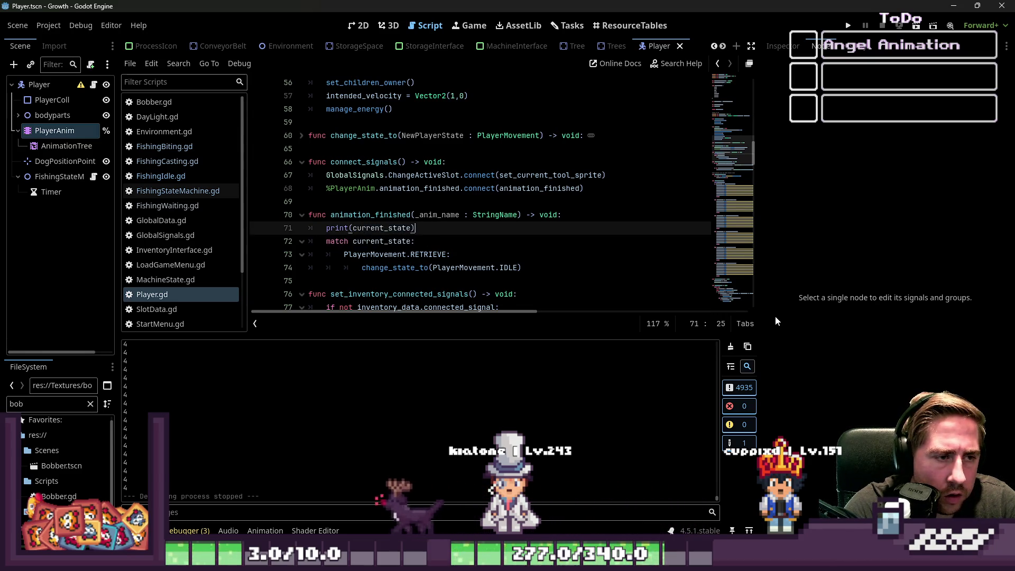
key(End)
key(Down)
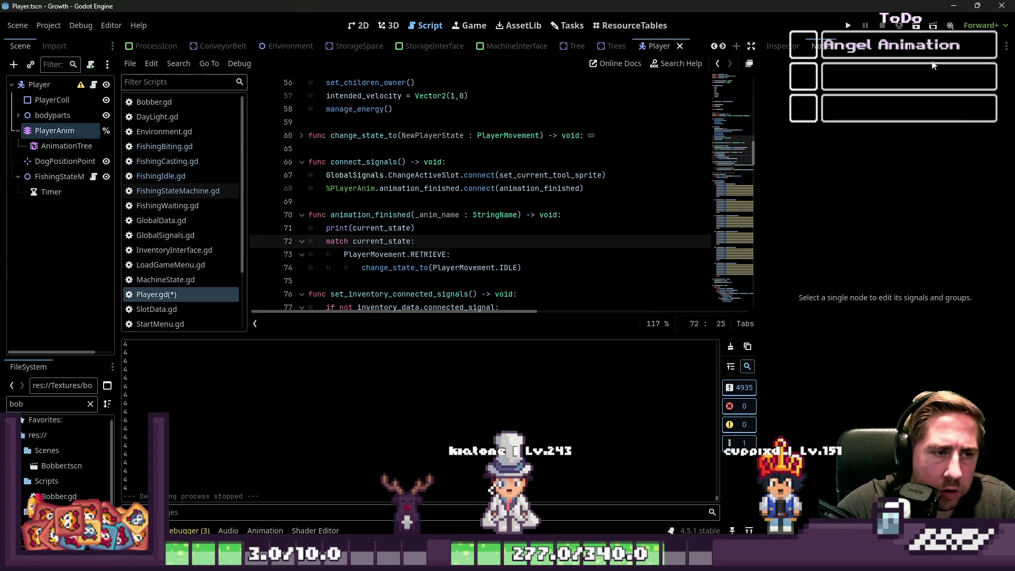
Test-run the game, delete the old print(current_state) in updateAnimation, and relaunch.
click(849, 29)
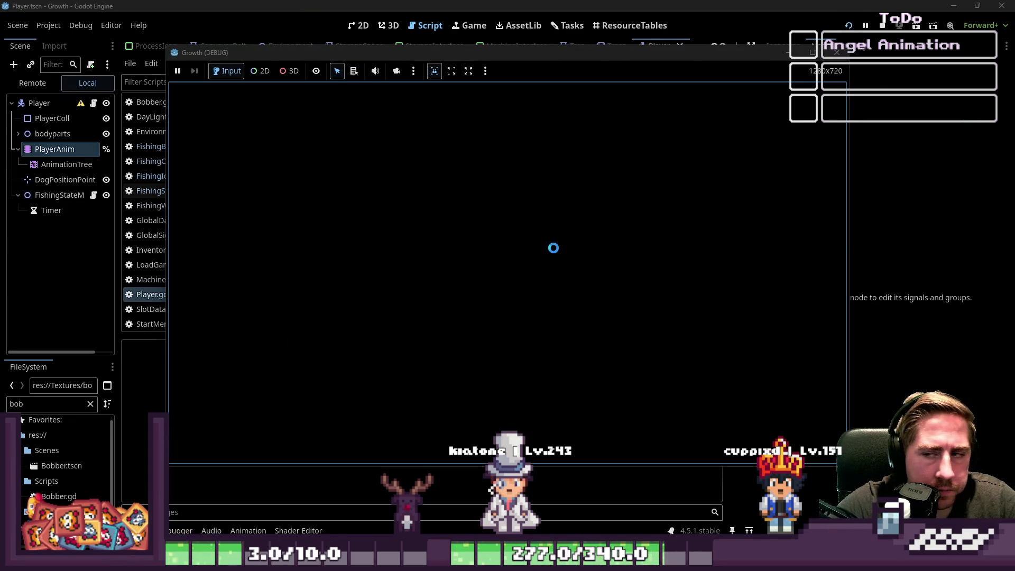
click(878, 26)
scroll(467, 172, down, 8)
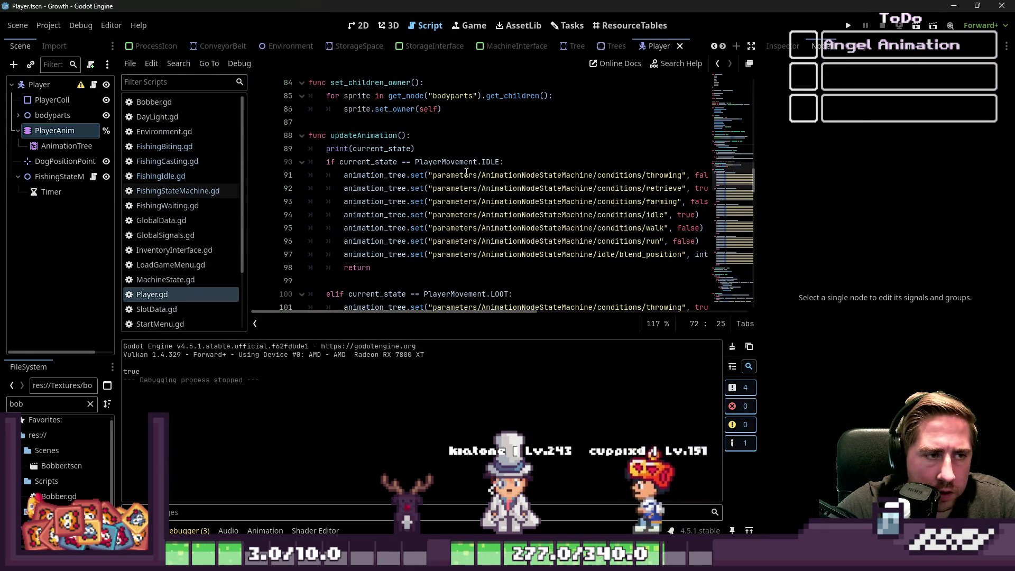
mouse_move(416, 148)
mouse_down()
mouse_move(322, 136)
mouse_move(309, 149)
mouse_up()
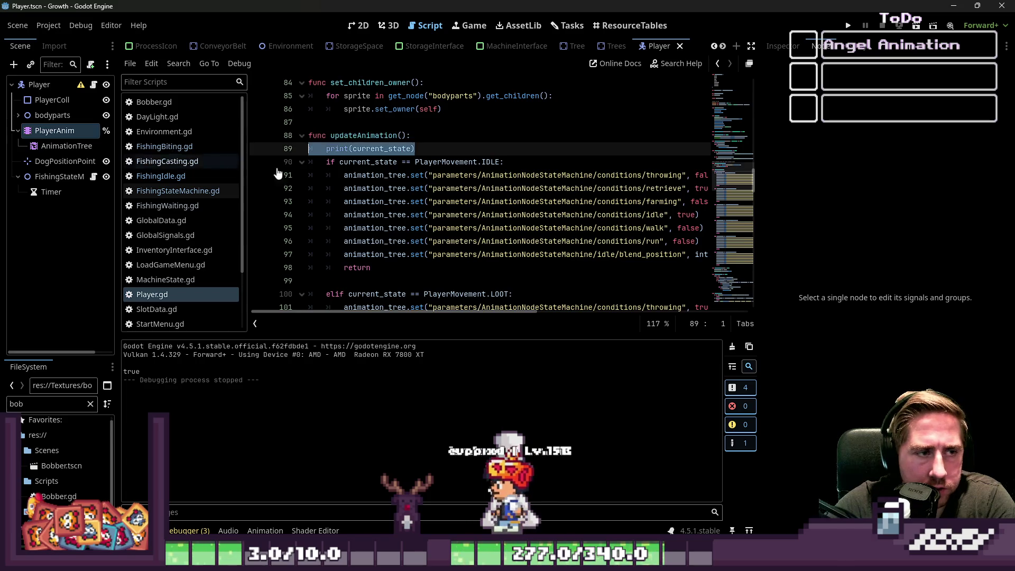
key(Delete)
click(849, 25)
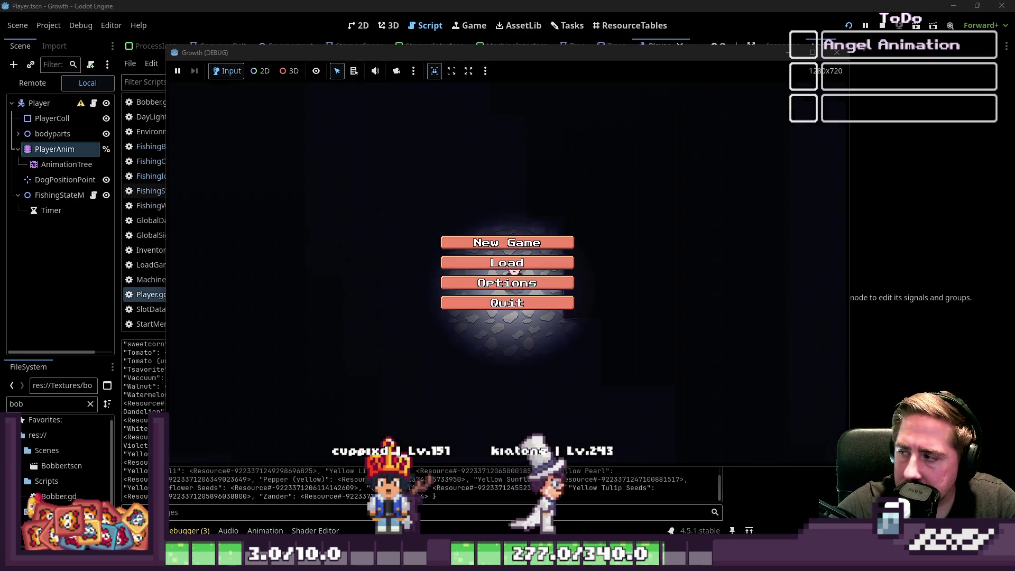
Start a new game, put the rod in hotbar slot 2, and walk up to the water.
click(507, 243)
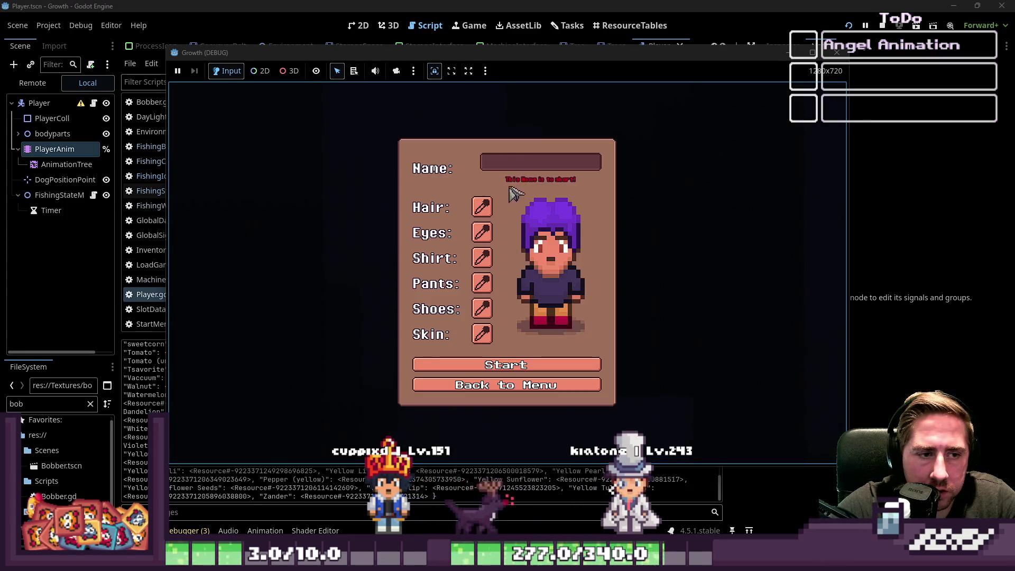
text(xycd)
key(Return)
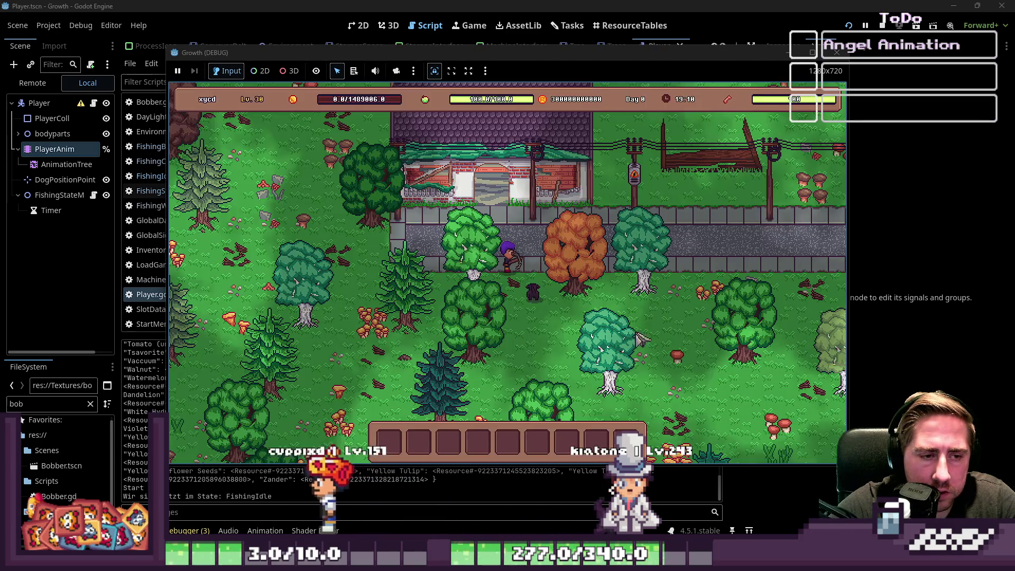
key(d)
key(i)
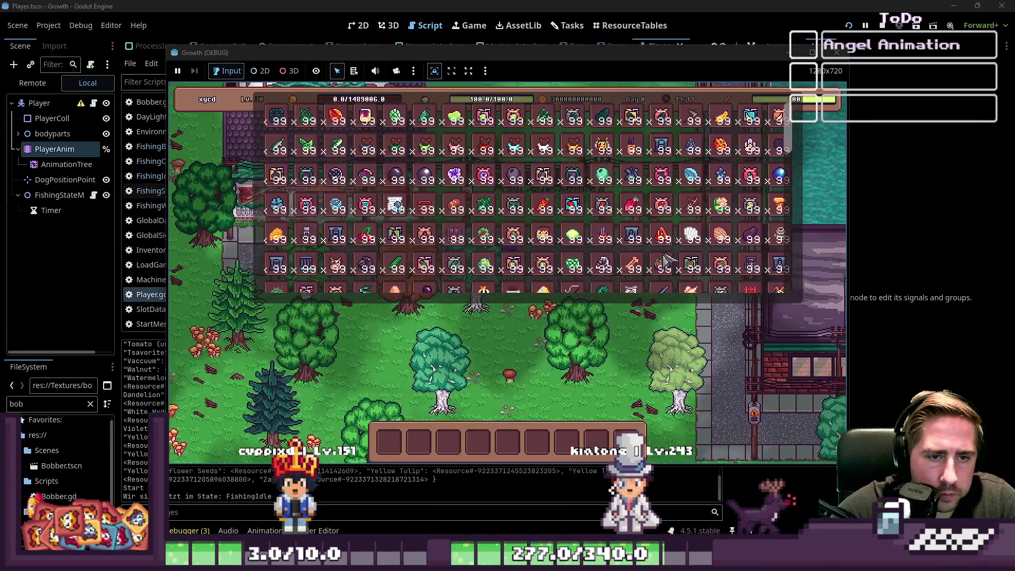
key(d)
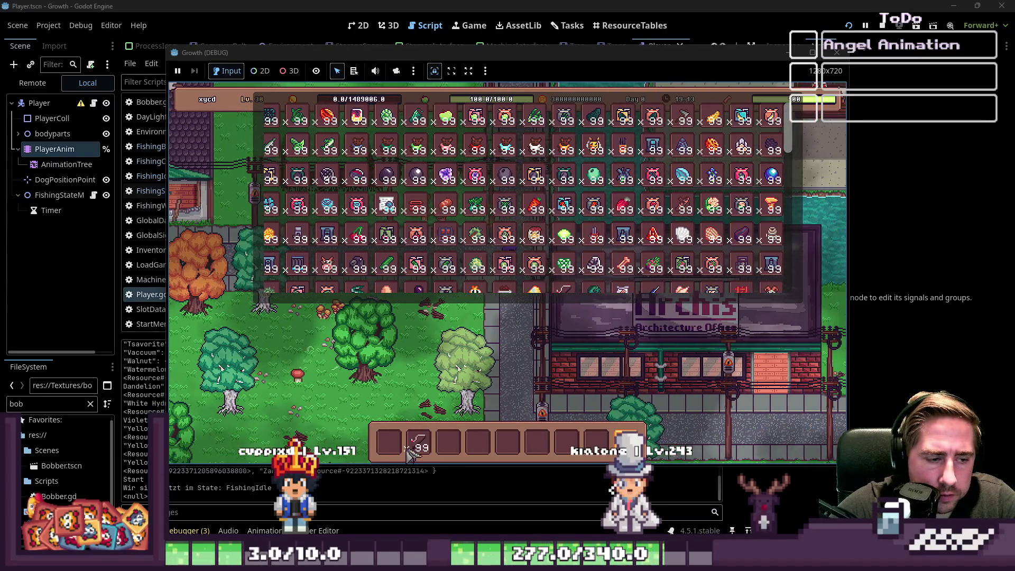
key(i)
key(w)
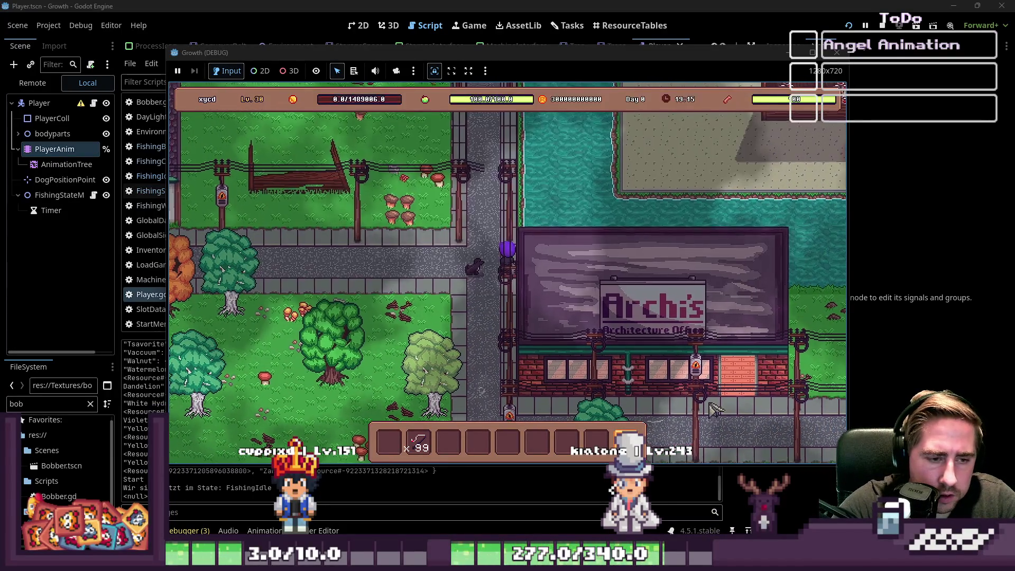
key(2)
key(w)
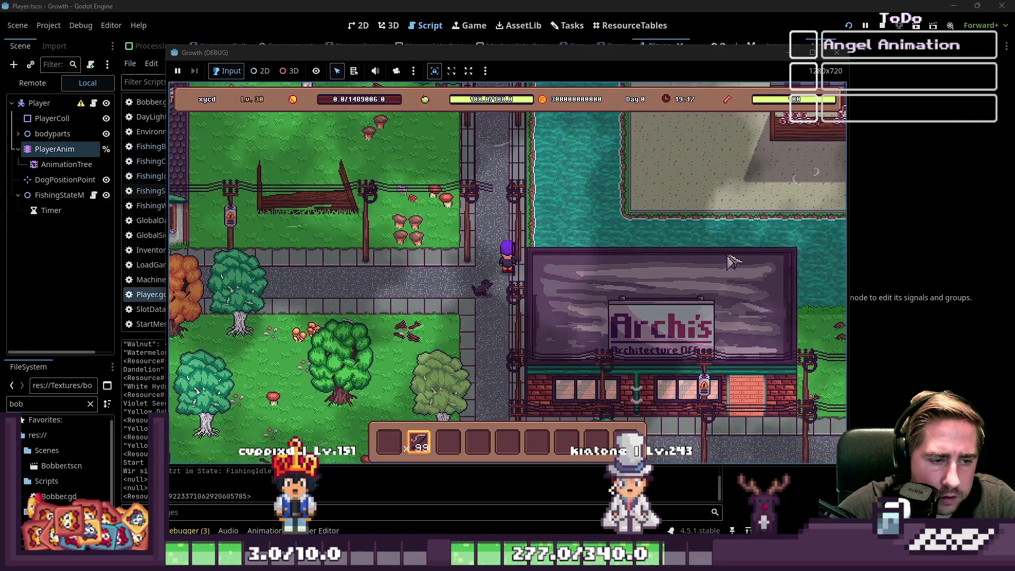
key(w)
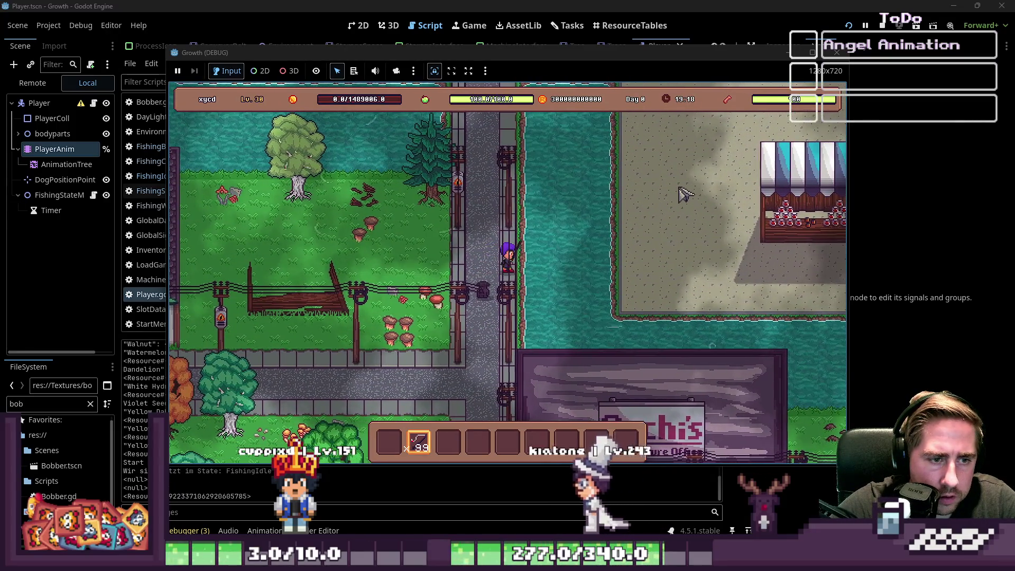
Cast the fishing line, reel it in, cast again, then close the game.
click(682, 193)
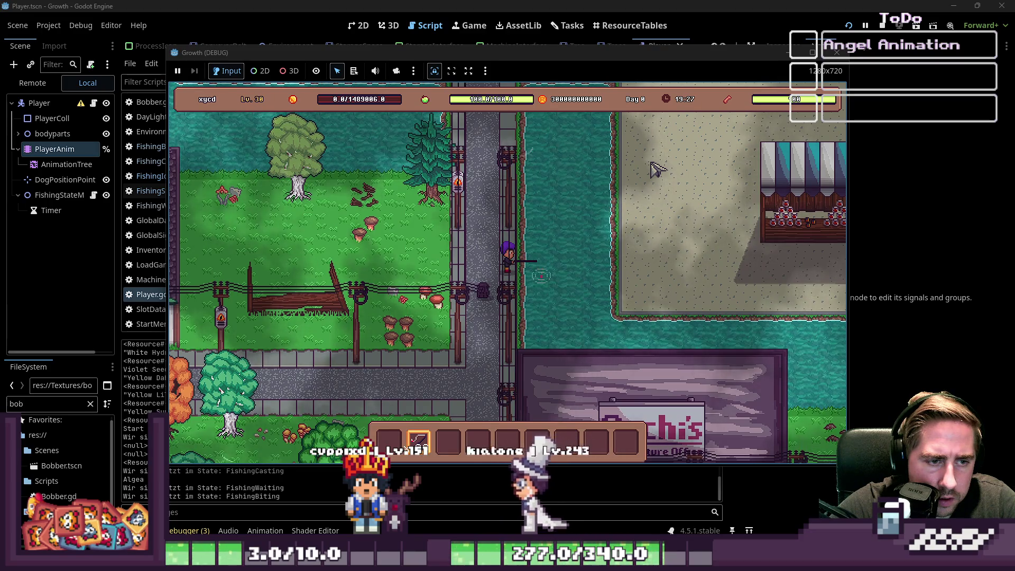
click(654, 168)
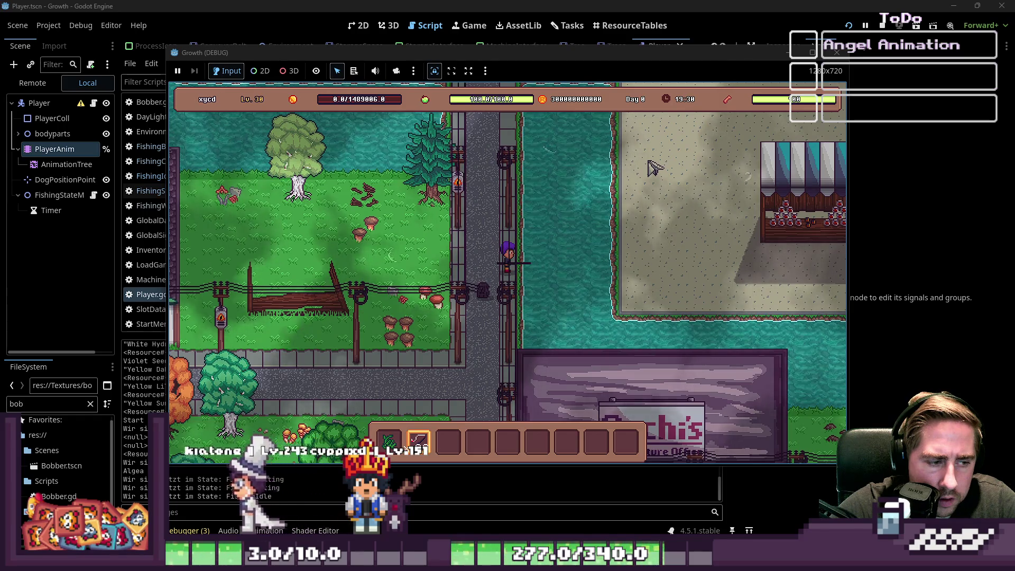
click(654, 168)
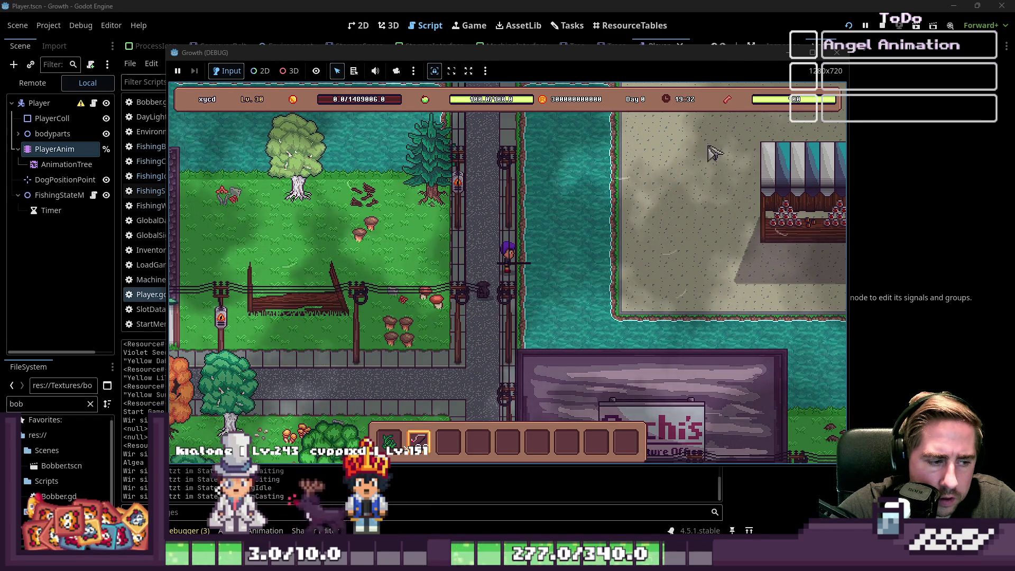
click(834, 50)
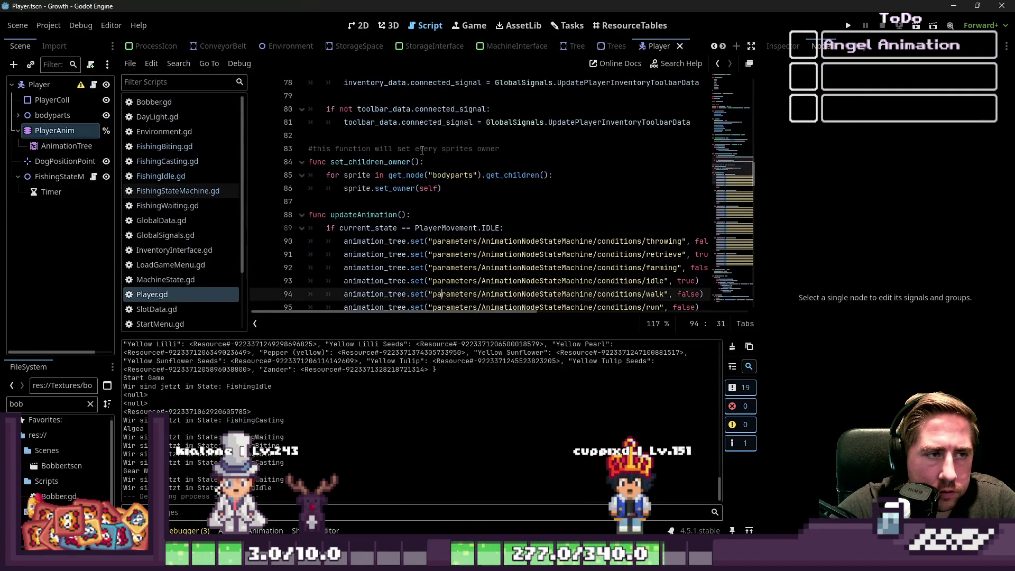
Select the AnimationTree node, open its StateMachine editor, and enlarge the graph area.
scroll(422, 151, up, 4)
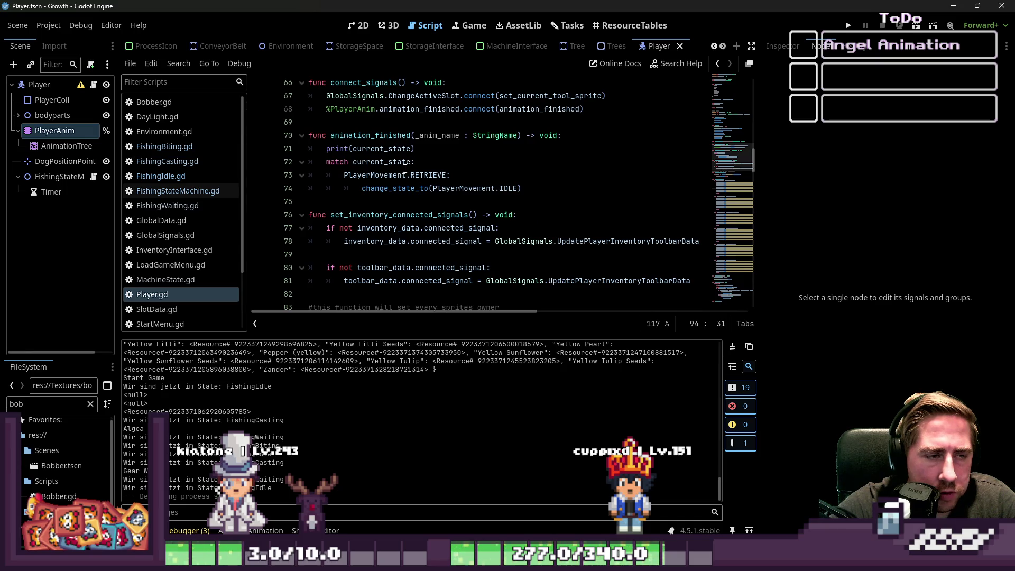
click(411, 149)
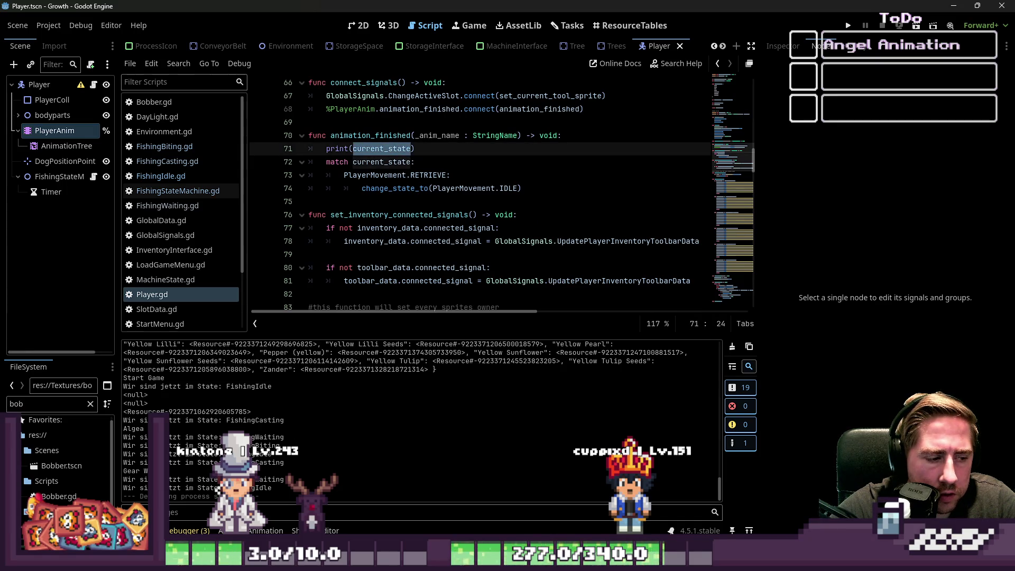
key(alt+d)
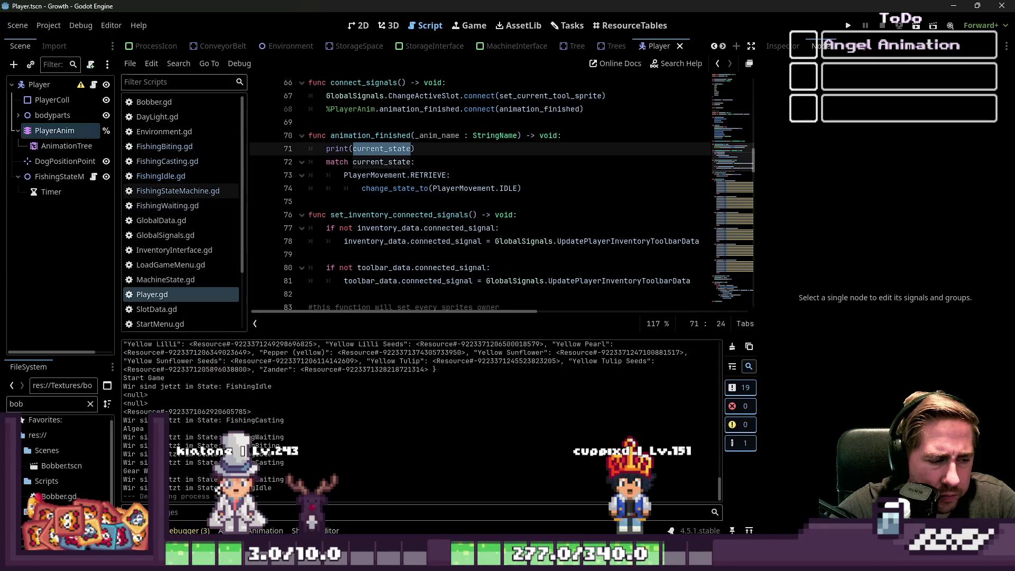
click(66, 147)
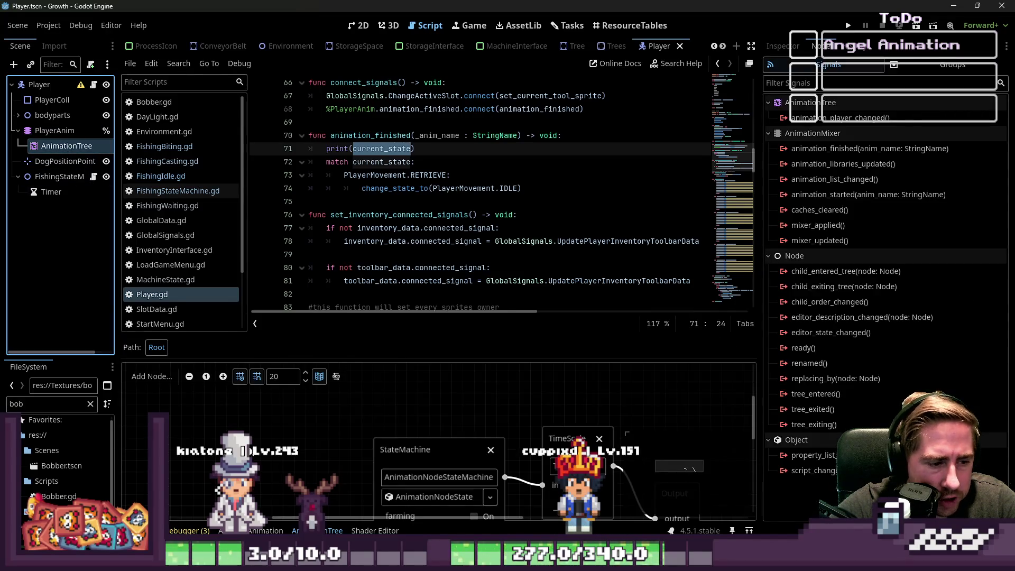
scroll(253, 395, down, 3)
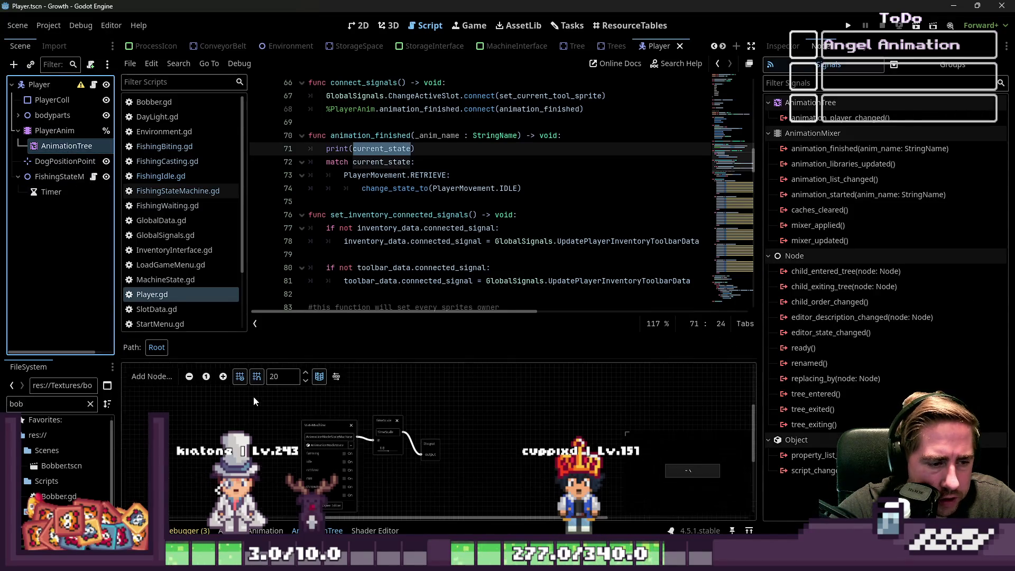
click(327, 509)
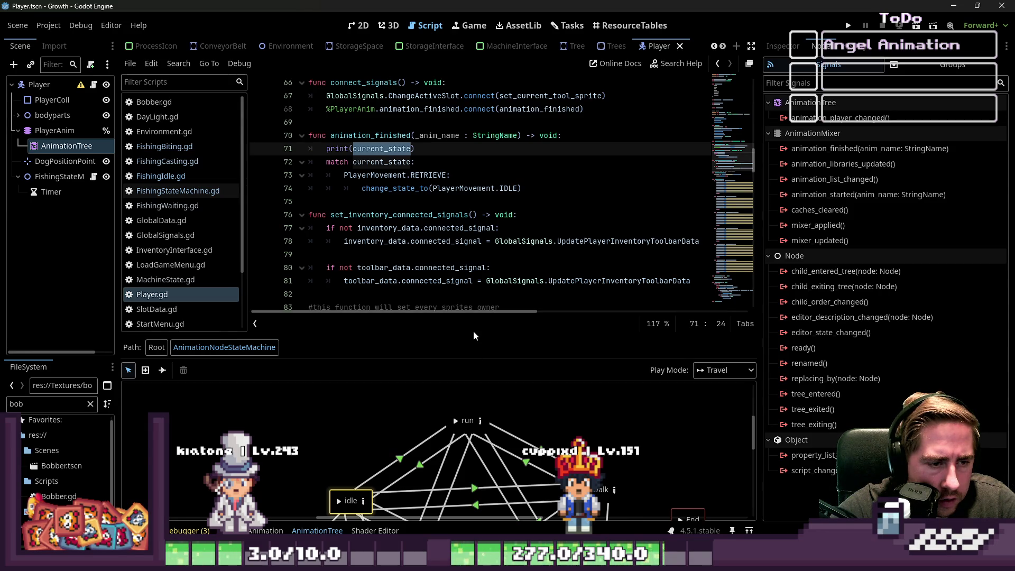
drag(474, 336, 474, 128)
Leave the play mode on Travel and open the retrieve state's BlendSpace2D.
click(708, 164)
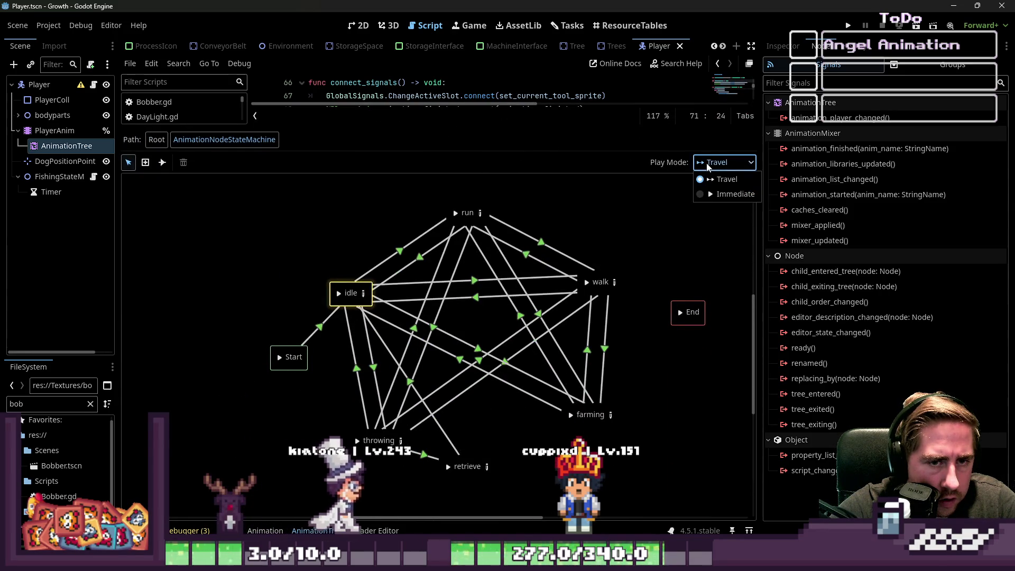
click(708, 167)
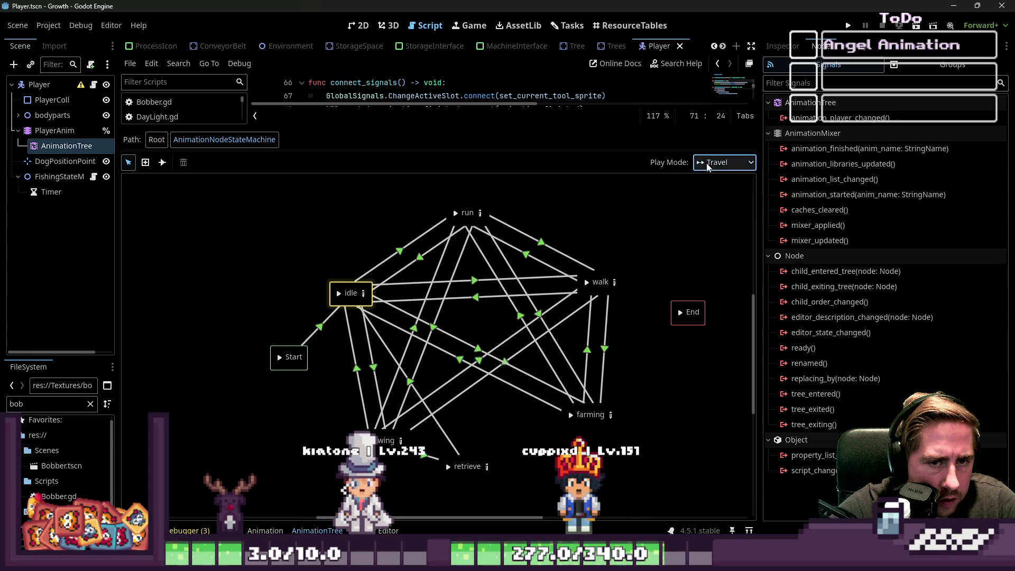
click(444, 471)
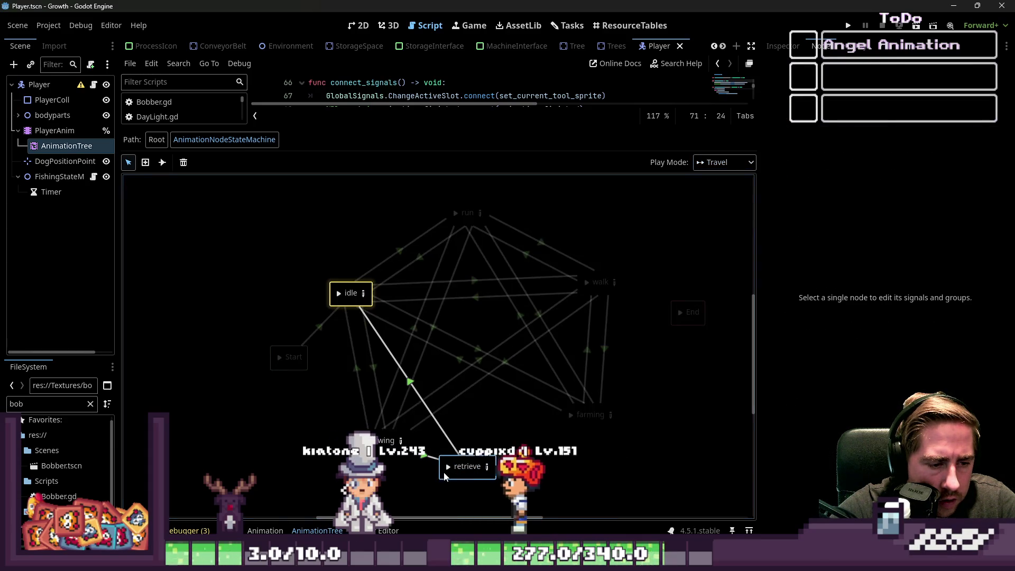
click(486, 468)
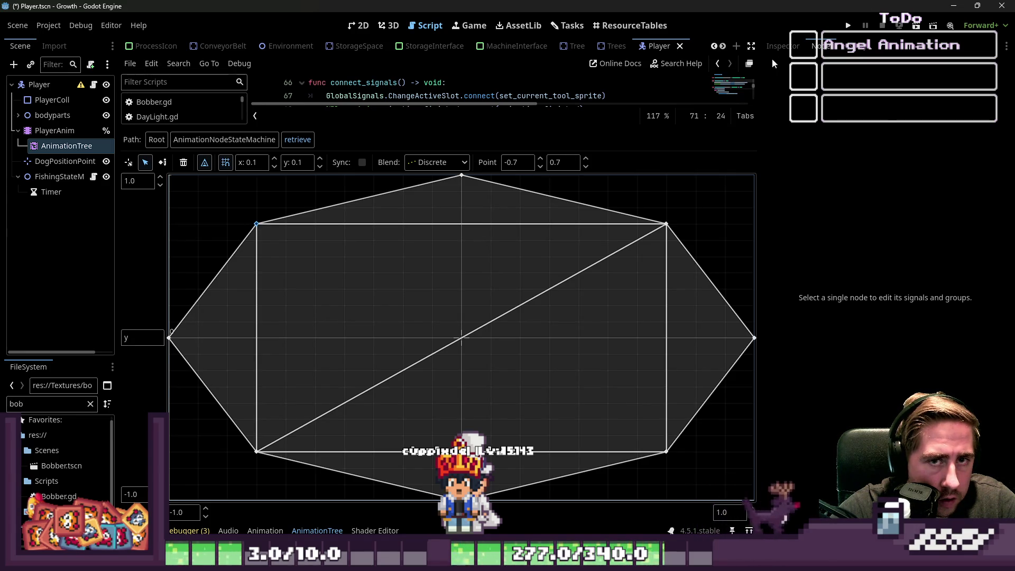
Inspect a retrieve blend point, keeping throwing_down as its animation in Backward mode.
click(780, 46)
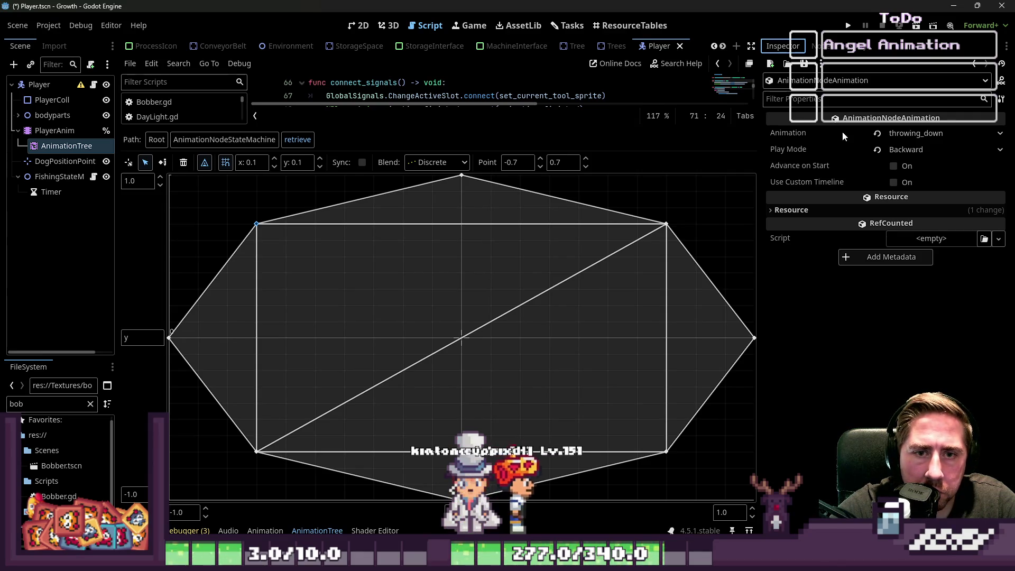
mouse_move(875, 196)
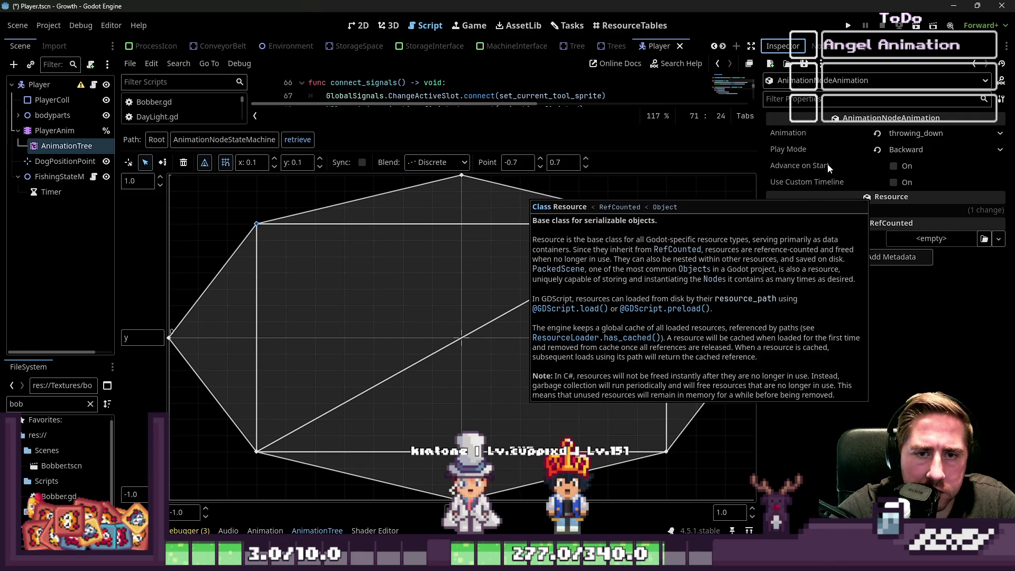
click(916, 150)
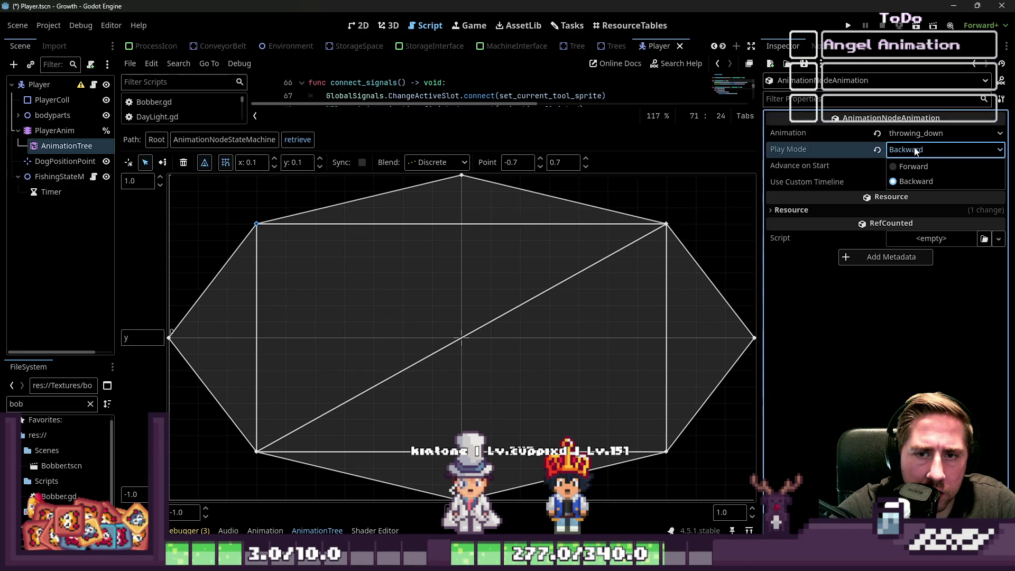
click(920, 133)
click(920, 133)
click(839, 136)
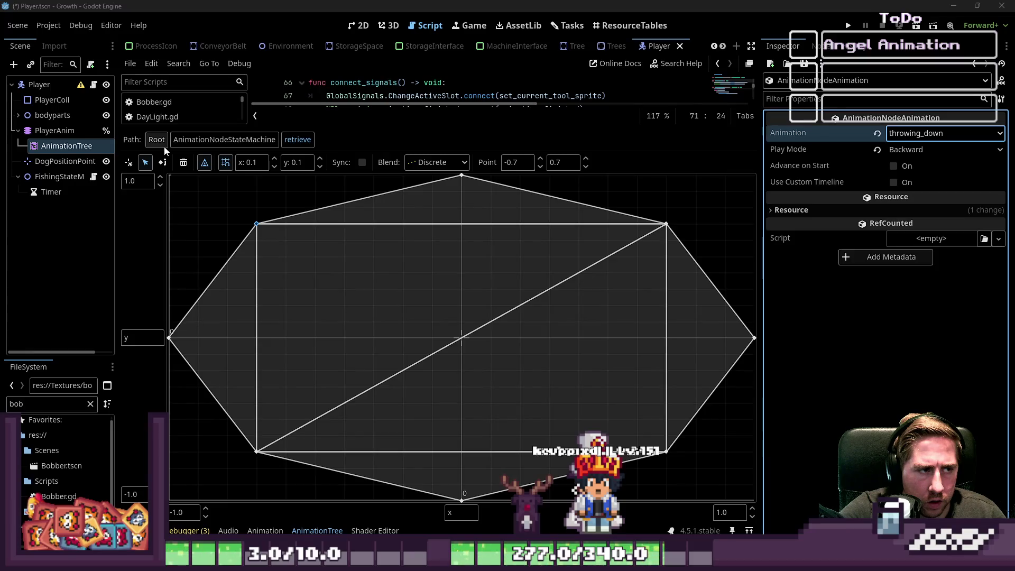
Check the selection's signals, then return to the AnimationTree root graph.
click(821, 46)
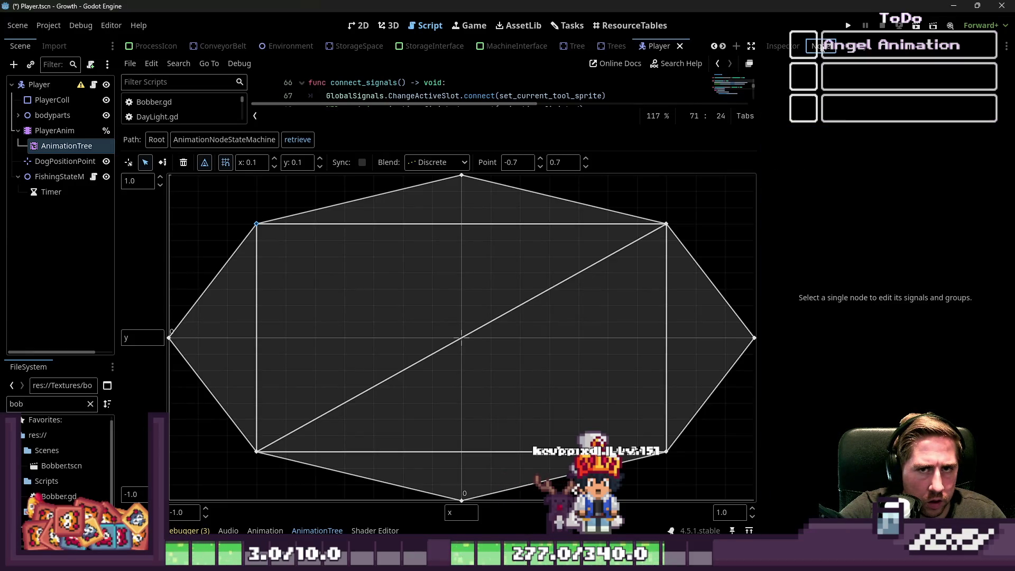
click(783, 46)
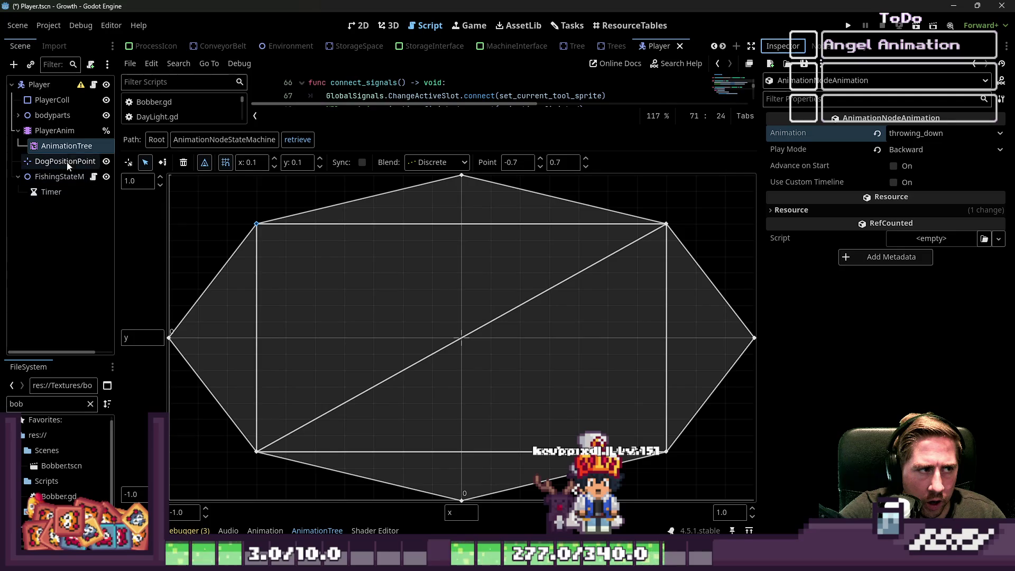
click(67, 146)
click(55, 130)
Review the AnimationTree's signals in the Node tab, then return to Player.gd.
click(66, 146)
click(822, 46)
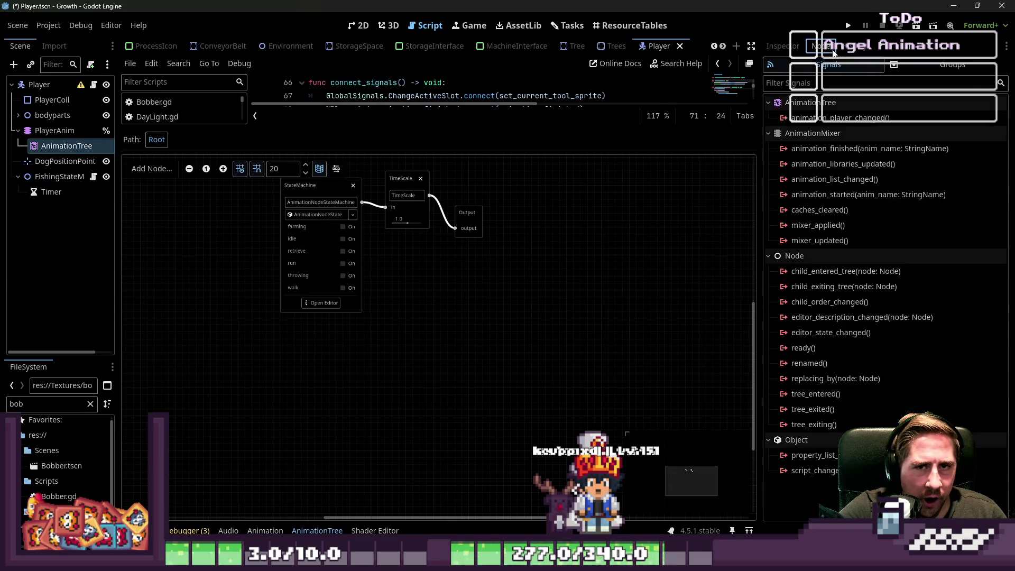
click(861, 48)
click(818, 46)
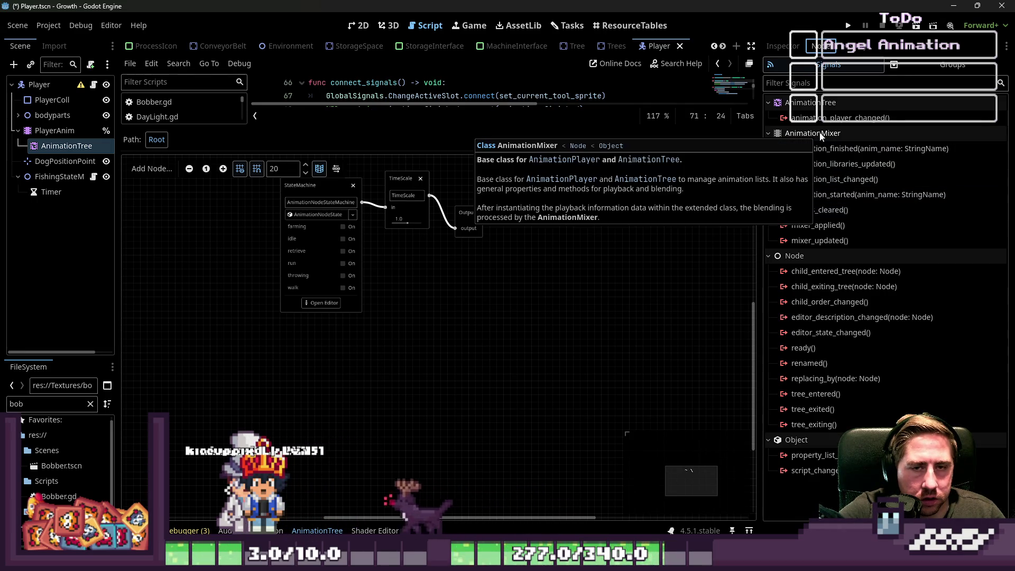
mouse_move(812, 153)
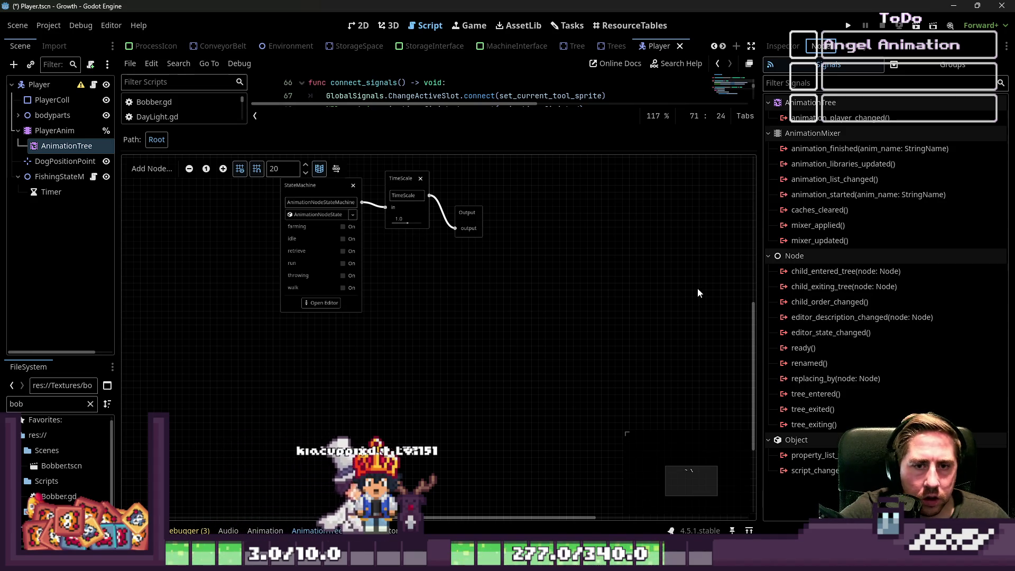
click(65, 161)
click(67, 146)
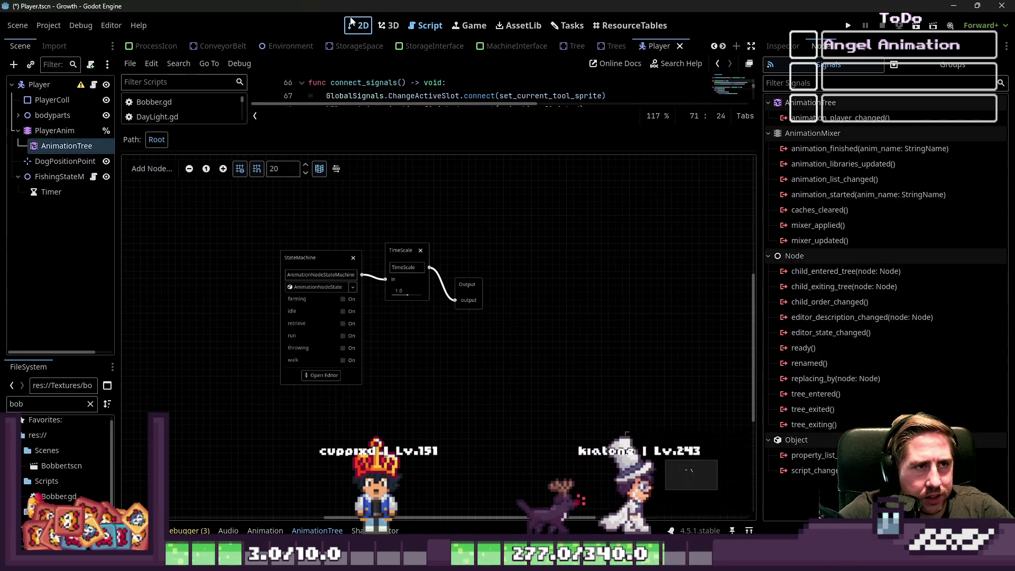
click(567, 25)
click(94, 84)
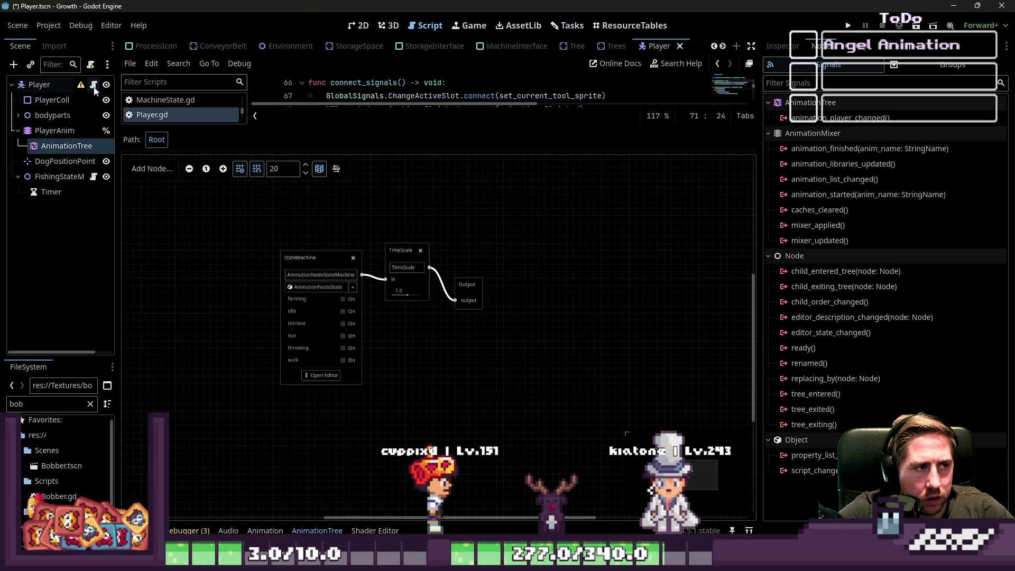
Mark the AnimationTree node with Access as Unique Name.
right_click(79, 146)
click(106, 449)
click(82, 146)
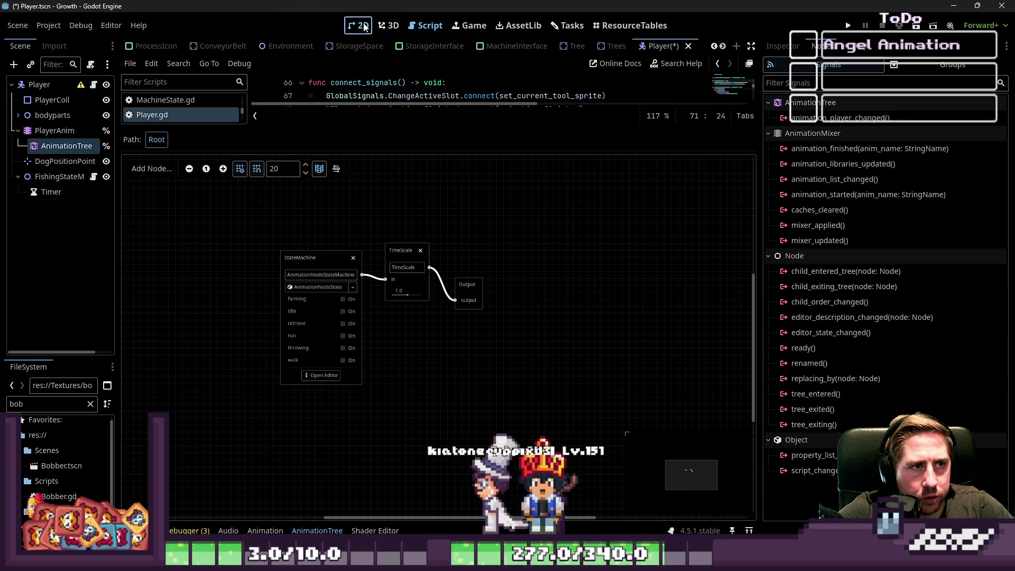
mouse_move(423, 107)
mouse_down()
mouse_move(420, 80)
mouse_move(370, 497)
mouse_up()
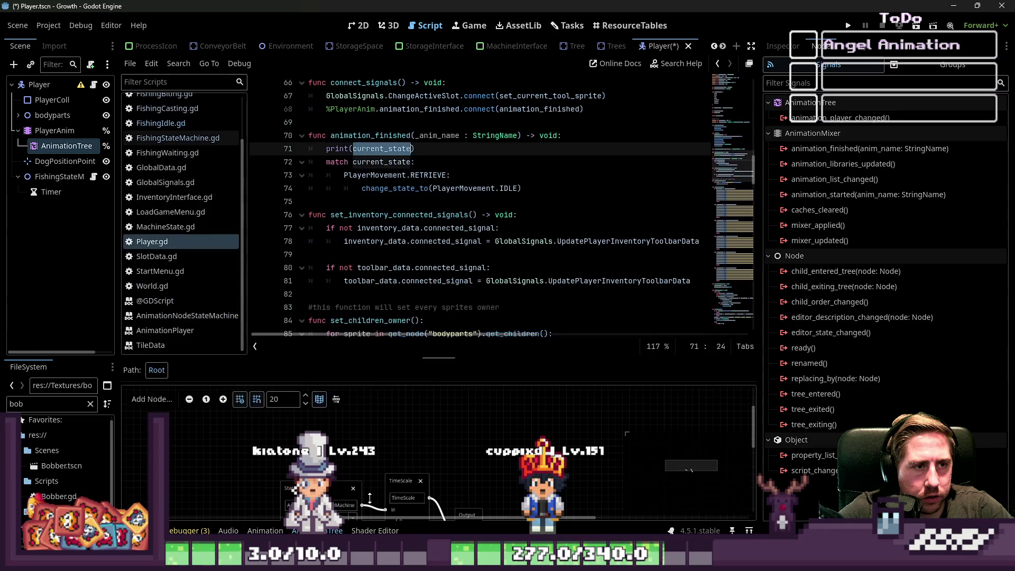
Replace PlayerAnim with AnimationTree in the line-68 animation_finished connection, then save and run the game.
click(403, 162)
scroll(404, 180, down, 3)
scroll(404, 185, up, 2)
scroll(404, 185, up, 8)
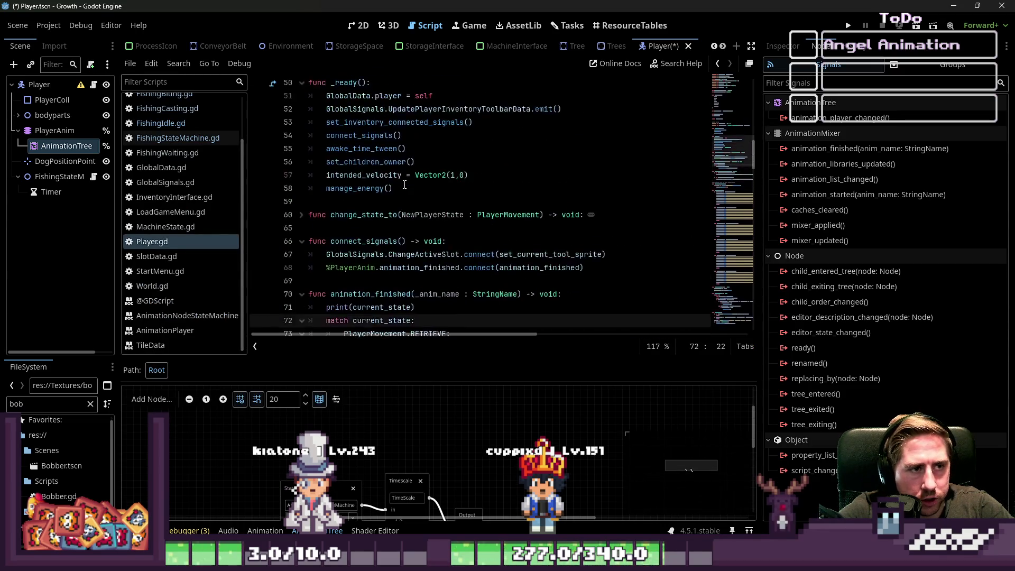
scroll(353, 284, down, 2)
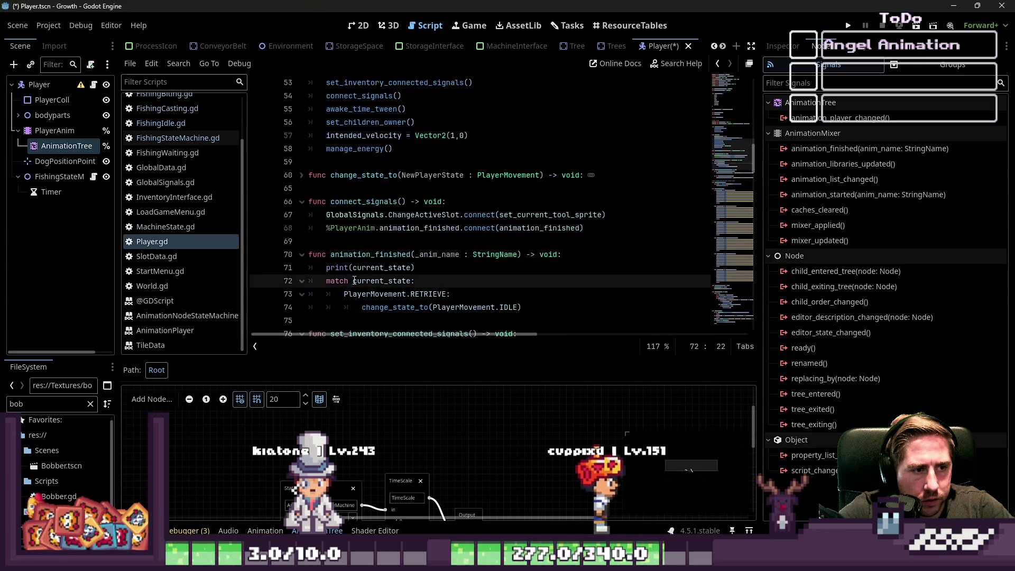
double_click(370, 254)
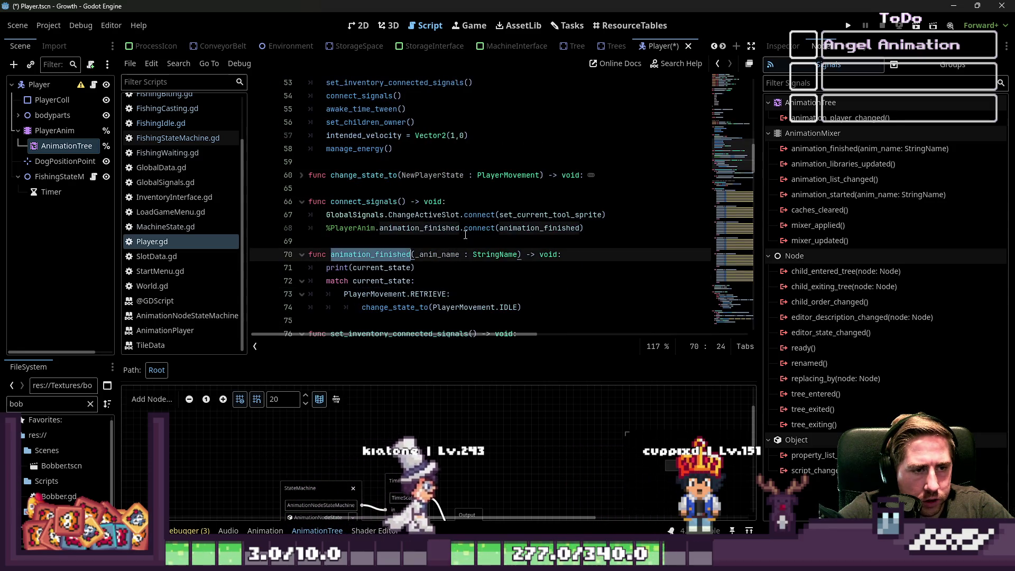
double_click(420, 227)
double_click(346, 228)
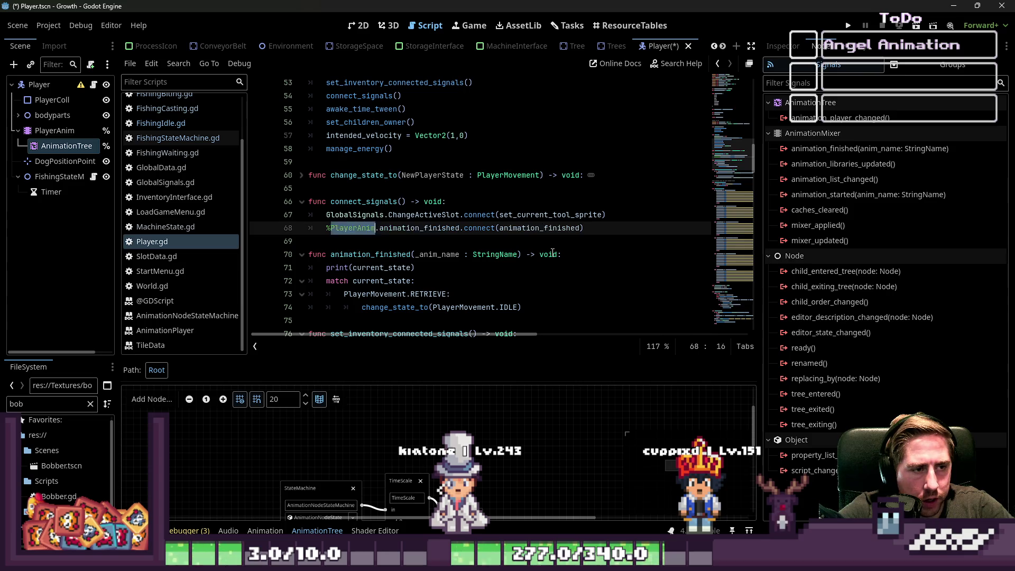
text(AnimationTree)
key(Down)
click(847, 27)
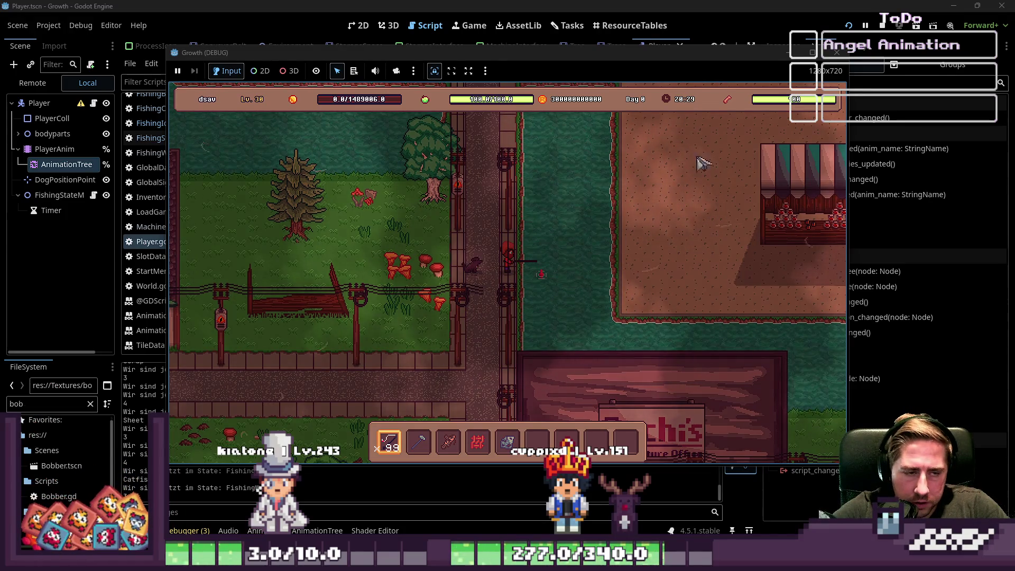
Maximize the Growth game window, play briefly, restore and move it, then stop the run.
key(super+Up)
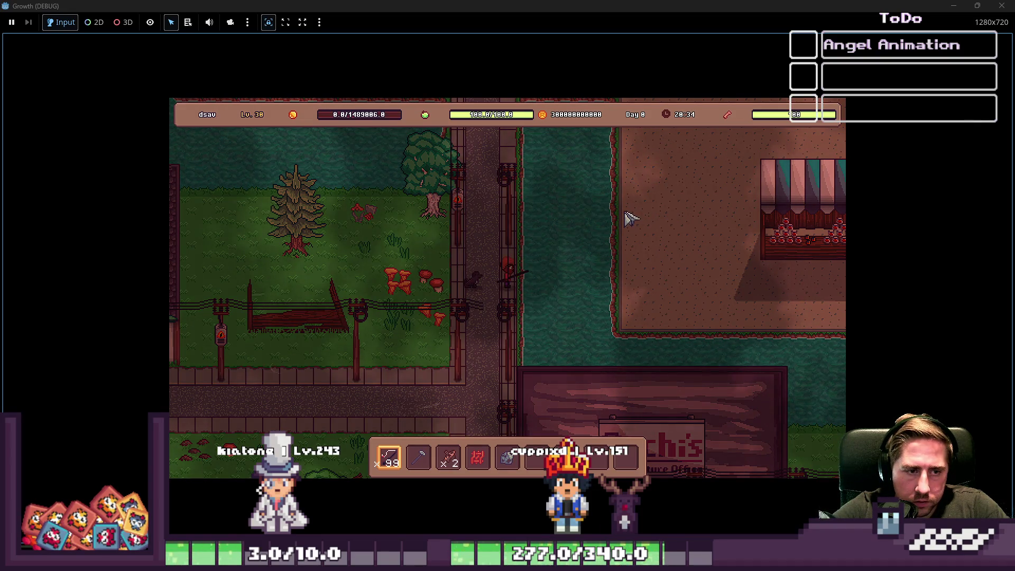
key(w)
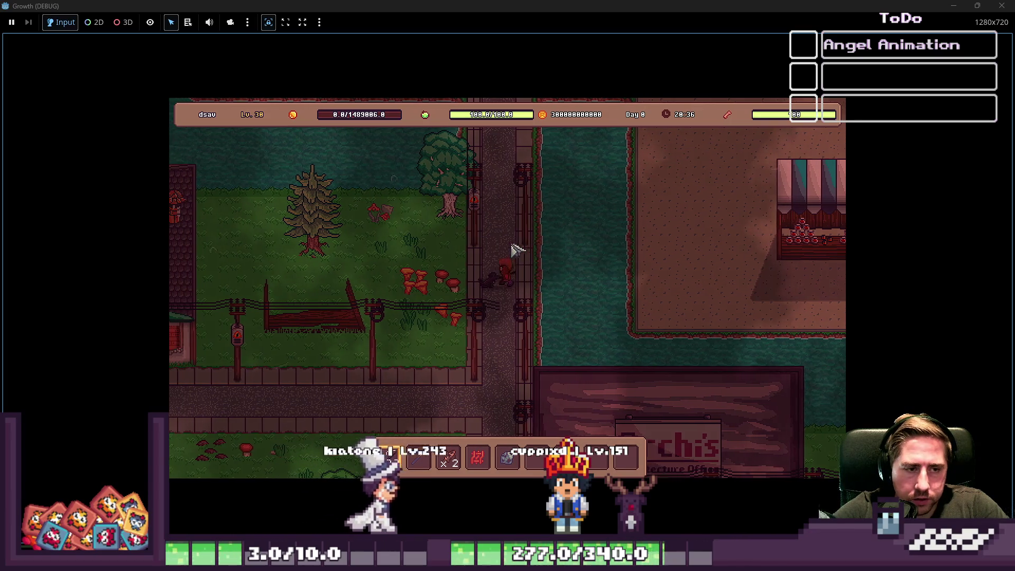
drag(423, 6, 423, 104)
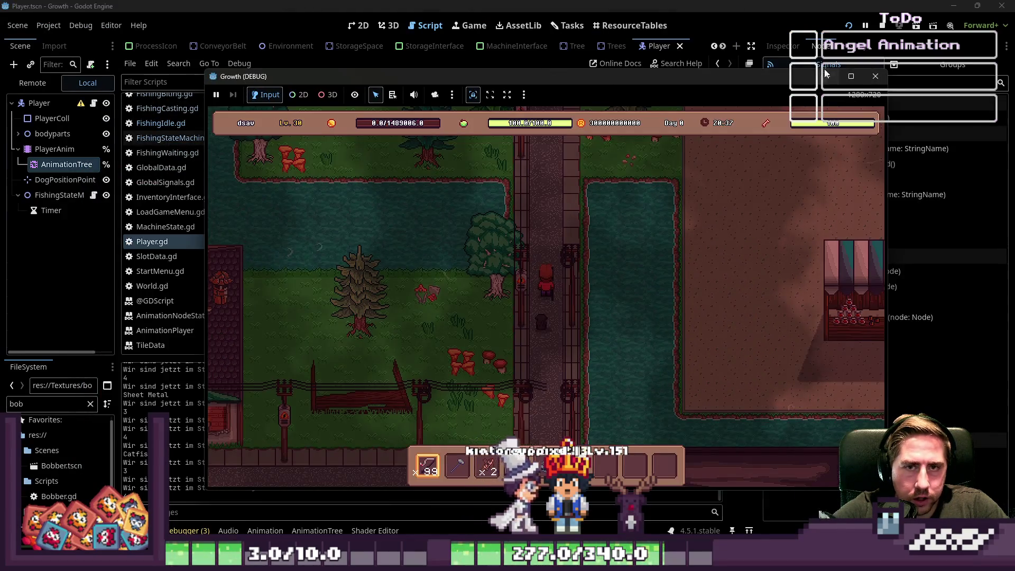
key(F8)
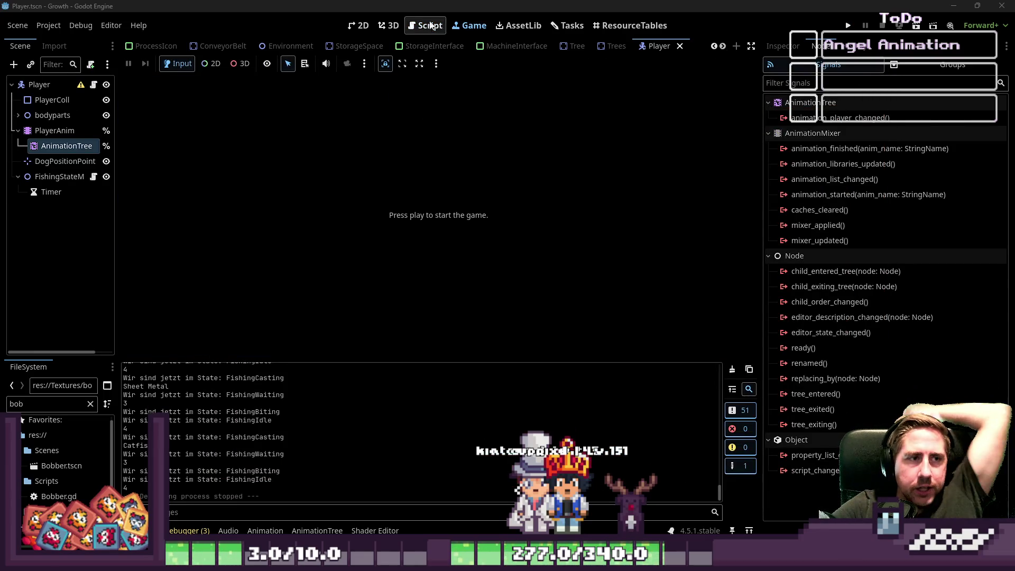
Open FishingStateMachine.gd from the FishingStateMachine node and add a blank line after delete_bobber.
click(426, 25)
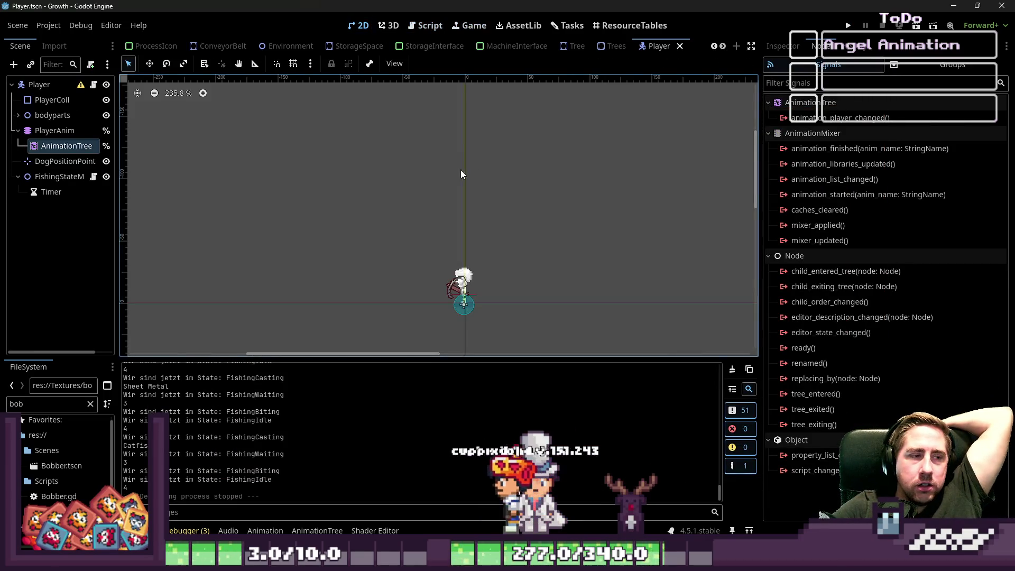
click(411, 28)
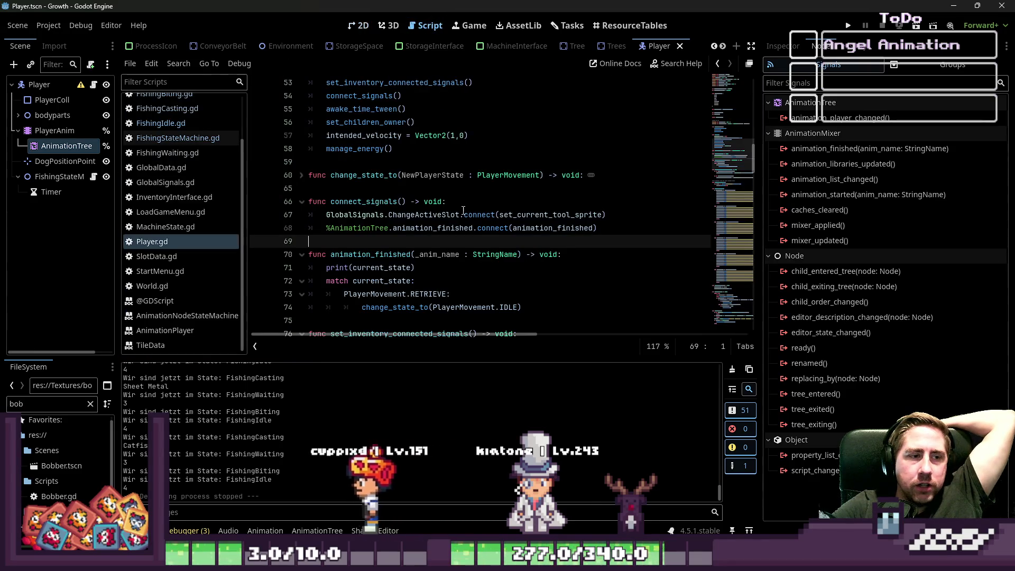
click(60, 178)
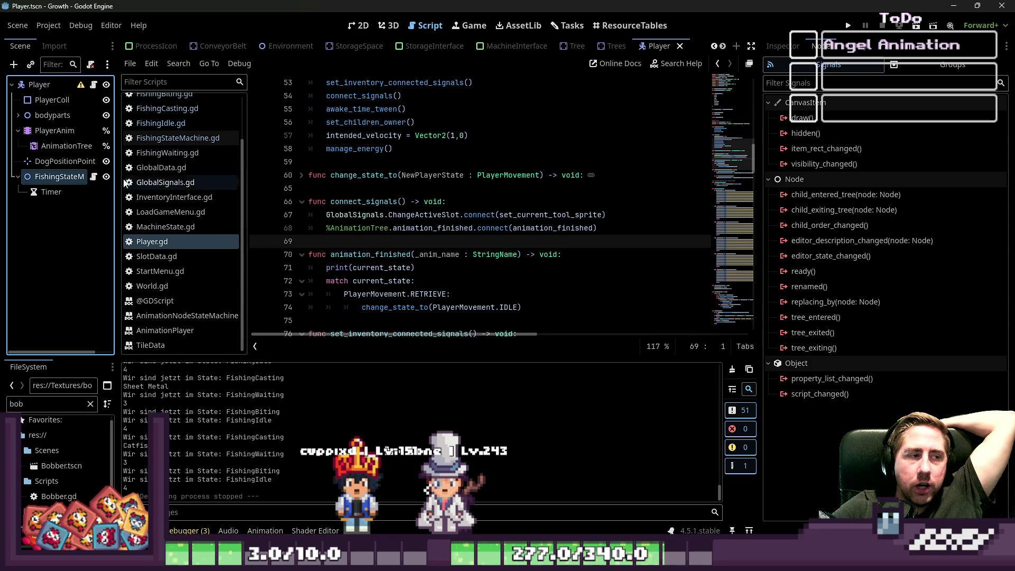
click(98, 177)
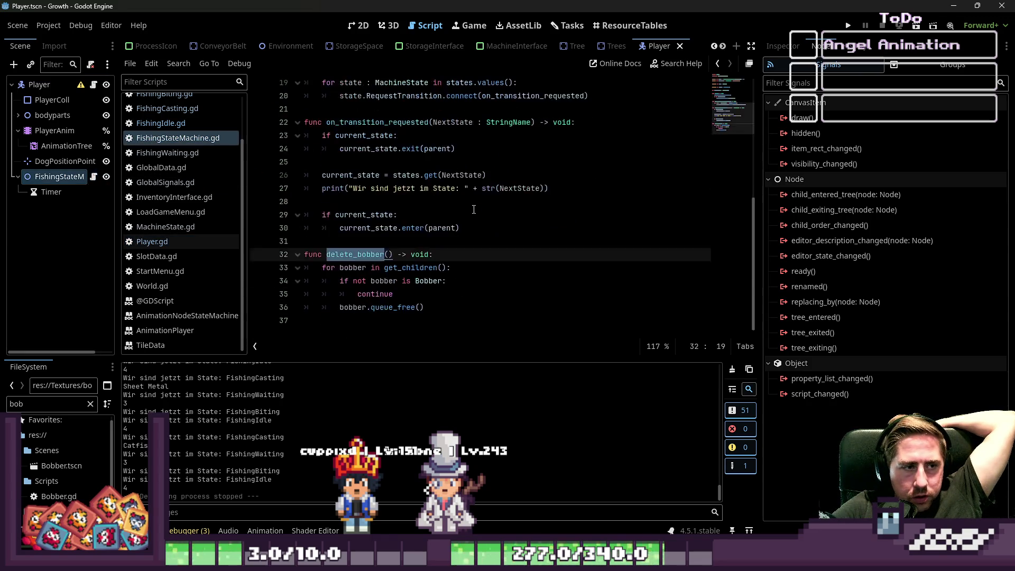
click(452, 324)
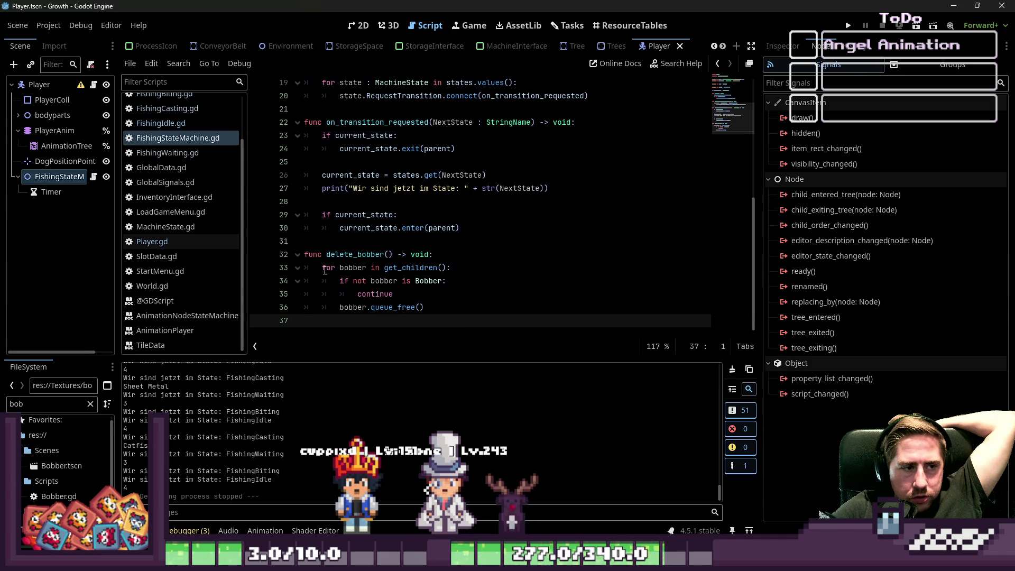
key(Return)
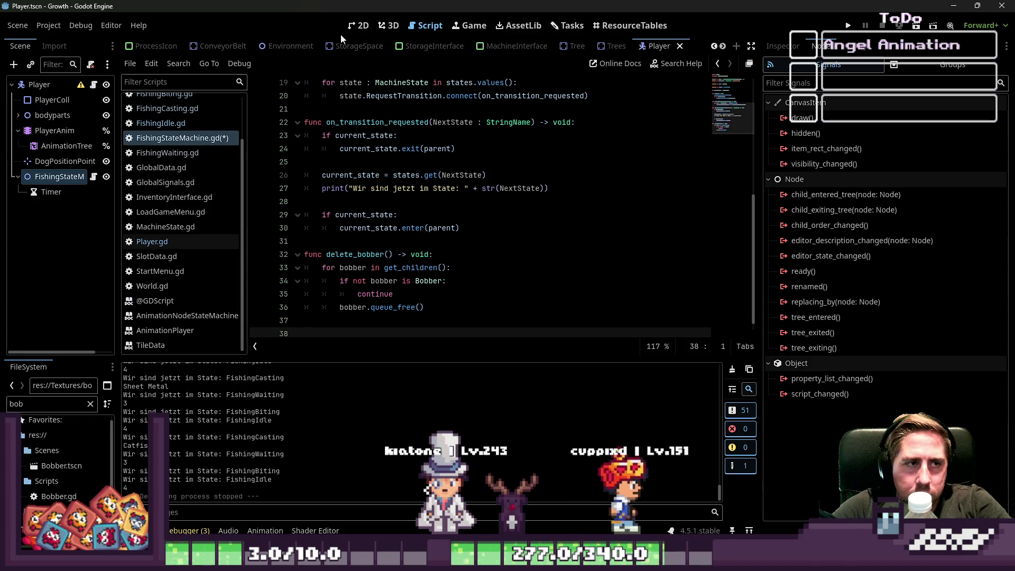
Switch between the script and the 2D workspace, ending on the 2D scene view.
click(360, 25)
click(428, 27)
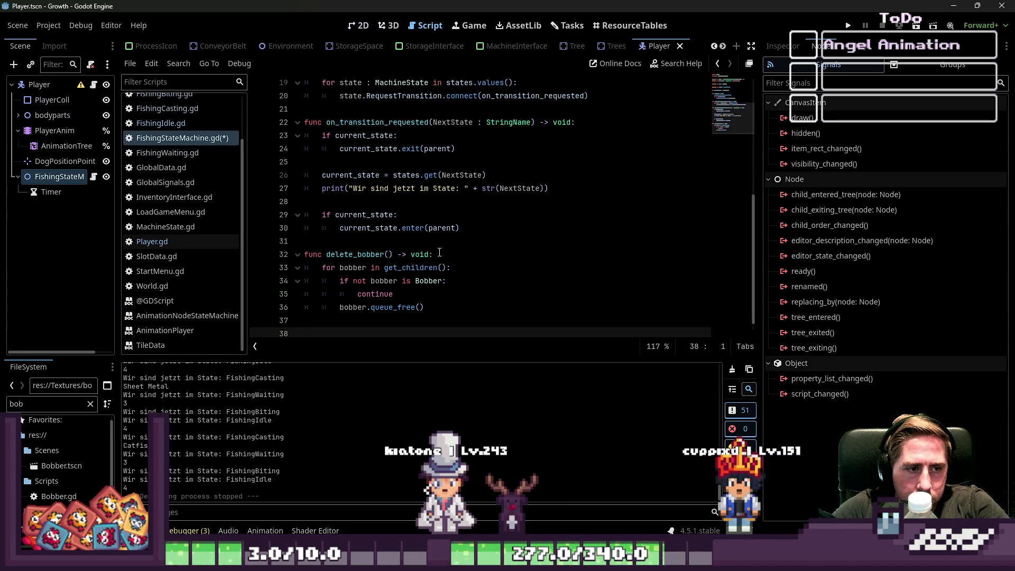
click(360, 26)
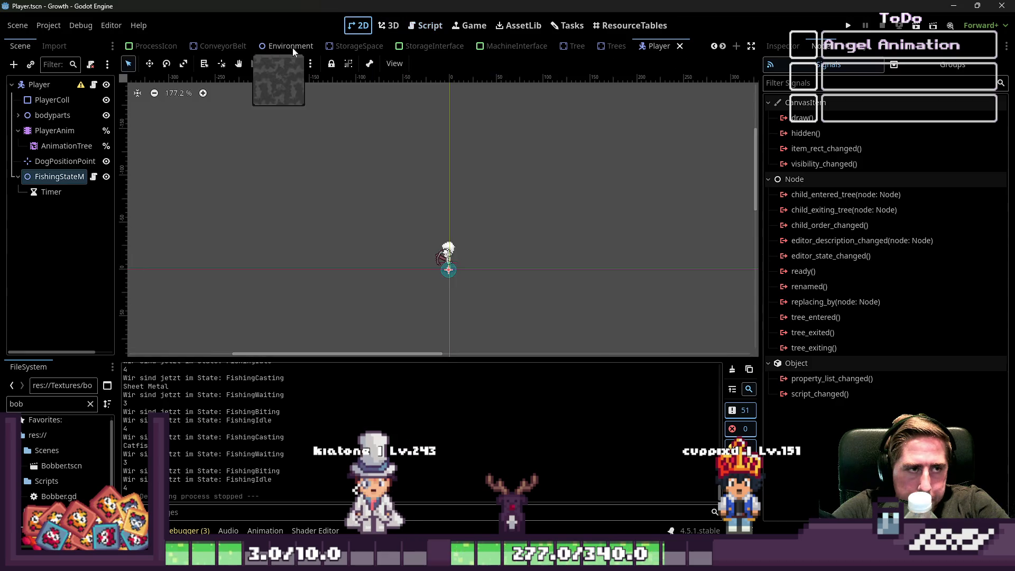
Zoom in on the player sprite, reselect FishingStateMachine via Timer, and return to its script.
scroll(392, 270, up, 5)
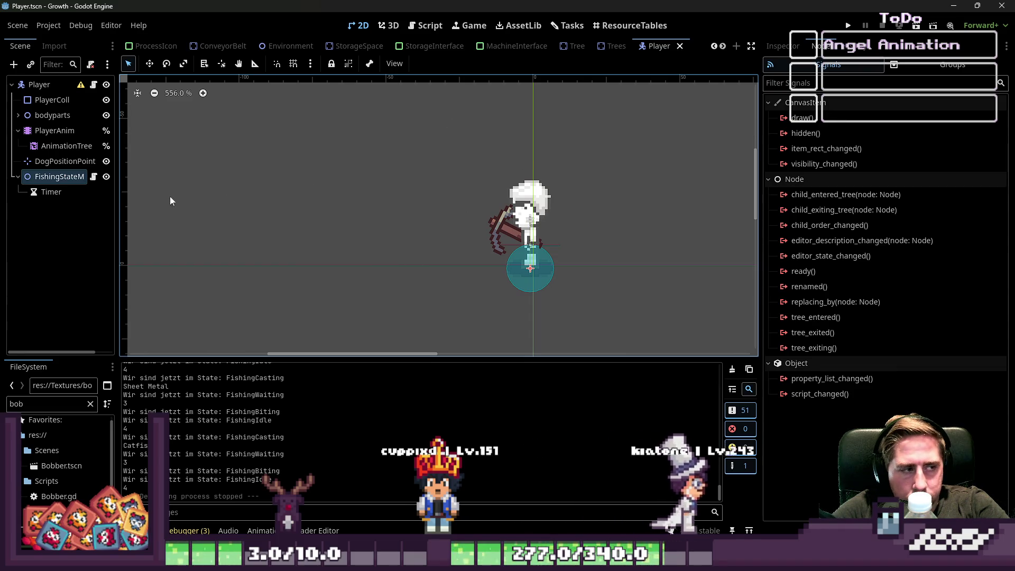
click(52, 192)
click(80, 176)
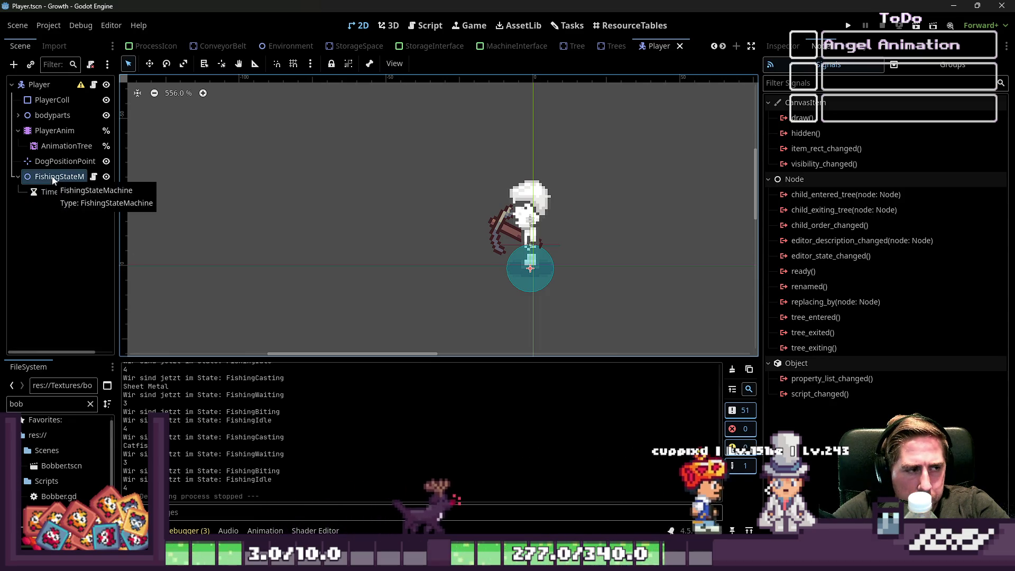
click(436, 29)
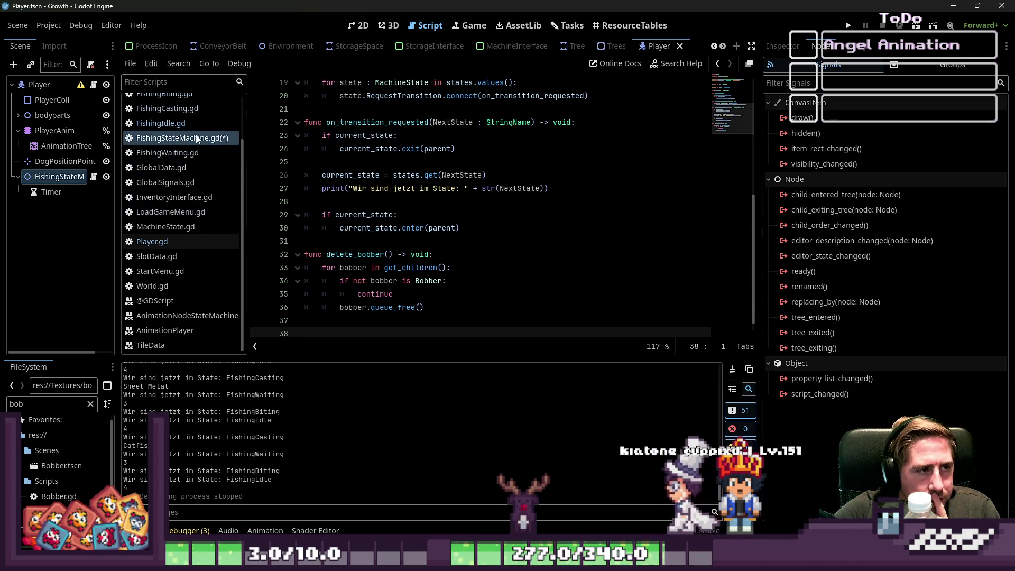
Save FishingStateMachine.gd and open FishingCasting.gd at the add_fishing_bobber call.
click(388, 239)
key(ctrl+s)
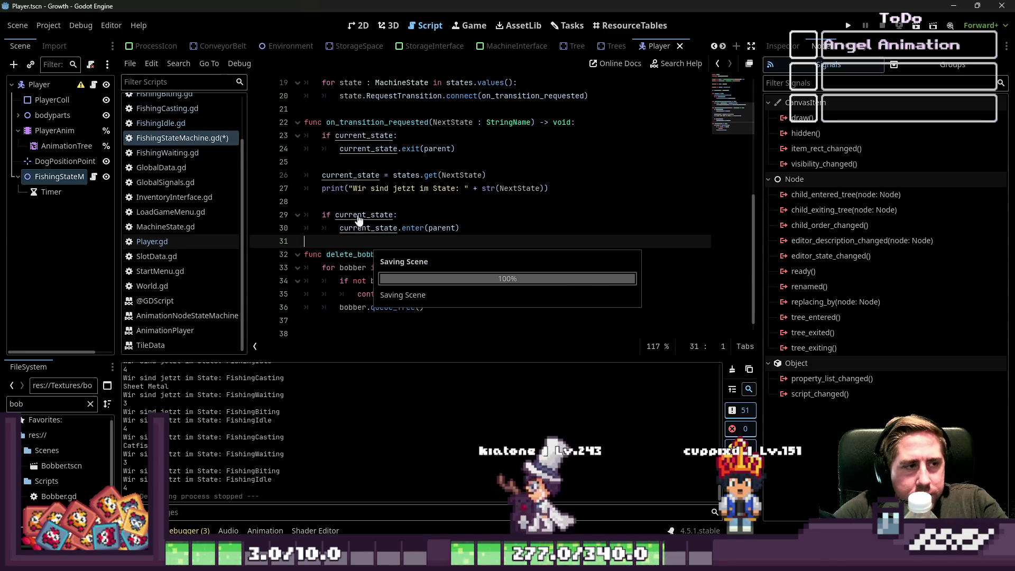
scroll(186, 148, up, 2)
click(187, 147)
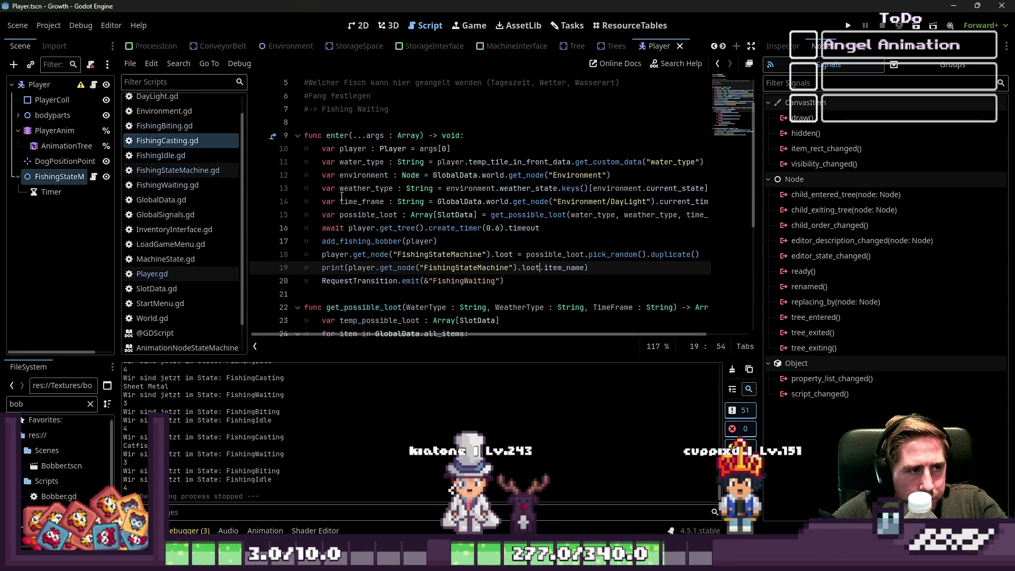
click(370, 162)
click(370, 188)
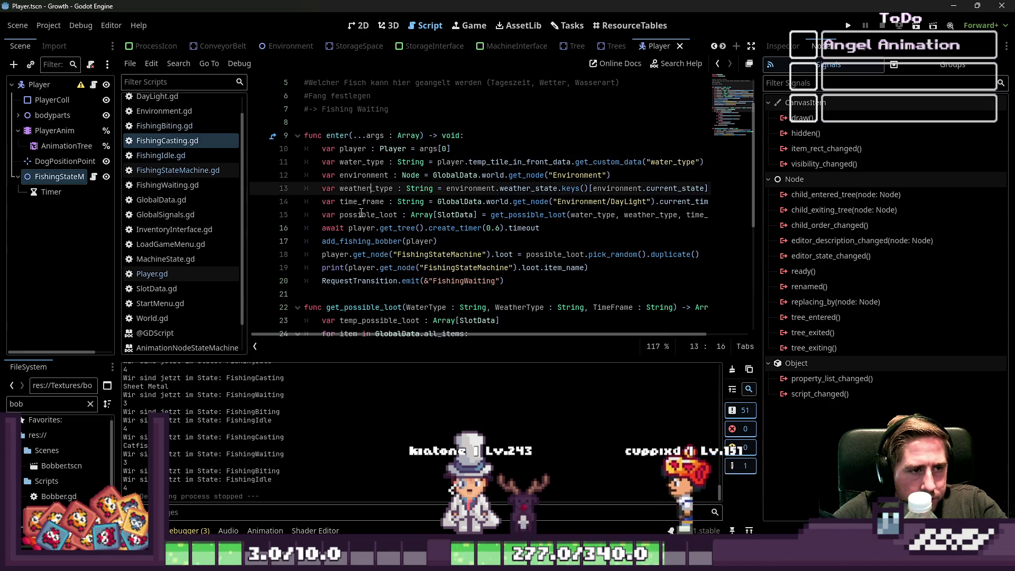
click(369, 215)
click(360, 241)
Cut the add_fishing_bobber function (lines 35–39) out of FishingCasting.gd.
scroll(368, 234, down, 1)
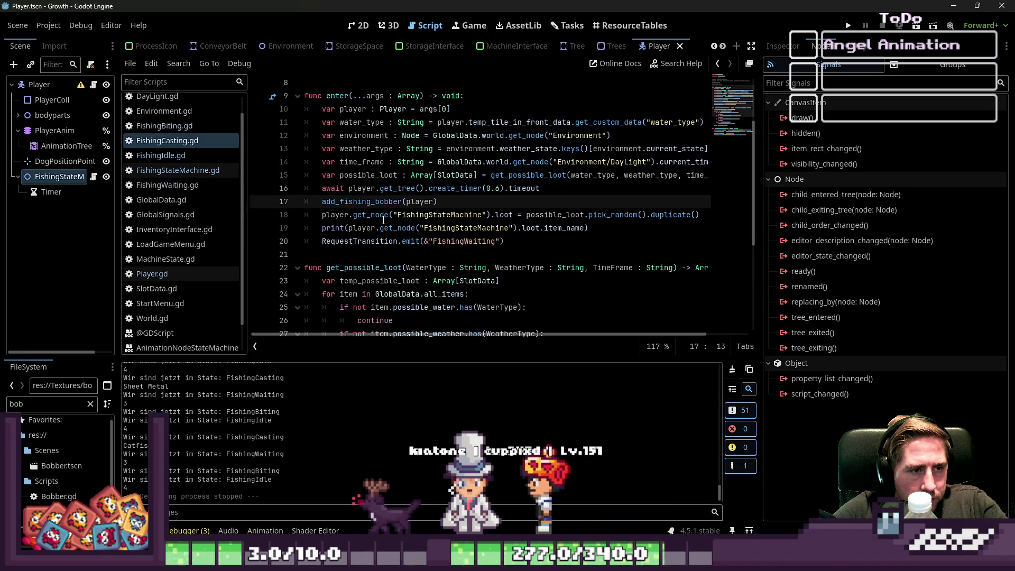
scroll(398, 241, down, 5)
click(401, 254)
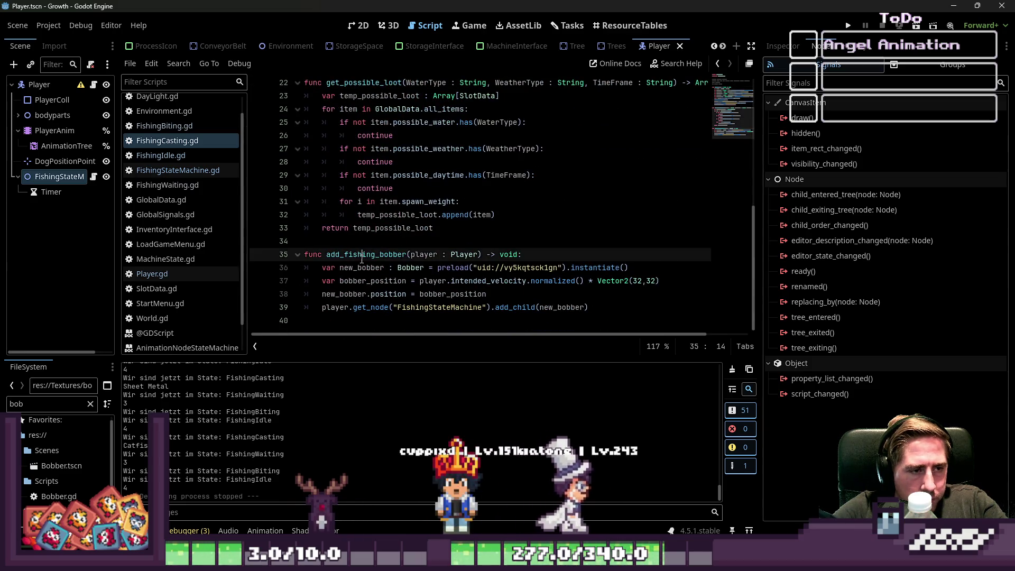
mouse_move(590, 307)
mouse_down()
mouse_move(317, 294)
mouse_move(247, 261)
mouse_up()
key(ctrl+c)
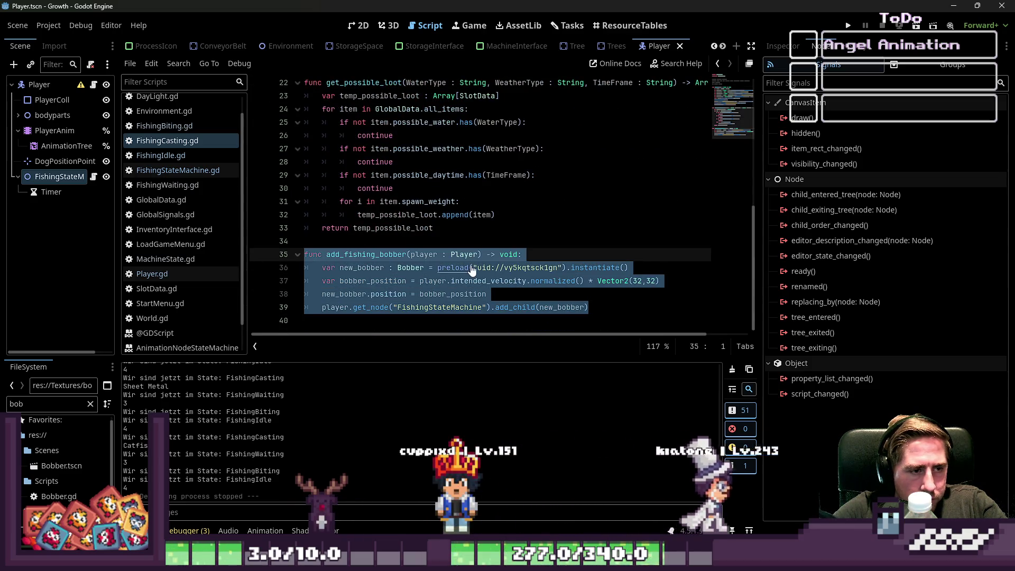
key(BackSpace)
key(BackSpace)
key(BackSpace)
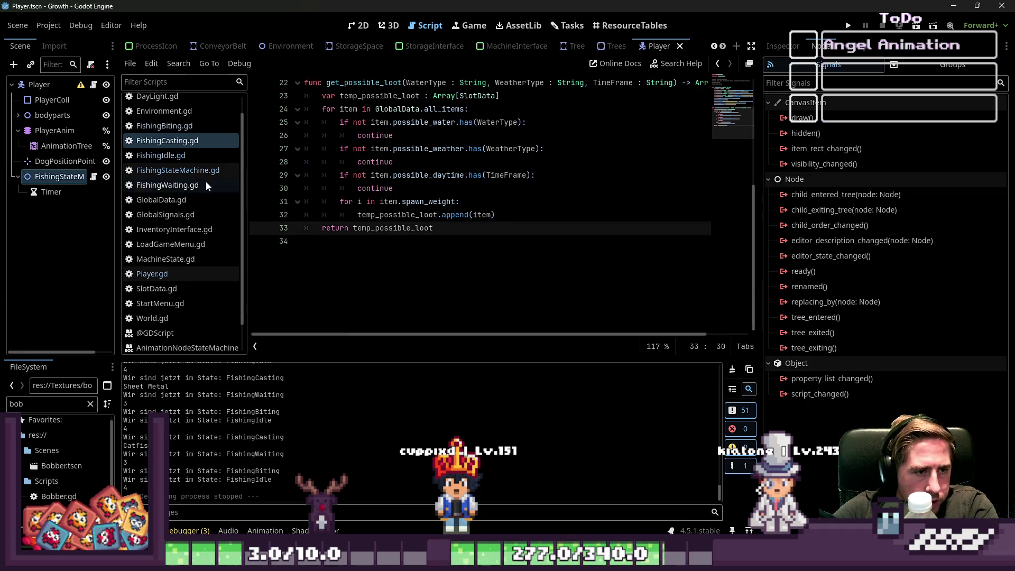
click(170, 126)
click(175, 140)
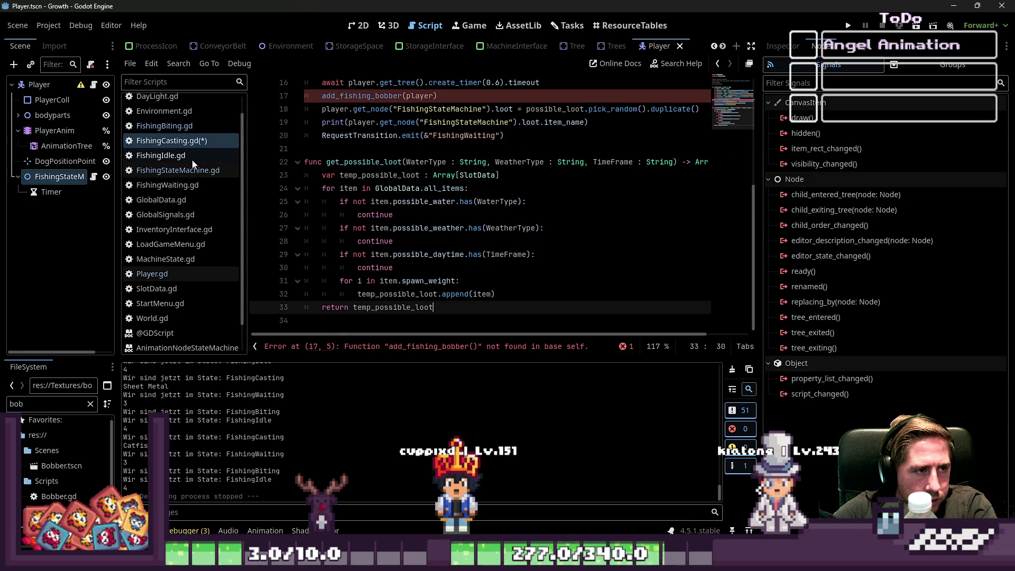
click(91, 179)
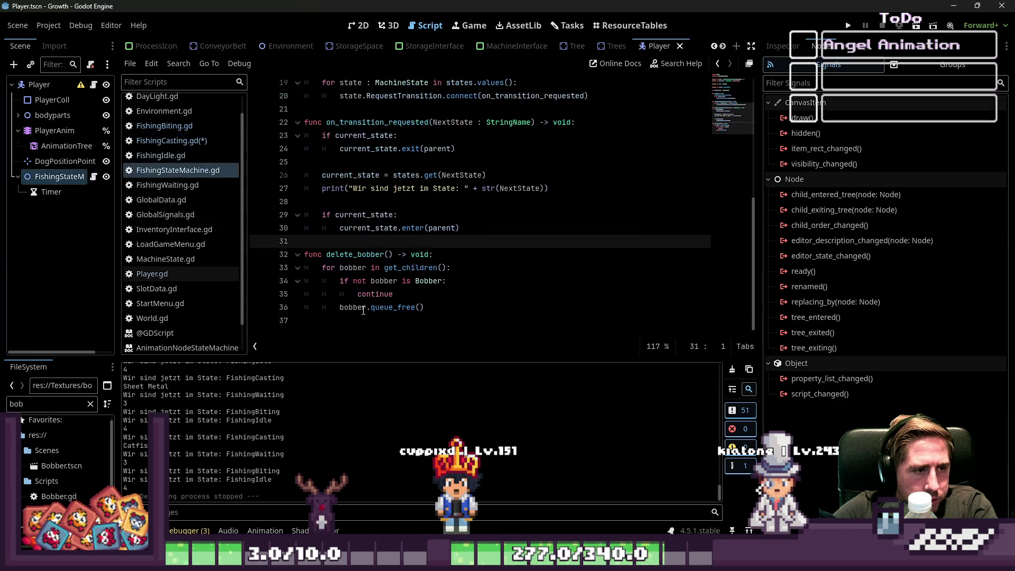
Paste the add_fishing_bobber function into FishingStateMachine.gd above delete_bobber.
click(327, 260)
key(ctrl+v)
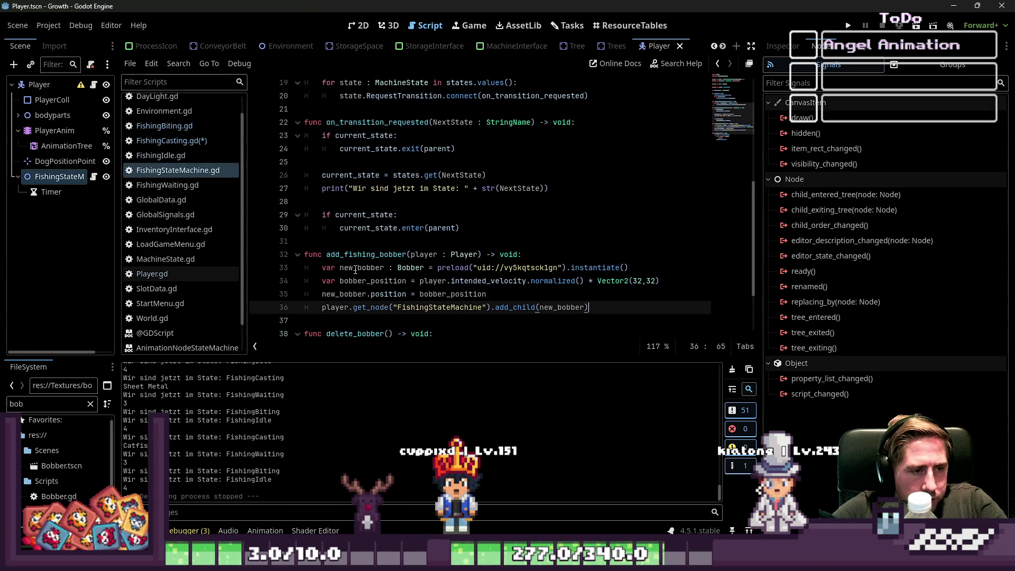
double_click(353, 254)
Insert the missing '.' before add_fishing_bobber on line 17 of FishingCasting.gd and save it.
click(171, 141)
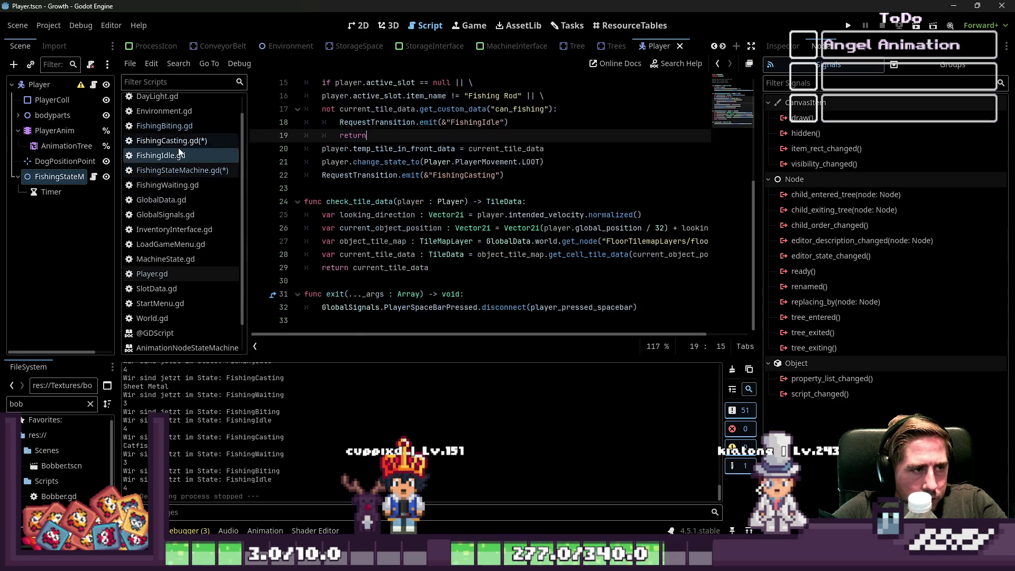
scroll(358, 192, up, 5)
click(323, 175)
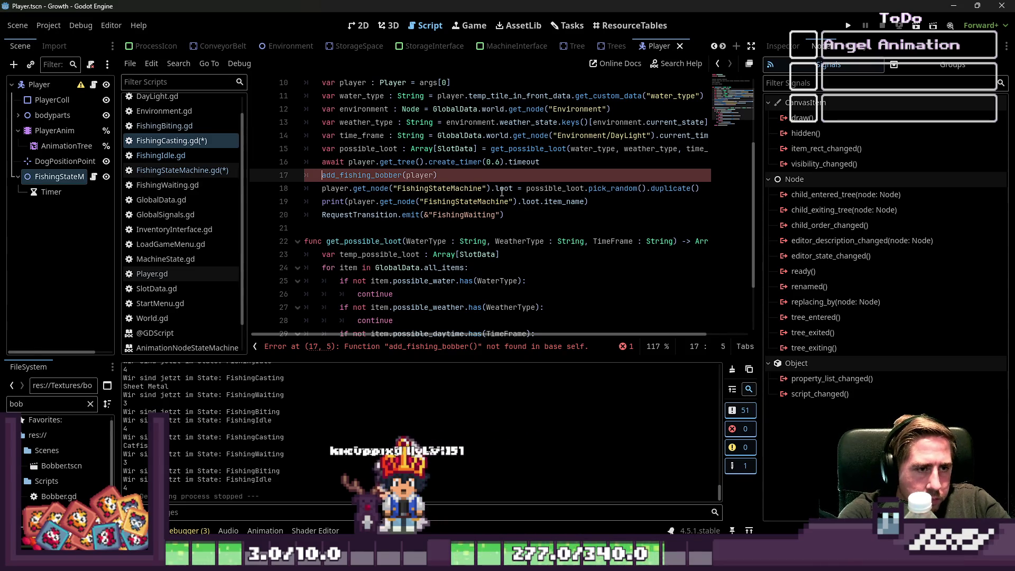
key(Down)
key(ctrl+shift+Right)
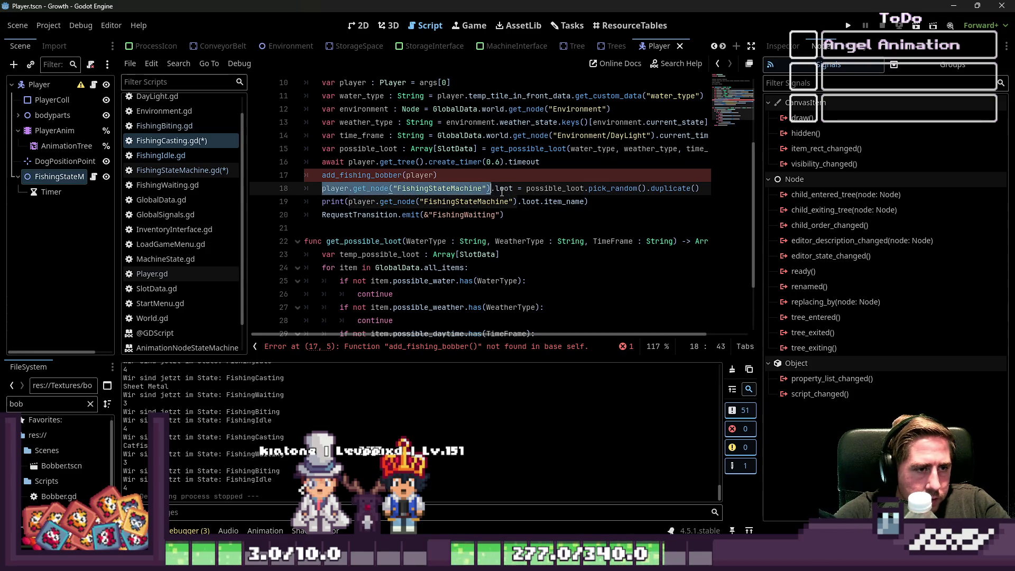
key(Up)
key(ctrl+Left)
key(ctrl+Left)
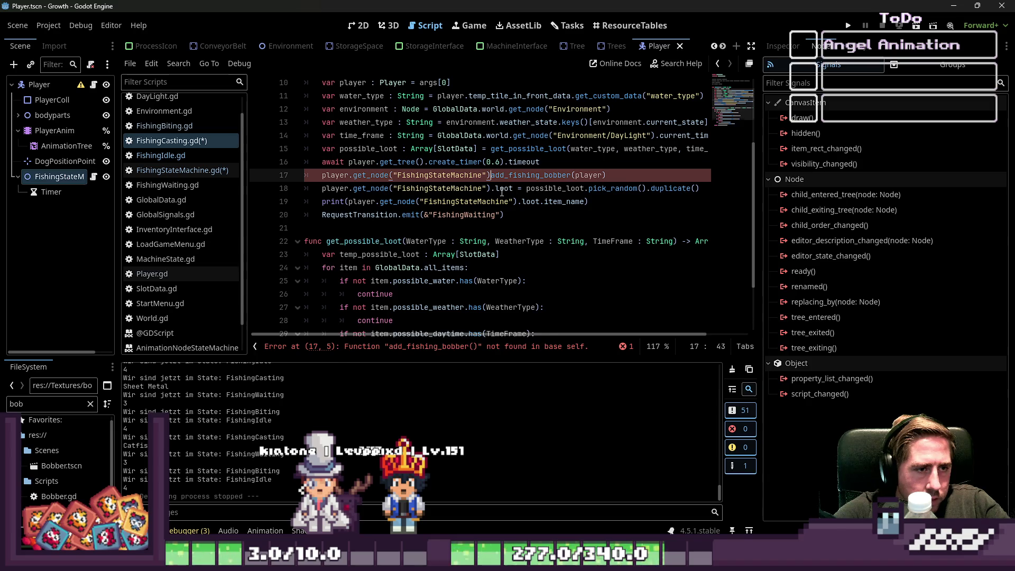
text(.)
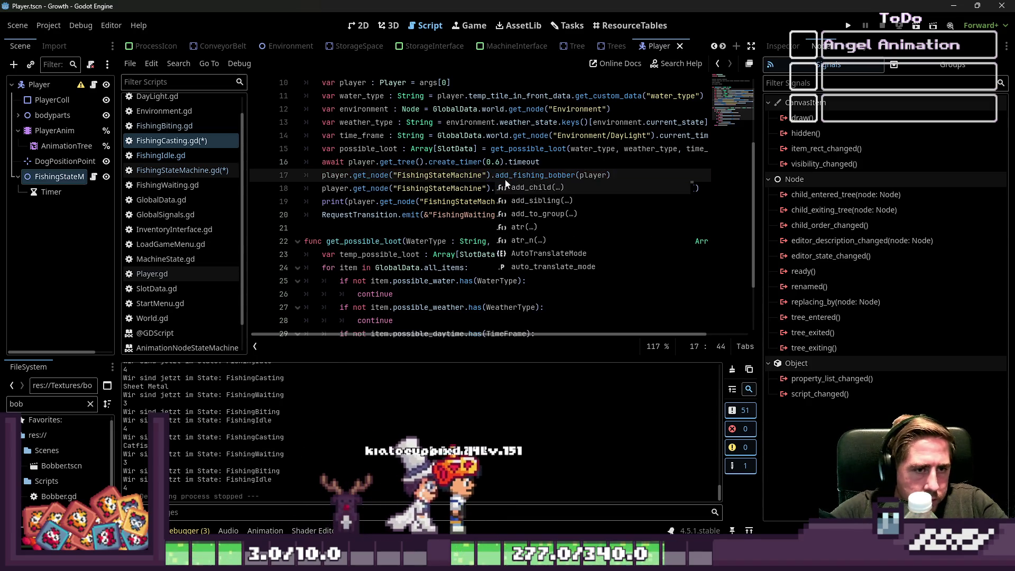
key(Escape)
key(Up)
key(ctrl+s)
Jump to add_fishing_bobber's definition in FishingStateMachine.gd and add a blank line at the end.
scroll(337, 231, down, 2)
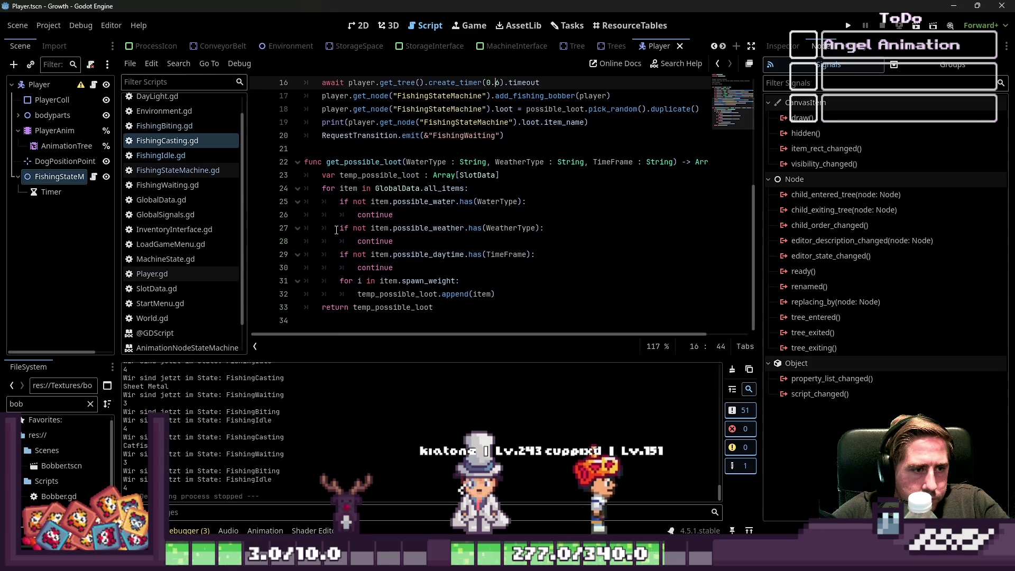
click(51, 192)
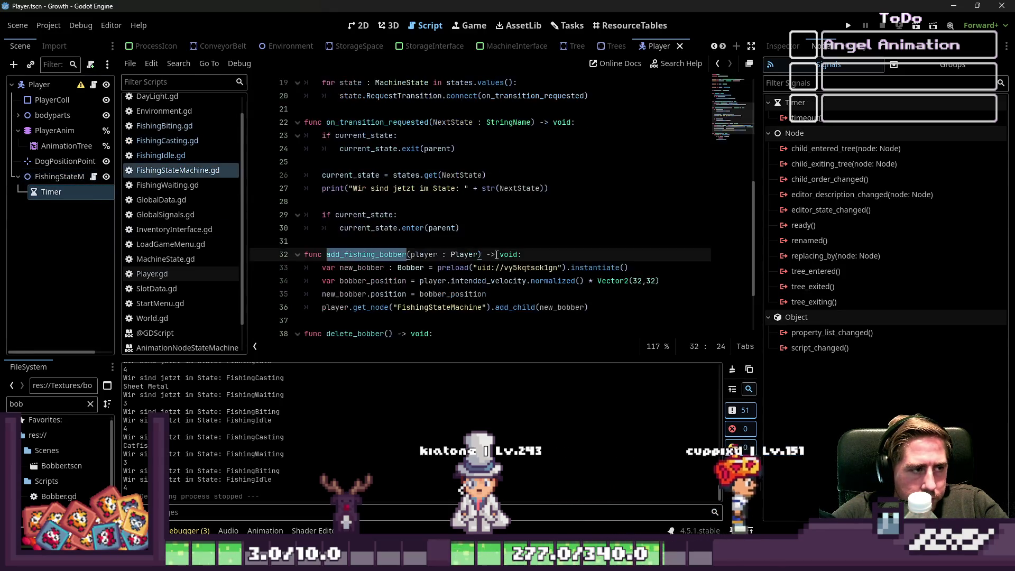
scroll(476, 249, down, 2)
click(394, 240)
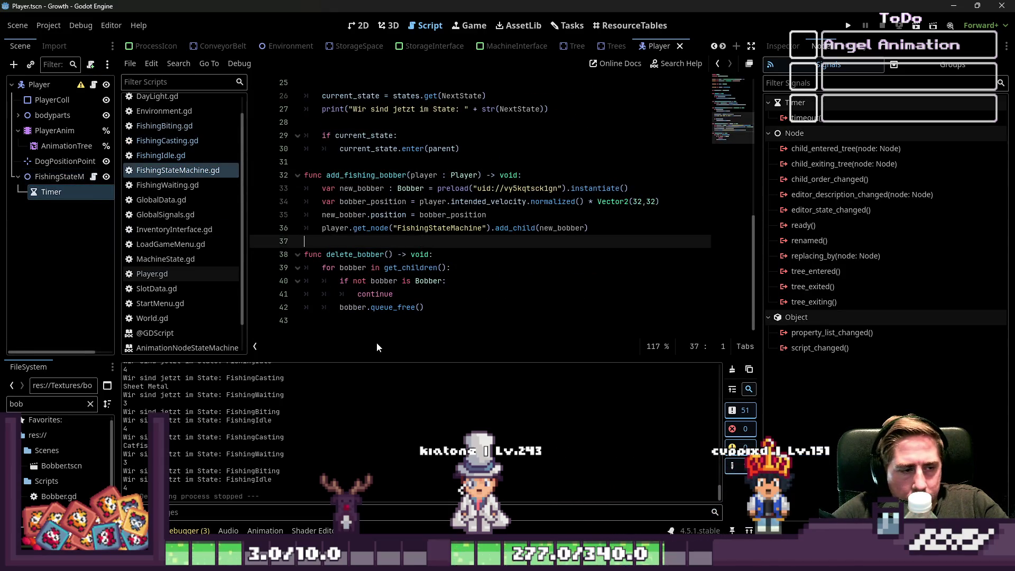
click(381, 322)
key(Return)
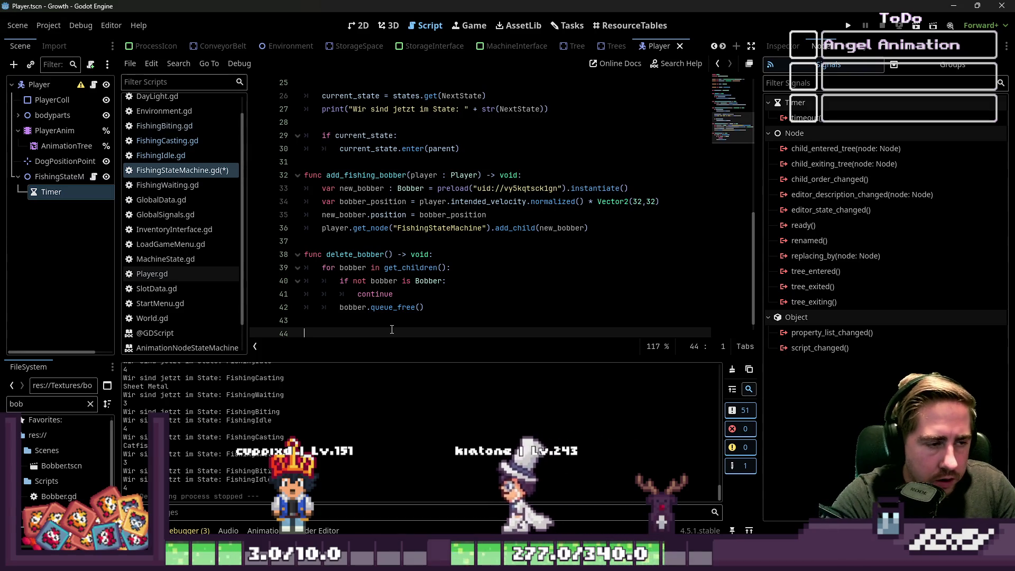
Add a create_loot_animation() -> void stub containing pass at the end of FishingStateMachine.gd.
text(f)
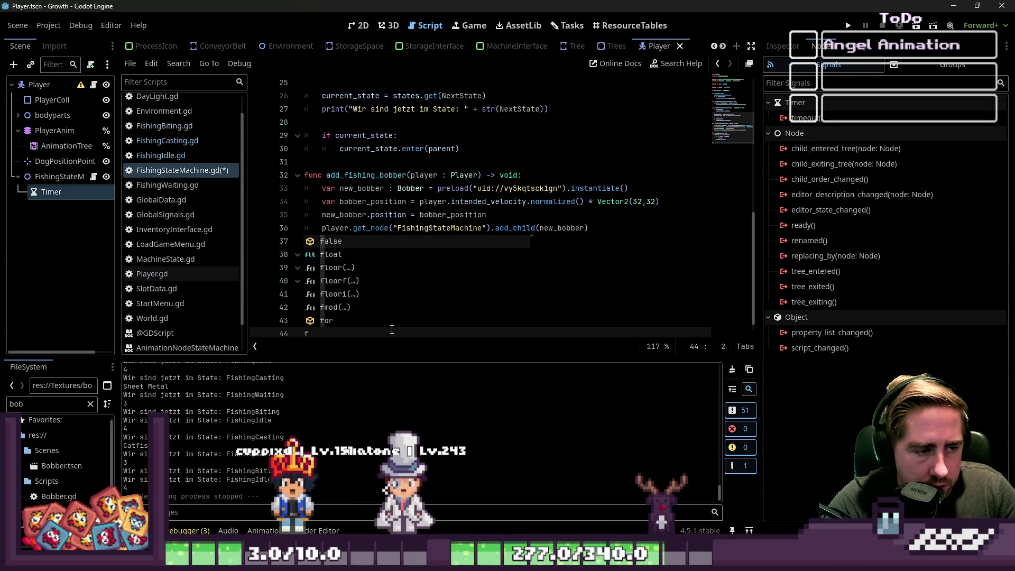
text(unc creat)
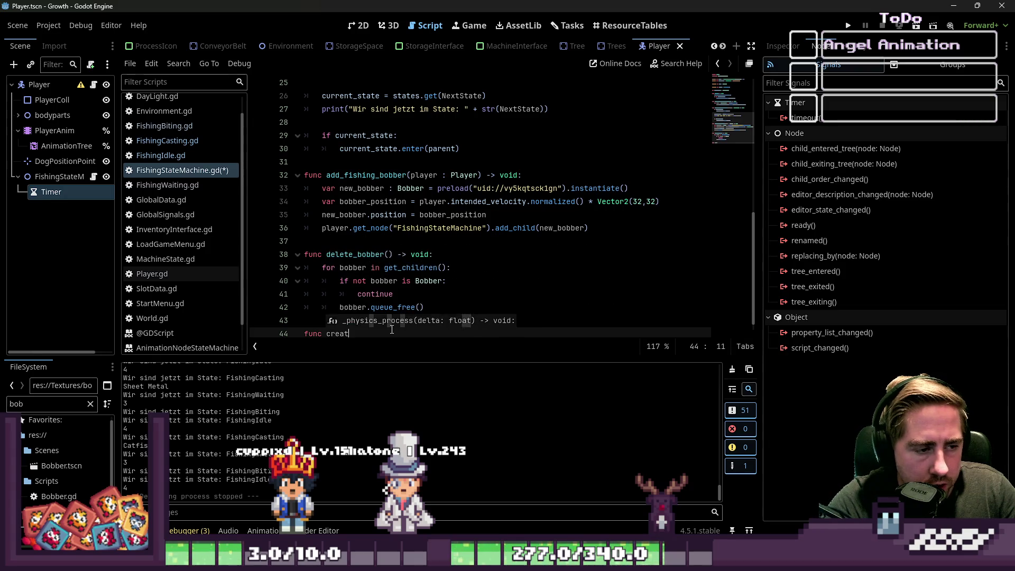
text(e_loot_an)
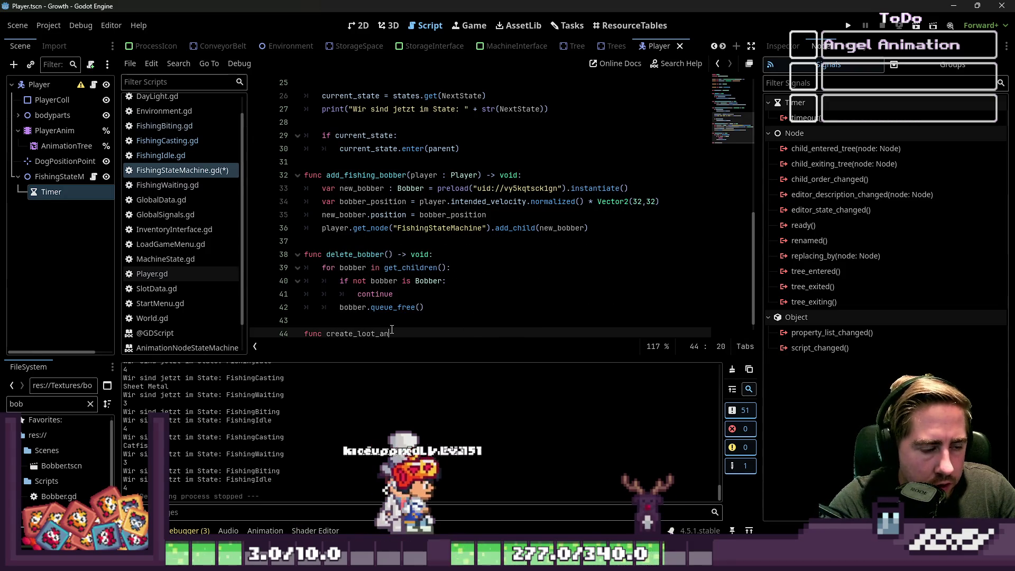
text(imation()
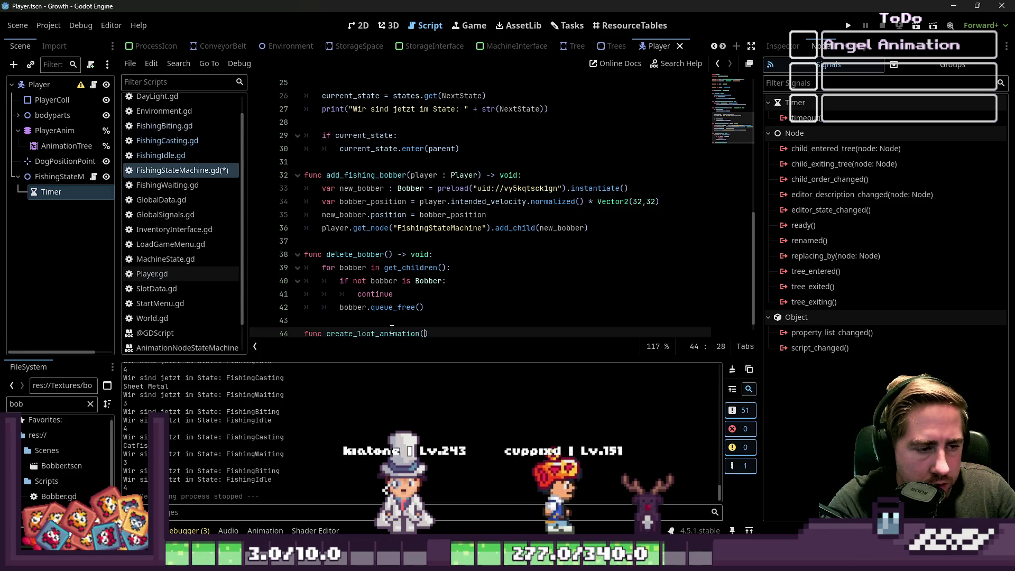
text() -> void:)
key(Return)
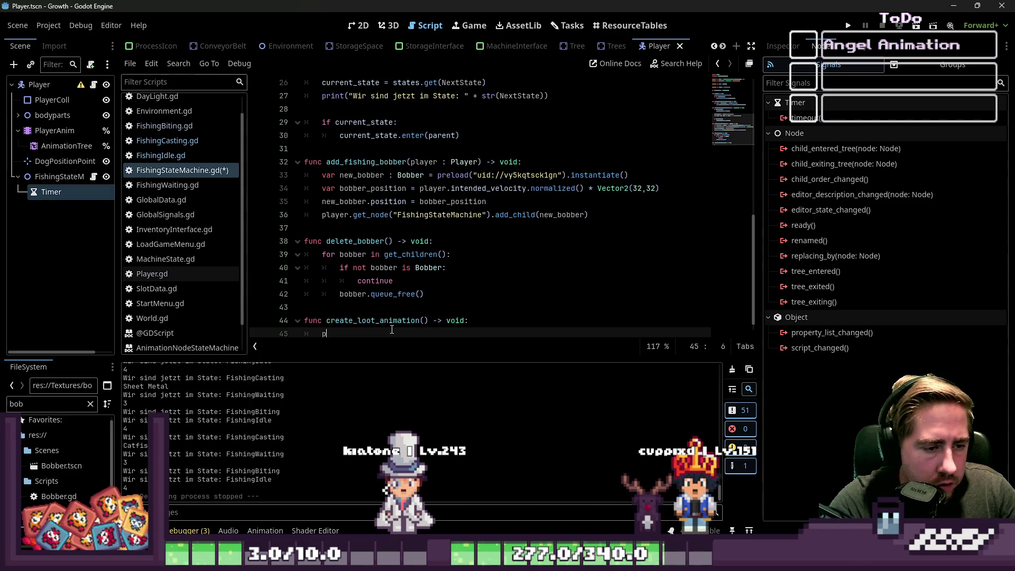
text(pass)
key(Return)
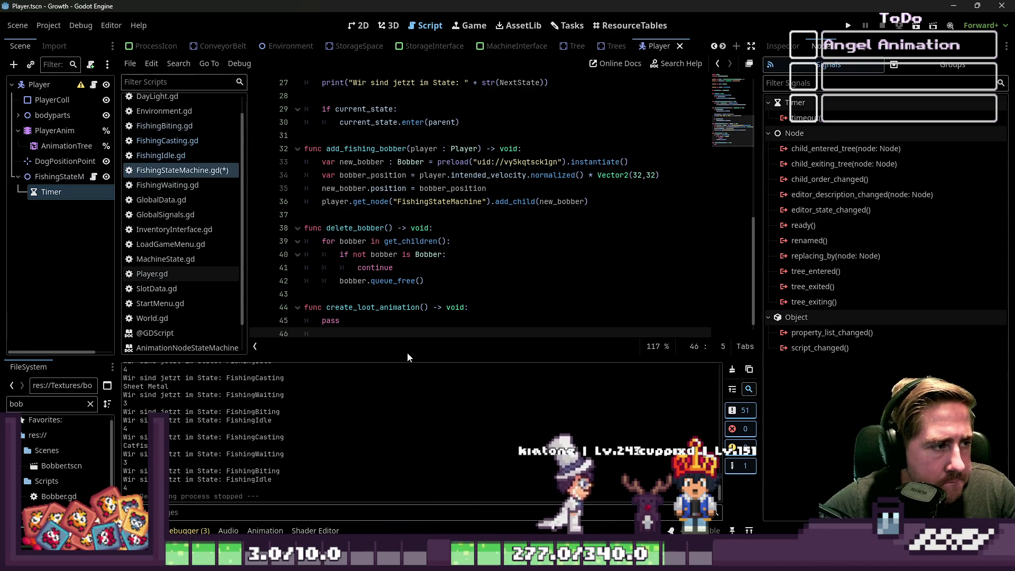
key(ctrl+a)
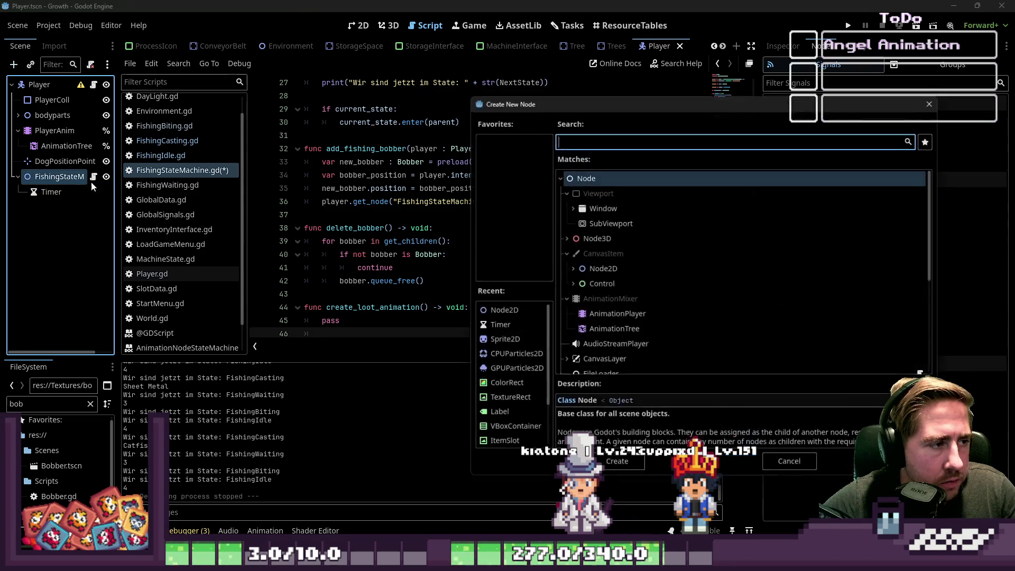
Add an AnimationPlayer and a Sprite2D as children of FishingStateMachine.
text(Animation)
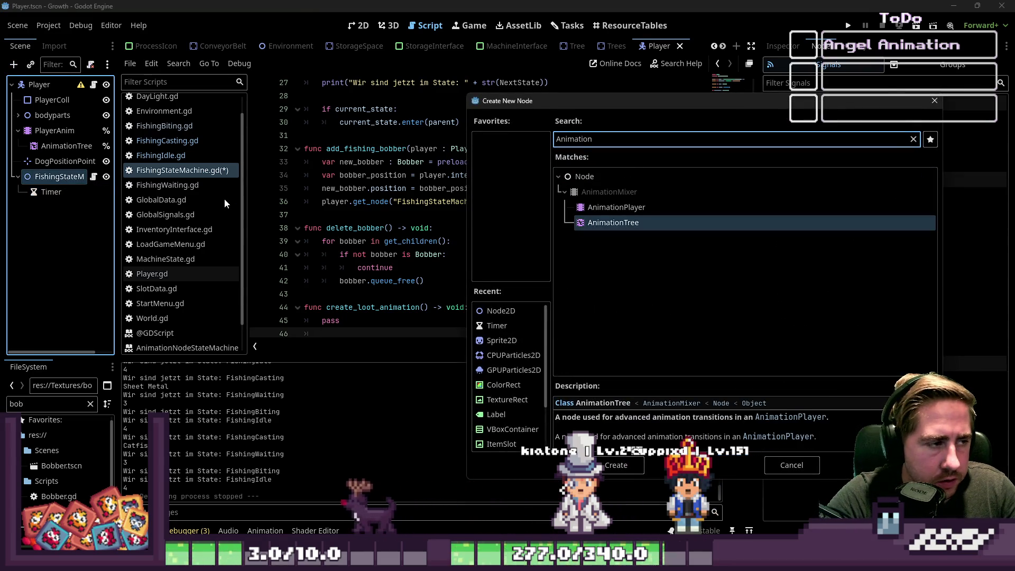
key(Up)
key(Return)
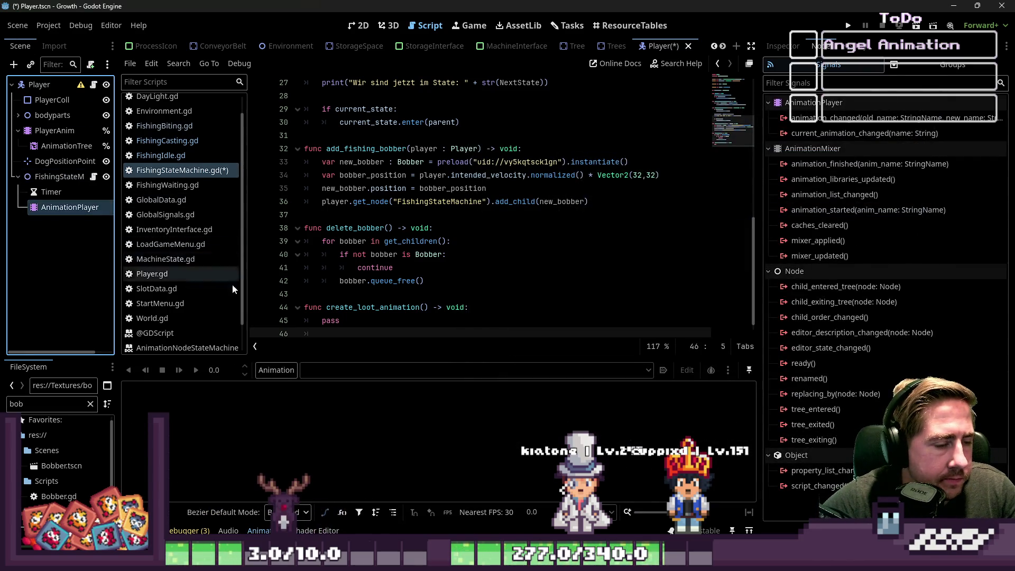
scroll(337, 324, down, 1)
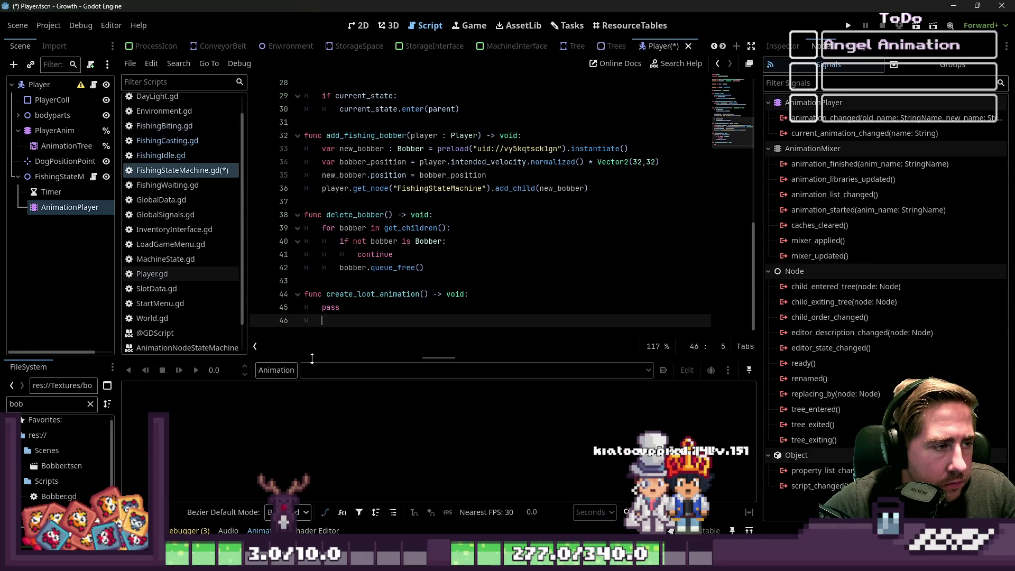
click(69, 179)
key(ctrl+a)
text(Sprite)
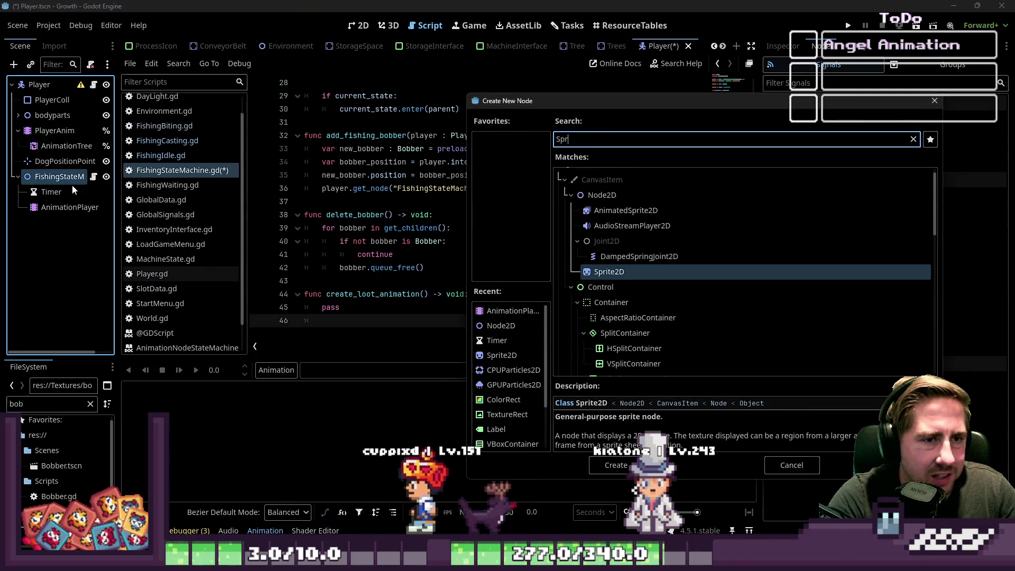
key(Return)
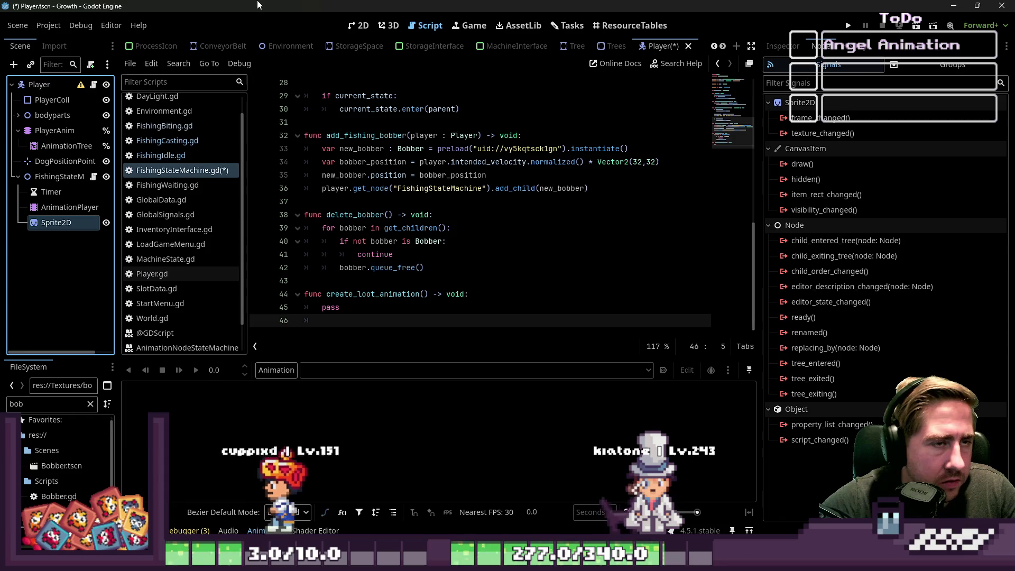
Move the Sprite2D about 28 px to the player's left with the Move tool.
scroll(490, 190, up, 1)
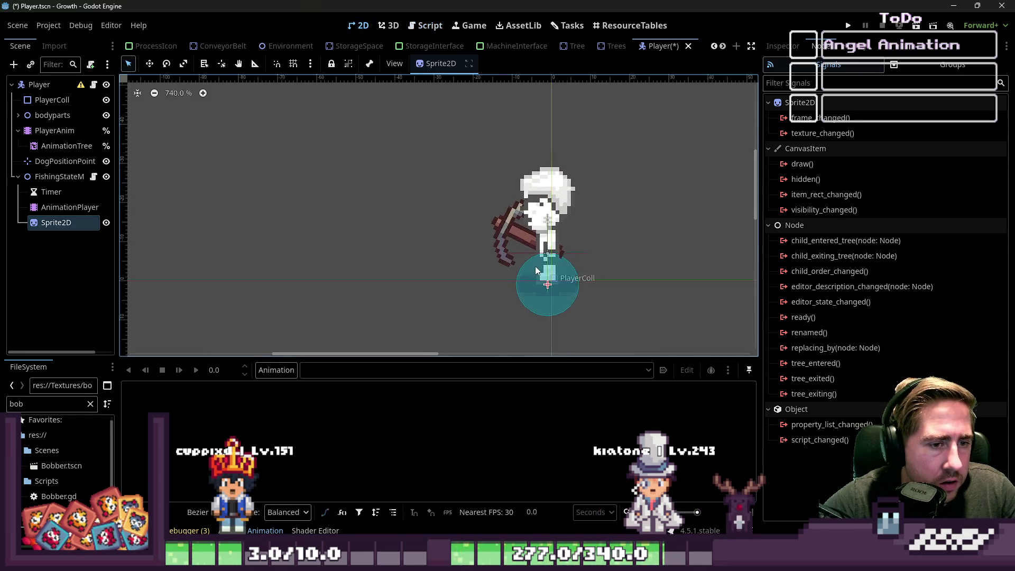
click(149, 64)
drag(414, 237, 323, 236)
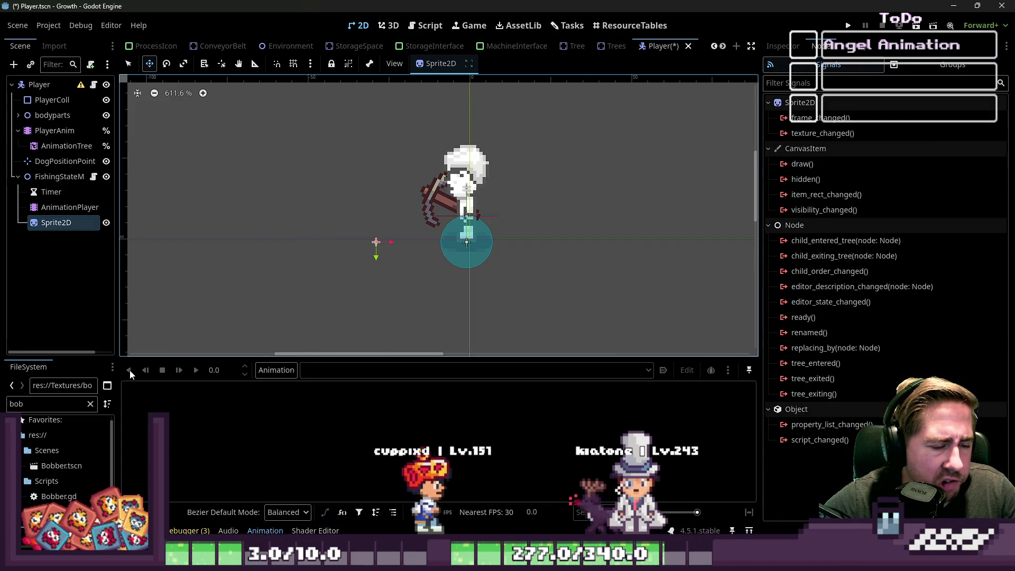
click(79, 206)
click(272, 371)
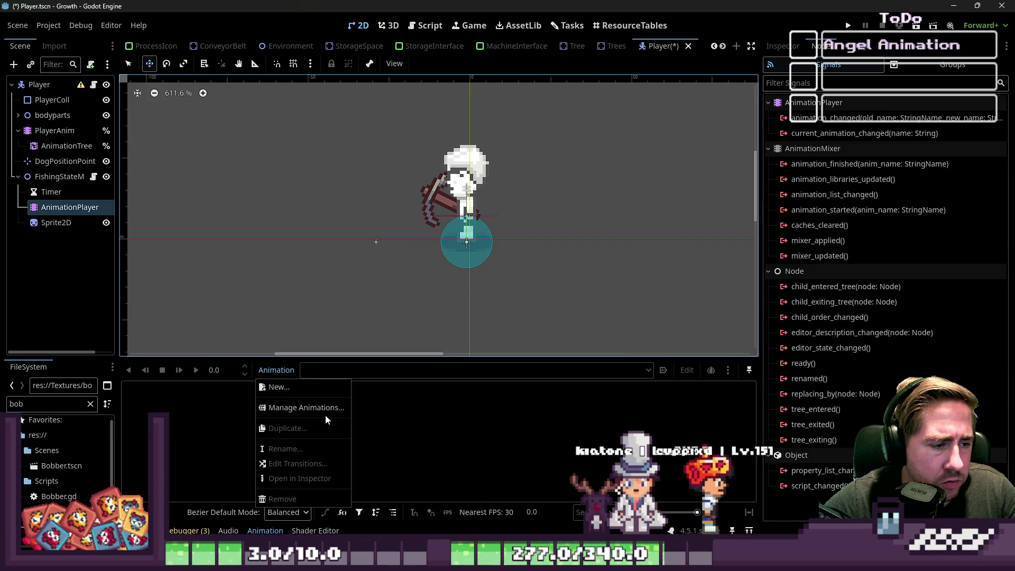
Create a new RETRIEVE_LOOT animation and expand the Sprite2D's Transform in the Inspector.
click(320, 389)
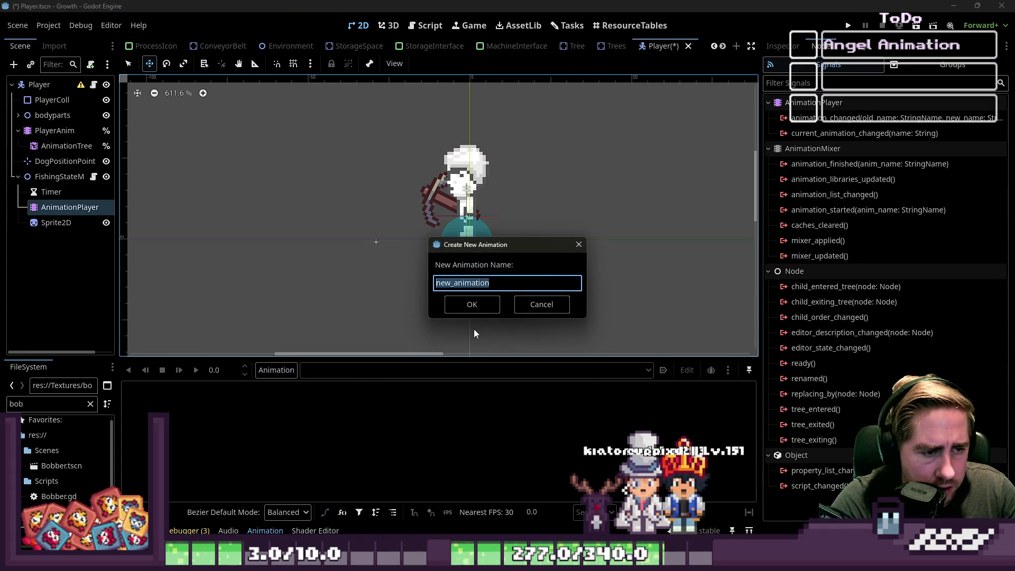
text(RET)
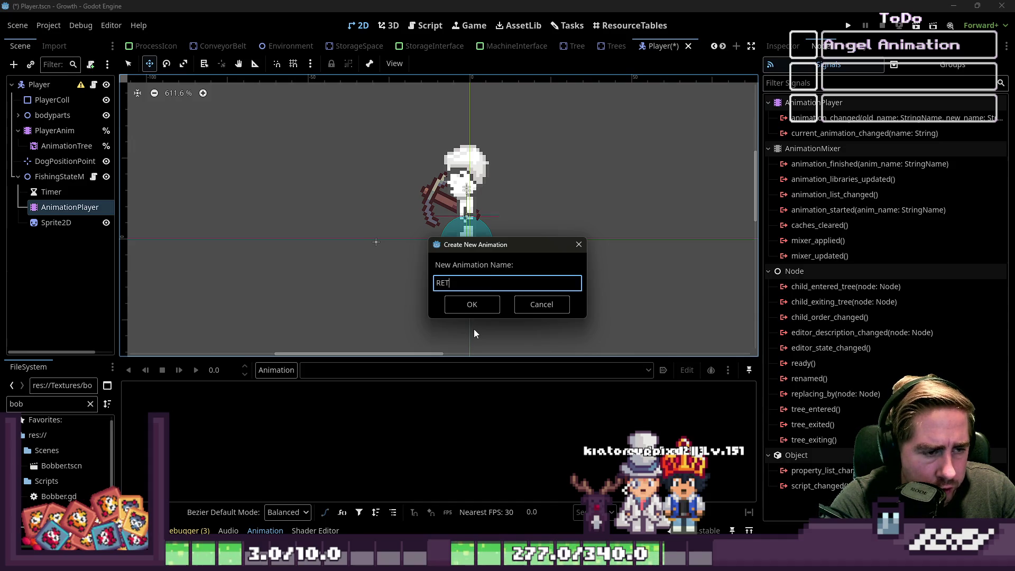
text(RIEVE_LOOT)
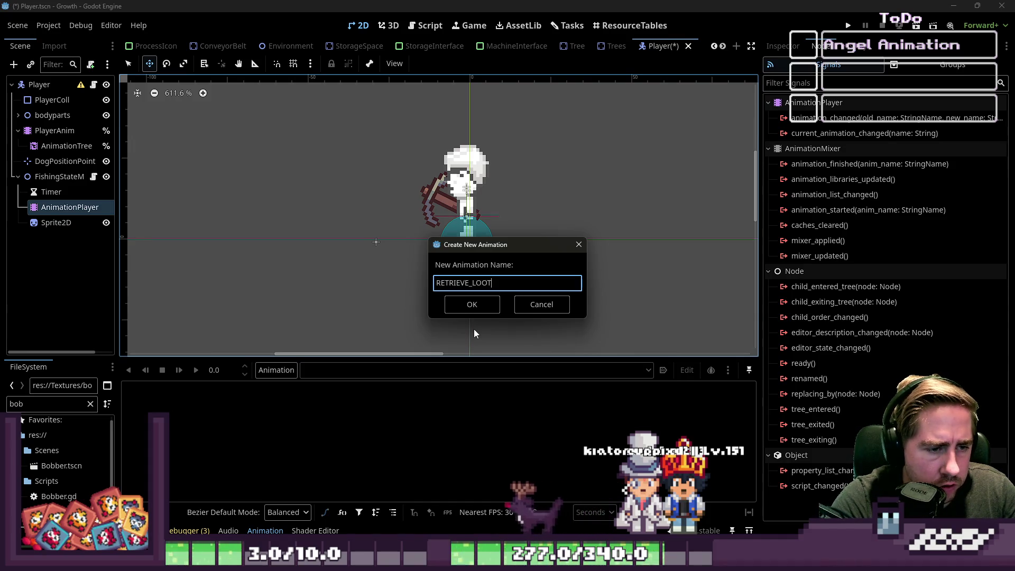
key(Return)
click(74, 227)
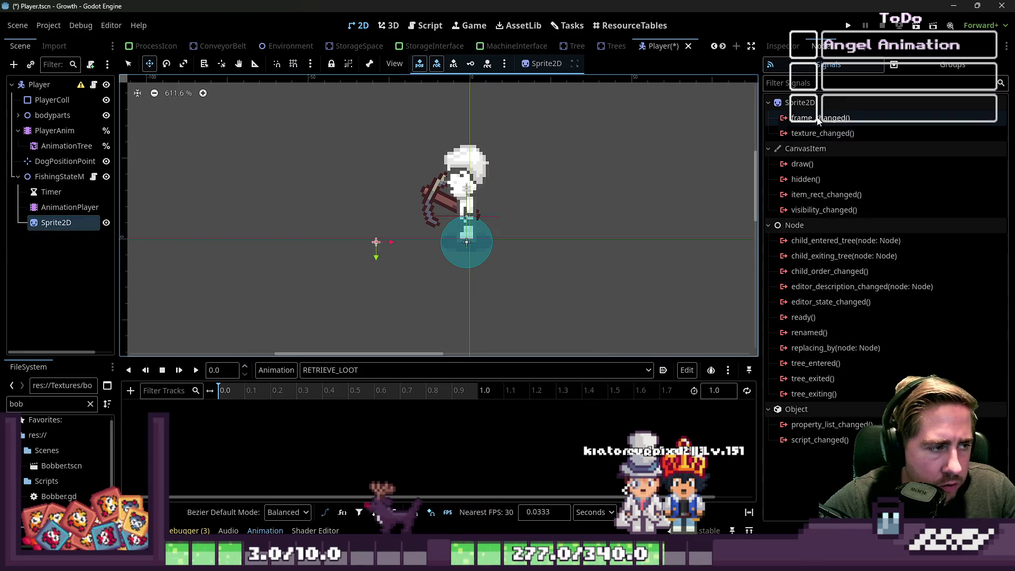
click(783, 46)
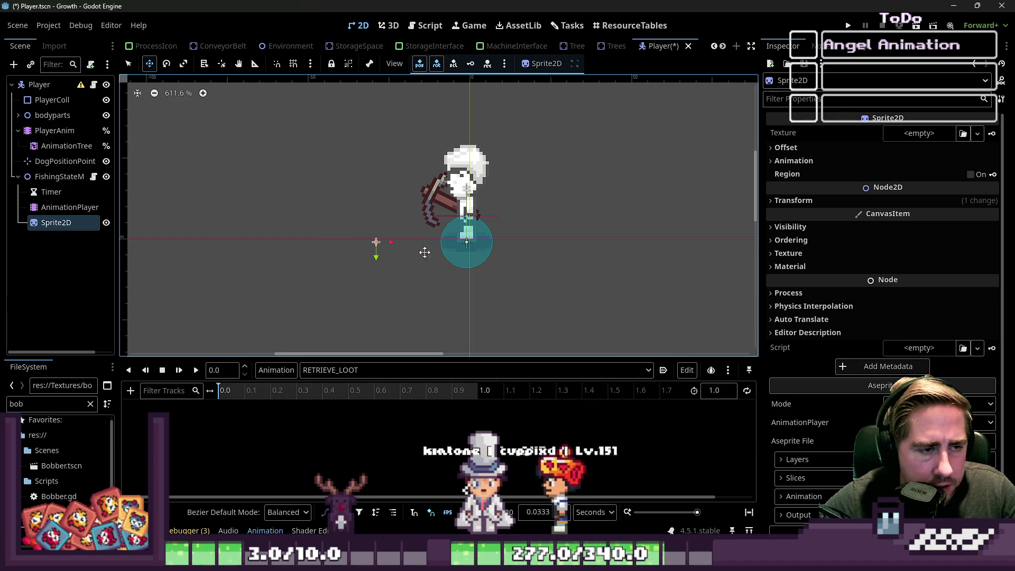
click(839, 200)
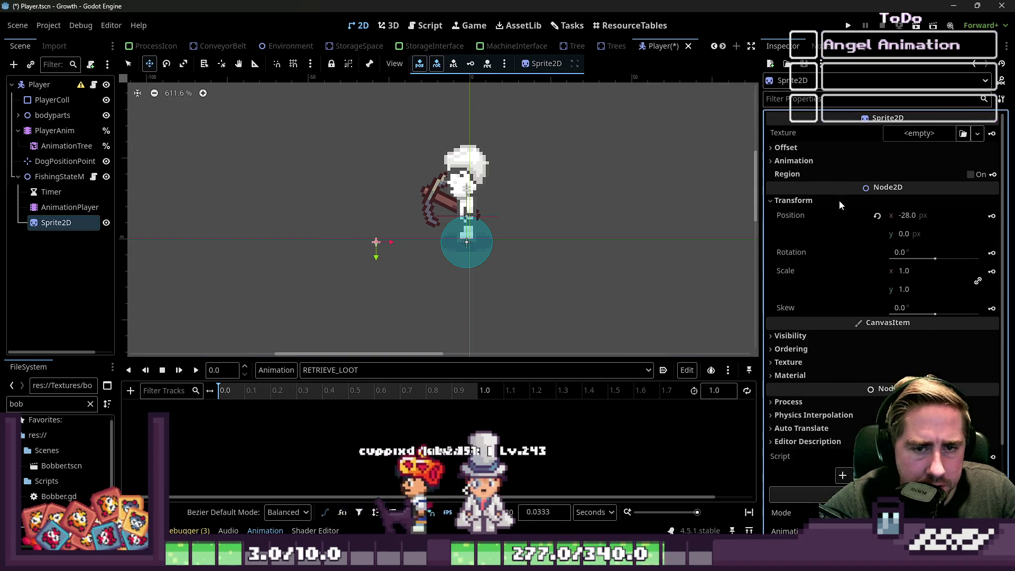
Key the sprite's position in RETRIEVE_LOOT, then delete that Sprite2D node.
click(991, 217)
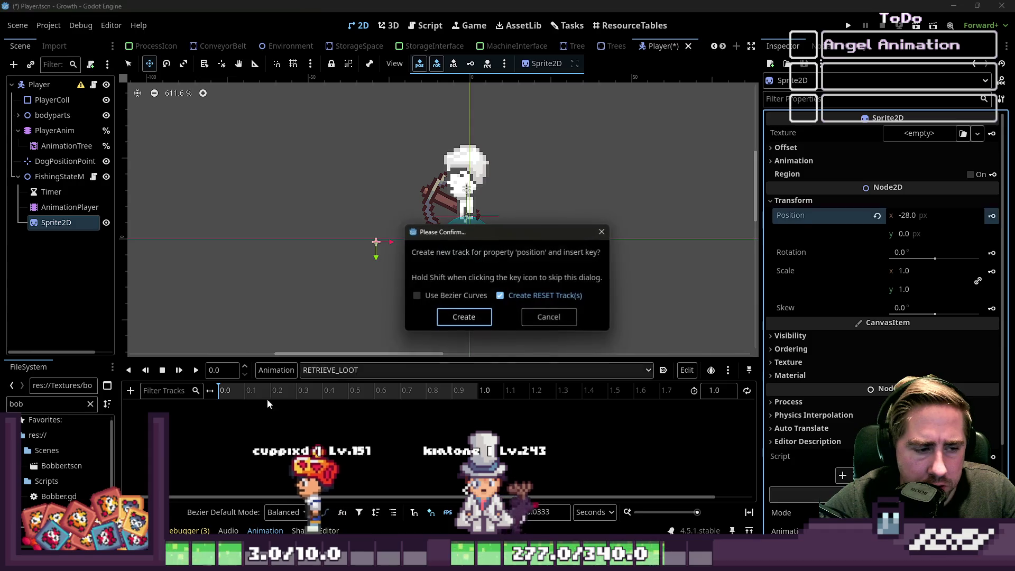
click(463, 318)
click(37, 206)
click(55, 222)
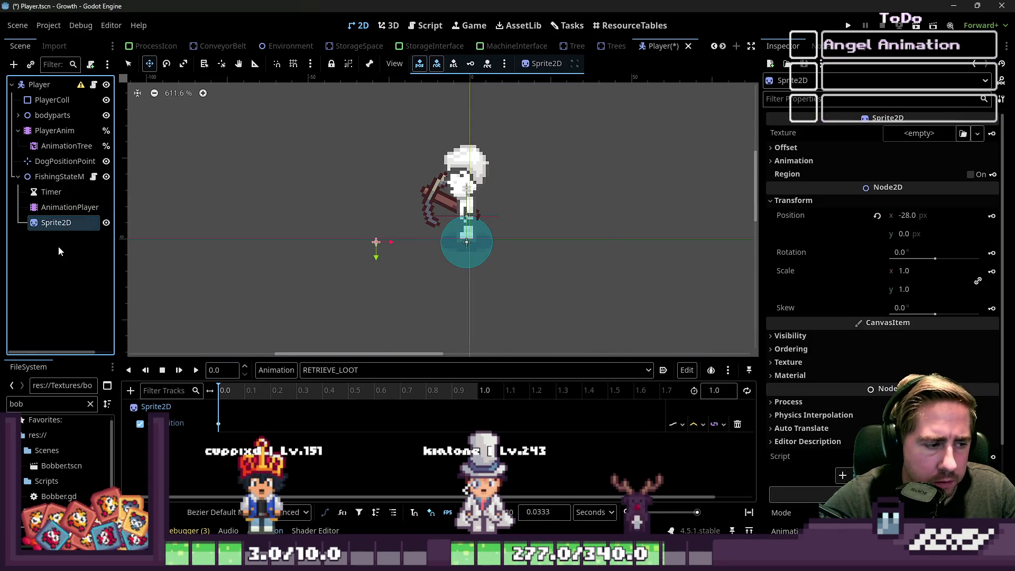
key(Delete)
key(Return)
Reselect RETRIEVE_LOOT and add a fresh Sprite2D under FishingStateMachine.
click(338, 370)
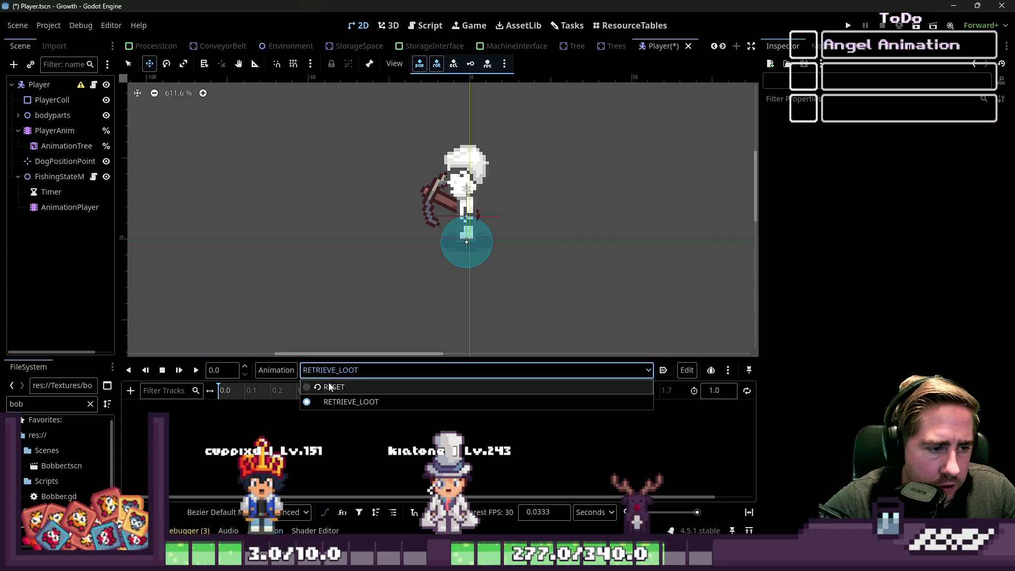
click(333, 401)
click(68, 180)
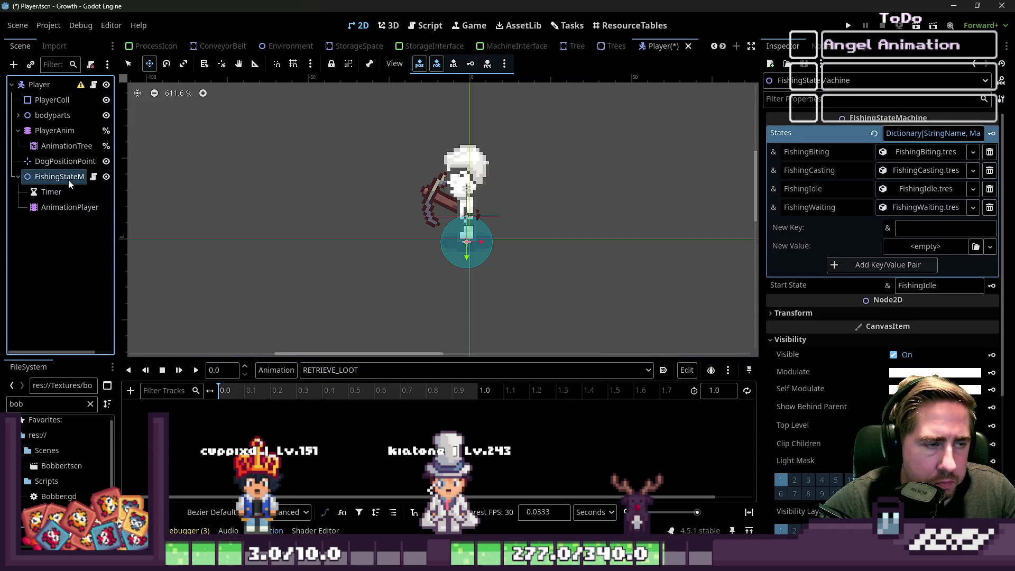
key(ctrl+a)
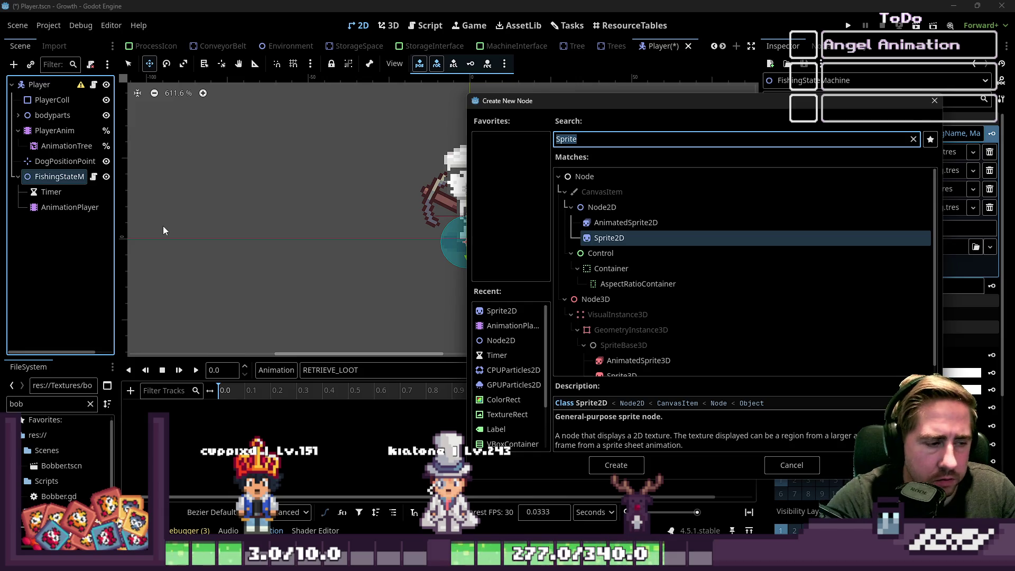
key(Return)
click(47, 206)
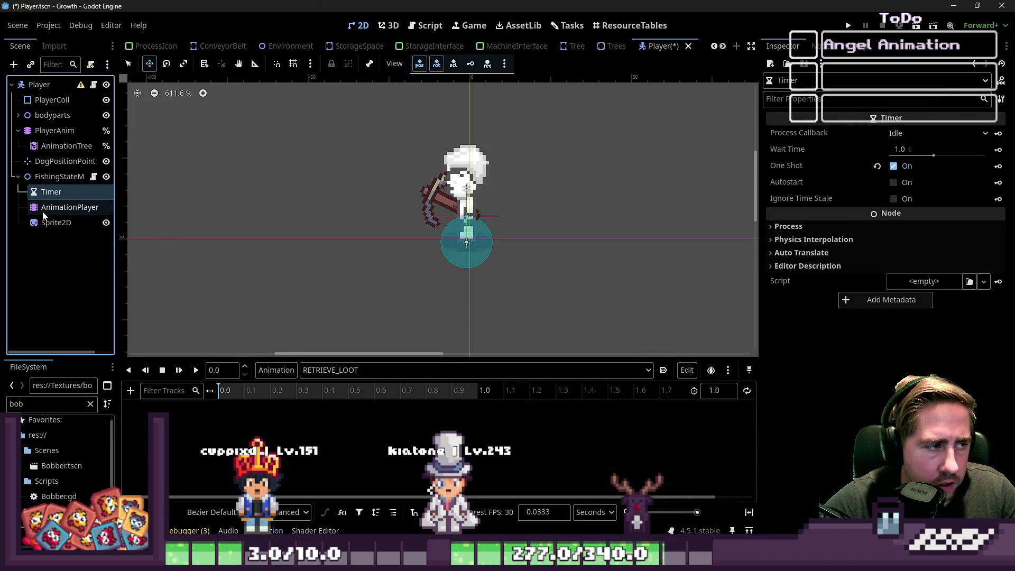
click(53, 222)
Open the AnimationPlayer's animation list several times to see which animations exist.
click(339, 370)
click(333, 401)
click(328, 370)
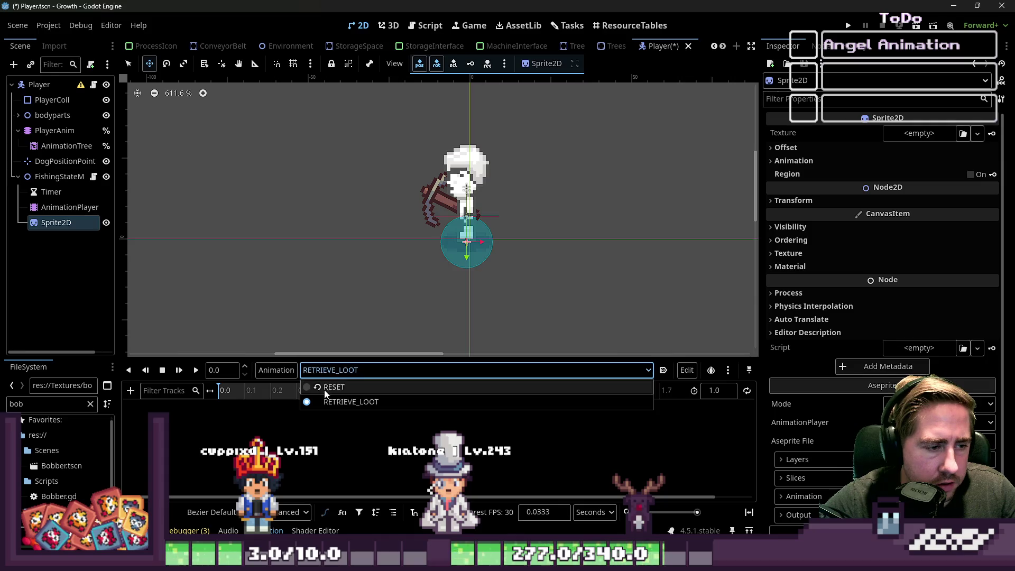
click(325, 389)
click(322, 370)
click(319, 402)
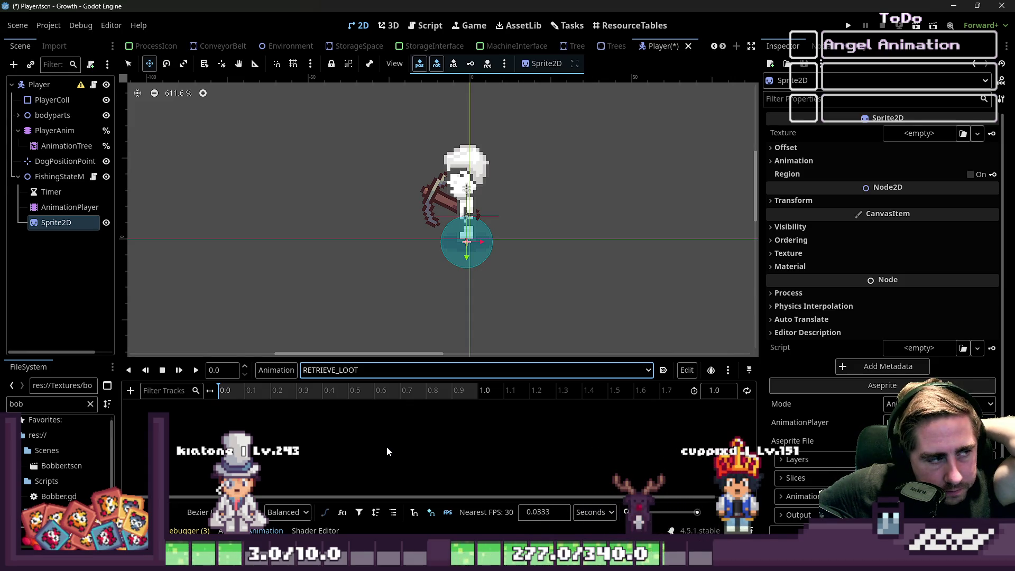
Look over the Player's scene nodes and animation list, then bring up the Animation actions menu.
key(space)
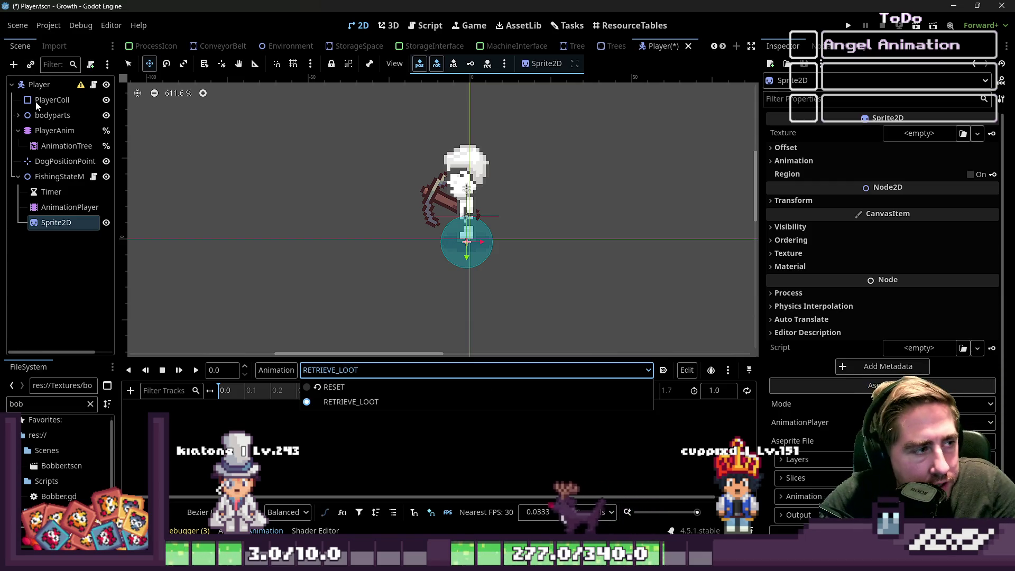
click(18, 115)
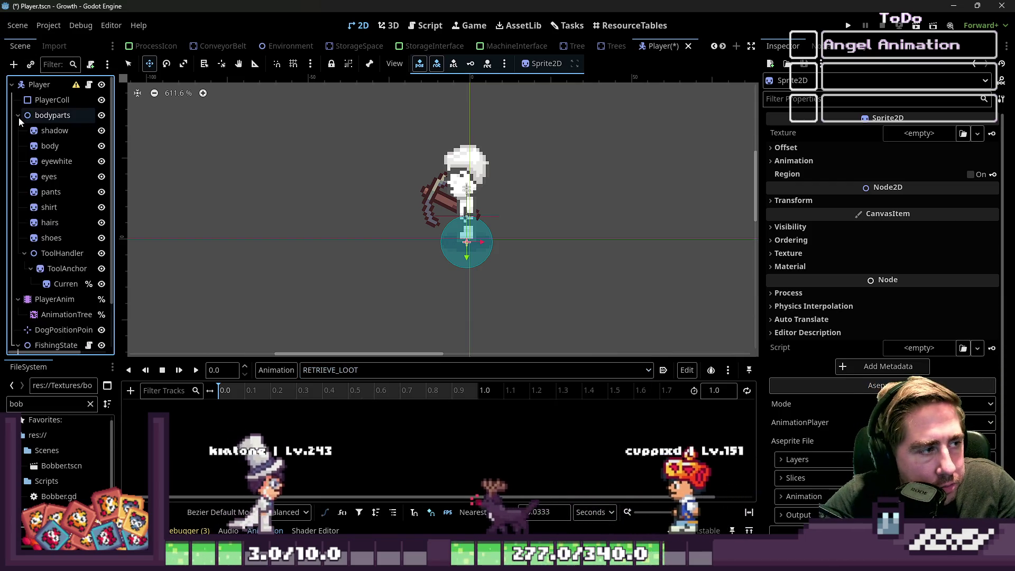
click(111, 275)
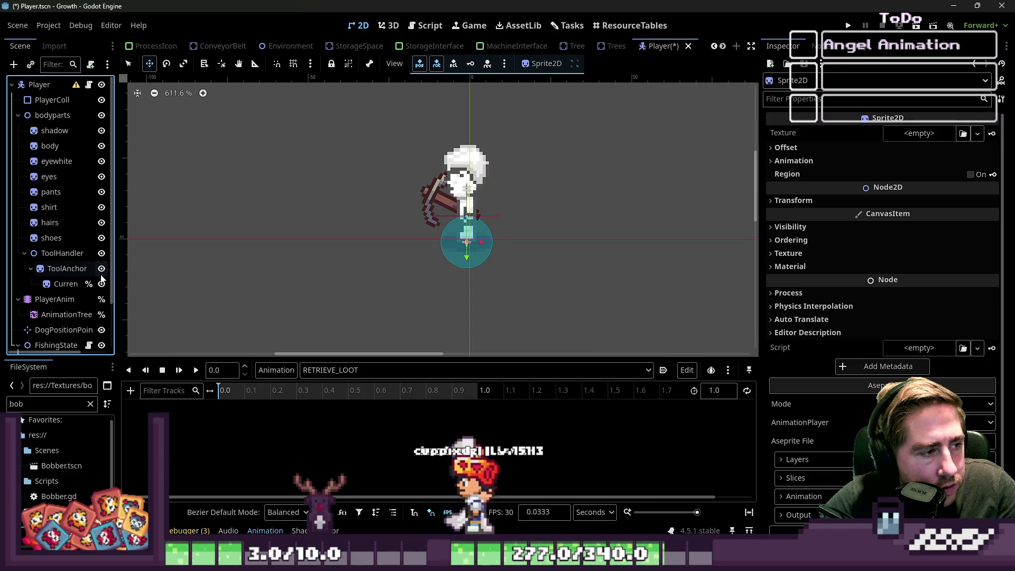
click(18, 115)
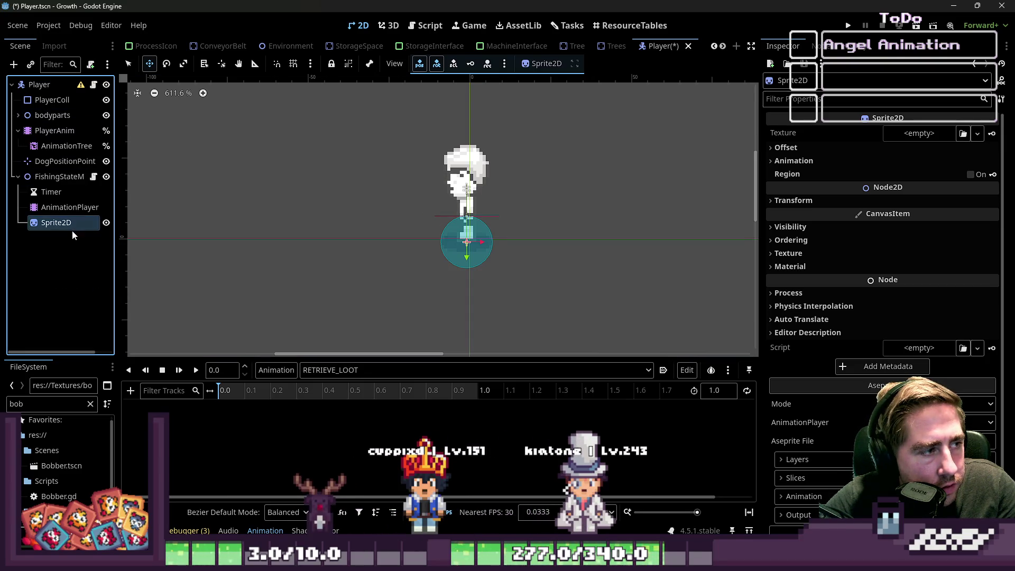
click(79, 207)
click(86, 222)
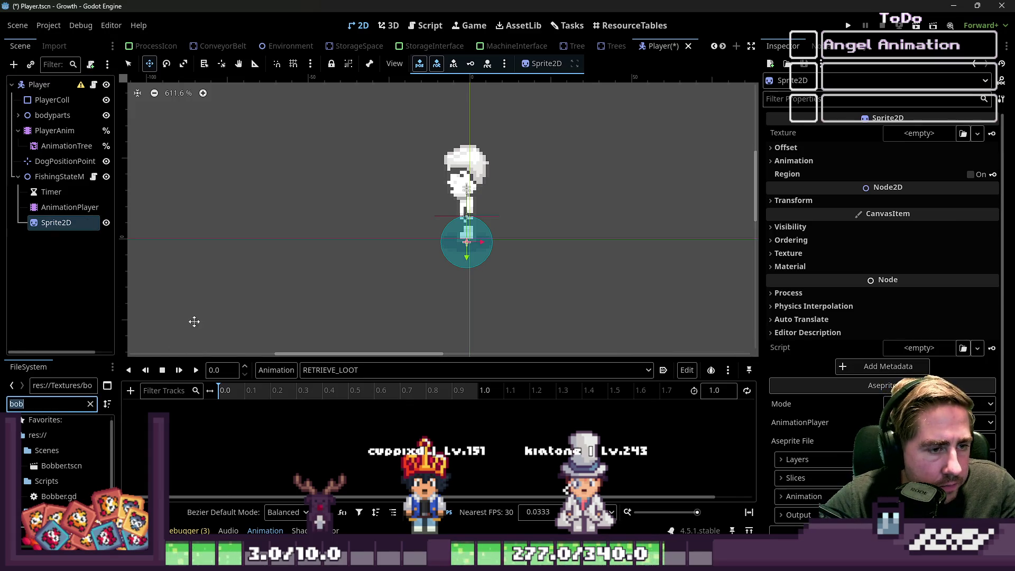
click(366, 376)
click(347, 373)
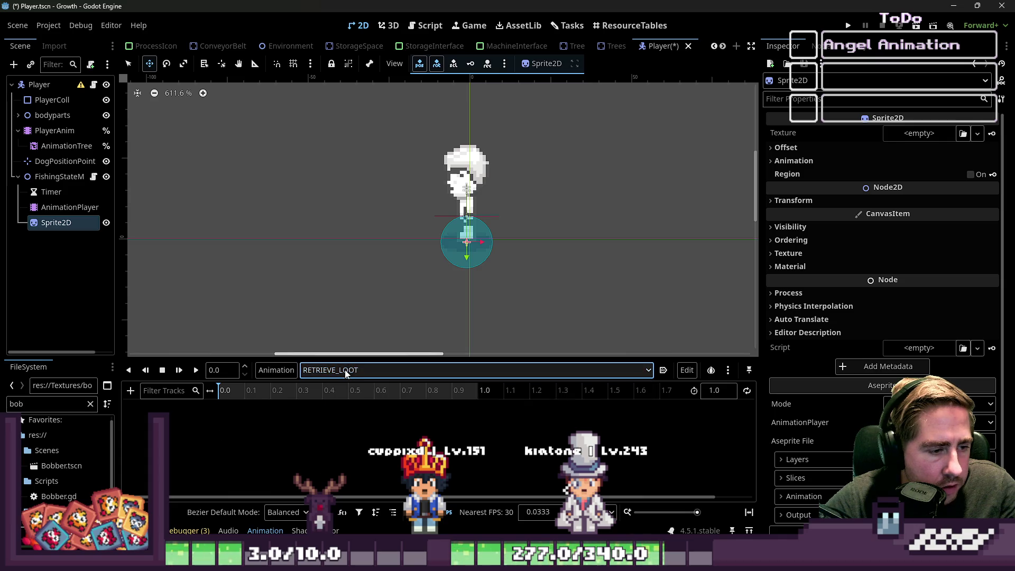
scroll(474, 262, down, 2)
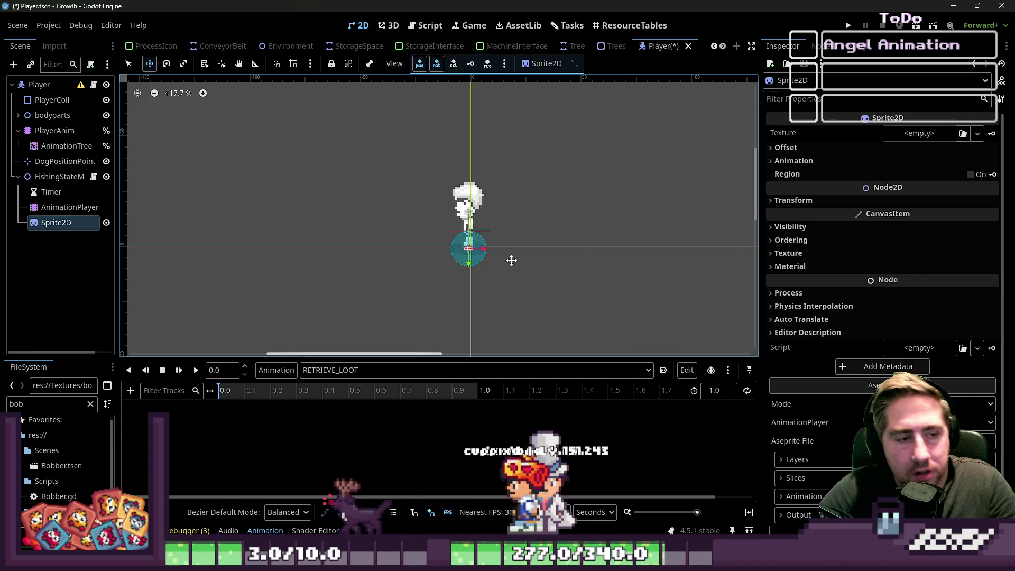
click(287, 373)
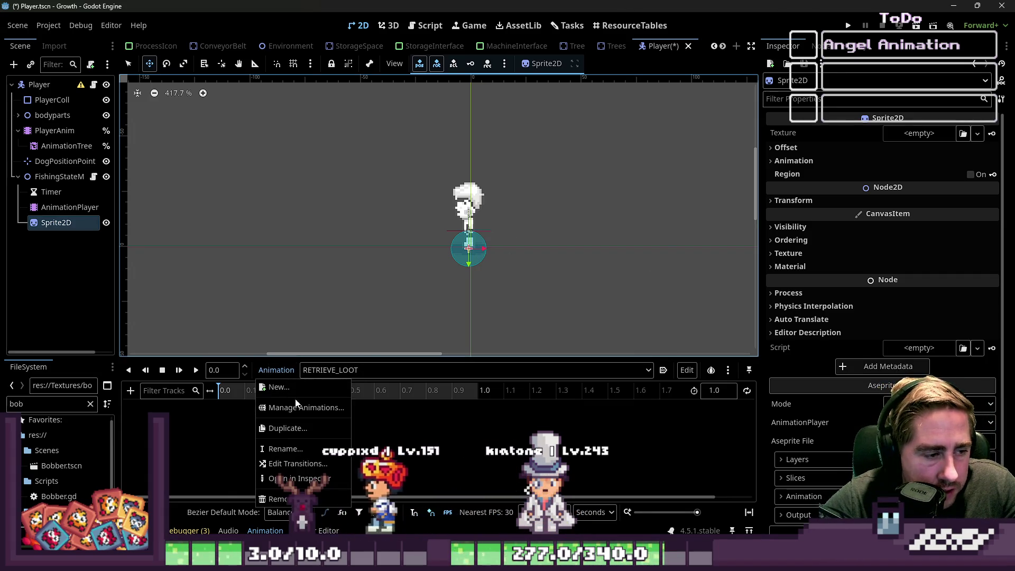
Rename RETRIEVE_LOOT to RETRIEVE_LOOT_LEFT by appending _LEFT, then run the project with F5.
click(279, 448)
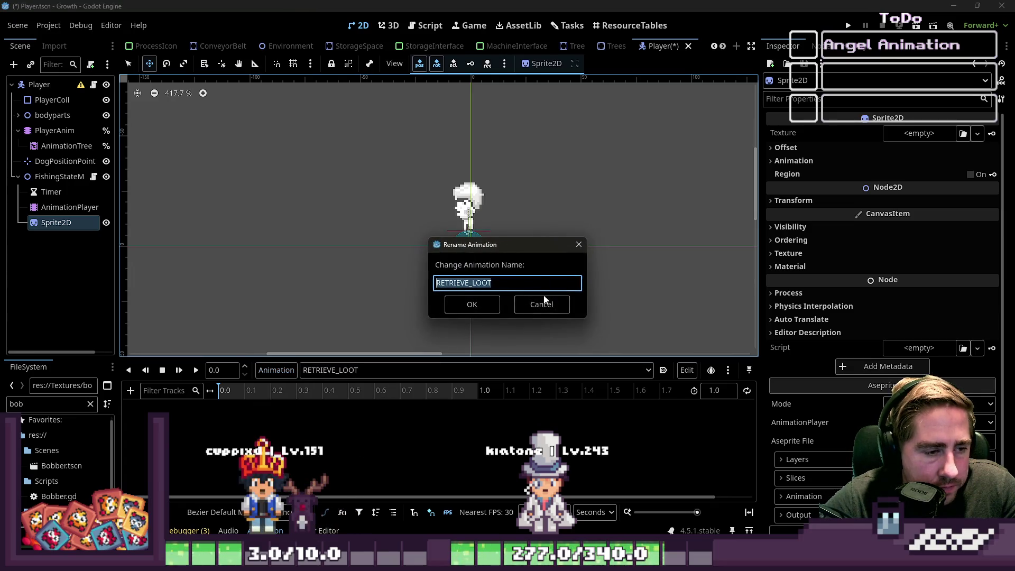
key(End)
text(_LEFT)
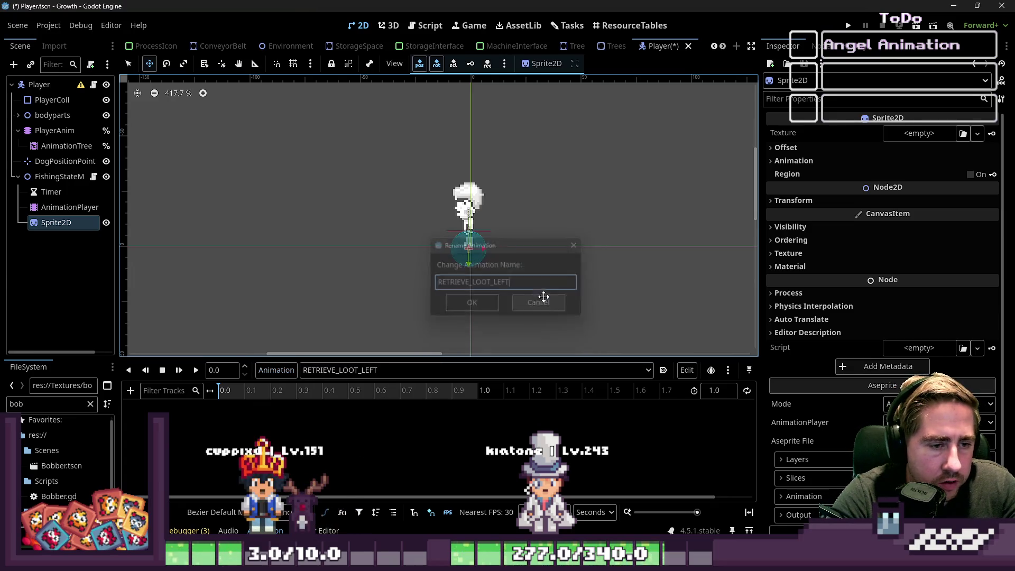
key(Return)
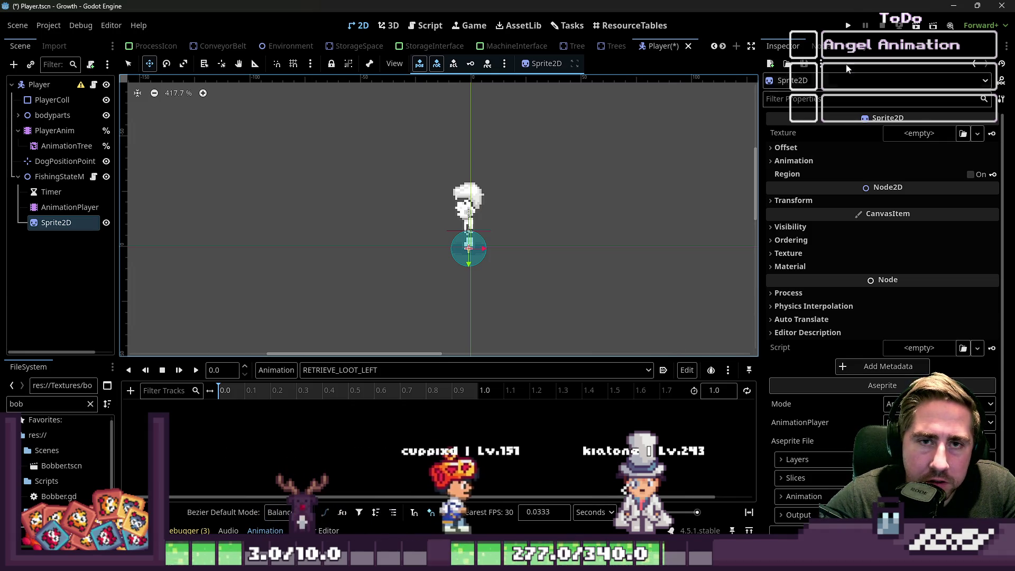
key(F5)
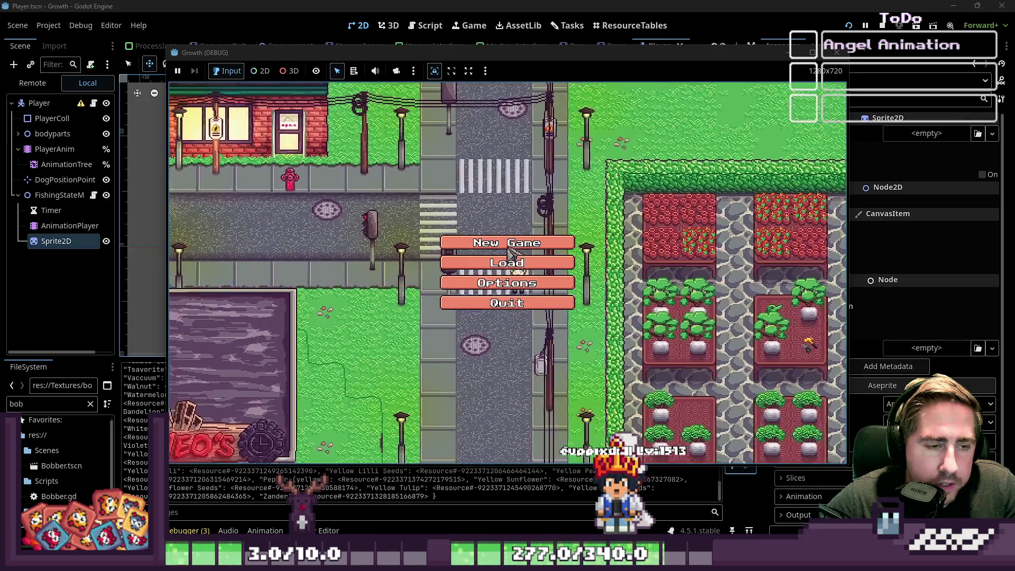
Start a new game with a new character, walk around the town, then stop the game with F8.
click(510, 262)
text(dased)
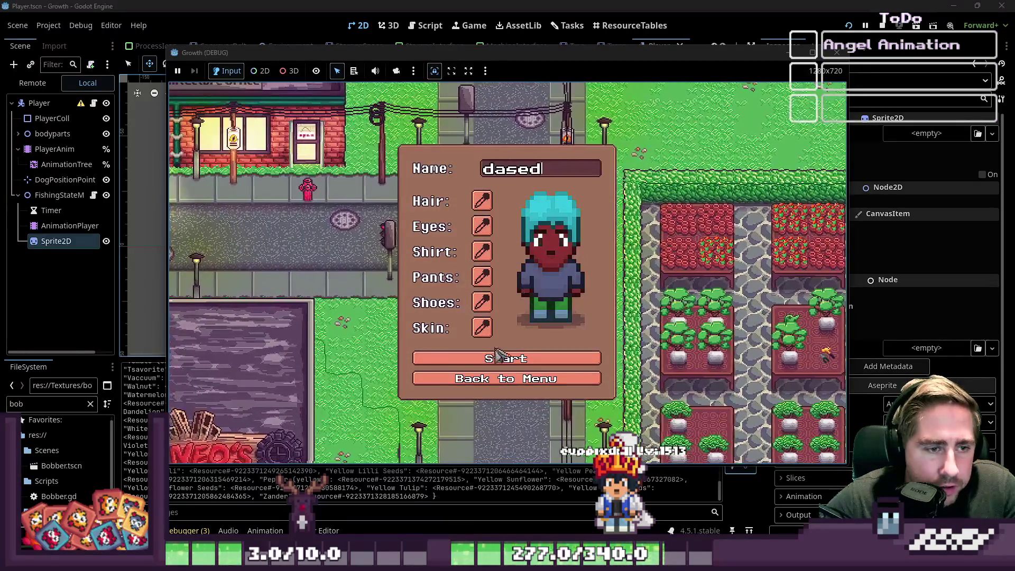
click(537, 363)
key(w+d)
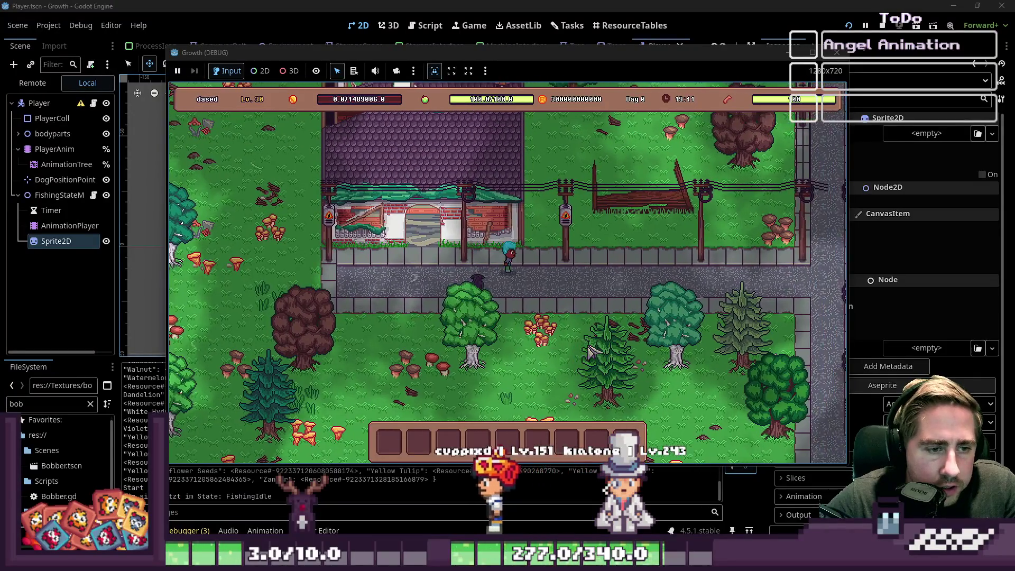
key(d)
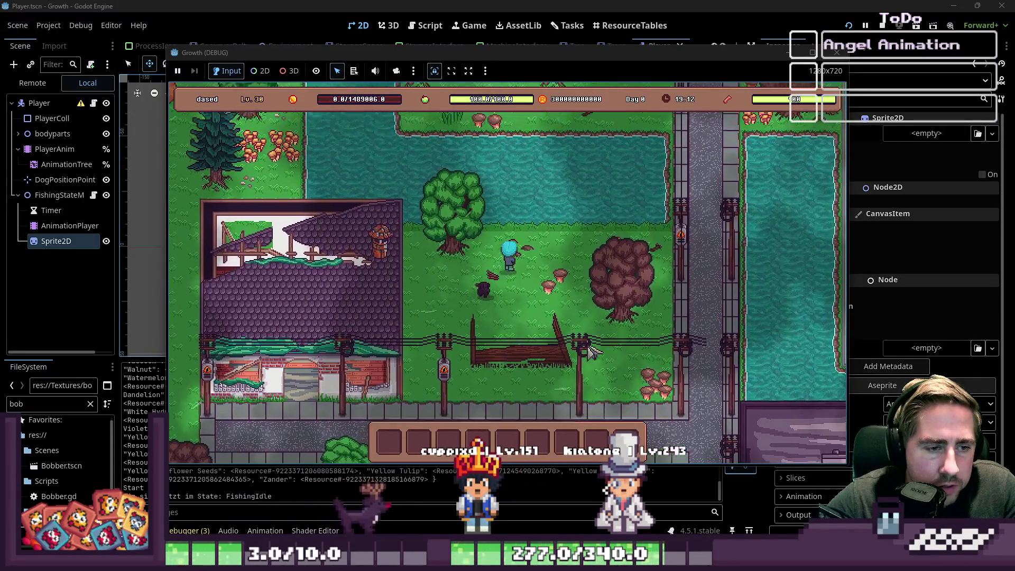
key(s)
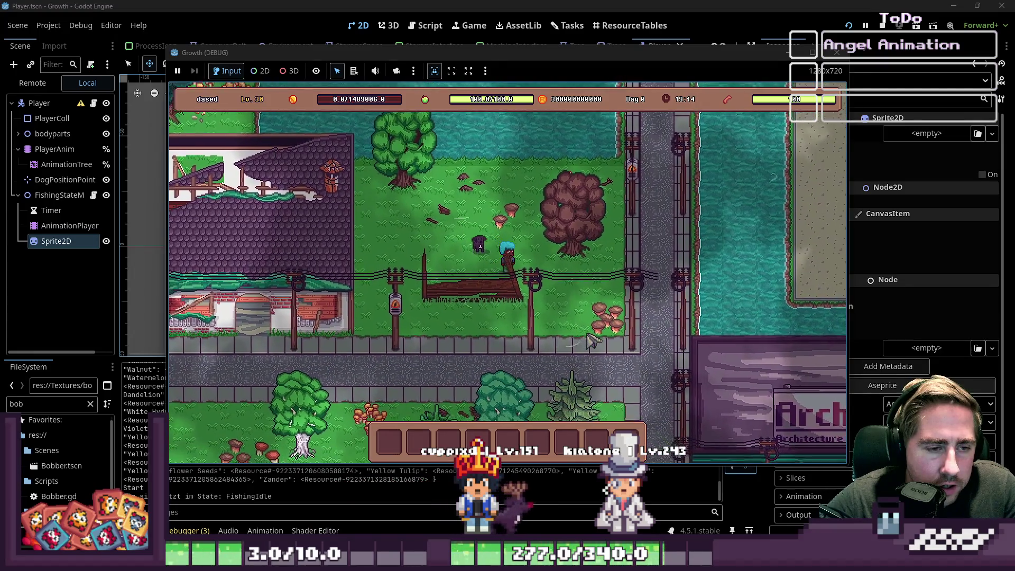
key(s)
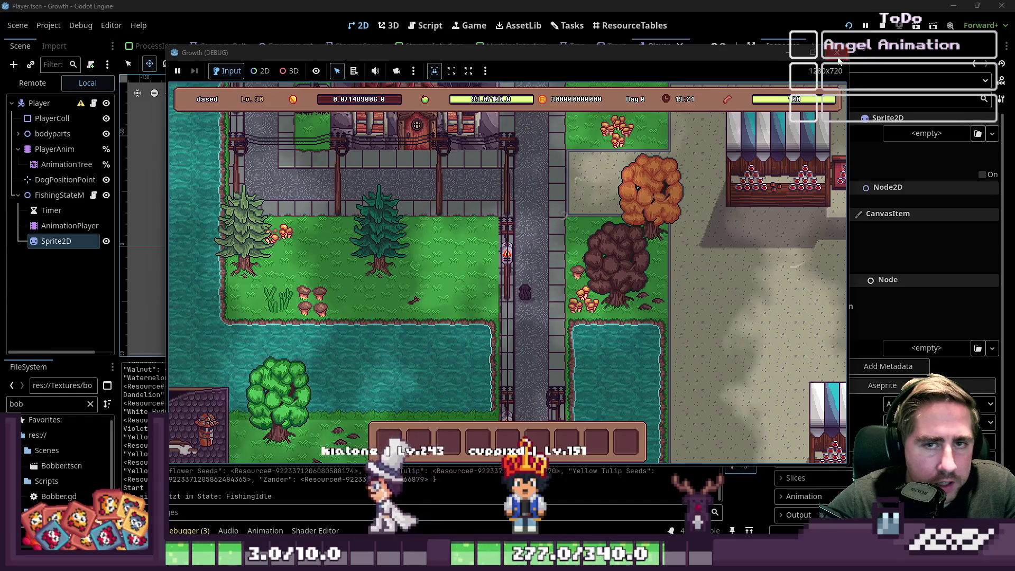
key(F8)
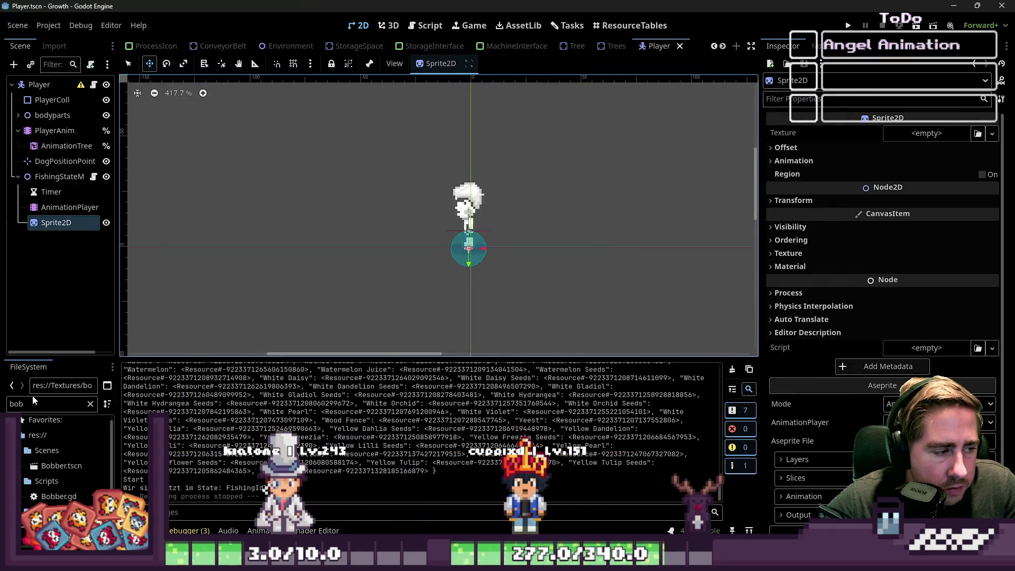
Filter the FileSystem for 'ba' and give the Sprite2D the bass_slot texture.
double_click(37, 401)
text(scr)
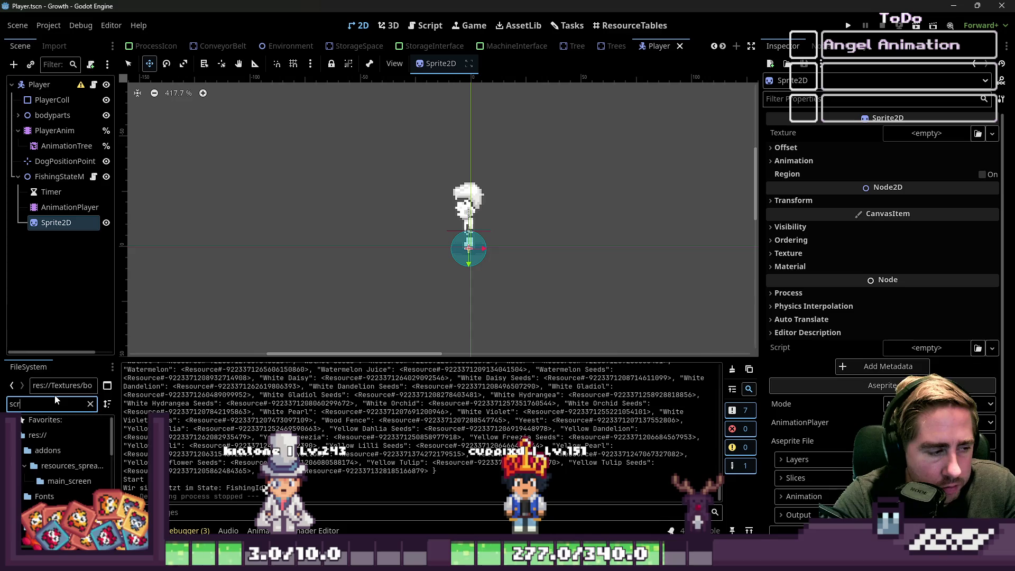
key(BackSpace)
key(BackSpace)
key(BackSpace)
text(car)
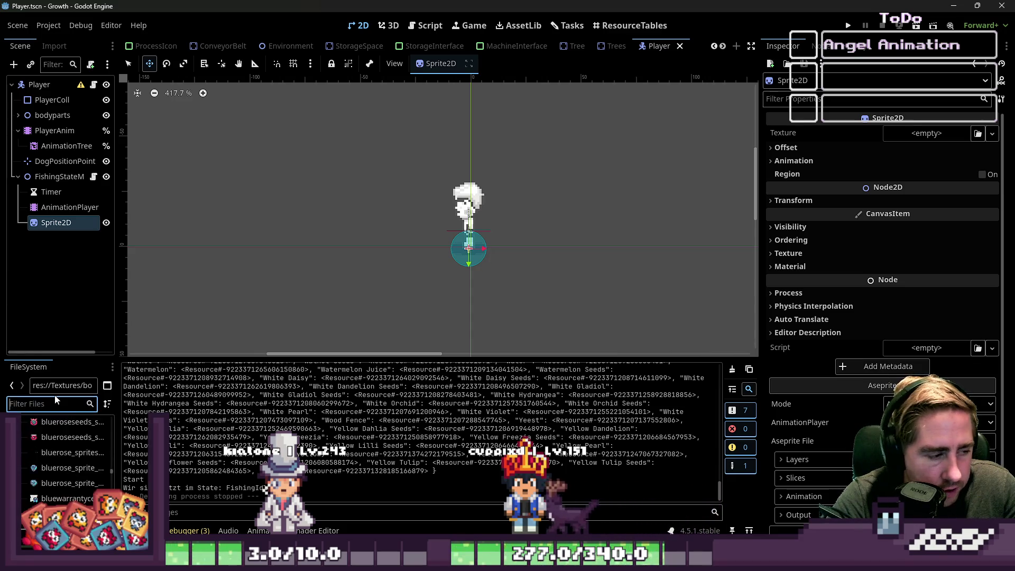
key(BackSpace)
key(BackSpace)
key(BackSpace)
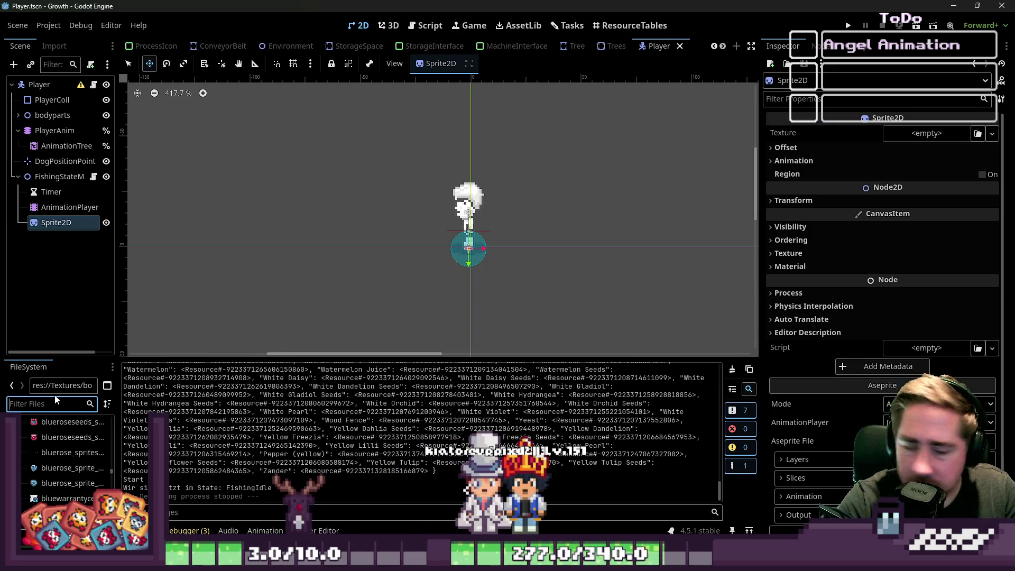
text(bass)
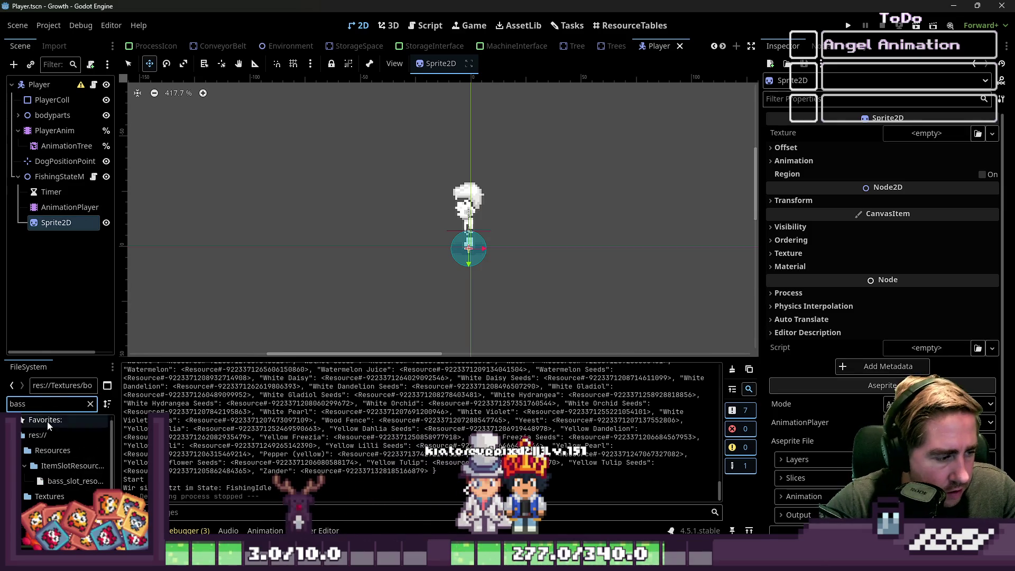
key(Tab)
mouse_move(75, 480)
mouse_down()
mouse_move(116, 285)
mouse_move(40, 223)
mouse_up()
Move the bass sprite with grid snapping to (-31, -1), left of the player, and reselect it for animating.
scroll(440, 225, up, 2)
scroll(472, 258, up, 5)
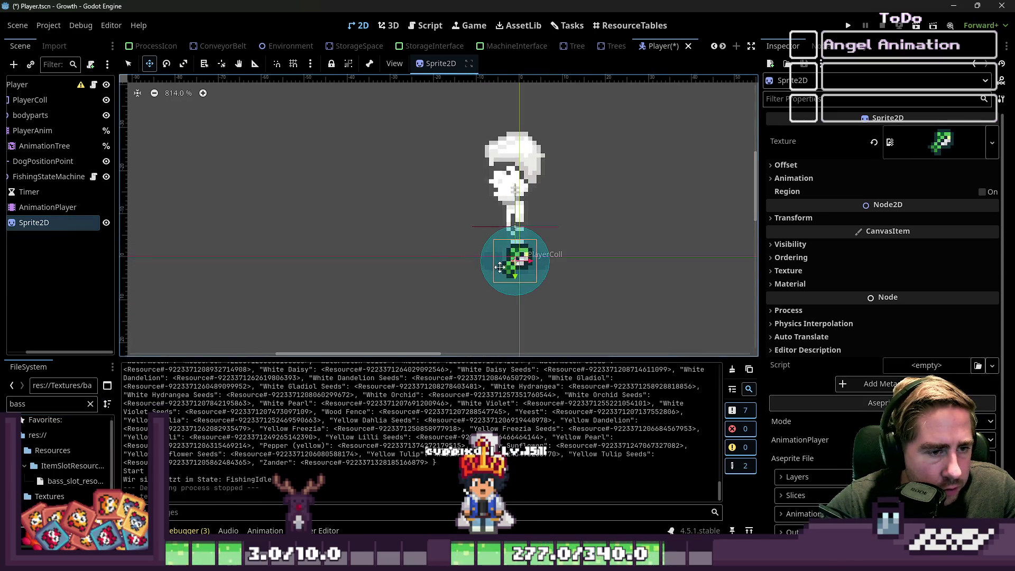
mouse_move(501, 274)
mouse_down()
mouse_move(374, 256)
mouse_move(410, 272)
mouse_move(394, 273)
mouse_up()
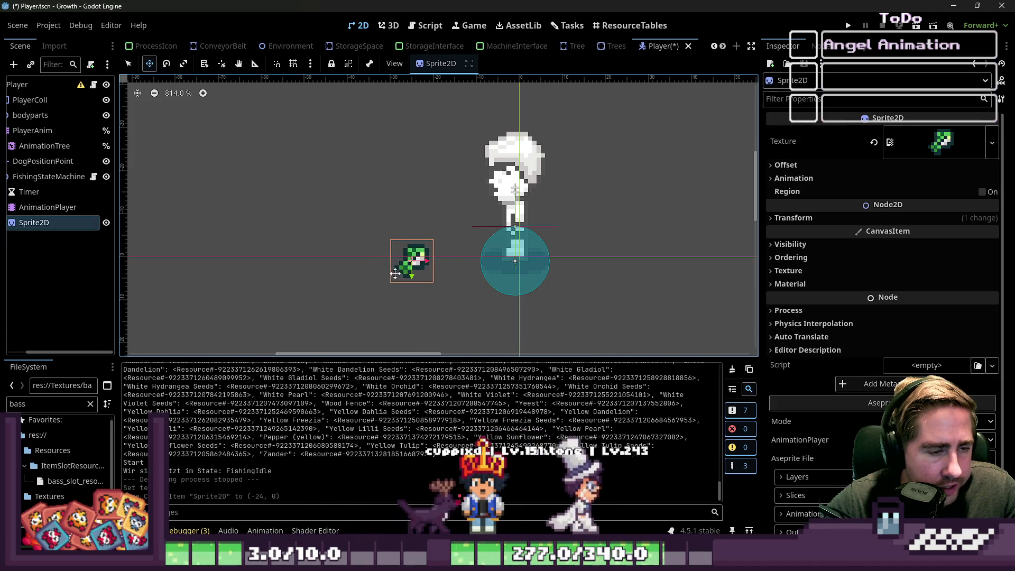
scroll(530, 267, down, 5)
key(shift+g)
scroll(514, 270, up, 4)
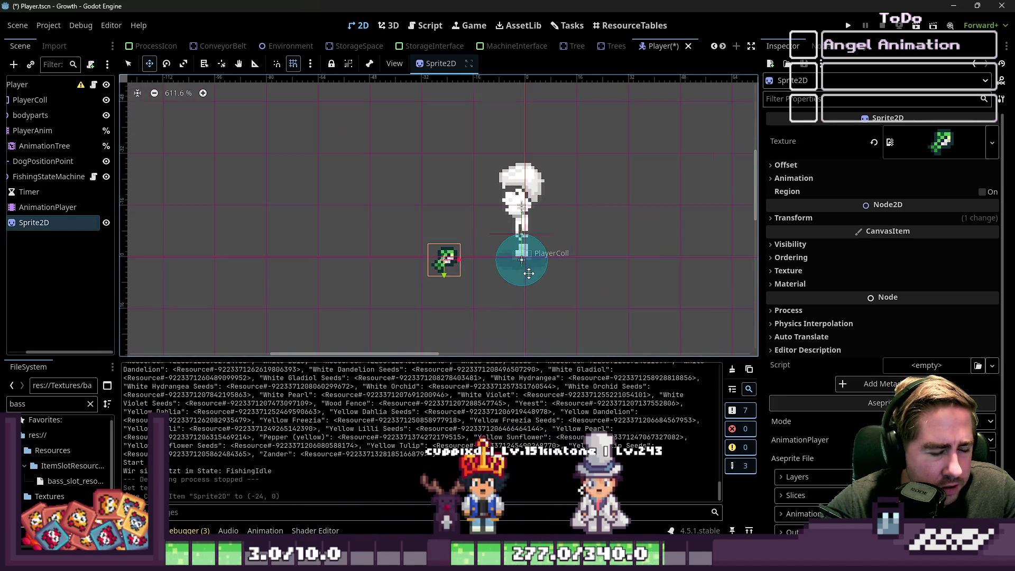
drag(408, 259, 472, 155)
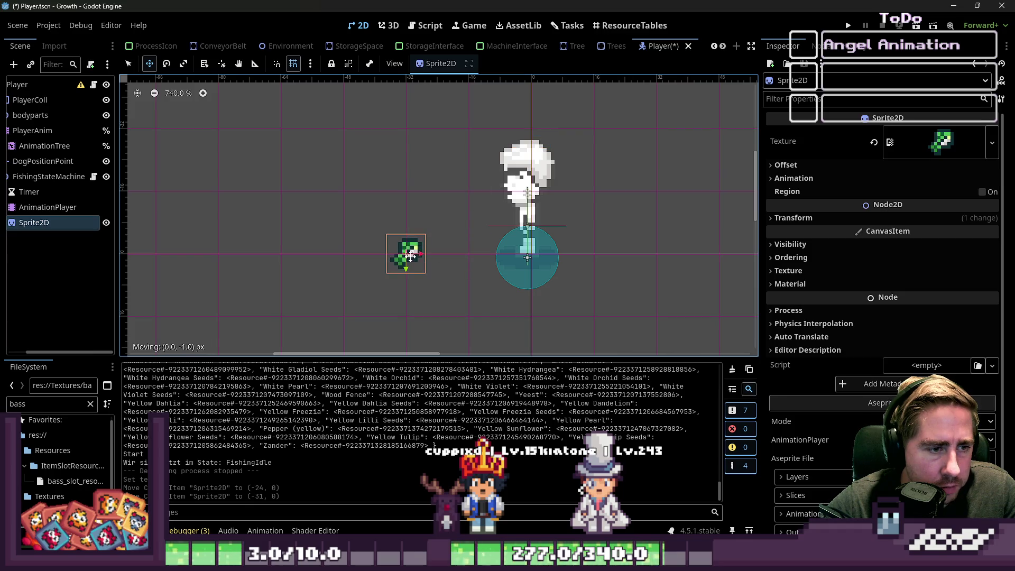
drag(411, 258, 411, 257)
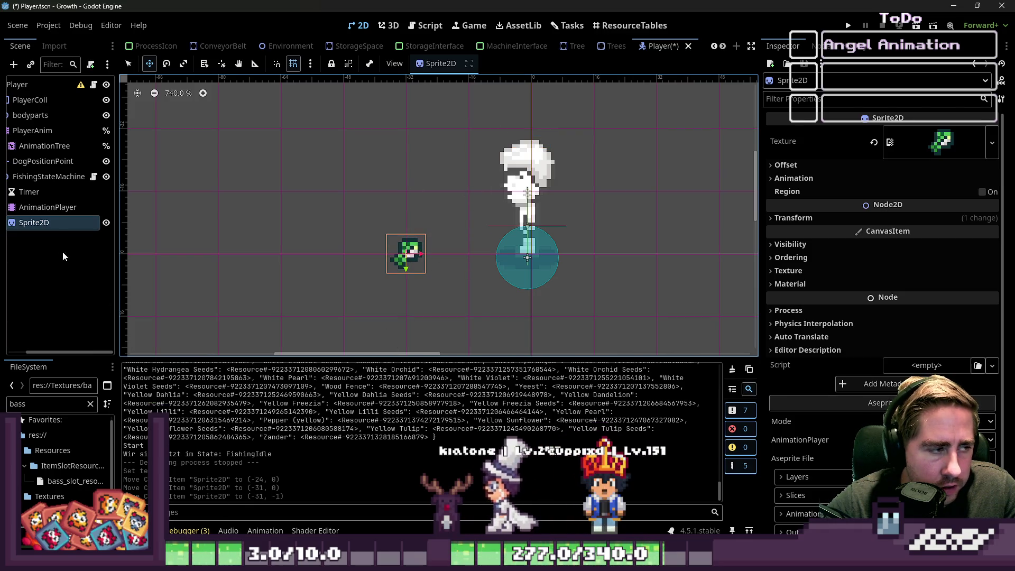
click(48, 207)
click(34, 222)
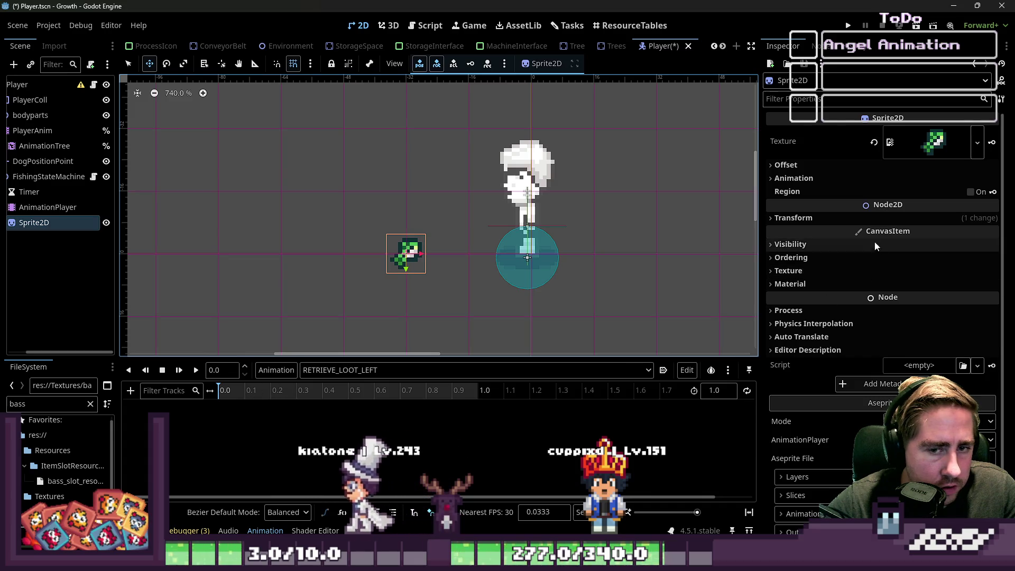
Place the bass sprite at (-31, -1) and key its position at 0 s, creating the position track.
click(870, 217)
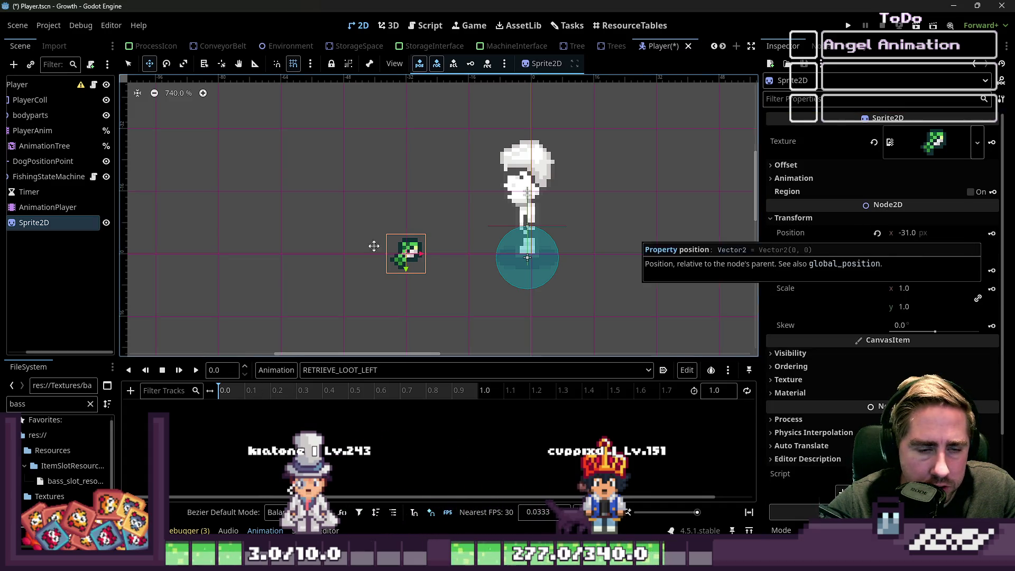
drag(401, 252, 401, 314)
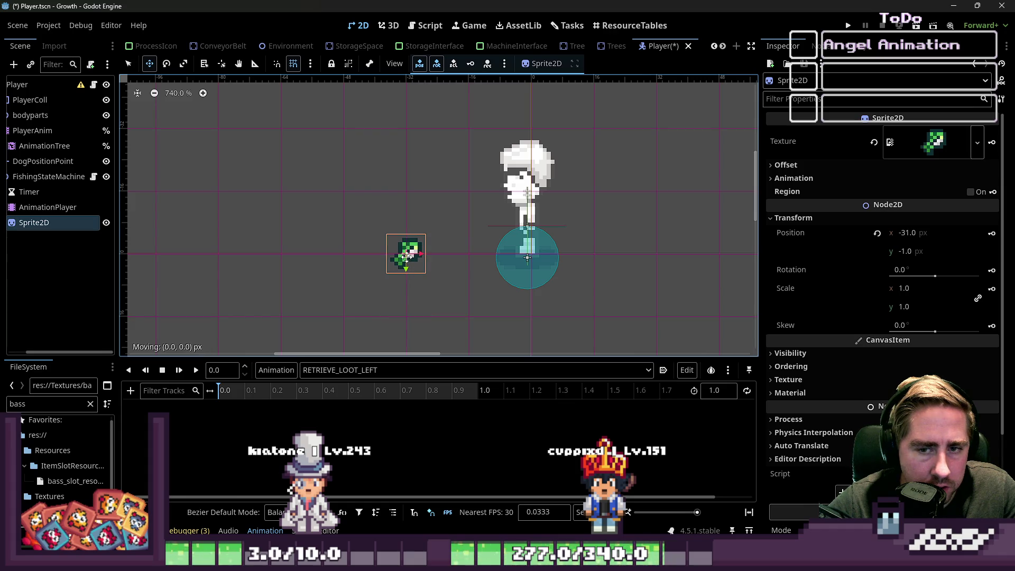
click(877, 233)
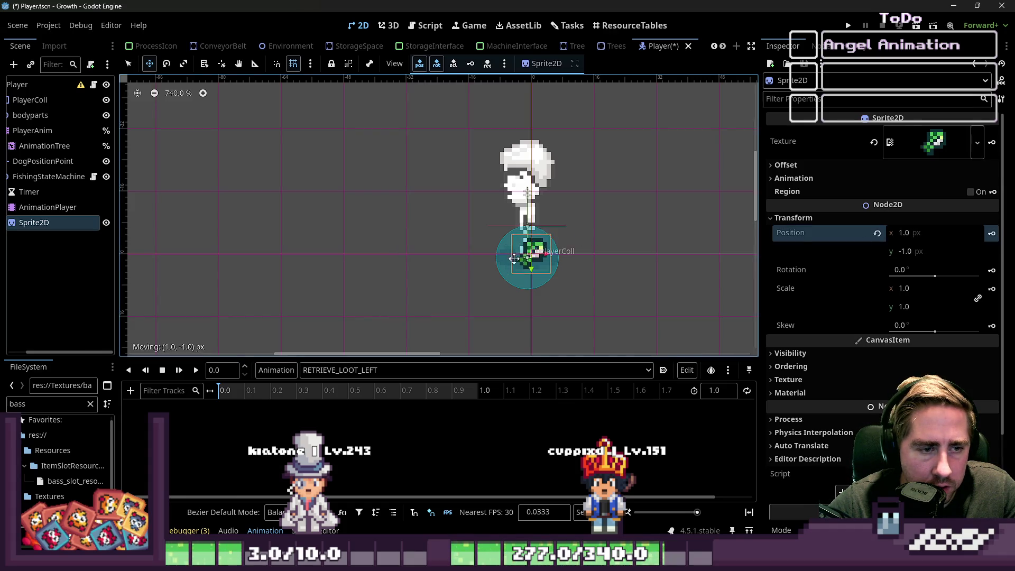
drag(514, 258, 389, 258)
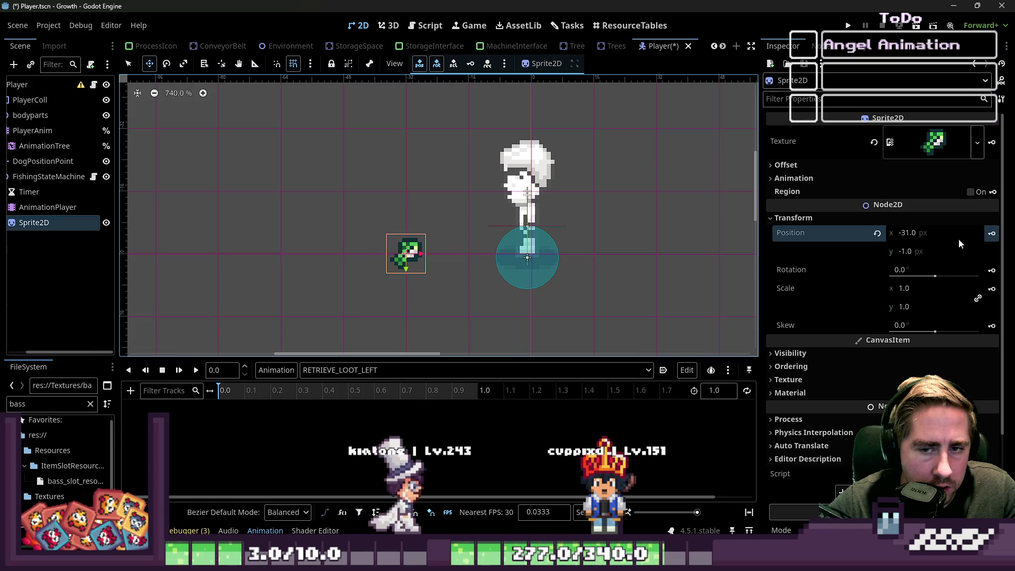
scroll(445, 267, up, 5)
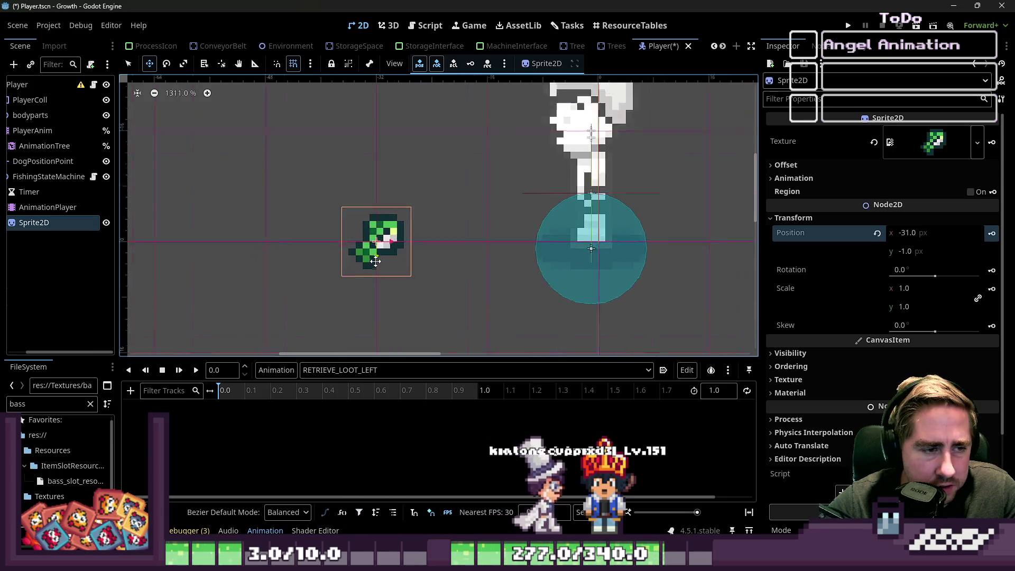
scroll(375, 262, up, 8)
scroll(376, 261, down, 9)
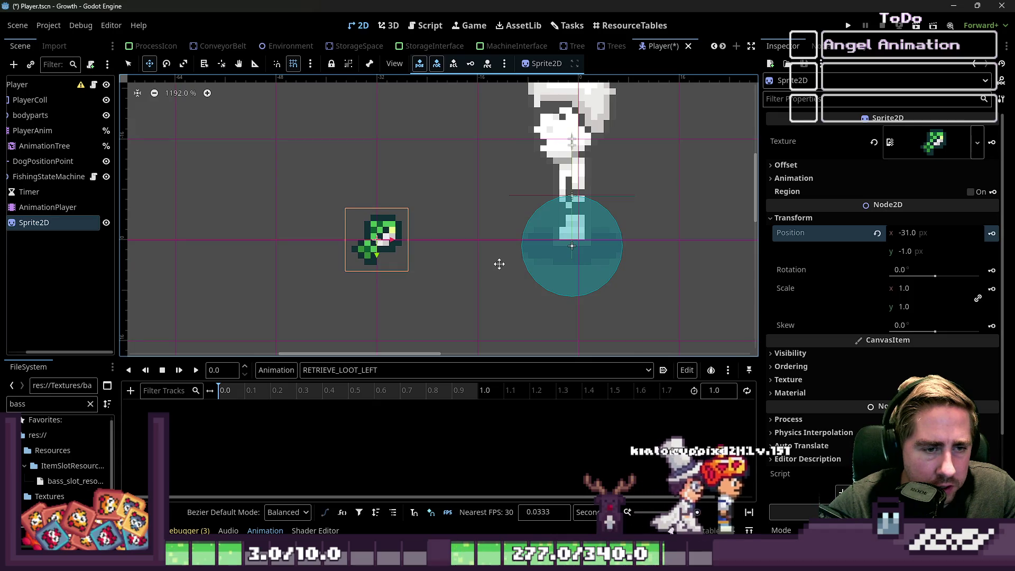
click(992, 234)
click(464, 317)
Raise the bass sprite to (-31, -17) and key it at 0.1 s.
scroll(454, 324, down, 1)
drag(454, 324, 451, 257)
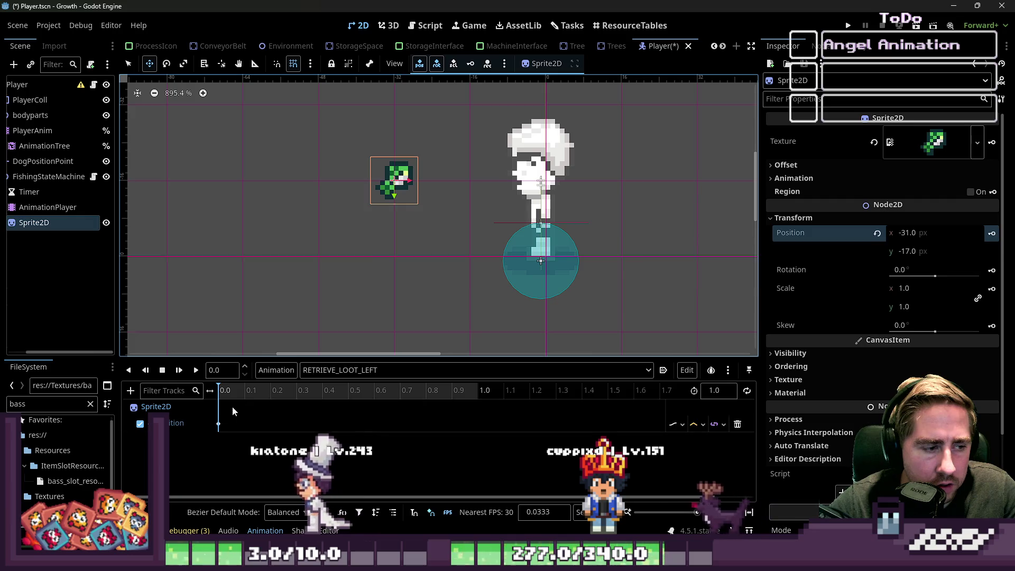
click(250, 392)
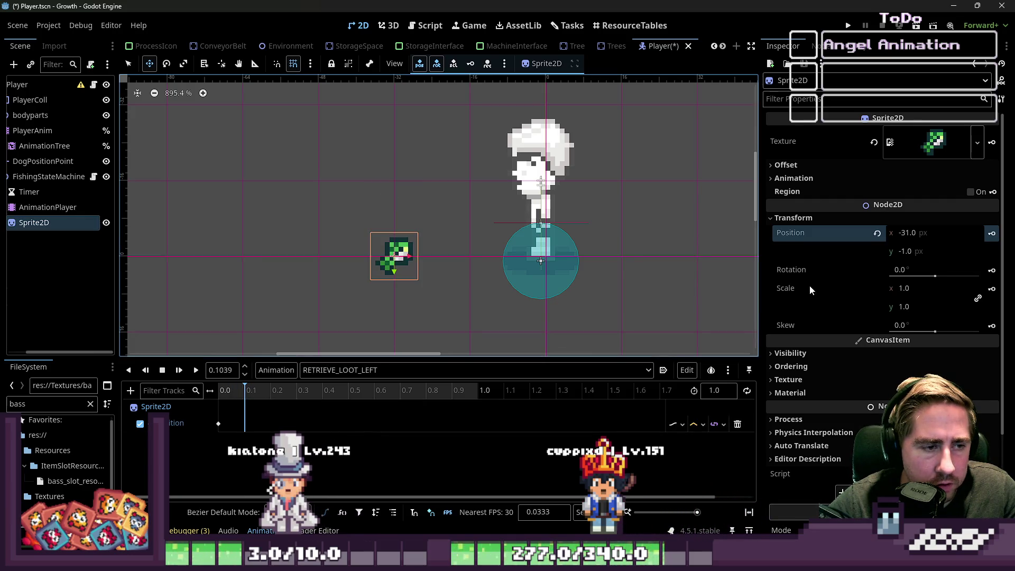
drag(400, 253, 400, 176)
key(Insert)
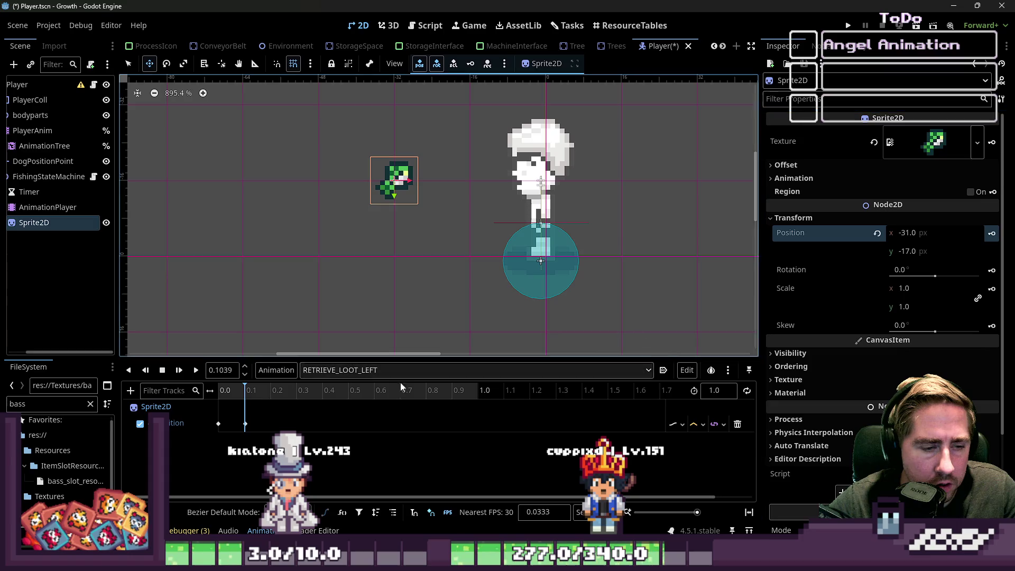
Key the bass sprite at (-15, -33) at 0.2 s and scrub back to the start.
drag(245, 393, 257, 391)
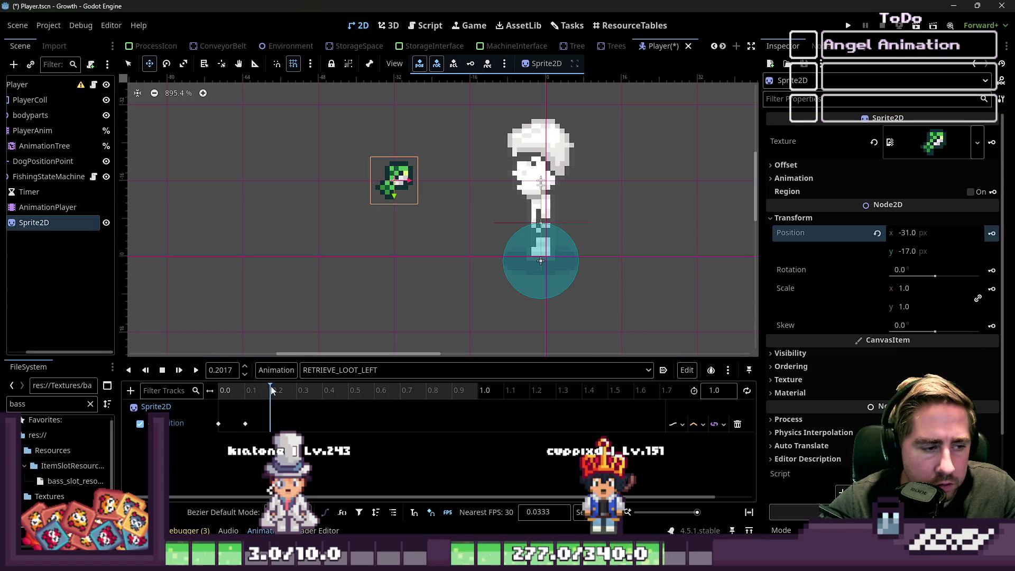
mouse_move(376, 182)
mouse_down()
mouse_move(481, 107)
mouse_move(460, 97)
mouse_move(472, 84)
mouse_up()
scroll(480, 191, down, 1)
drag(489, 233, 489, 168)
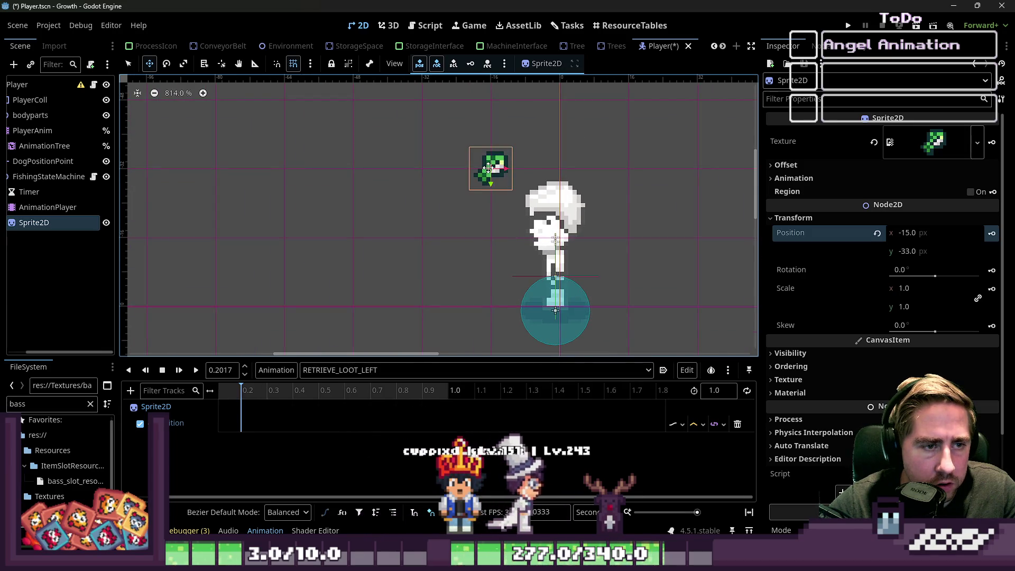
click(992, 234)
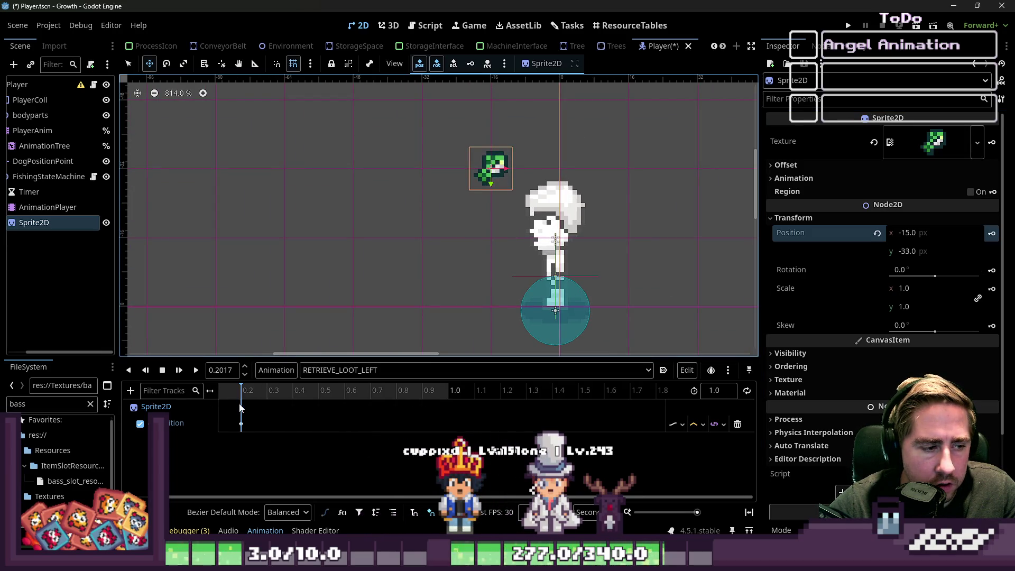
mouse_move(232, 391)
mouse_down()
mouse_move(269, 403)
mouse_move(188, 410)
mouse_move(192, 421)
mouse_move(245, 410)
mouse_up()
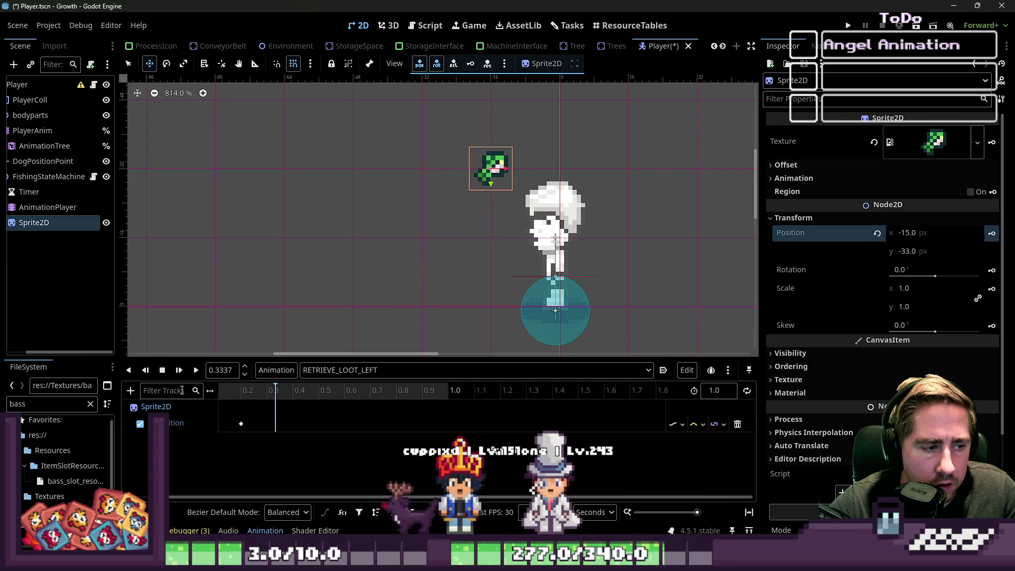
click(162, 371)
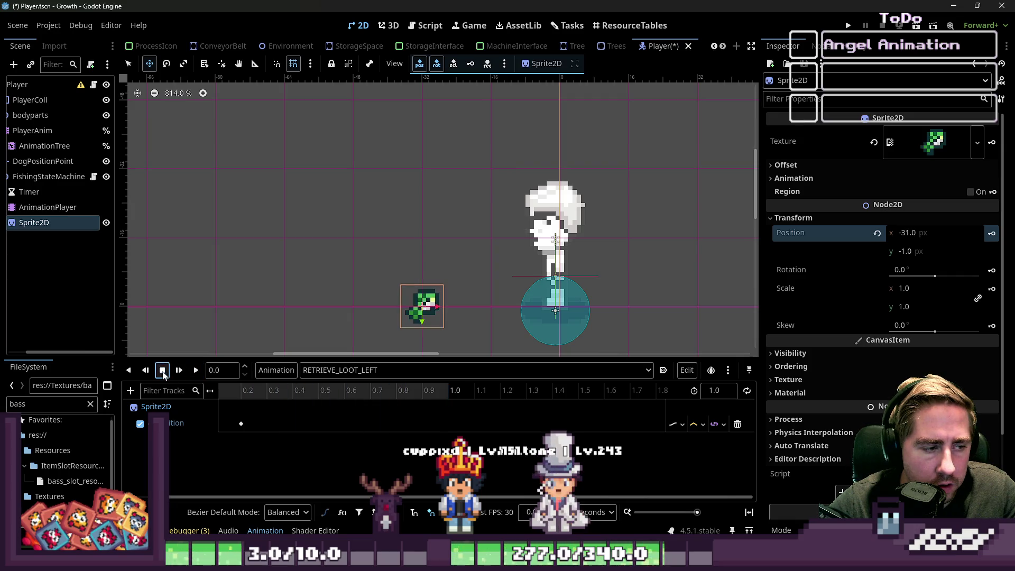
Play RETRIEVE_LOOT_LEFT and inspect its position keys.
click(196, 370)
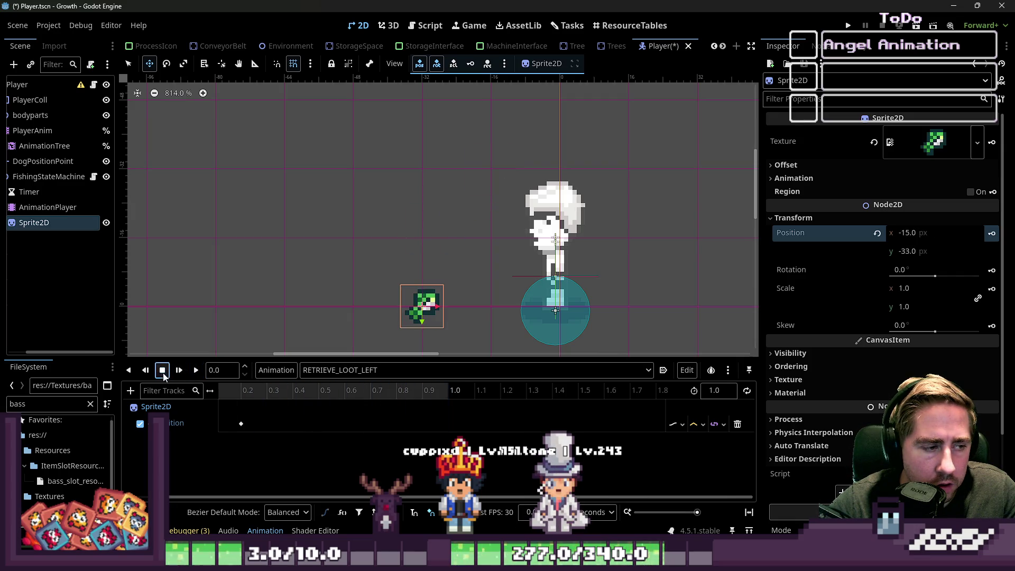
mouse_move(241, 424)
mouse_down()
mouse_move(274, 425)
mouse_move(223, 433)
mouse_up()
key(Escape)
click(413, 313)
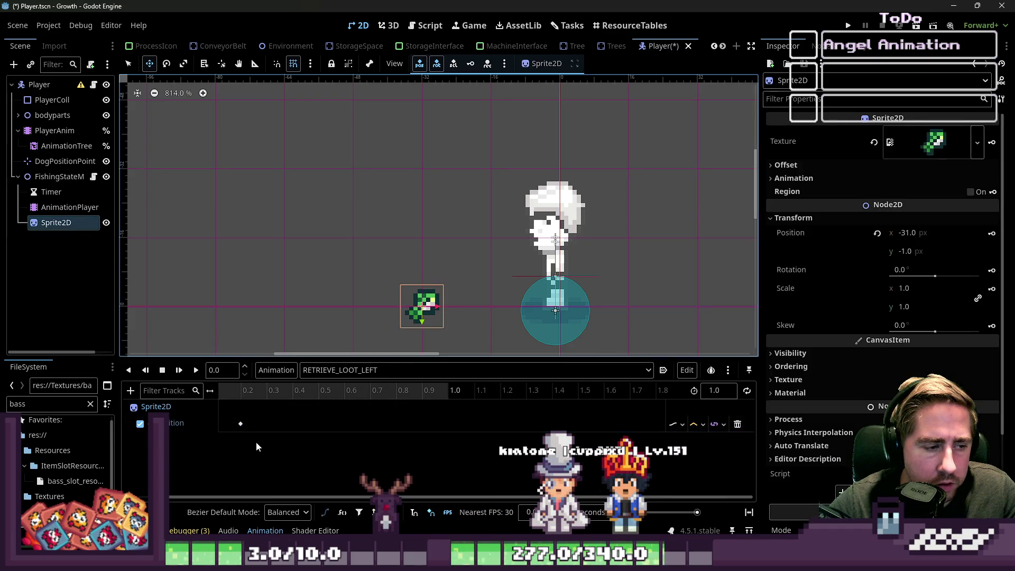
click(241, 424)
click(381, 330)
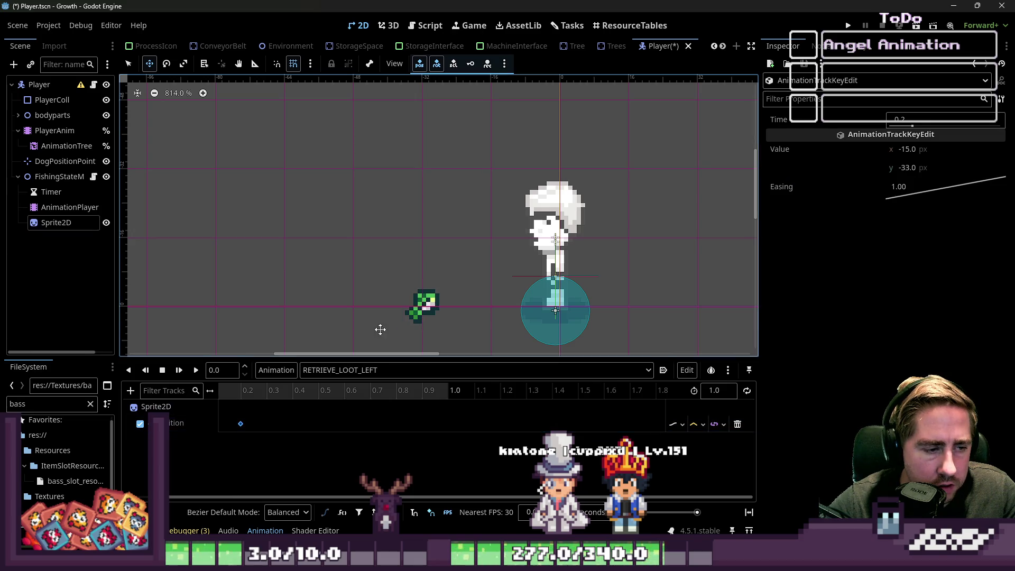
click(195, 370)
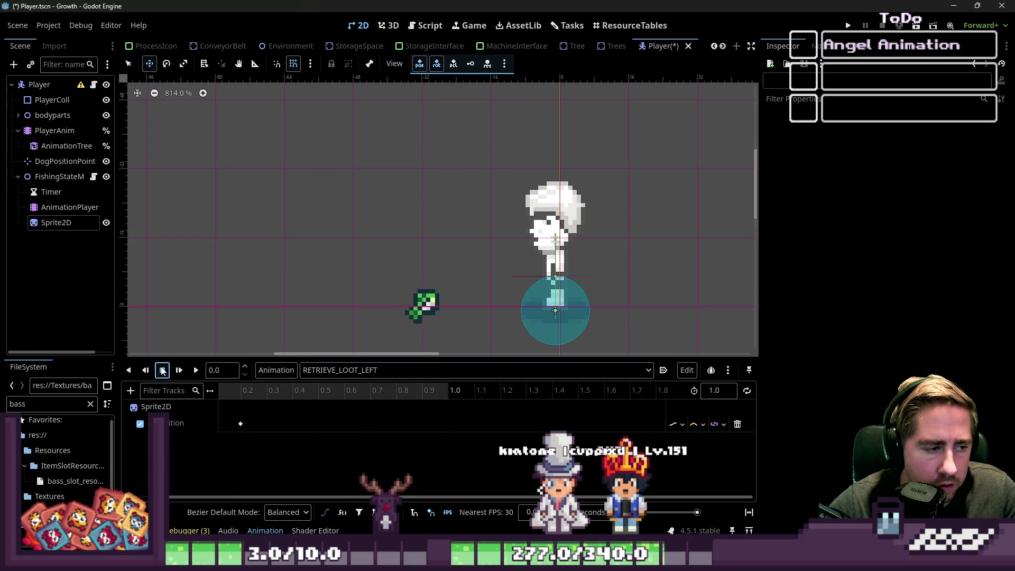
Switch to the RESET animation and back to RETRIEVE_LOOT_LEFT, then scrub the timeline.
click(392, 370)
click(368, 390)
click(357, 372)
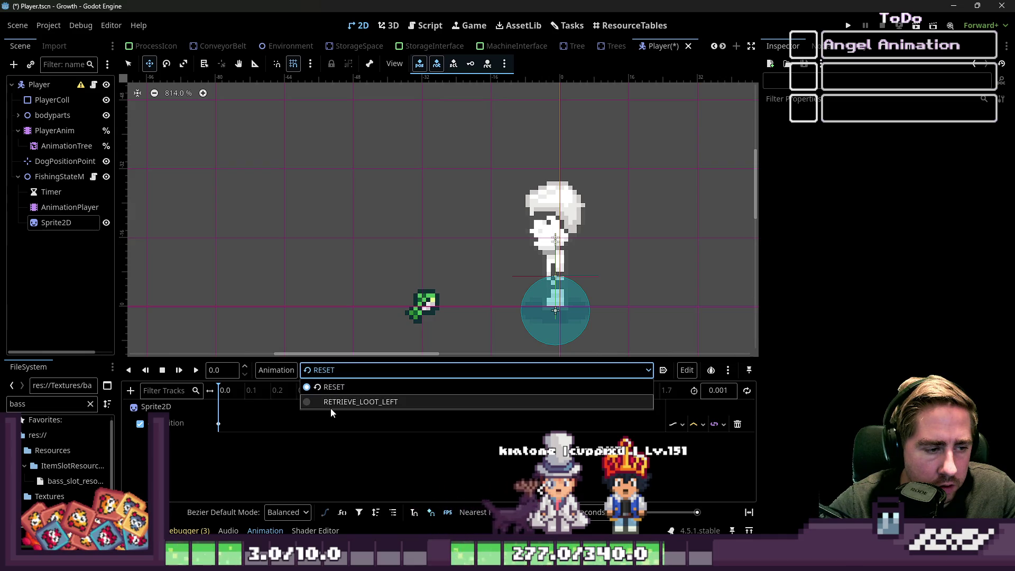
click(332, 404)
mouse_move(223, 390)
mouse_down()
mouse_move(278, 394)
mouse_move(225, 402)
mouse_move(266, 392)
mouse_move(222, 392)
mouse_move(293, 382)
mouse_move(227, 392)
mouse_move(270, 393)
mouse_up()
Insert a position key at 0.3 s holding the sprite at (-15, -33).
click(294, 426)
right_click(296, 423)
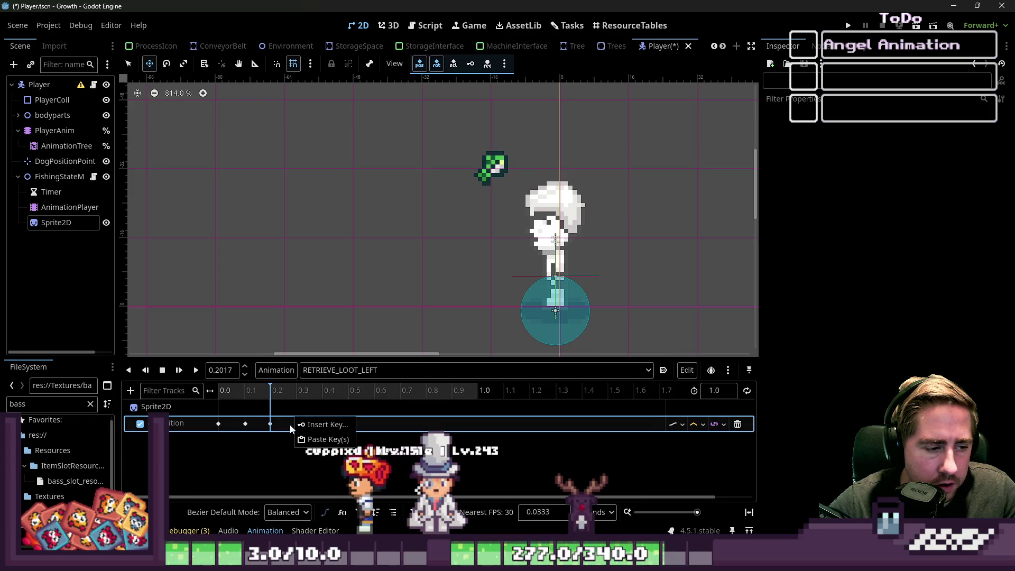
click(300, 425)
click(296, 424)
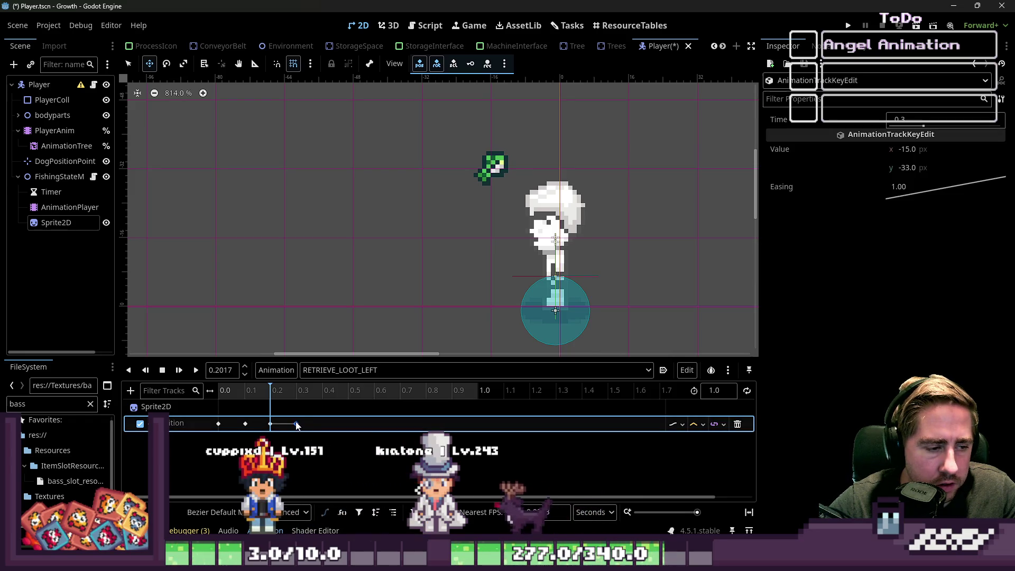
click(493, 170)
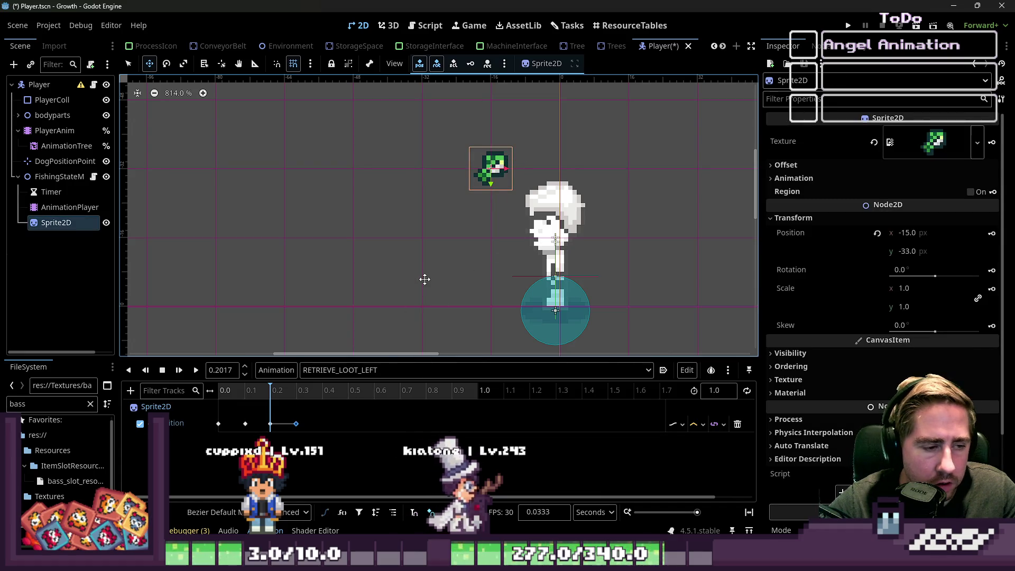
click(297, 391)
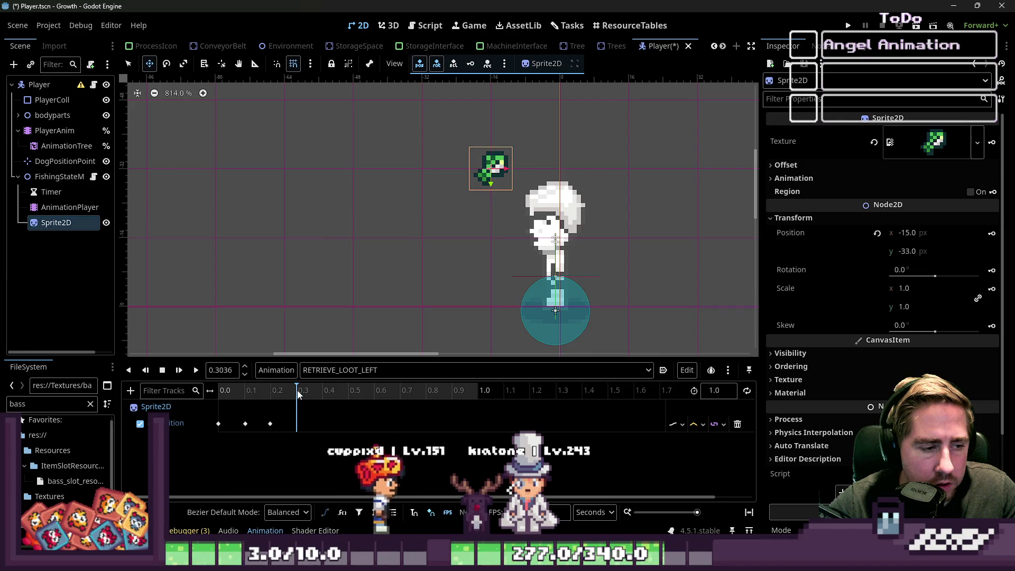
Move the bass sprite up-right and key it at (1, -33) at 0.4 s.
drag(484, 175, 552, 107)
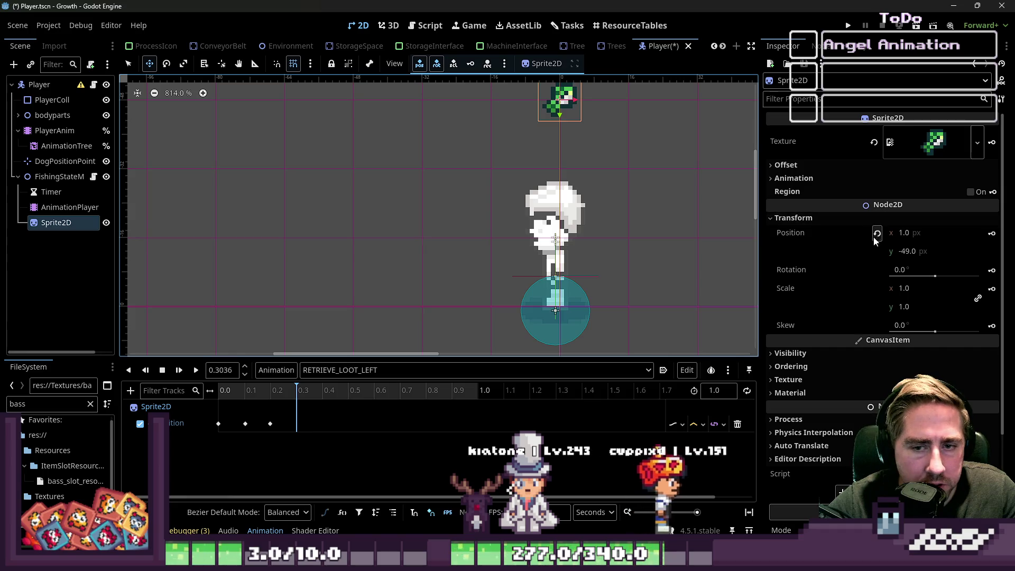
click(991, 233)
drag(561, 104, 557, 147)
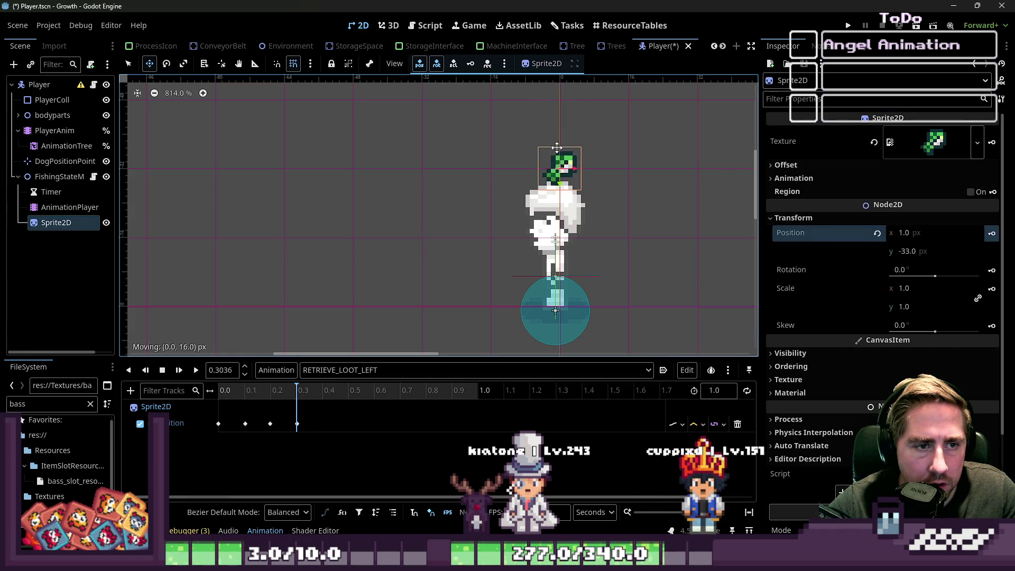
click(322, 392)
drag(561, 106, 556, 150)
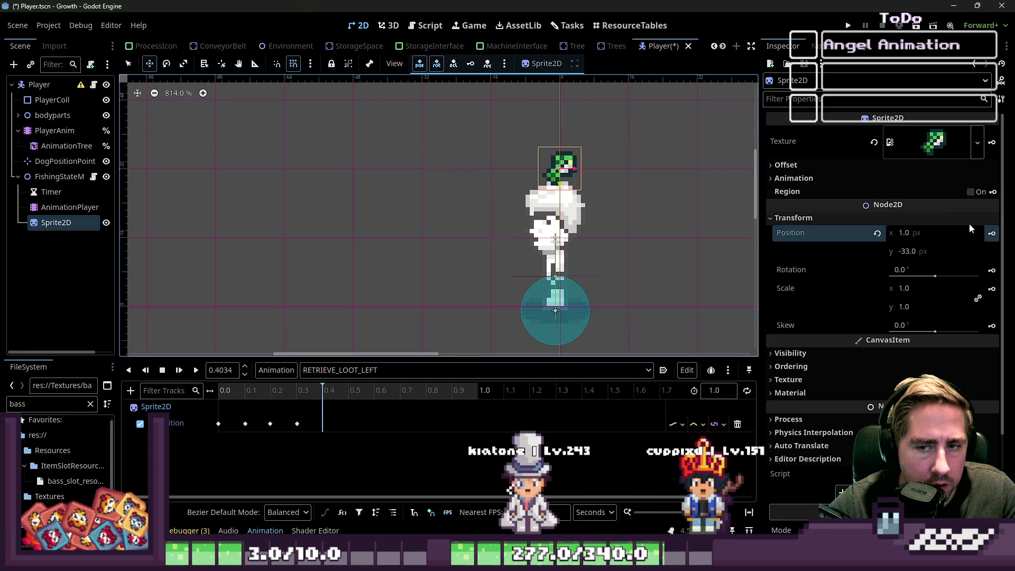
click(991, 233)
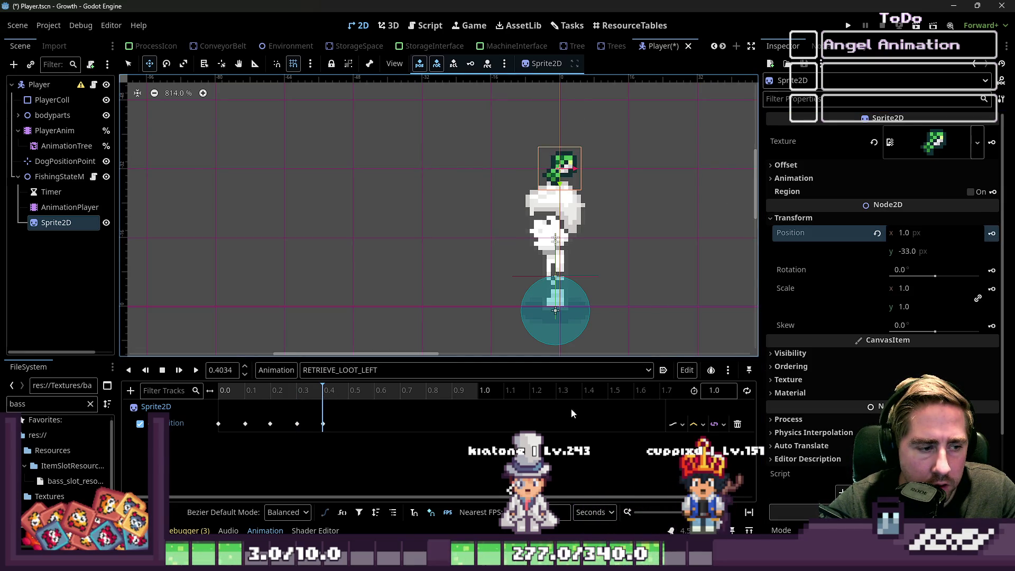
Set the animation length to 0.5 seconds and preview it.
click(718, 391)
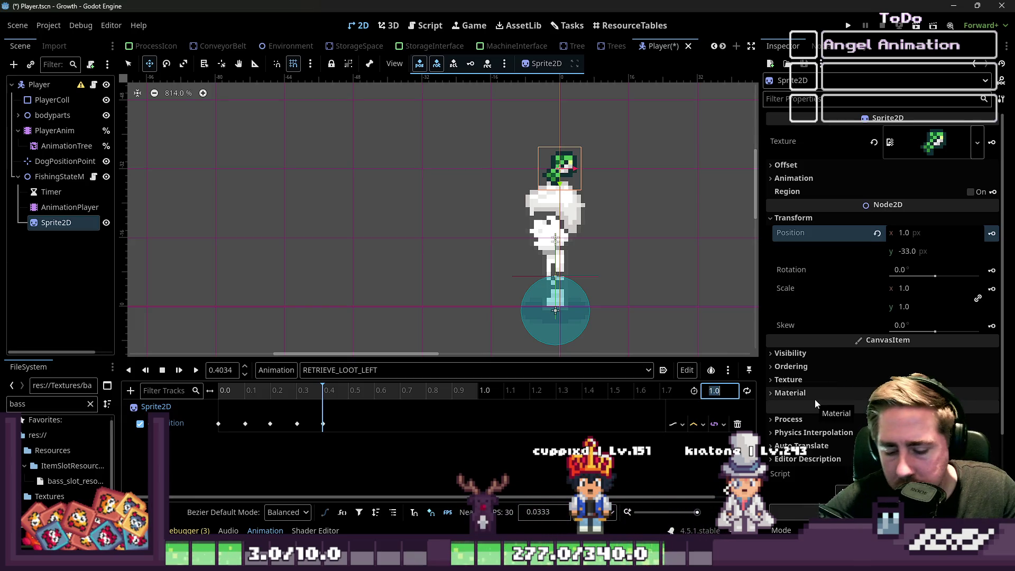
text(0.5)
key(Return)
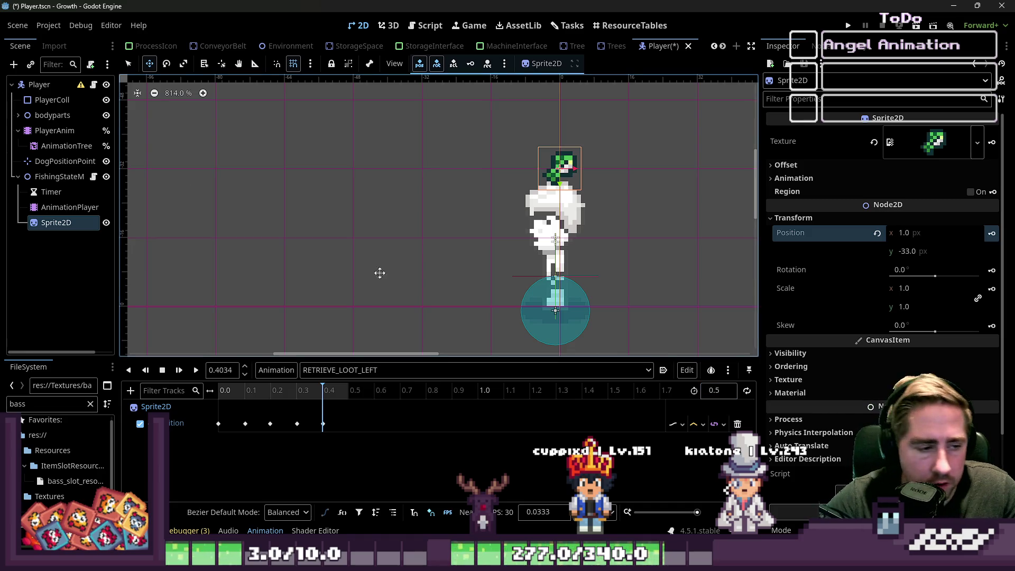
click(196, 374)
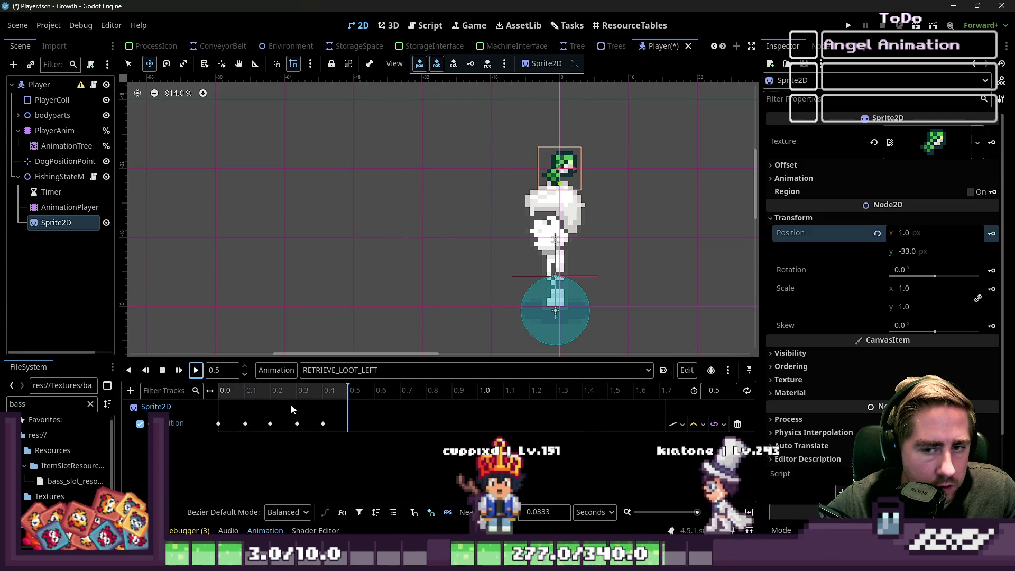
Set the position track's update mode to Discrete and replay the animation.
click(681, 429)
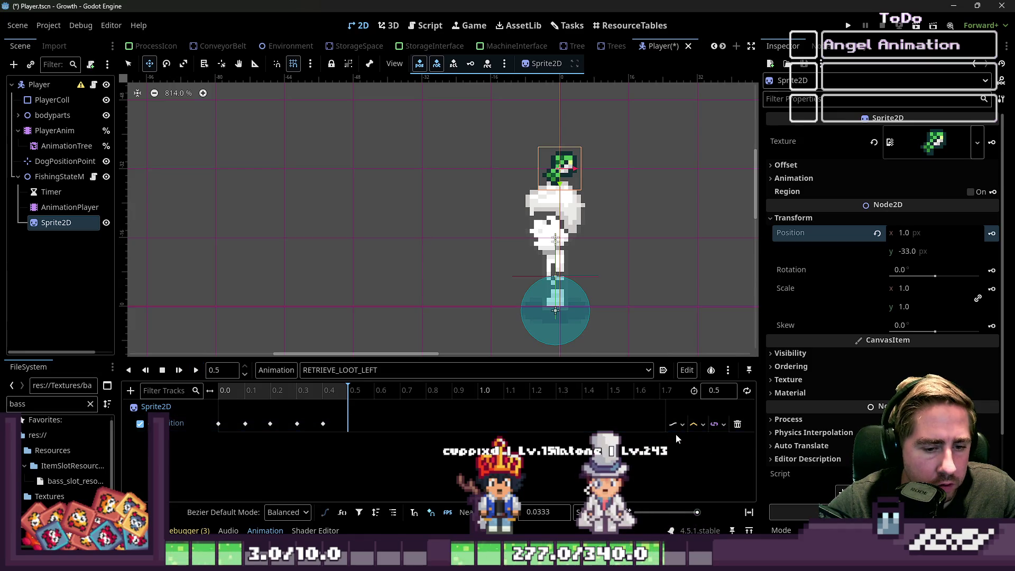
click(674, 431)
click(693, 455)
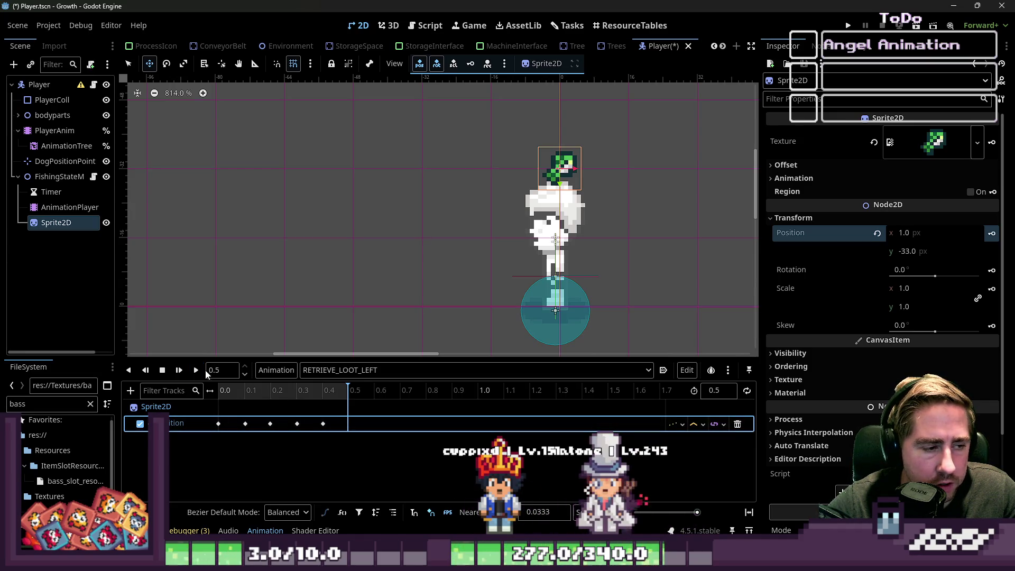
click(196, 369)
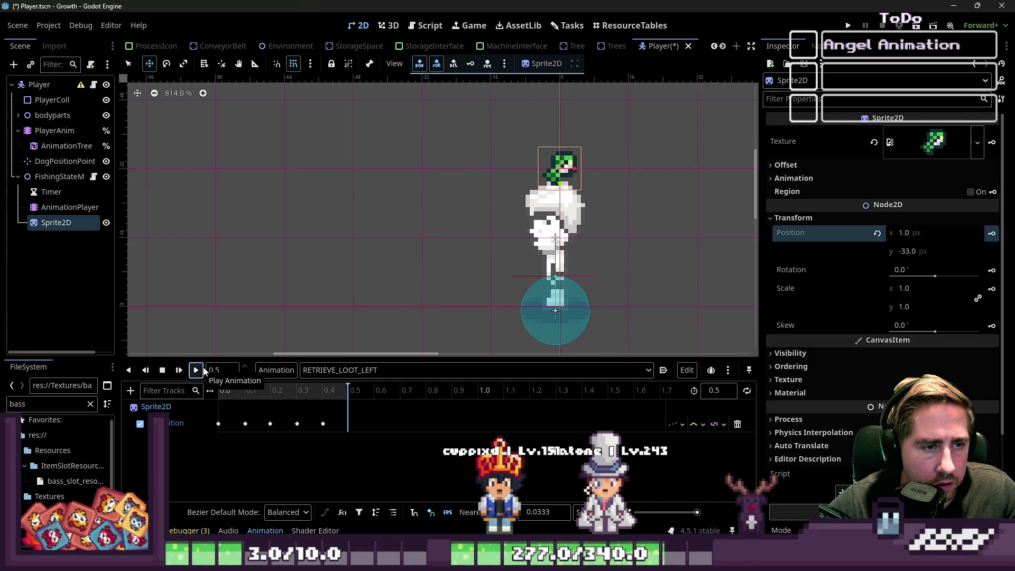
Try Capture update mode on the position track, revert to Continuous, replay, and select the 0.1 s key.
click(675, 424)
click(685, 464)
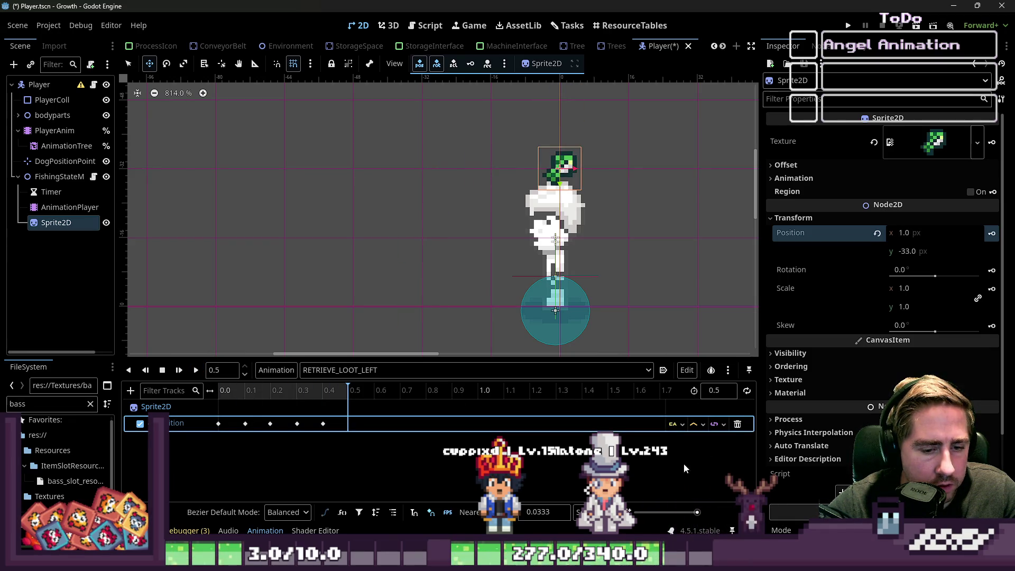
click(199, 369)
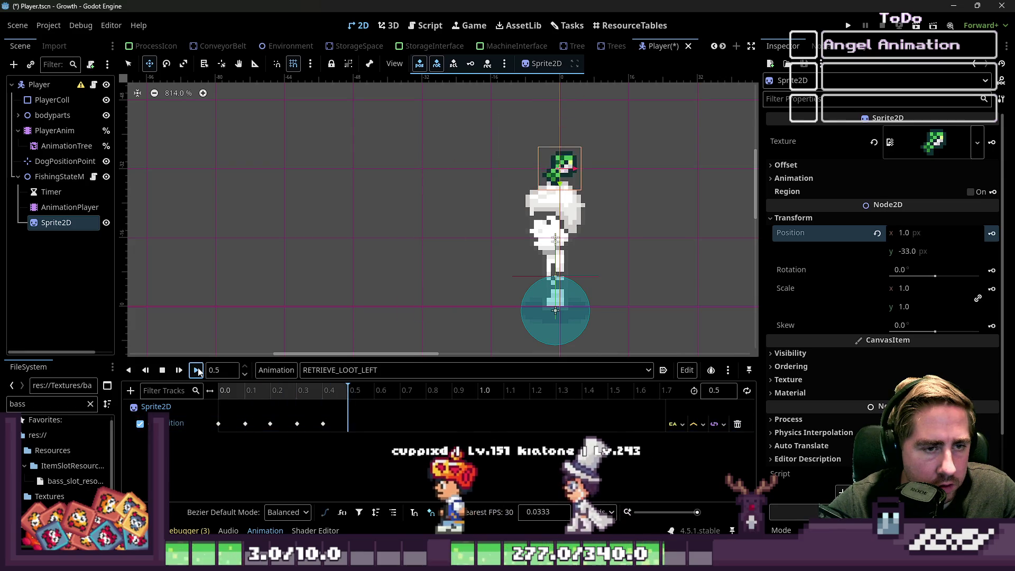
click(674, 424)
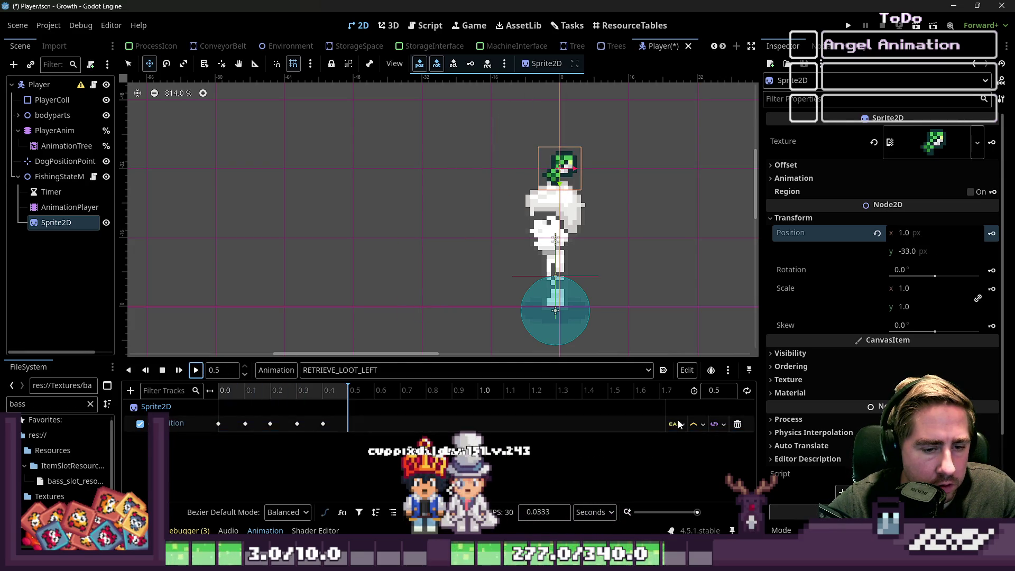
click(683, 442)
click(196, 370)
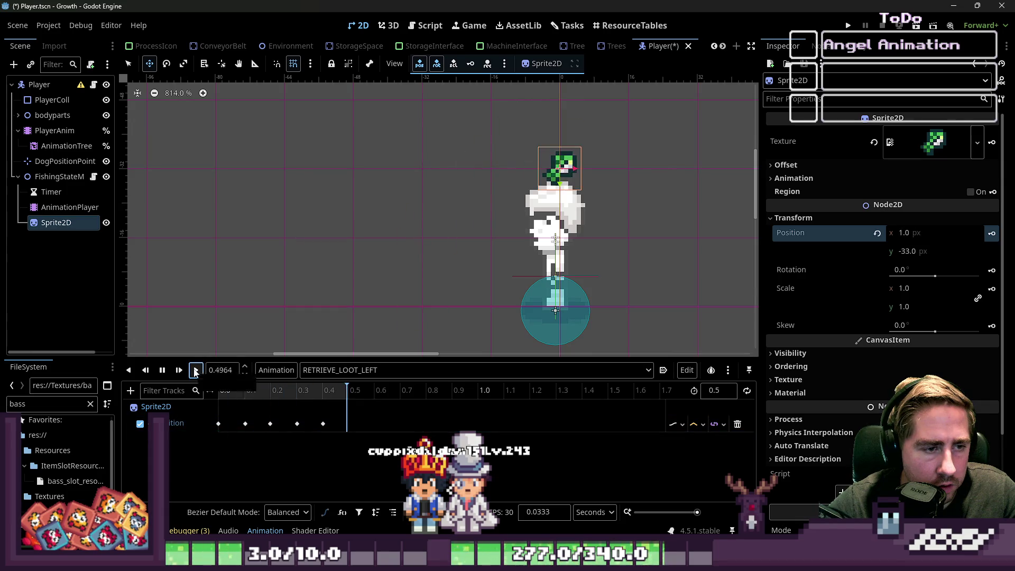
click(162, 372)
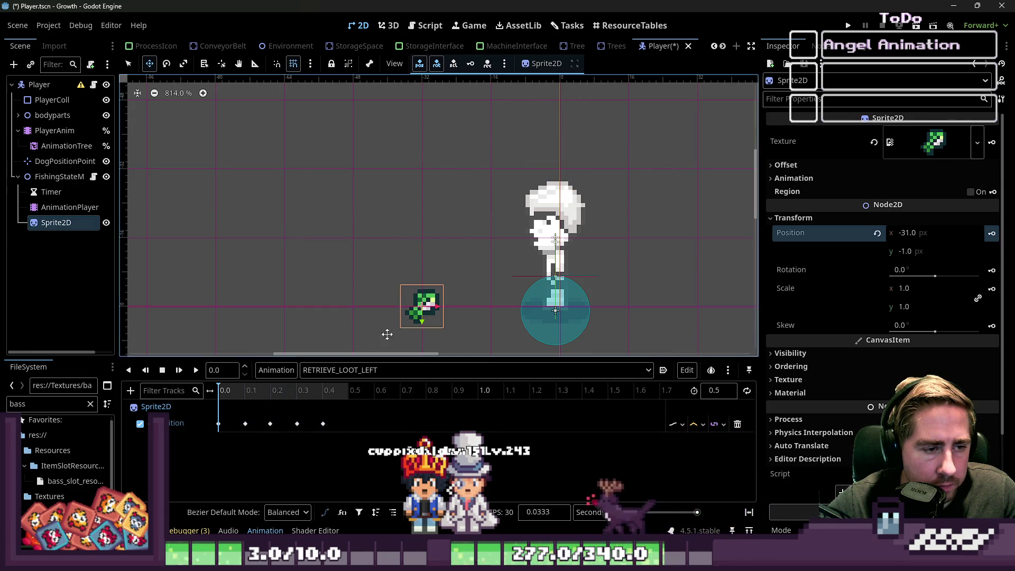
click(245, 424)
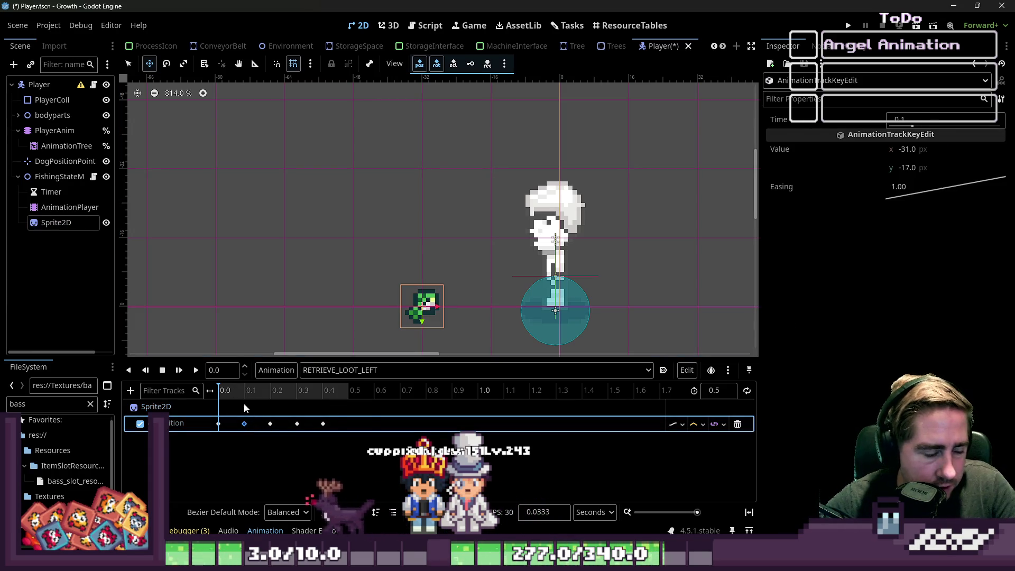
Zoom the timeline, replay the animation, and turn off grid snapping.
scroll(249, 415, up, 5)
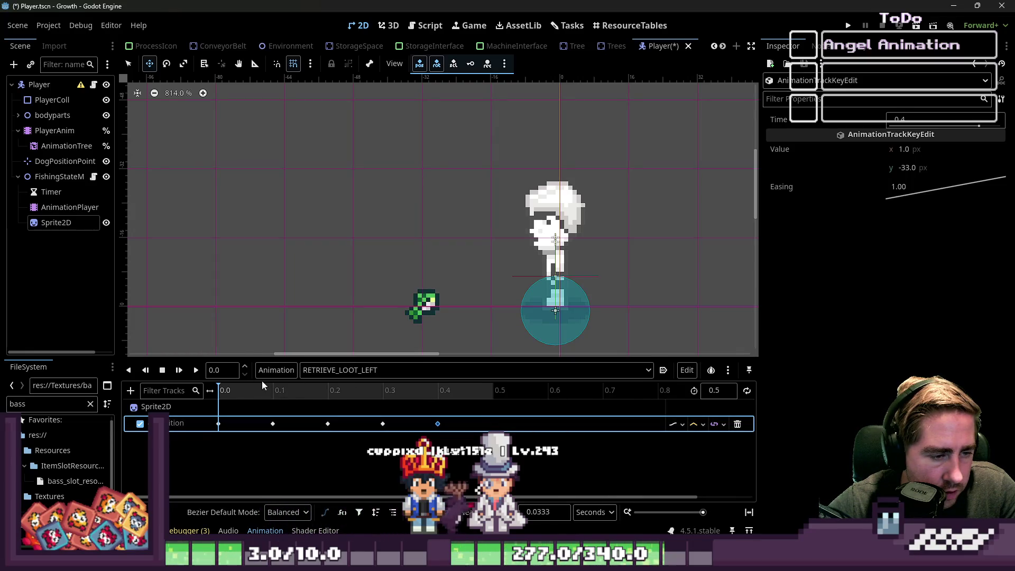
click(196, 370)
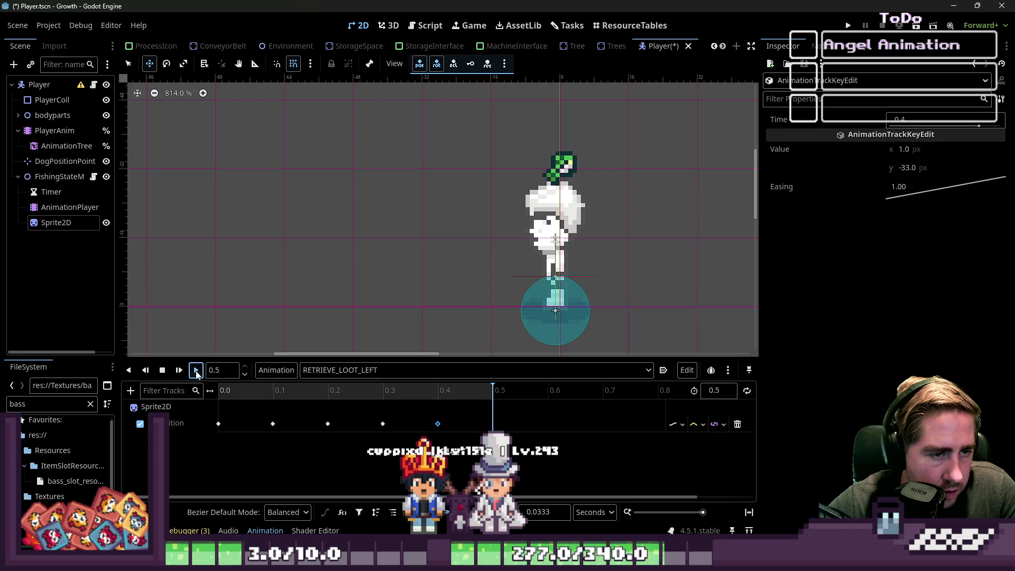
click(326, 371)
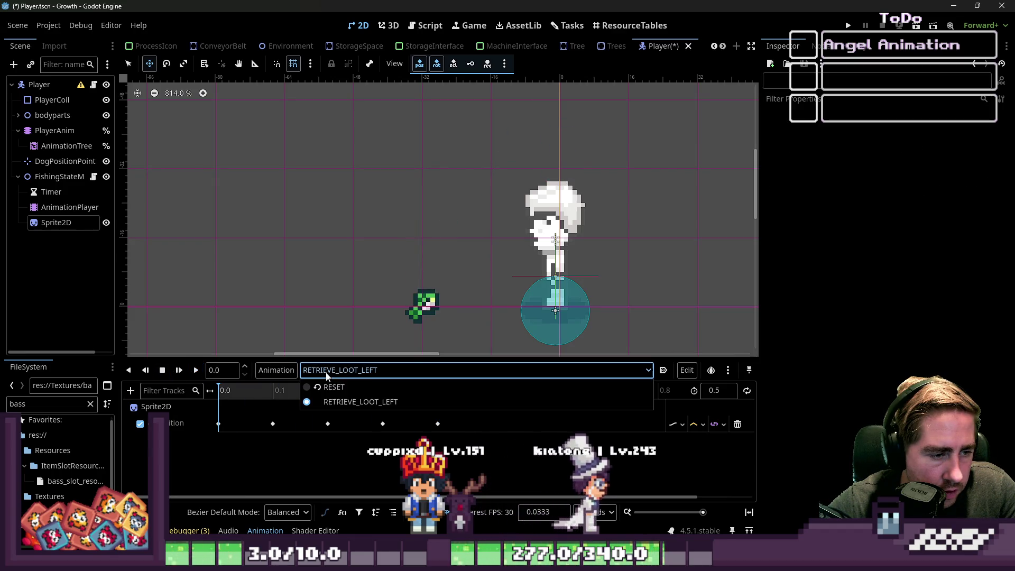
click(326, 375)
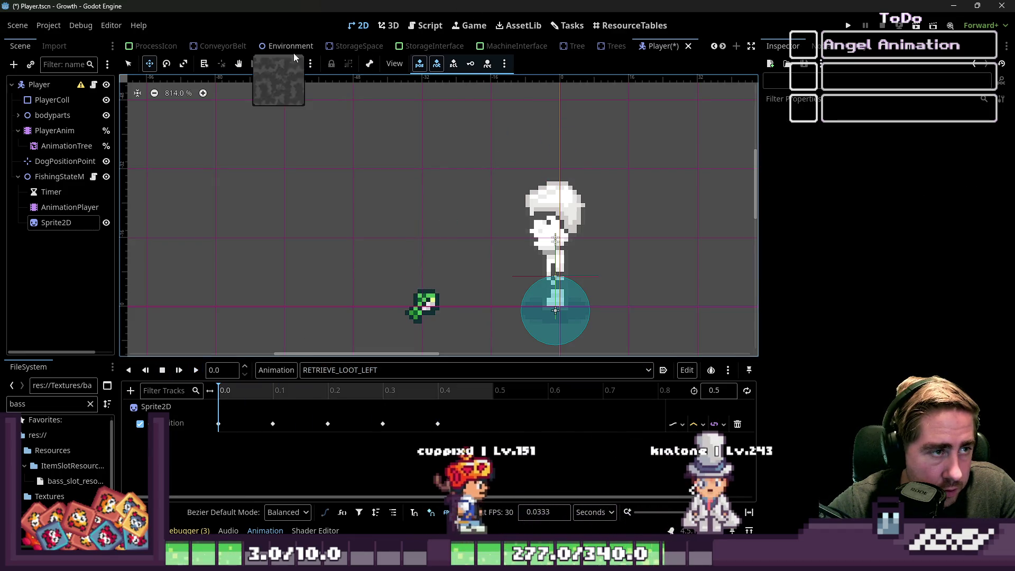
click(293, 64)
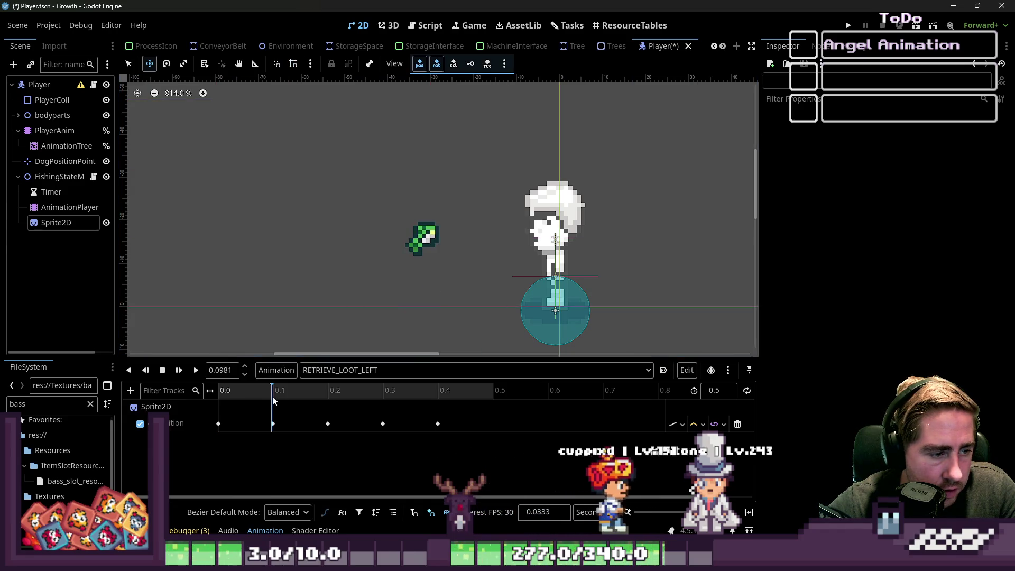
Key the bass sprite slightly up and right at (-28, -19) around 0.06 s.
mouse_move(272, 393)
mouse_down()
mouse_move(261, 392)
mouse_move(348, 382)
mouse_move(438, 389)
mouse_move(337, 385)
mouse_move(428, 365)
mouse_move(297, 361)
mouse_move(481, 381)
mouse_up()
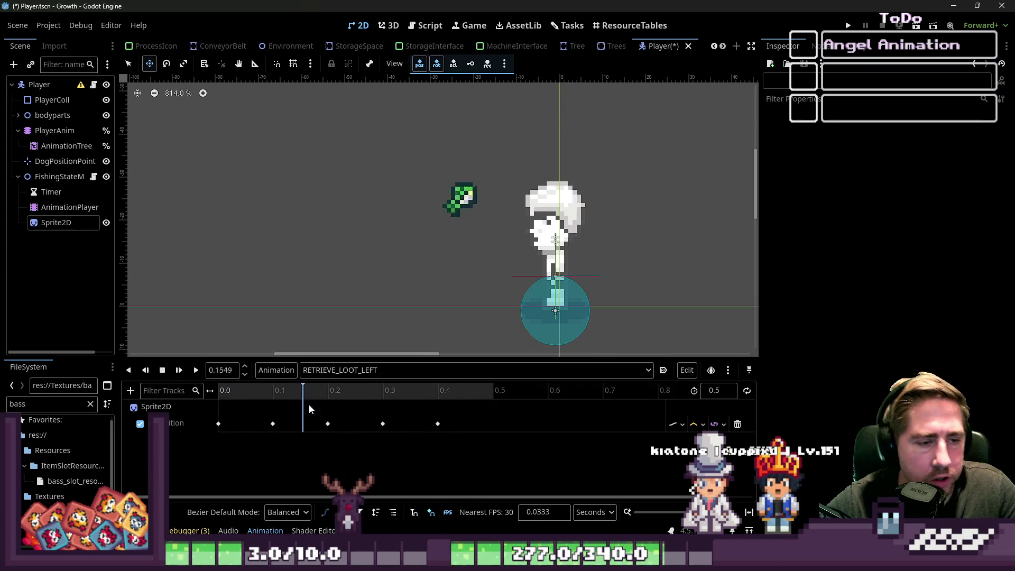
mouse_move(250, 395)
mouse_down()
mouse_move(294, 389)
mouse_move(220, 388)
mouse_move(252, 383)
mouse_up()
click(273, 424)
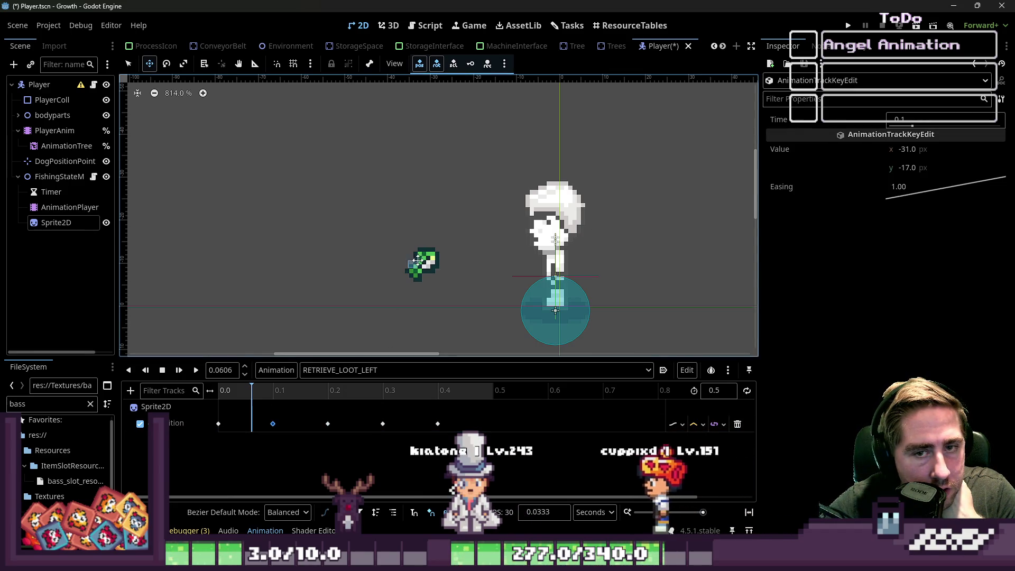
mouse_move(421, 263)
mouse_down()
mouse_move(441, 252)
mouse_move(446, 231)
mouse_move(436, 235)
mouse_up()
click(992, 233)
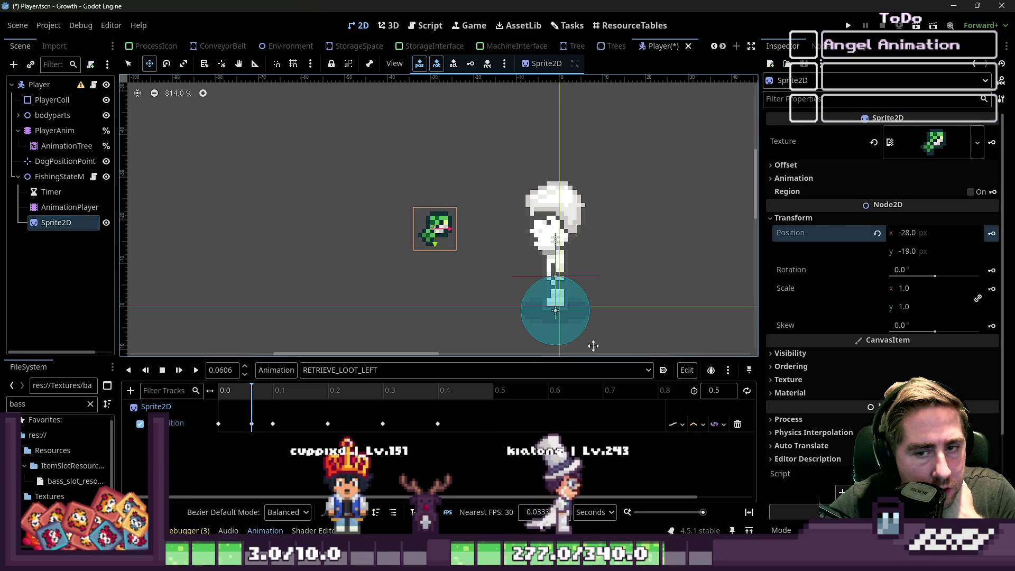
Delete the old 0.1 s key and slide the earlier key up to 0.1 s.
click(272, 424)
right_click(273, 424)
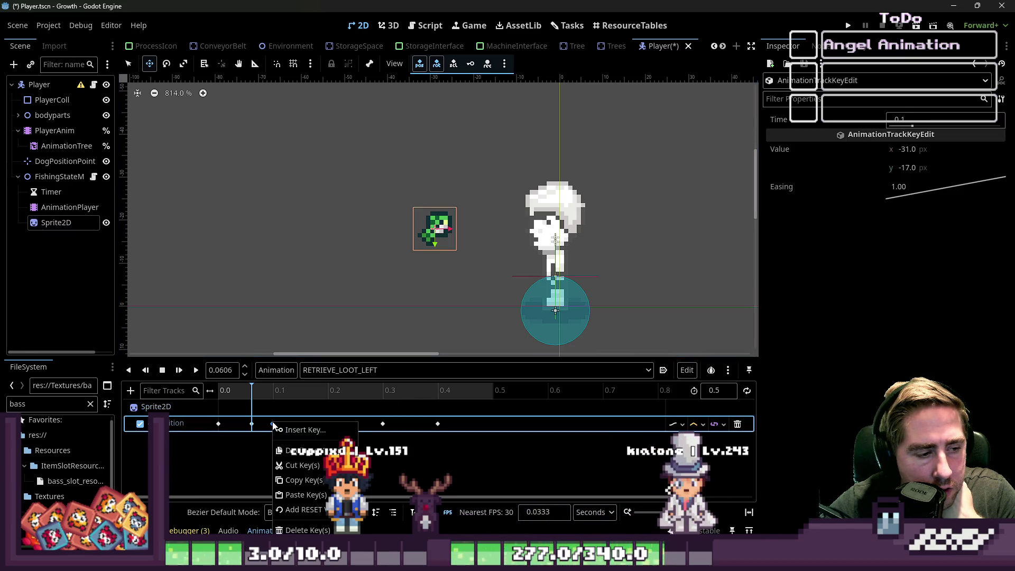
key(Delete)
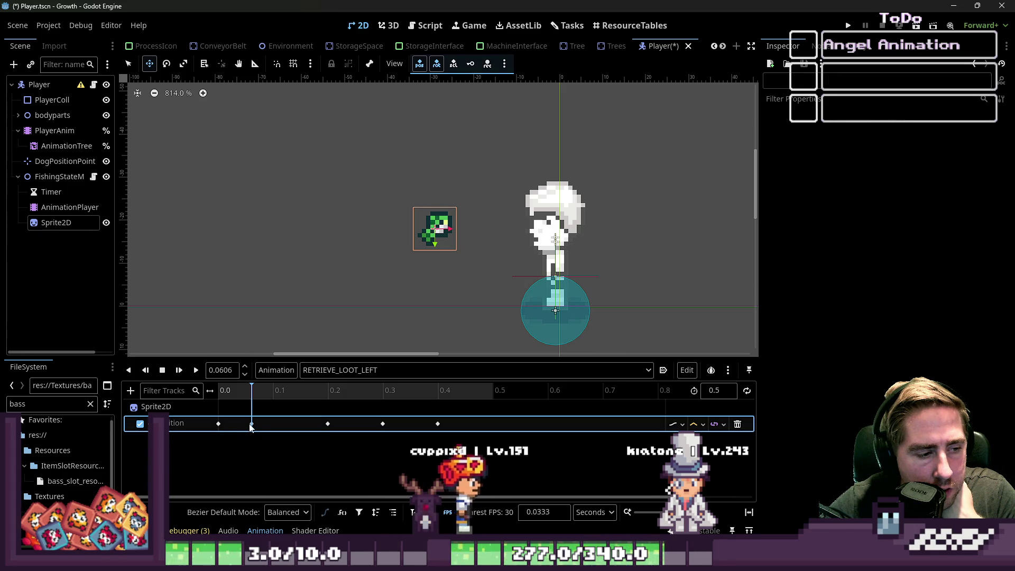
mouse_move(251, 423)
mouse_down()
mouse_move(272, 424)
mouse_move(261, 391)
mouse_move(310, 390)
mouse_move(250, 400)
mouse_up()
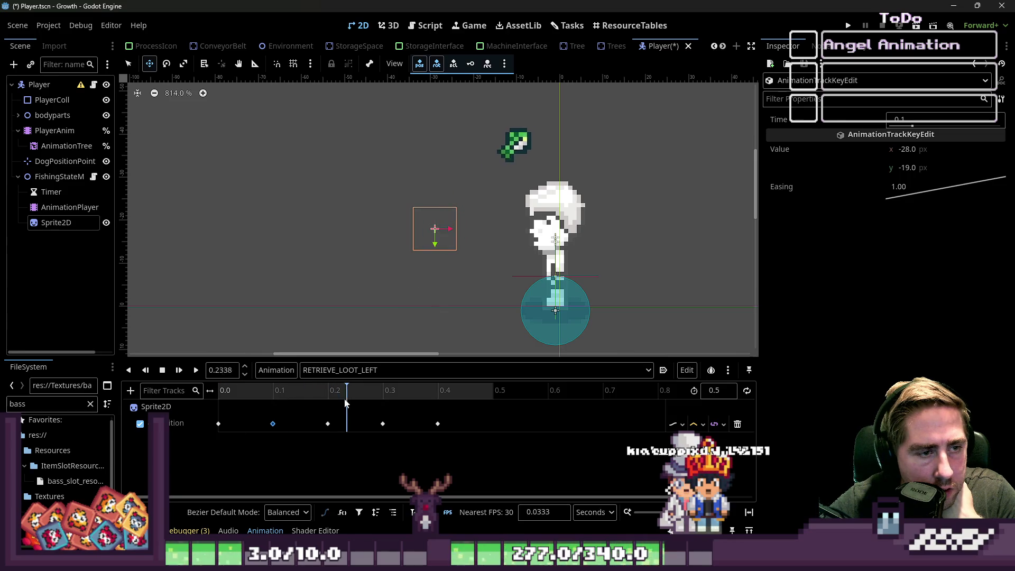
mouse_move(371, 400)
mouse_down()
mouse_move(447, 392)
mouse_move(271, 373)
mouse_move(399, 378)
mouse_move(227, 385)
mouse_move(358, 391)
mouse_move(273, 390)
mouse_up()
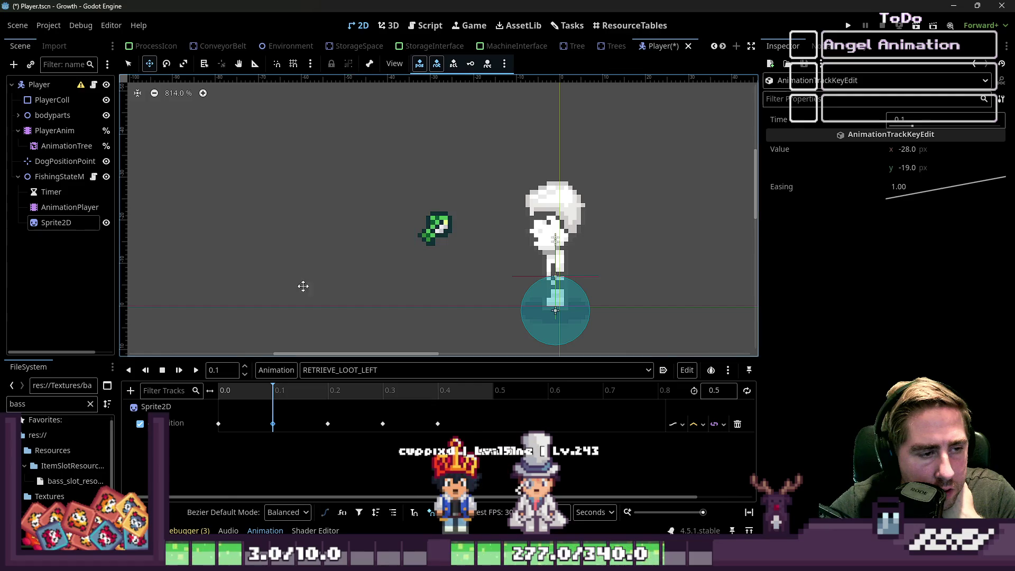
Turn grid snapping back on and move the (-15, -33) key from 0.2 s to 0.1 s.
click(293, 64)
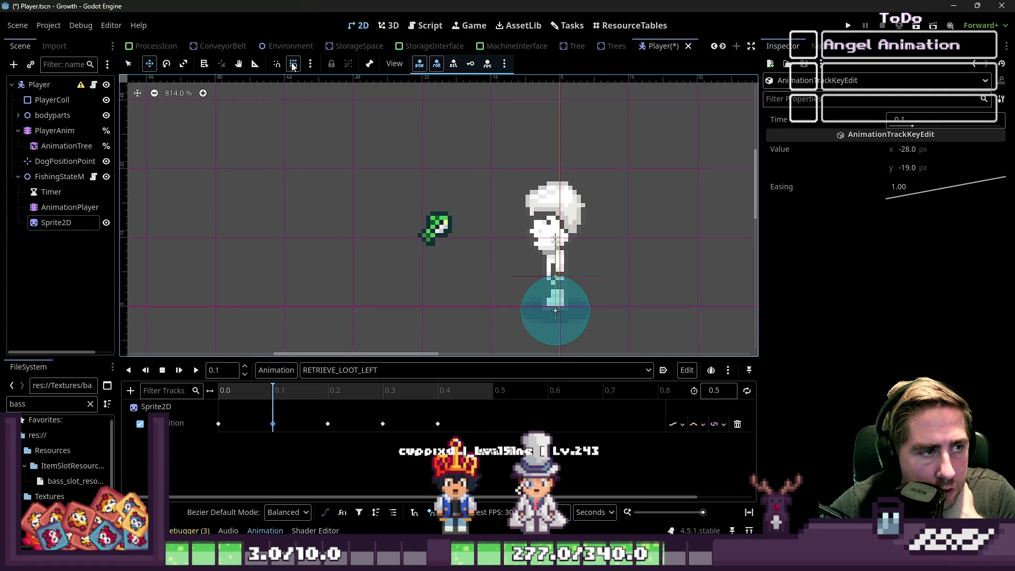
click(260, 396)
mouse_move(315, 381)
mouse_down()
mouse_move(414, 391)
mouse_move(219, 391)
mouse_move(390, 392)
mouse_up()
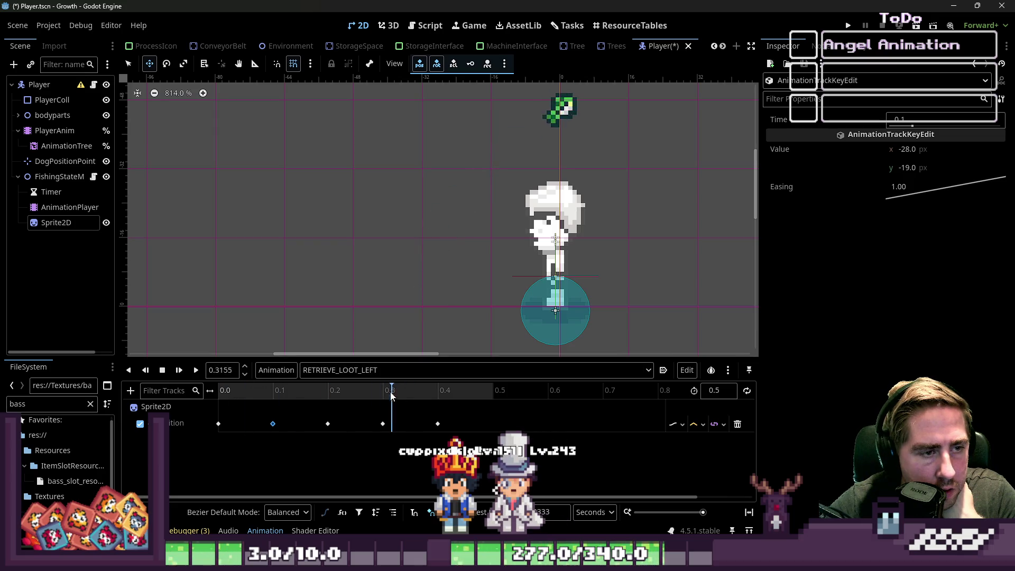
right_click(273, 423)
click(327, 424)
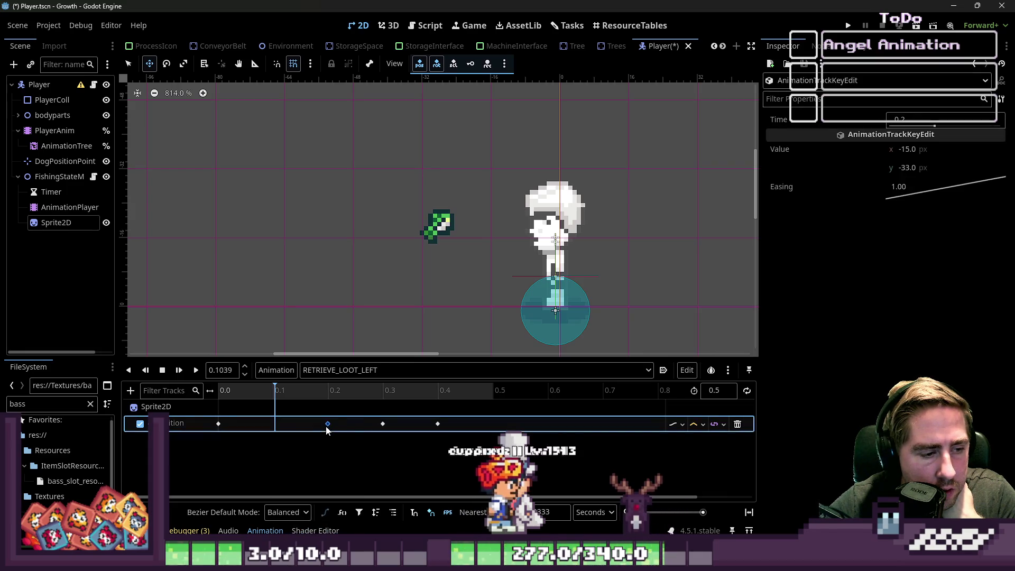
right_click(383, 425)
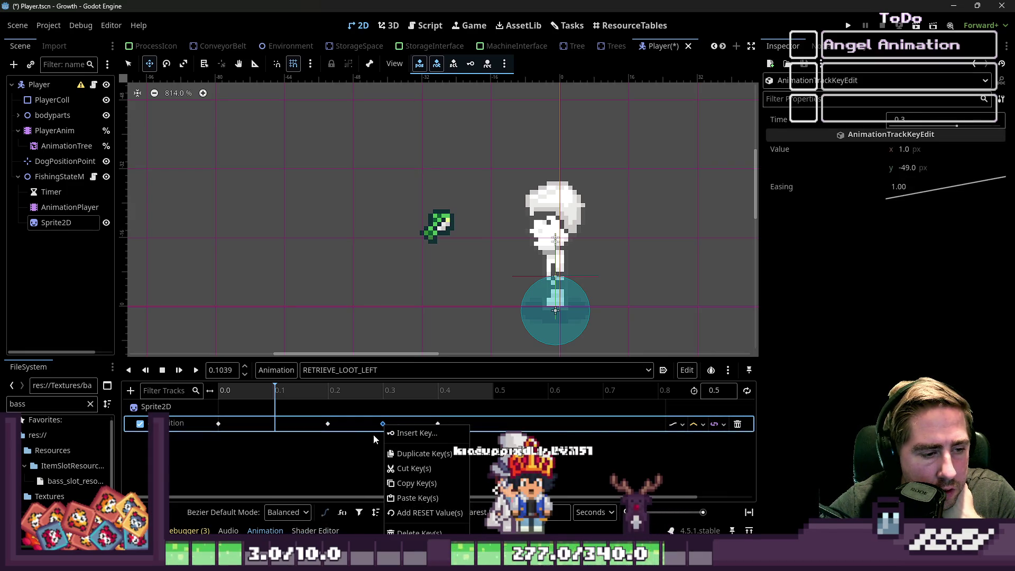
drag(326, 424, 273, 423)
click(293, 392)
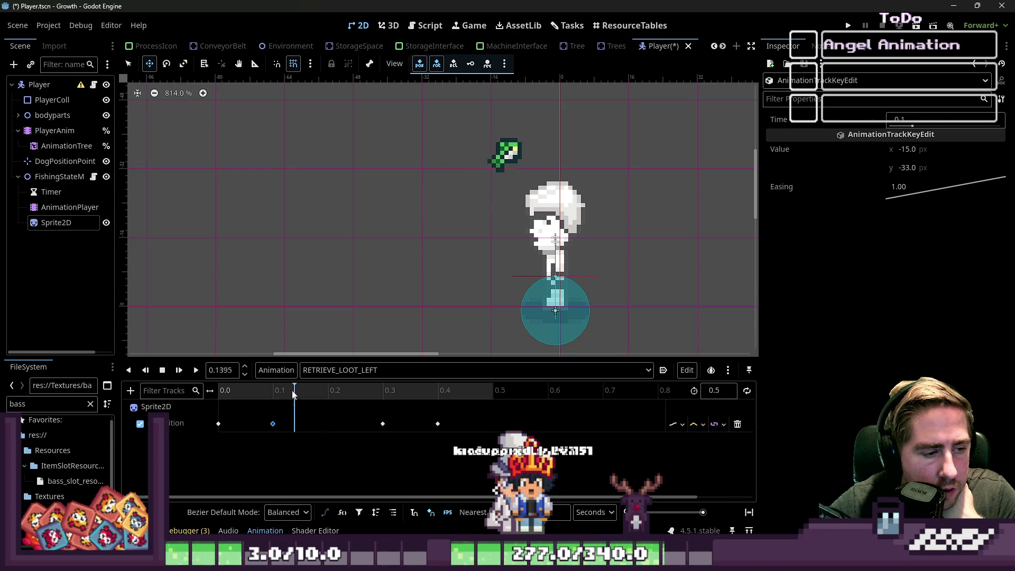
click(377, 390)
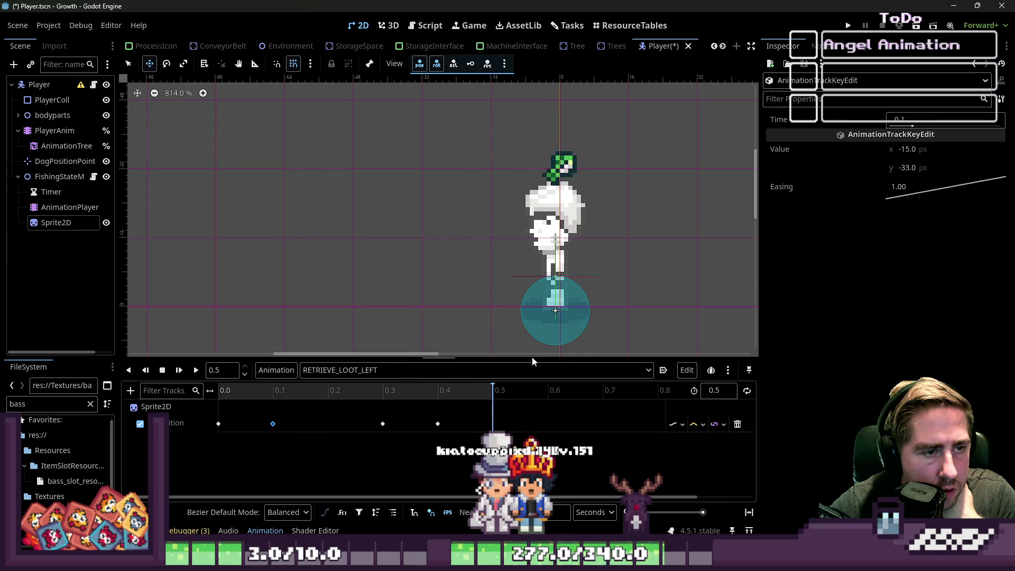
Delete the extra 0.1 s keyframe and drag the bass sprite left to (-31, -33).
click(275, 431)
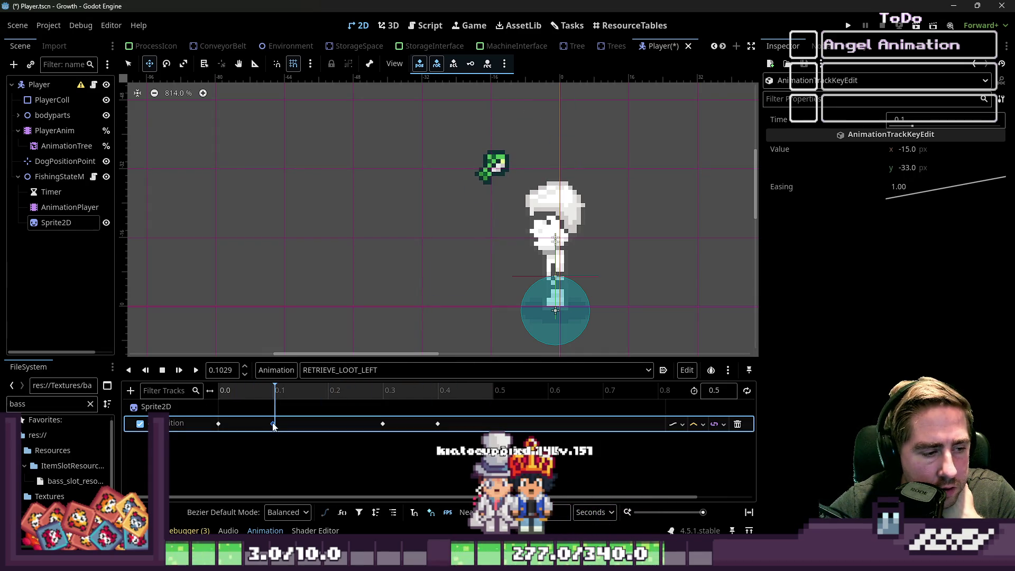
right_click(273, 426)
click(296, 505)
mouse_move(495, 148)
mouse_down()
mouse_move(422, 144)
mouse_move(422, 77)
mouse_move(423, 142)
mouse_up()
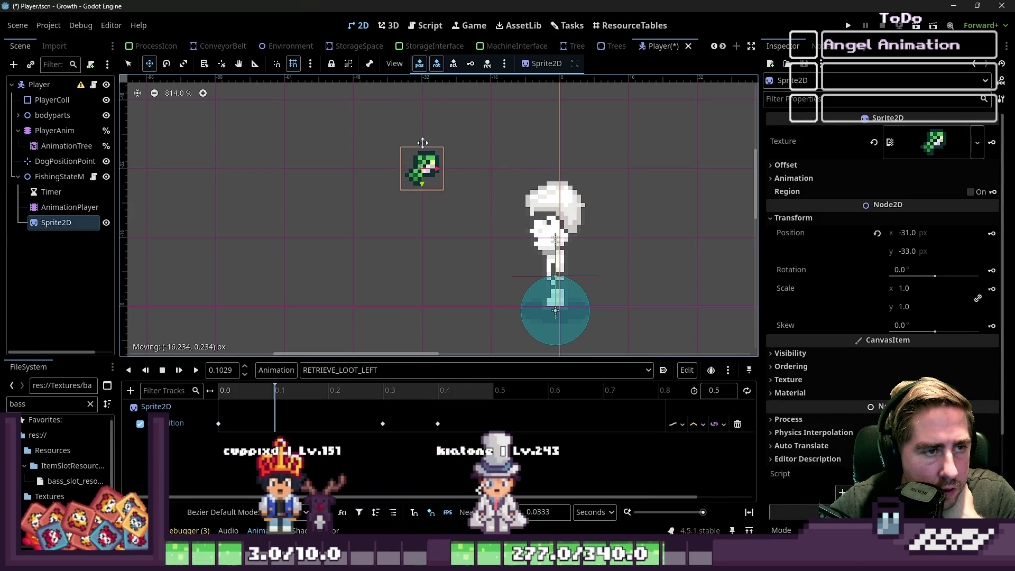
Scrub the RETRIEVE_LOOT_LEFT animation around 0.1 s to check the bass arc.
right_click(276, 423)
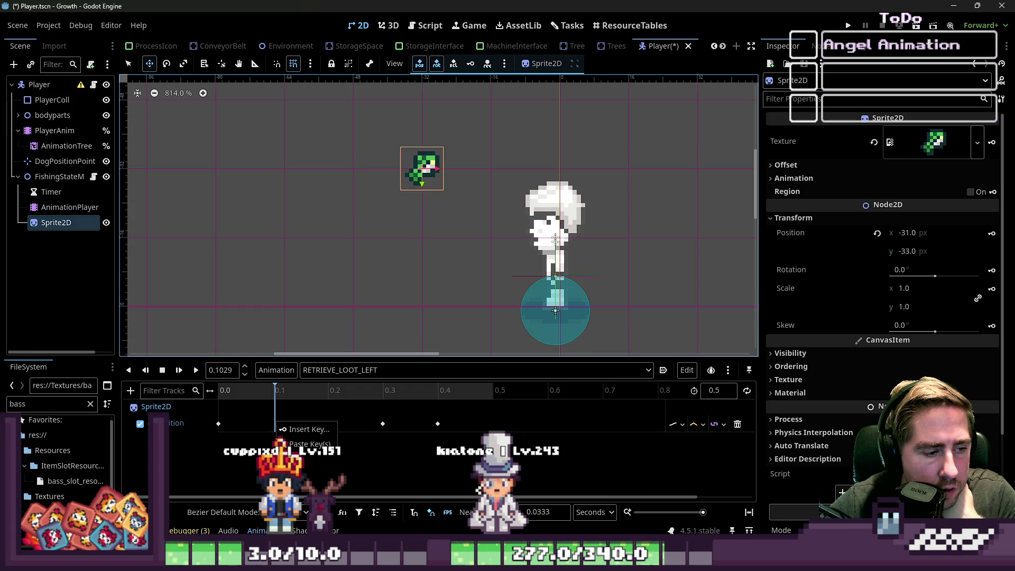
click(271, 391)
mouse_move(219, 392)
mouse_down()
mouse_move(359, 376)
mouse_move(290, 377)
mouse_up()
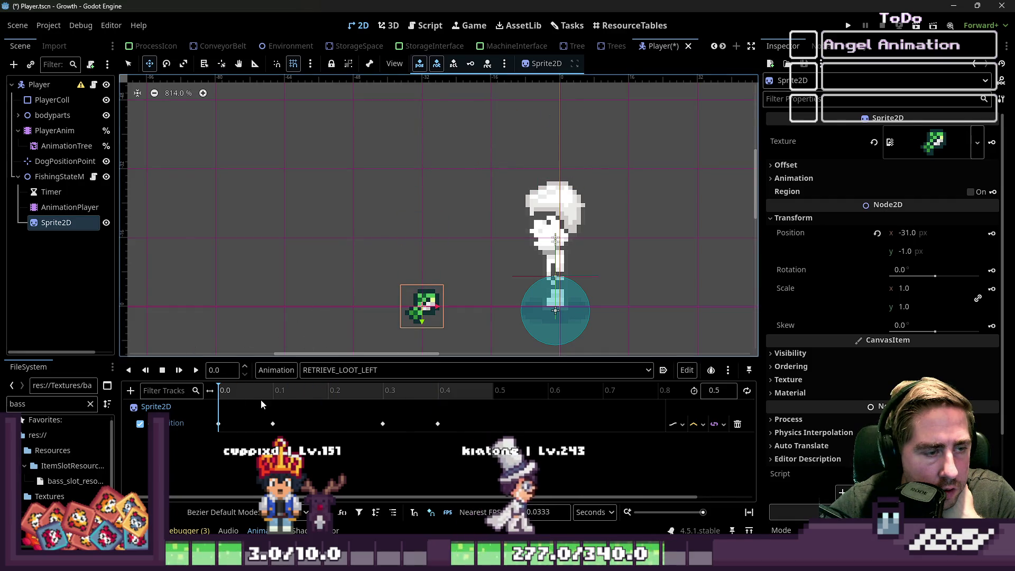
Delete the 0.1 s position keyframe holding (-31, -33).
click(273, 423)
right_click(274, 424)
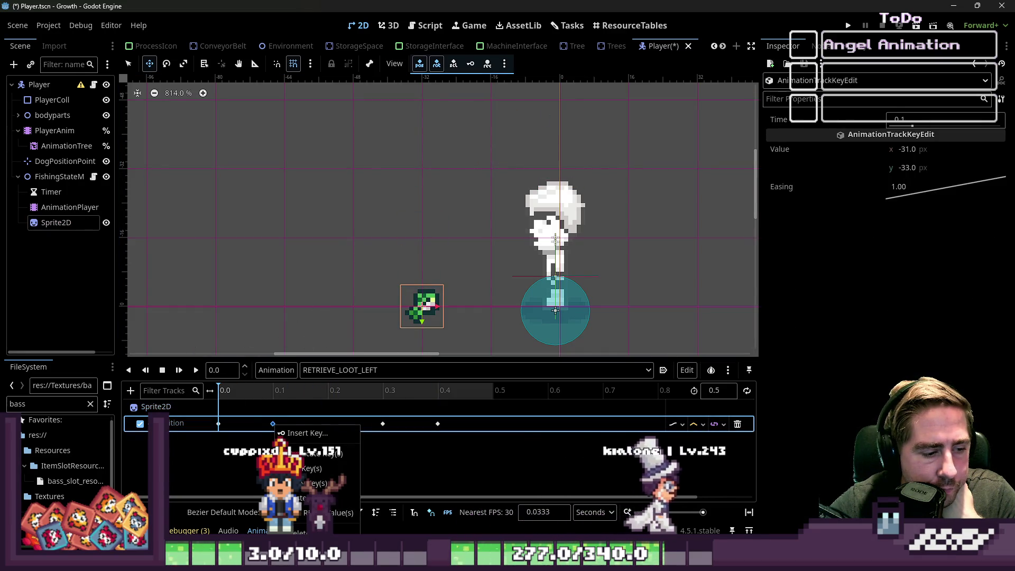
click(317, 484)
click(453, 169)
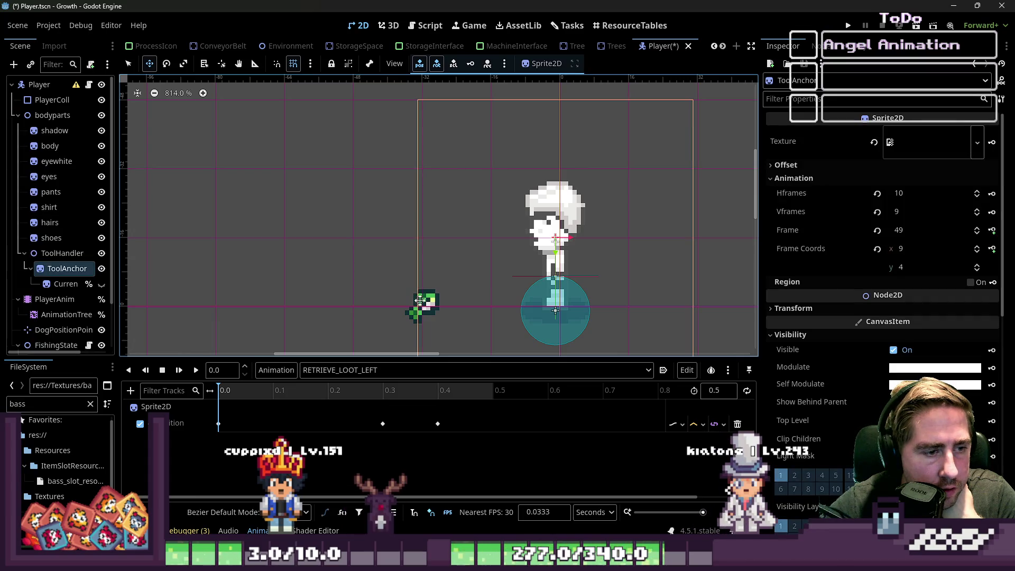
Select the bass Sprite2D under FishingState and turn off grid snapping.
click(58, 283)
click(66, 268)
scroll(63, 264, down, 3)
click(59, 339)
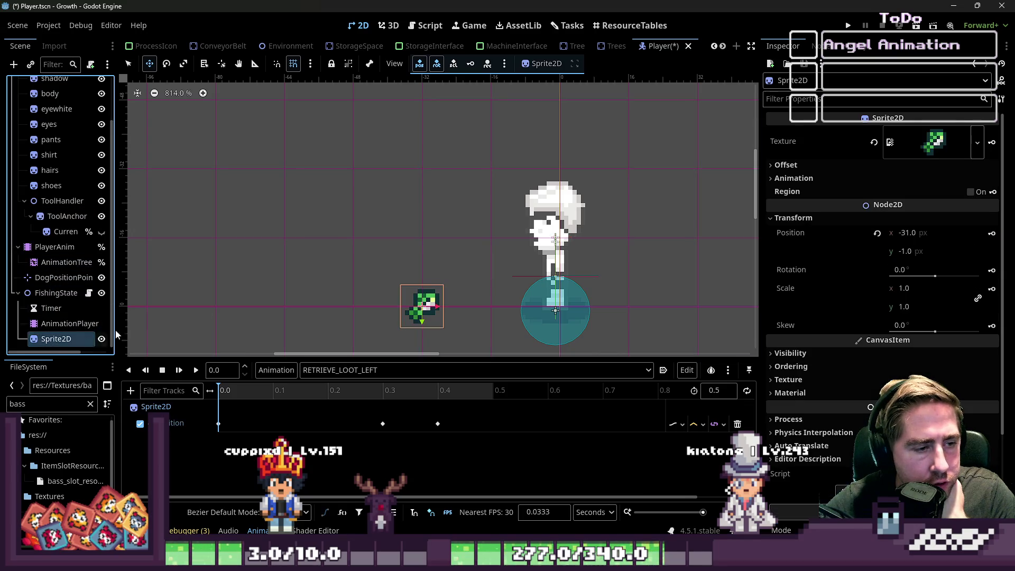
drag(451, 173, 413, 169)
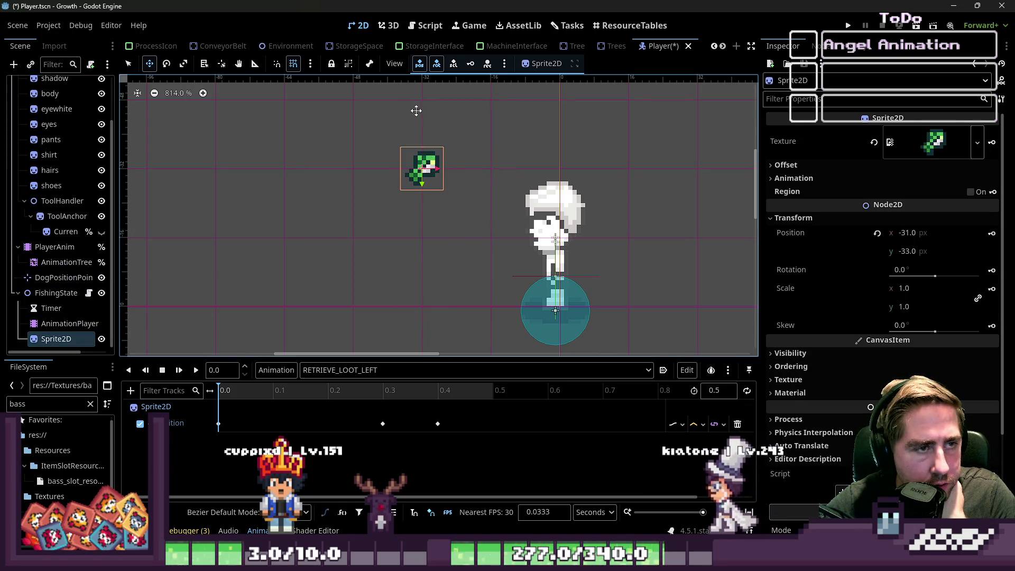
click(310, 63)
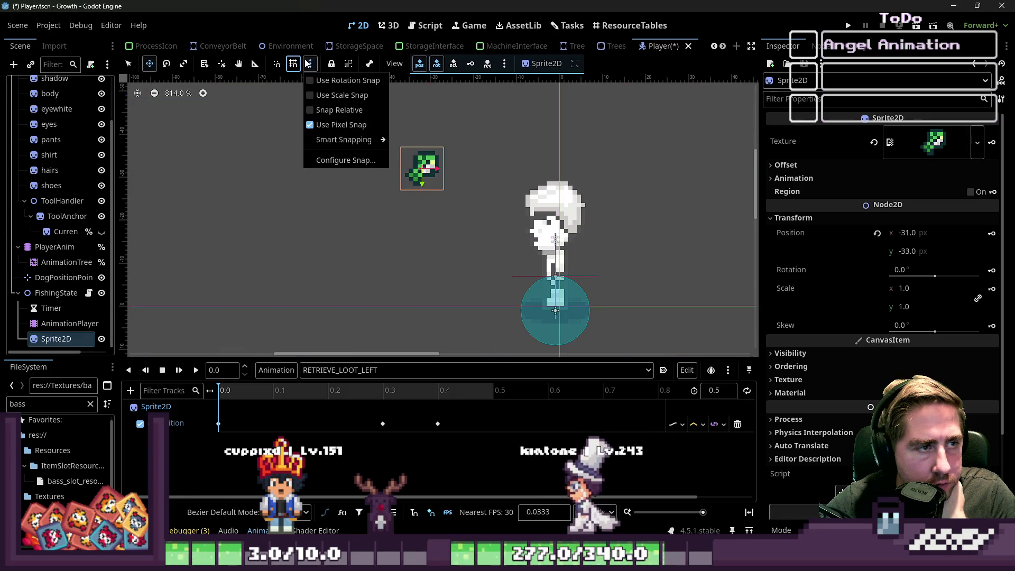
click(298, 63)
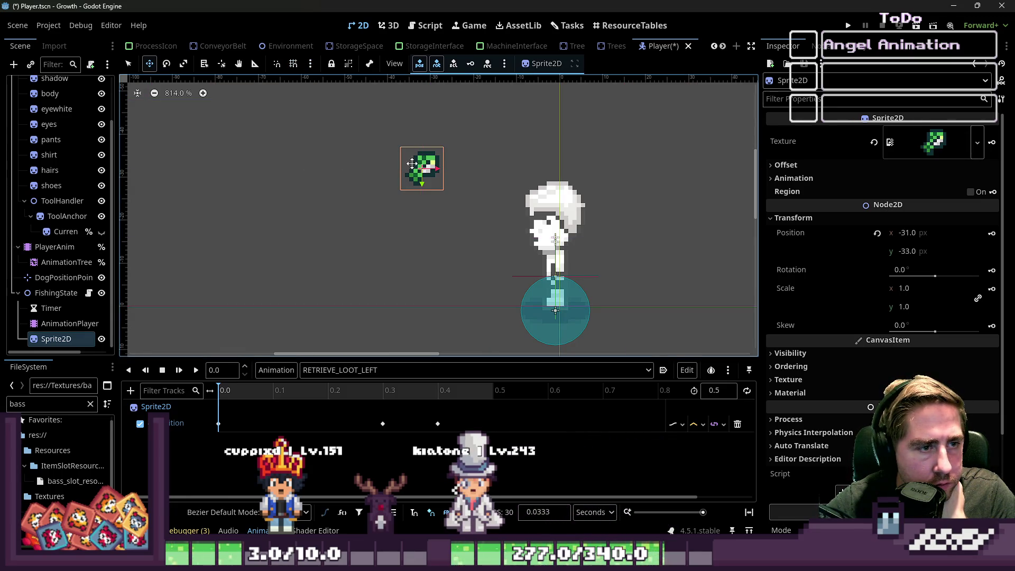
drag(423, 169, 453, 179)
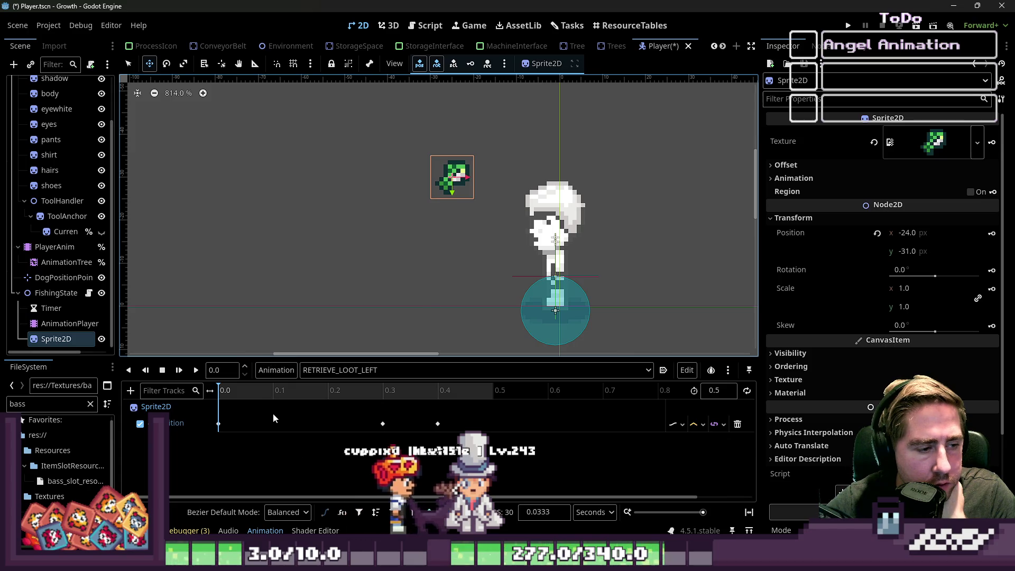
Key the bass at (-24, -30) at 0.1 s and play RETRIEVE_LOOT_LEFT.
click(274, 391)
mouse_move(479, 251)
mouse_down()
mouse_move(451, 189)
mouse_move(464, 191)
mouse_up()
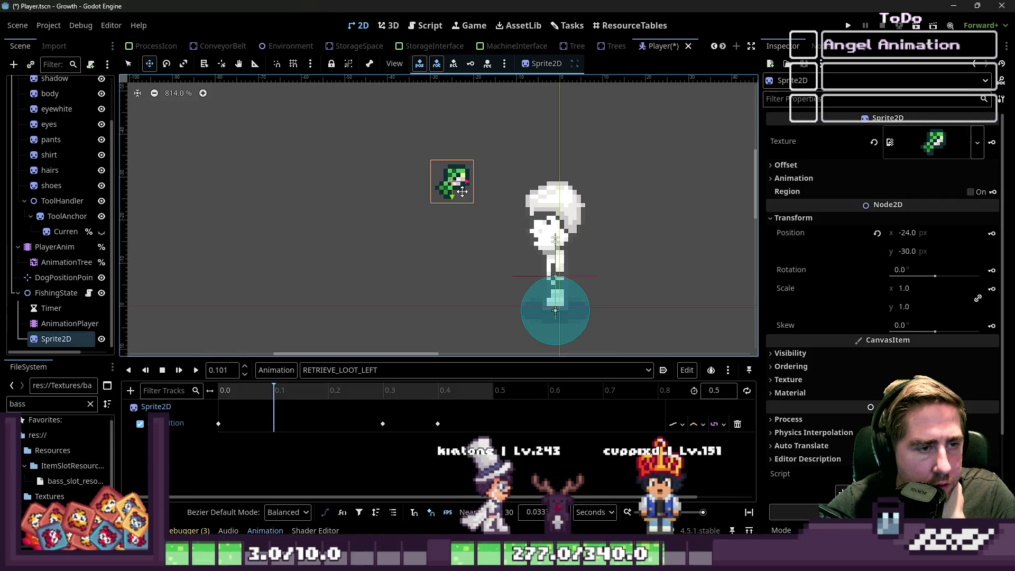
right_click(463, 194)
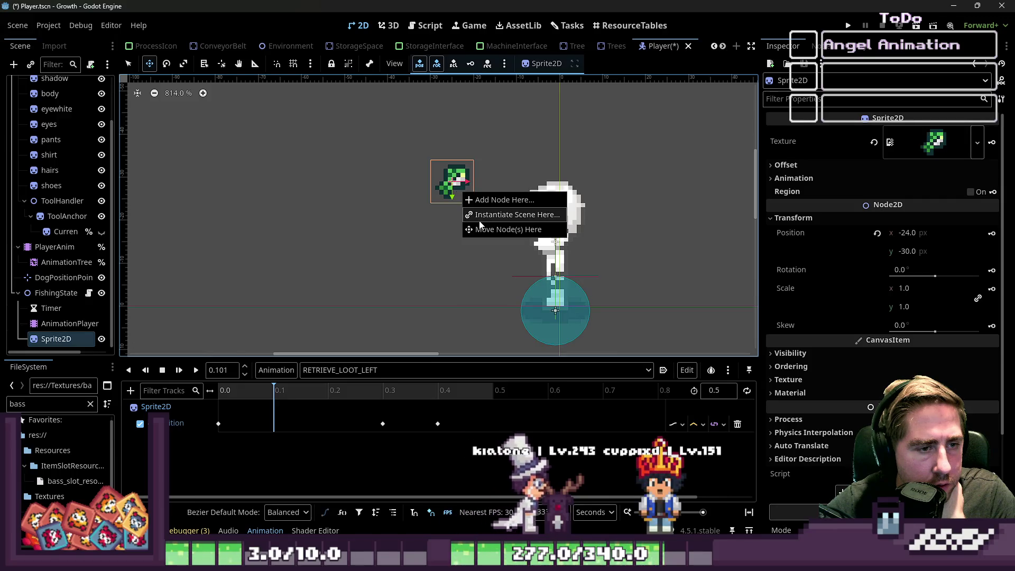
click(273, 422)
right_click(273, 422)
click(289, 432)
click(271, 395)
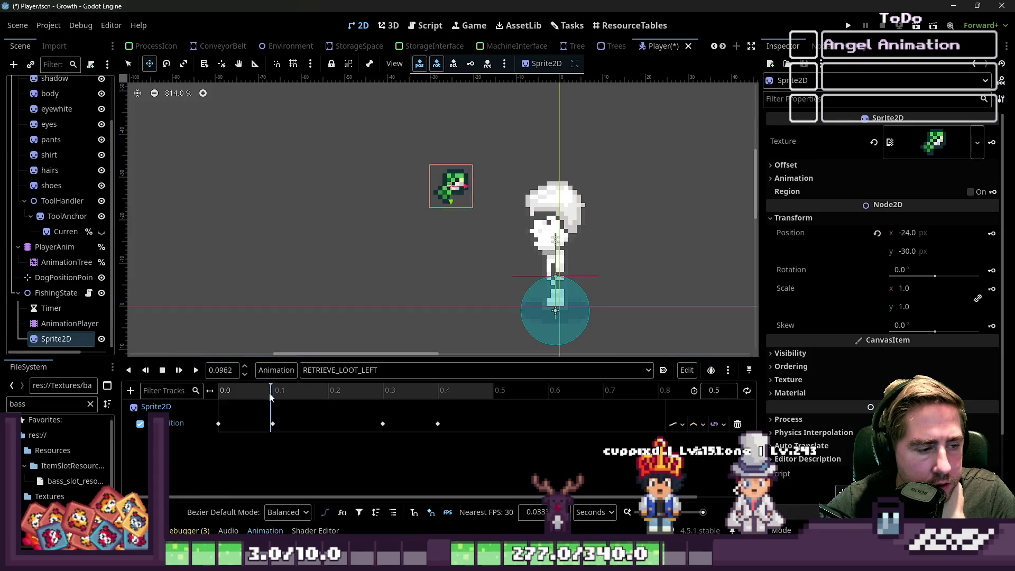
click(195, 372)
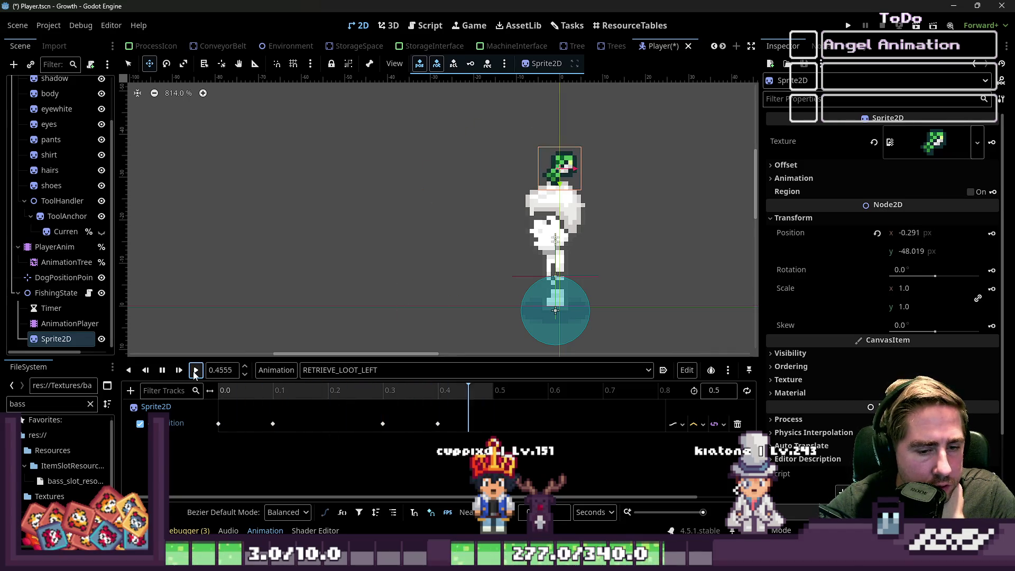
click(697, 424)
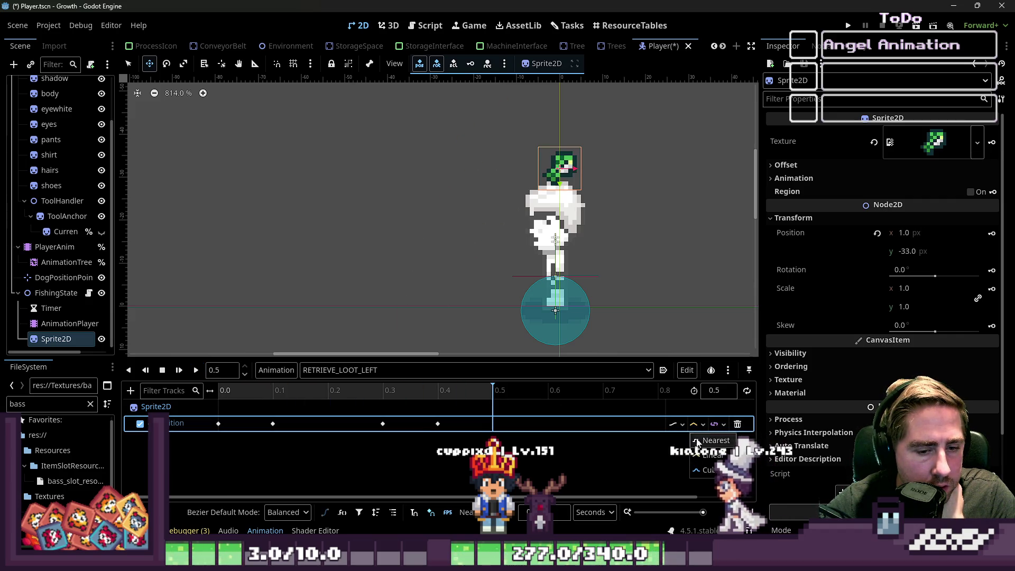
click(693, 469)
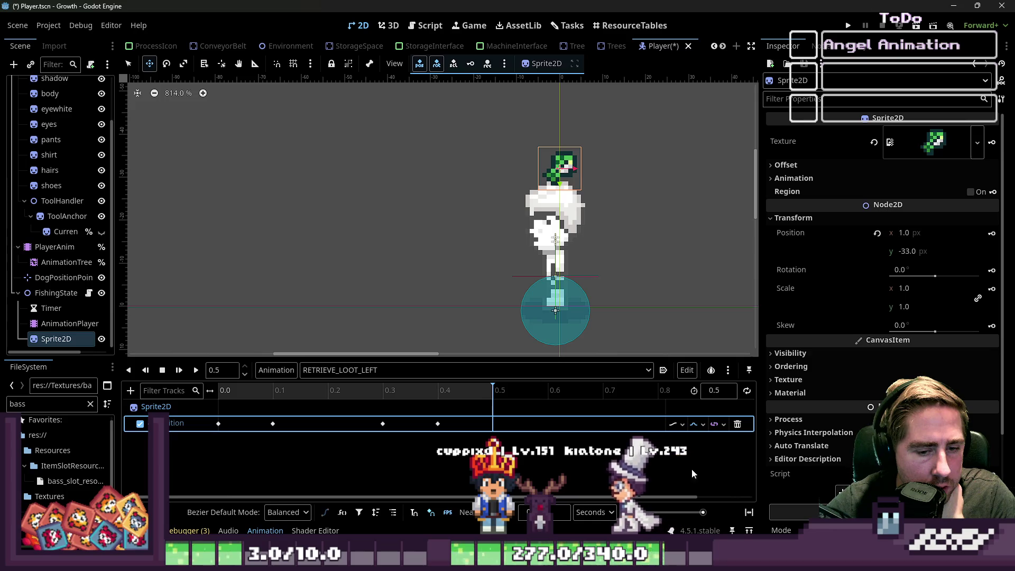
click(196, 370)
click(197, 371)
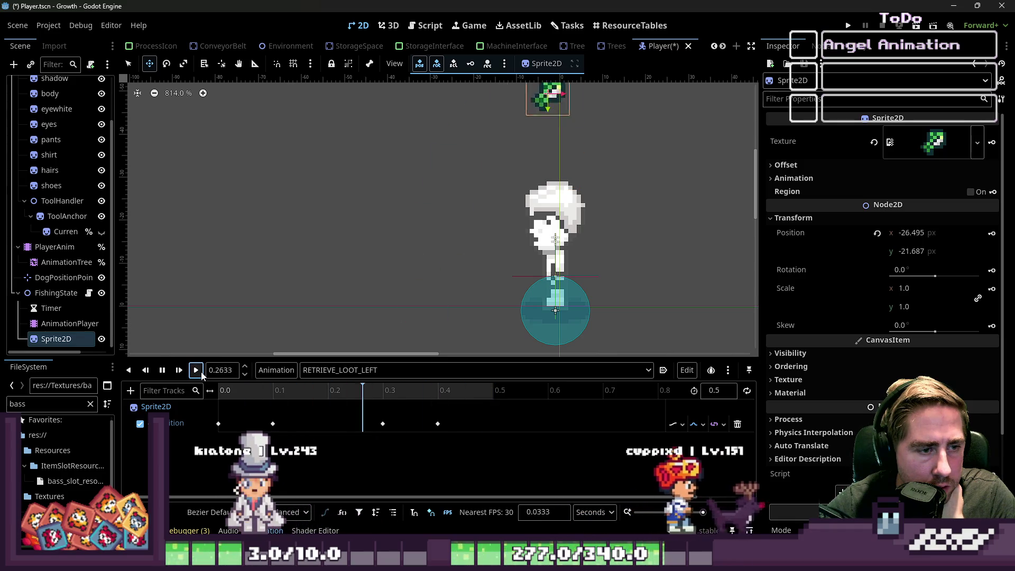
scroll(586, 256, down, 5)
click(272, 424)
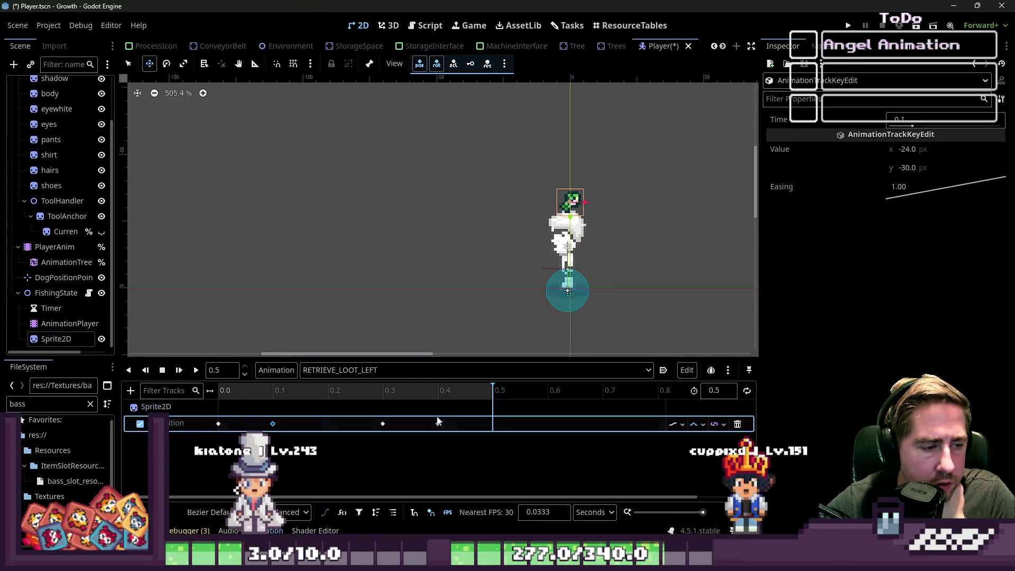
click(203, 371)
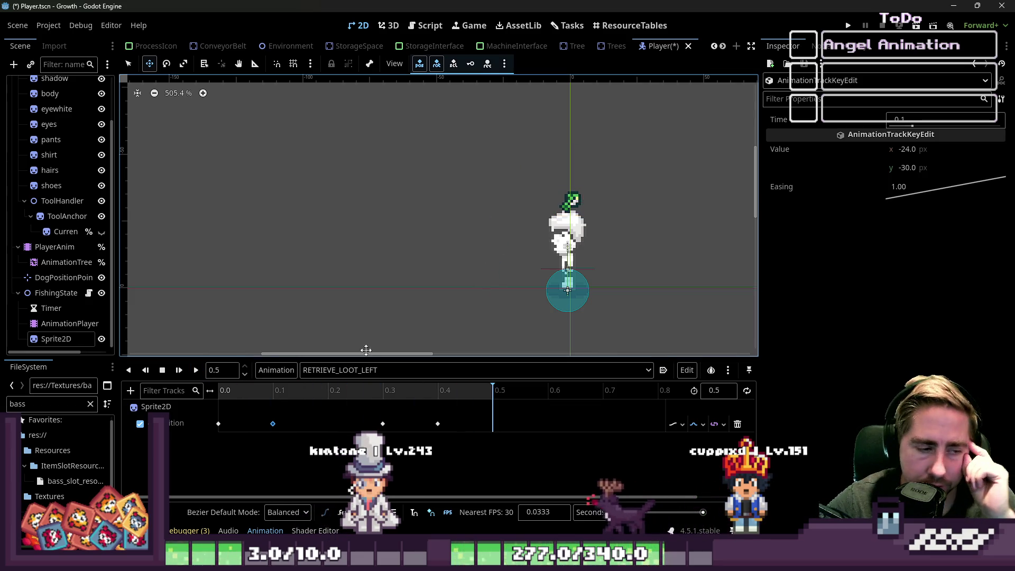
click(389, 373)
click(278, 373)
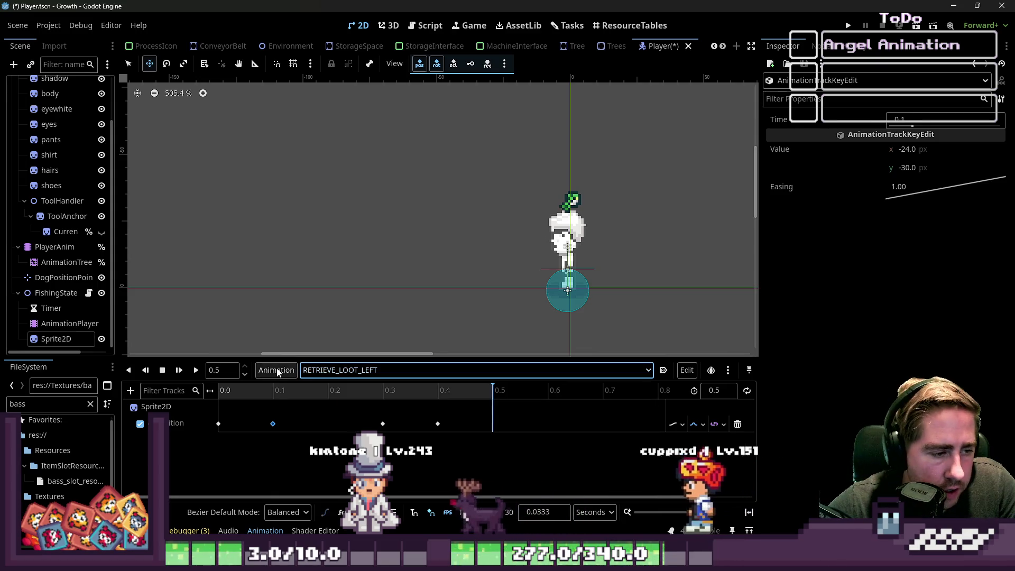
Duplicate RETRIEVE_LOOT_LEFT as RETRIEVE_LOOT_RIGHT and make it the edited animation.
click(277, 372)
click(257, 429)
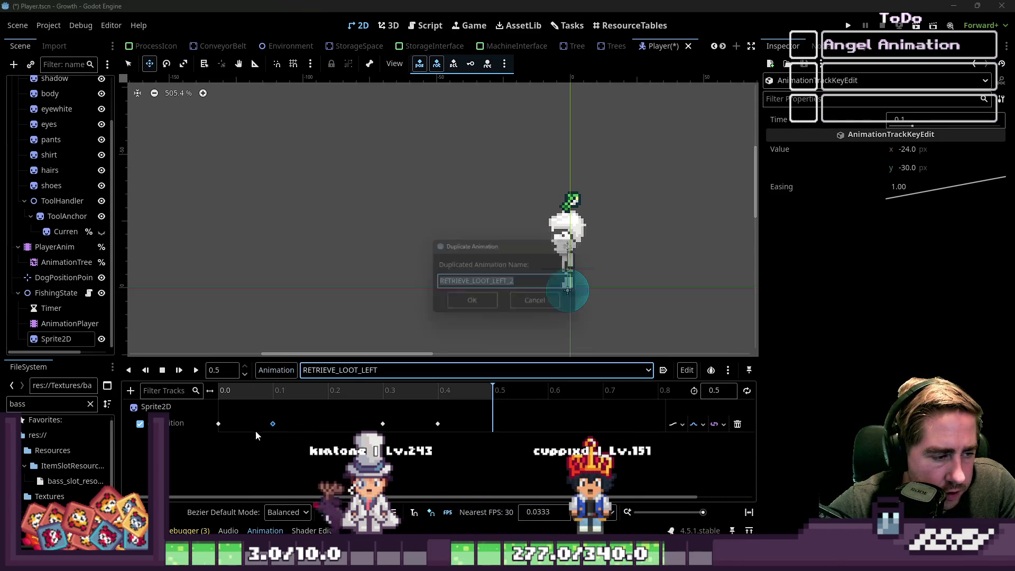
click(527, 289)
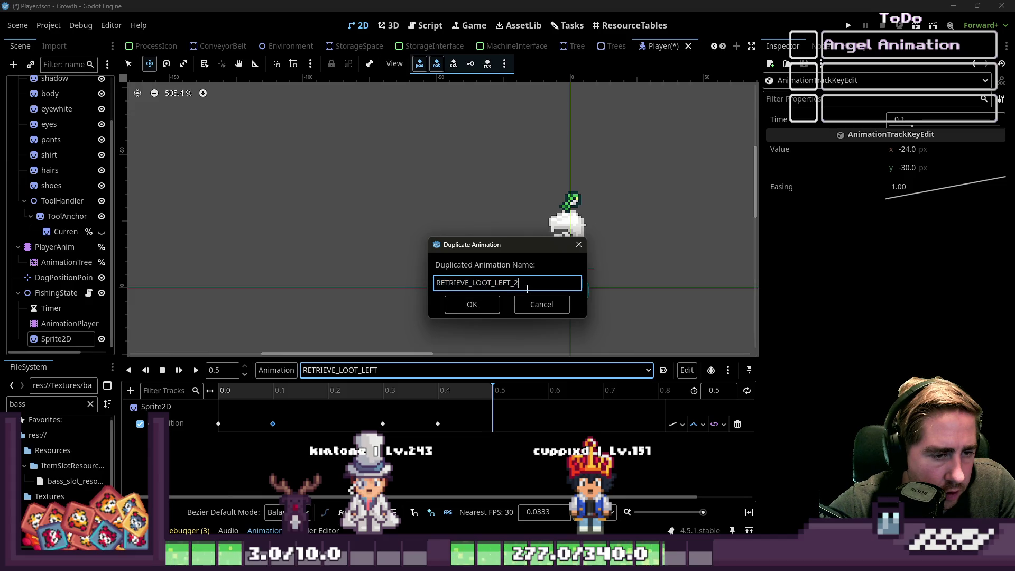
text(RIGH)
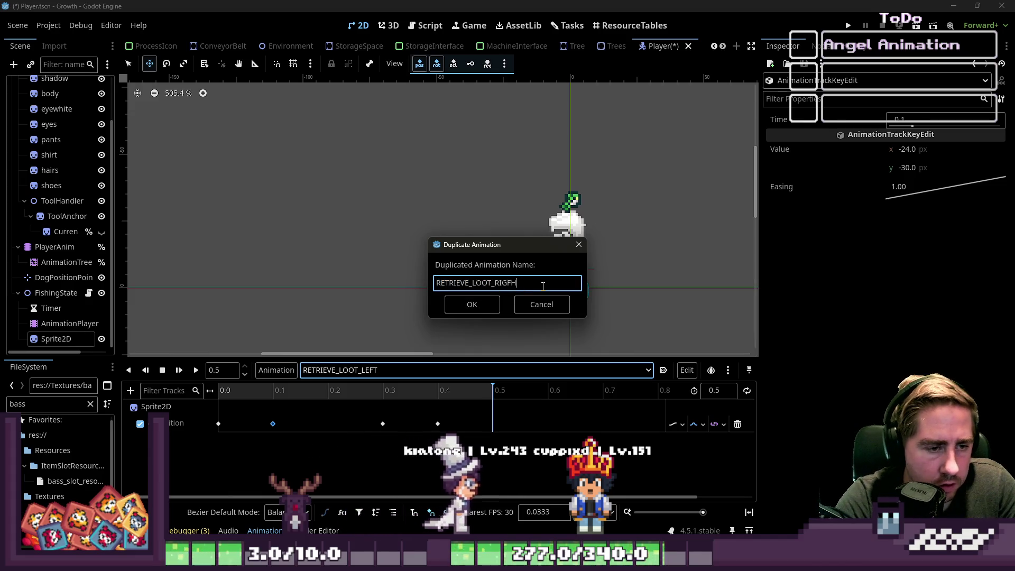
key(Return)
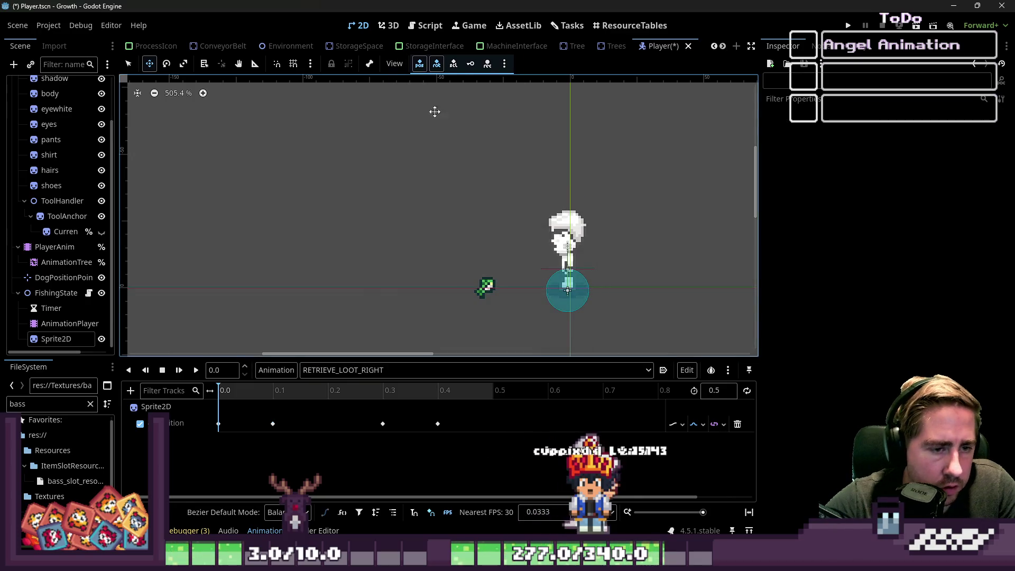
click(196, 370)
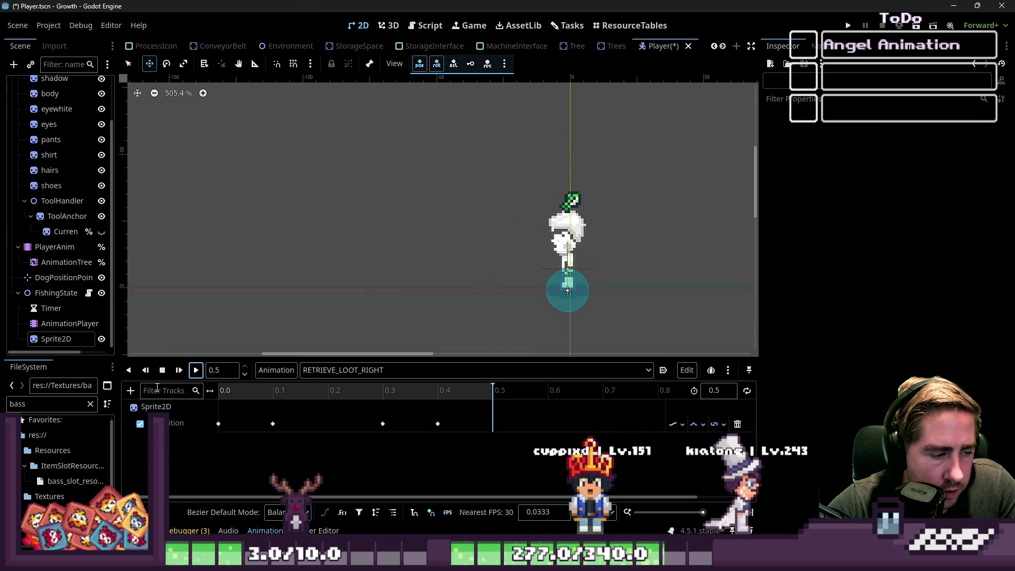
click(178, 365)
click(350, 374)
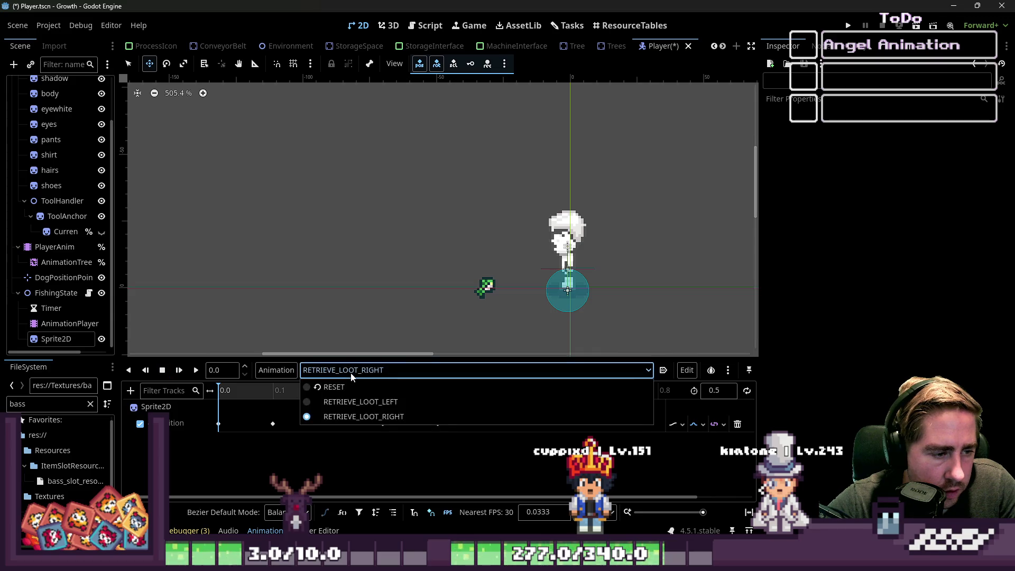
click(360, 417)
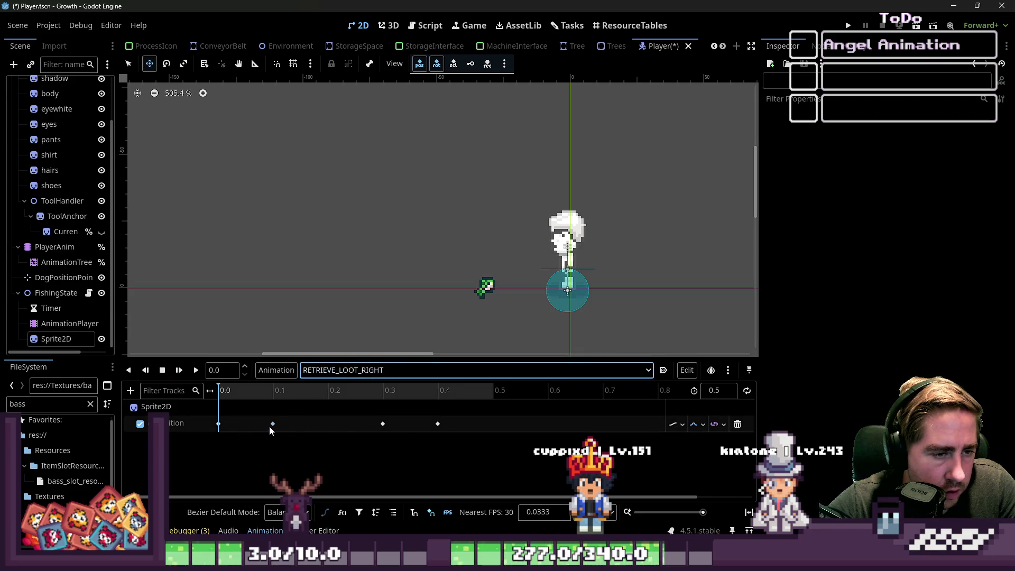
Set the x position of the 0 s key to 31 and the 0.1 s key to 24.
click(219, 423)
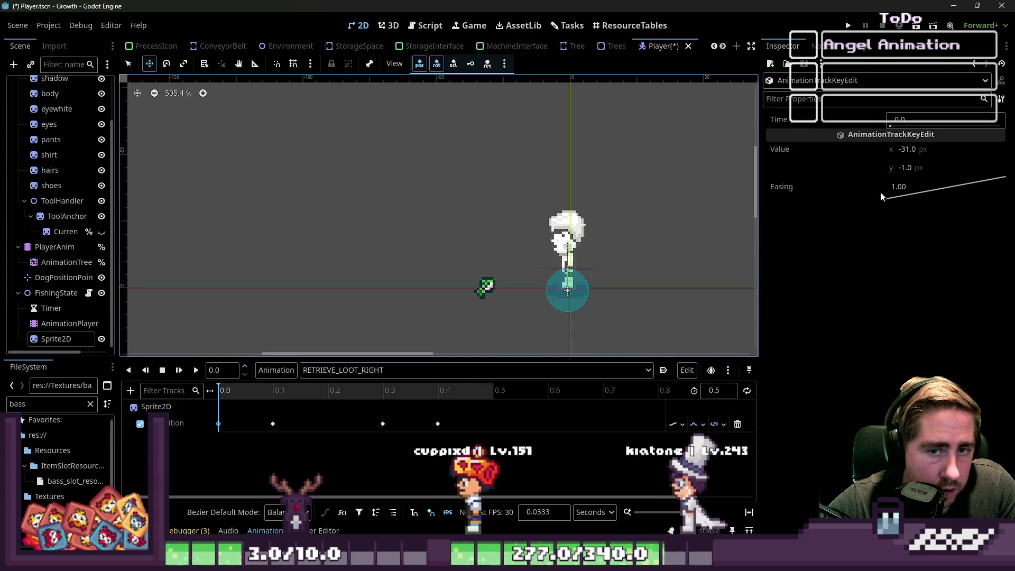
click(908, 150)
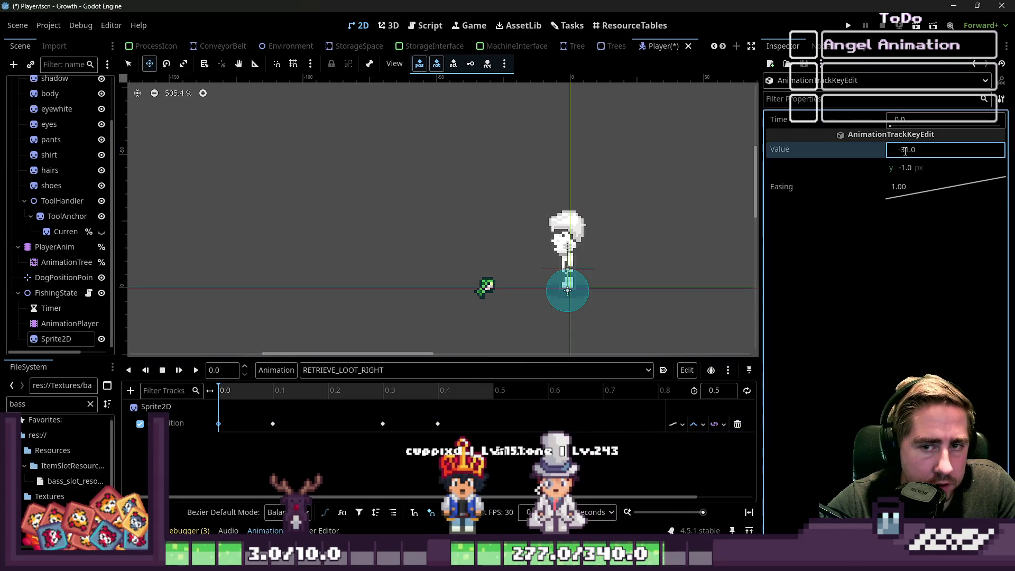
key(Delete)
text(3)
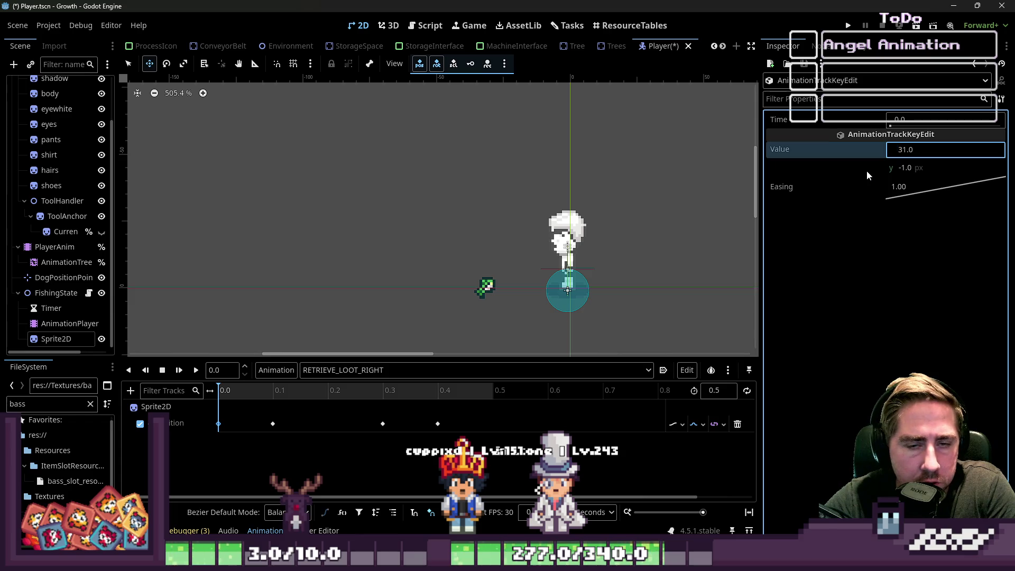
key(Return)
click(272, 424)
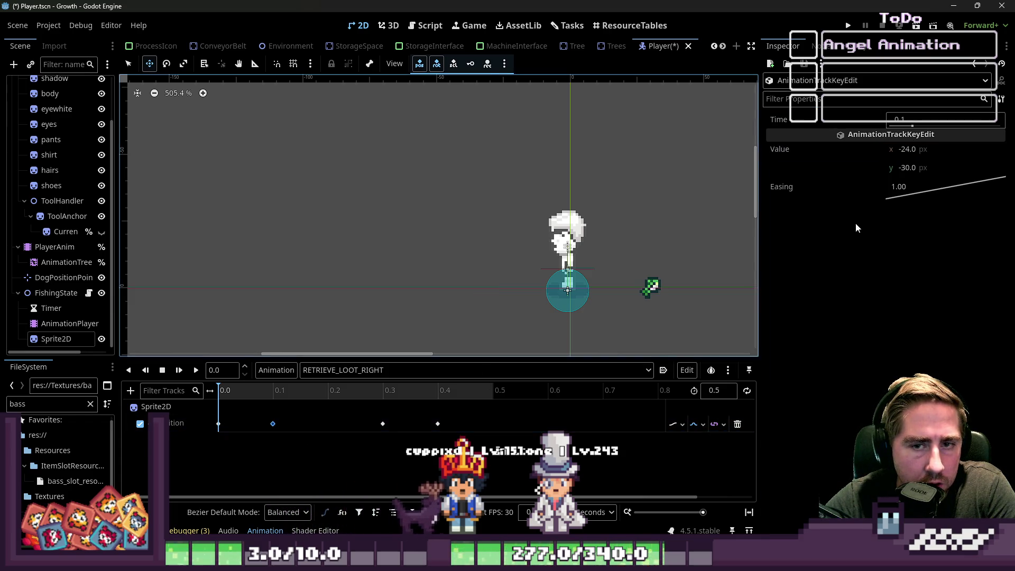
click(902, 151)
text(24)
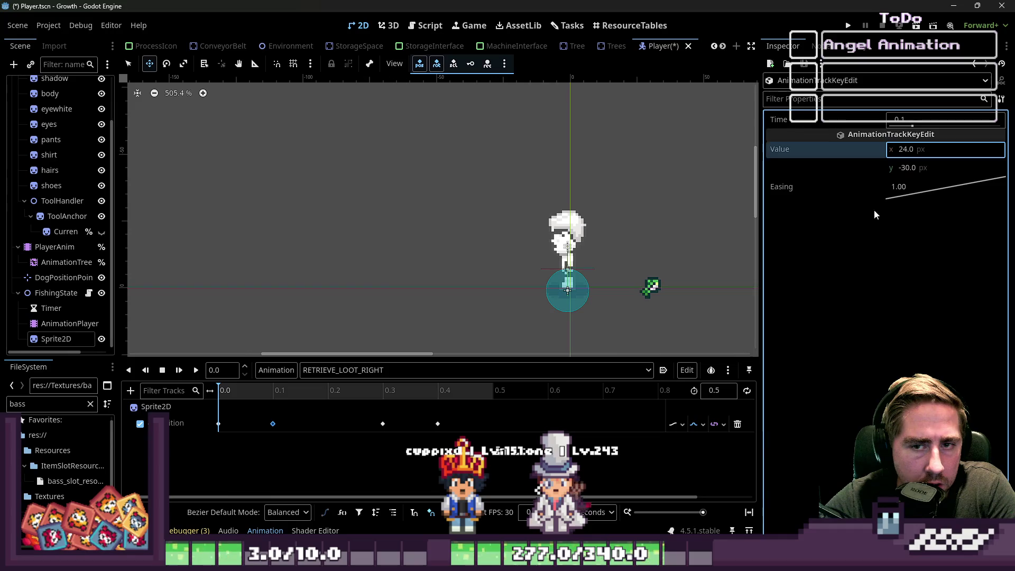
Set the 0.3 s key's y position to -49 and preview RETRIEVE_LOOT_RIGHT.
click(383, 424)
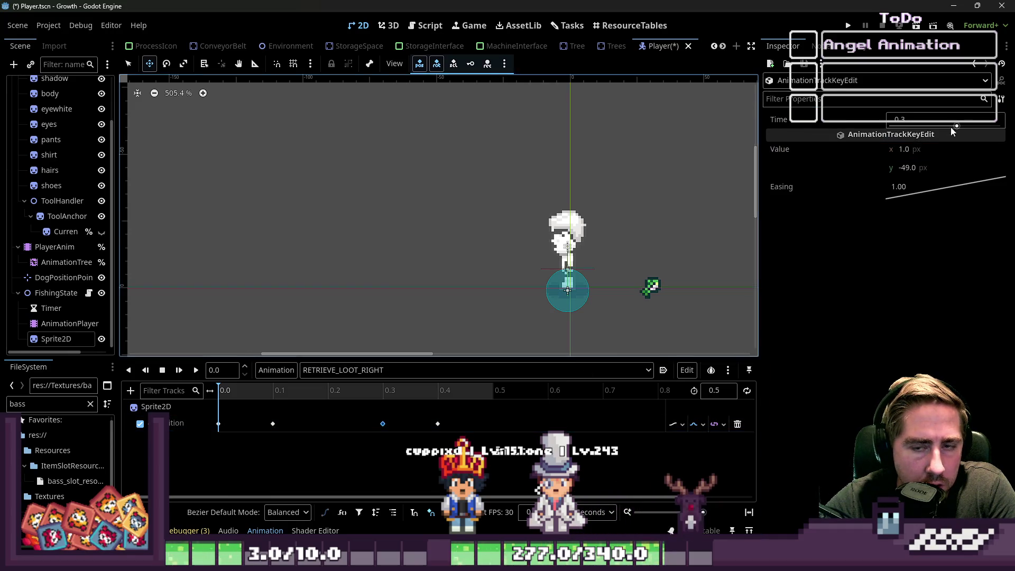
click(907, 168)
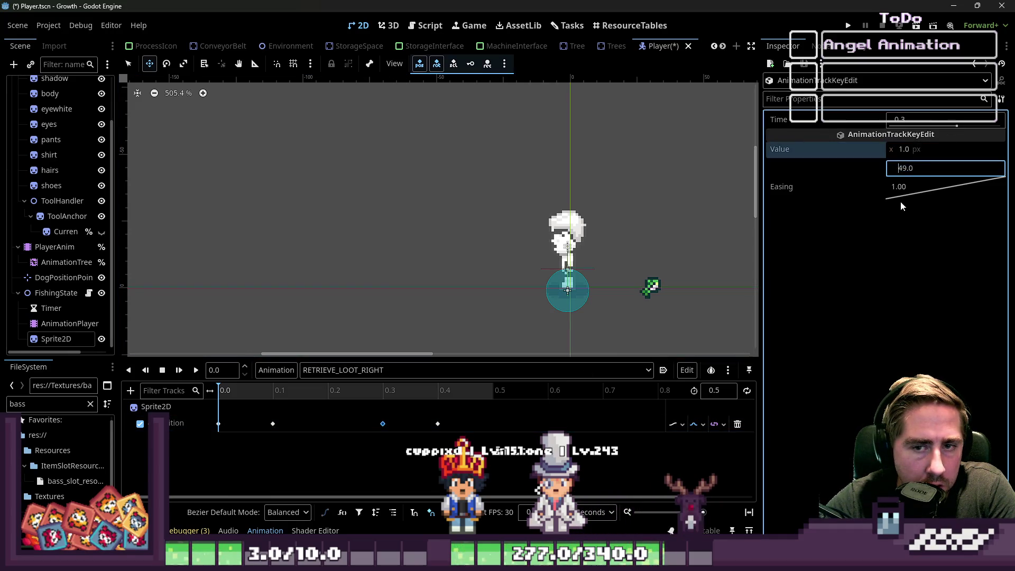
click(438, 425)
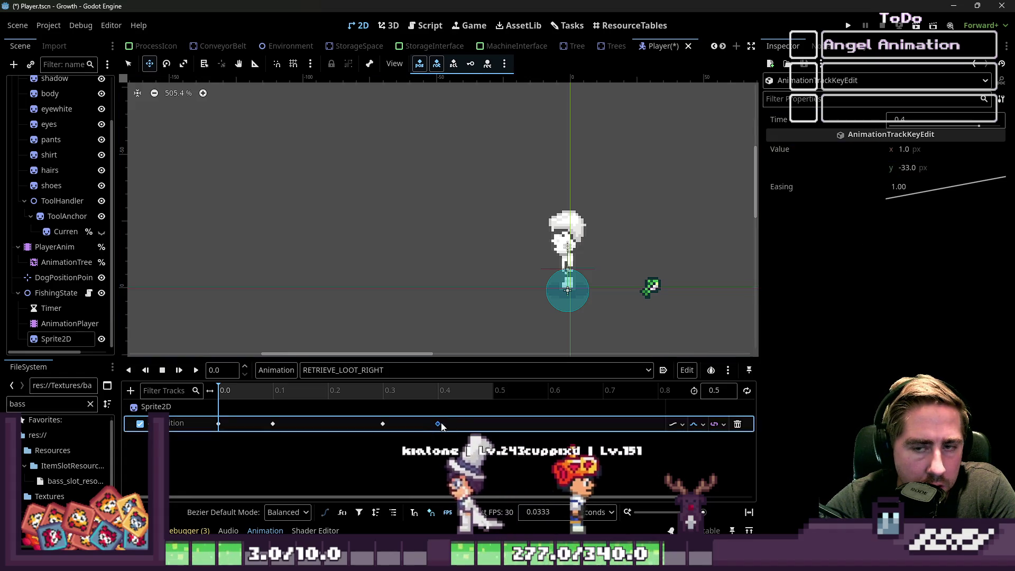
click(384, 424)
click(900, 168)
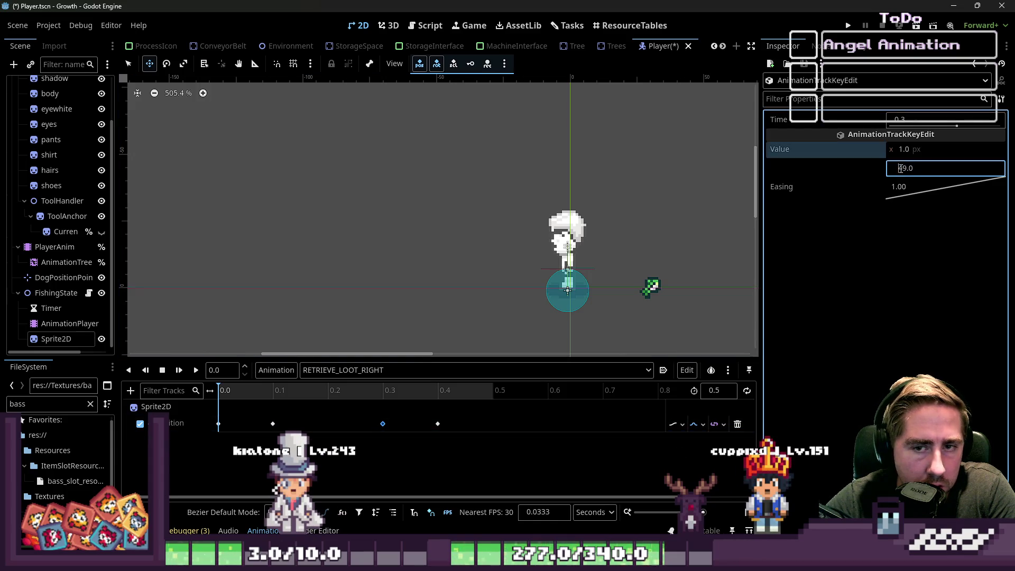
key(Return)
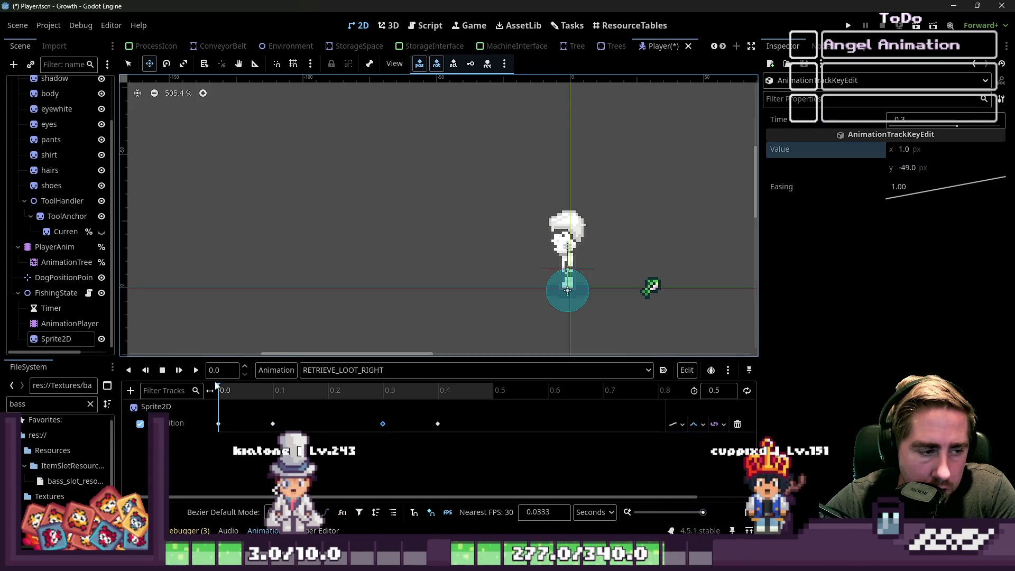
click(195, 370)
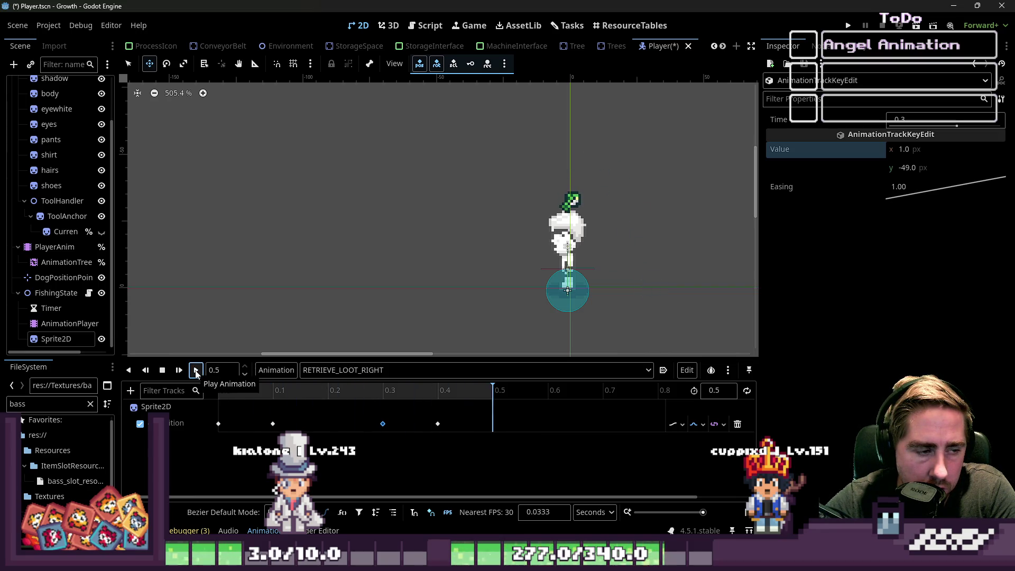
click(426, 26)
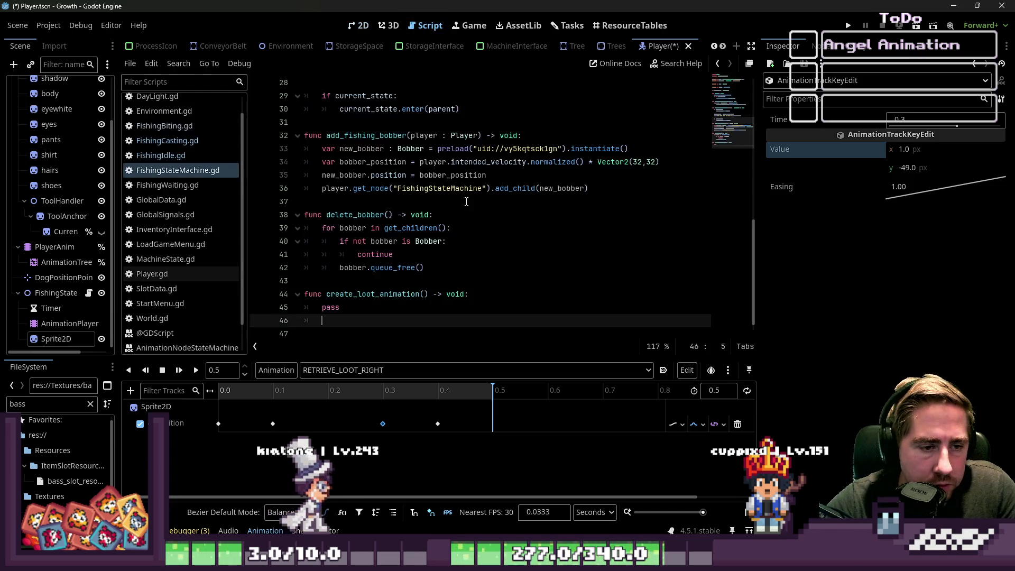
Delete the blank lines after create_loot_animation's pass and select the pass line.
click(357, 301)
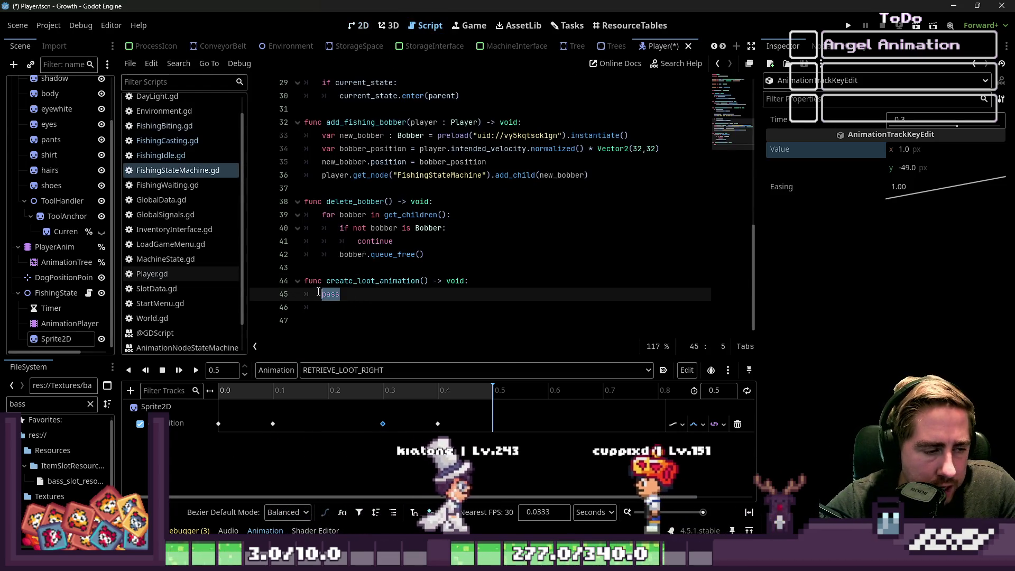
key(Down)
key(shift+Home)
key(BackSpace)
key(BackSpace)
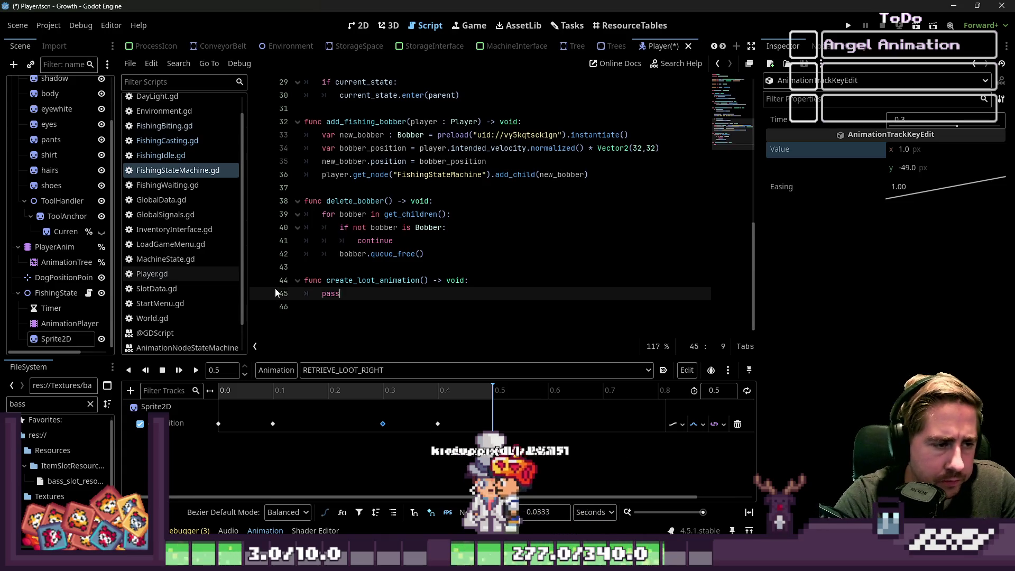
key(Up)
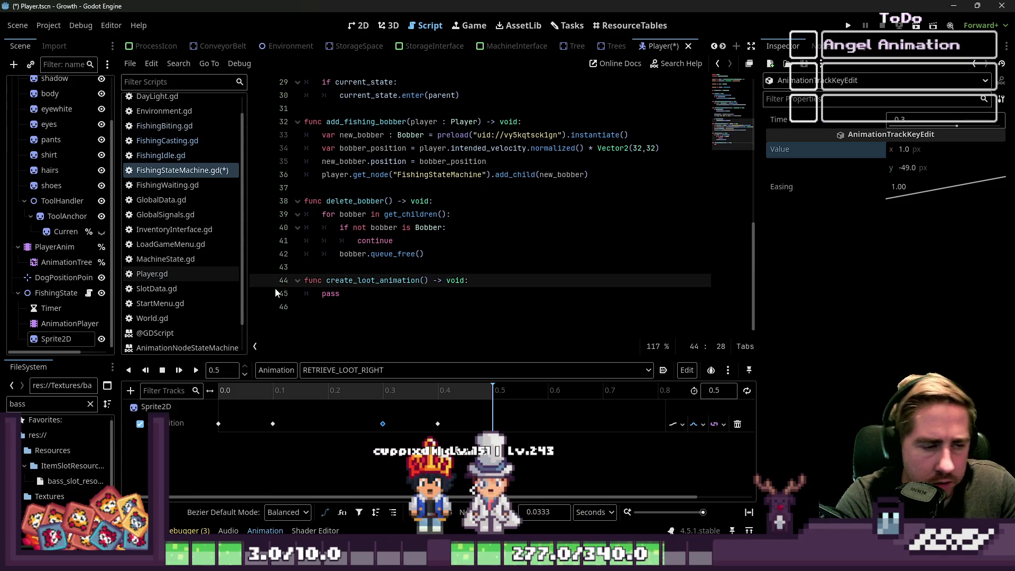
key(Down)
key(shift+Home)
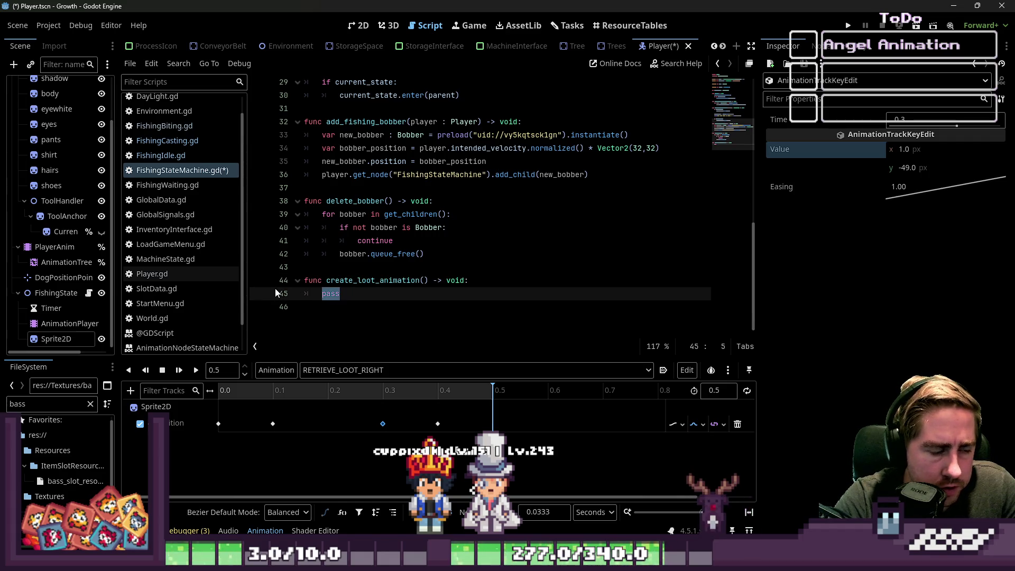
Enable Access as Unique Name on the bass Sprite2D and rename it LootSprite.
right_click(45, 341)
click(67, 499)
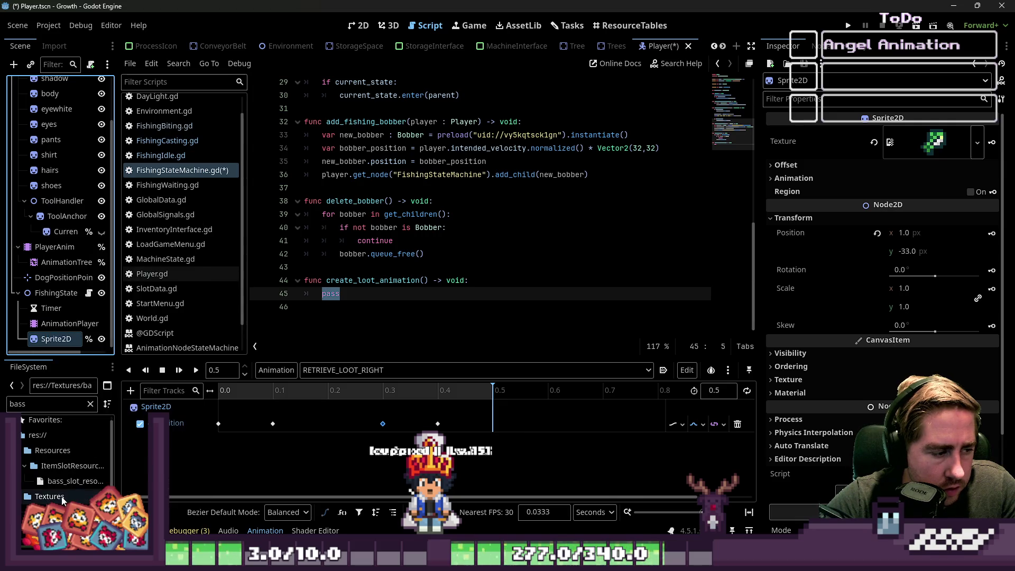
right_click(64, 342)
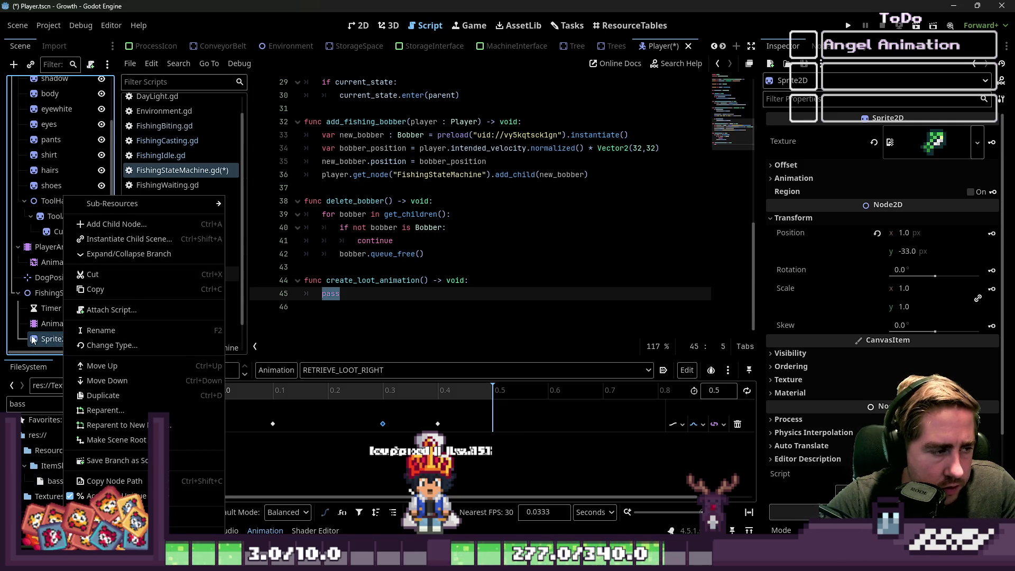
key(F2)
text(LootSprite)
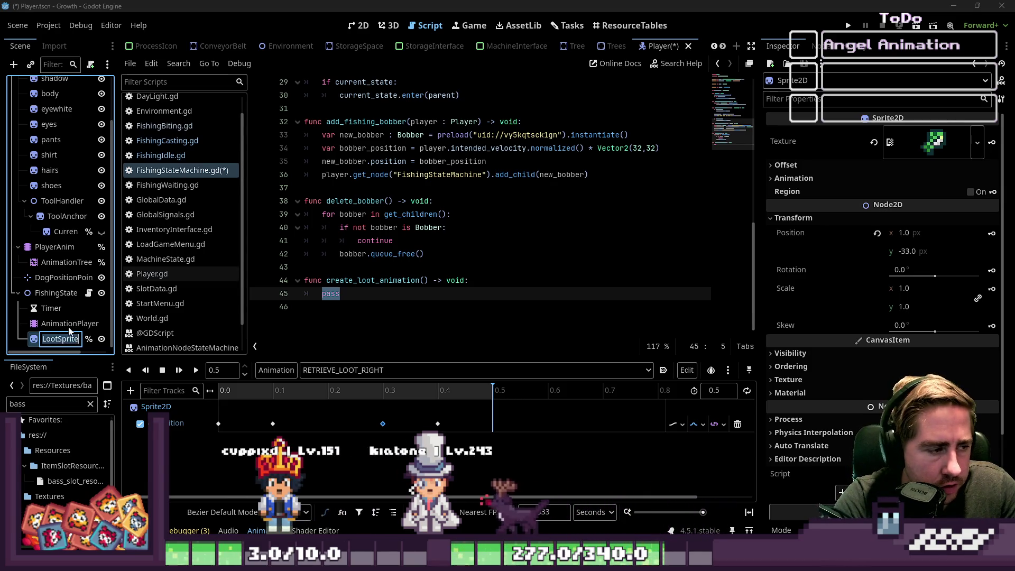
key(Return)
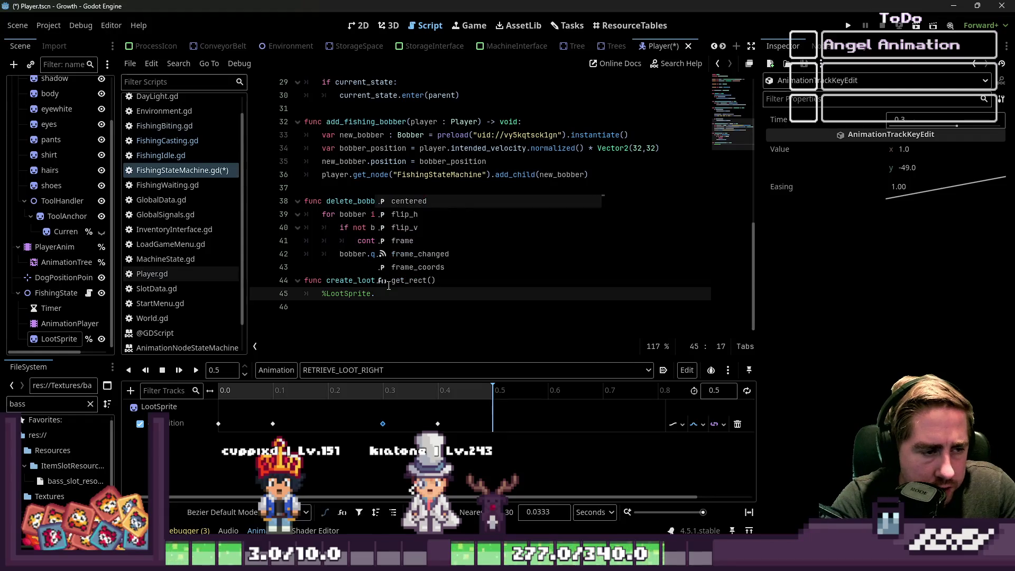
Write %LootSprite.texture = loot.world_sprite and %LootSprite.show(), then select AnimationPlayer.
text(texture)
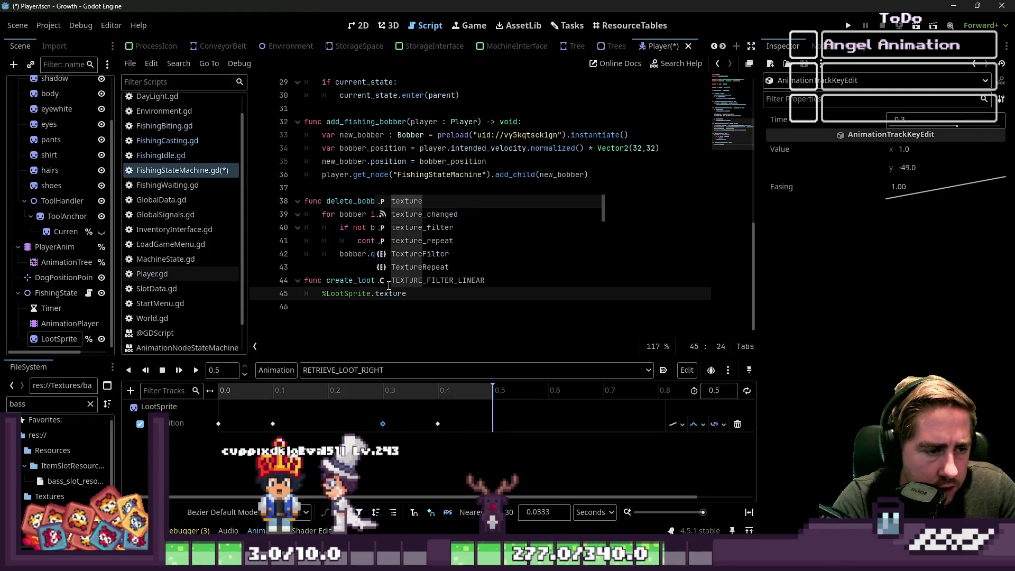
text( = loot.)
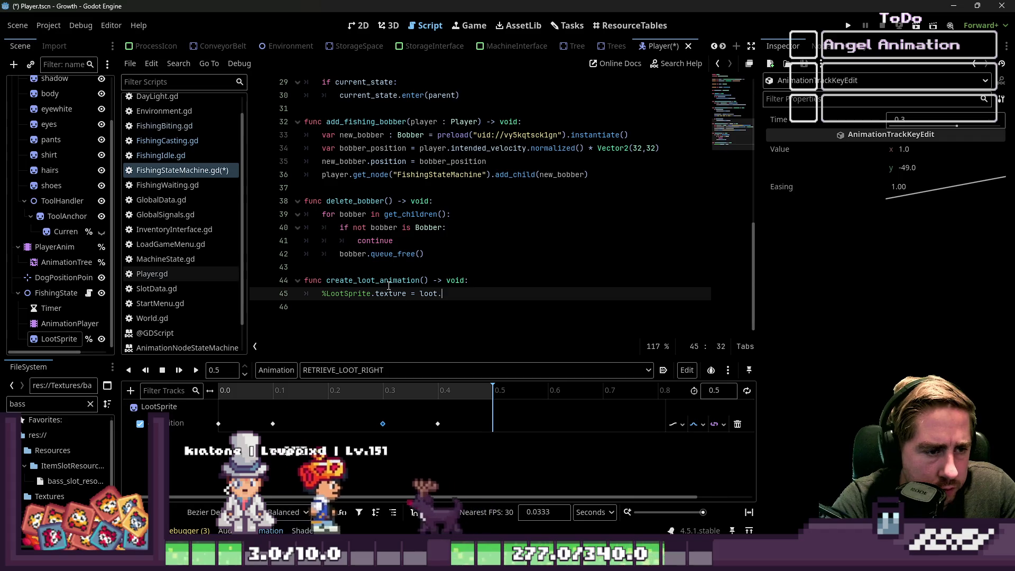
text(world_sprite)
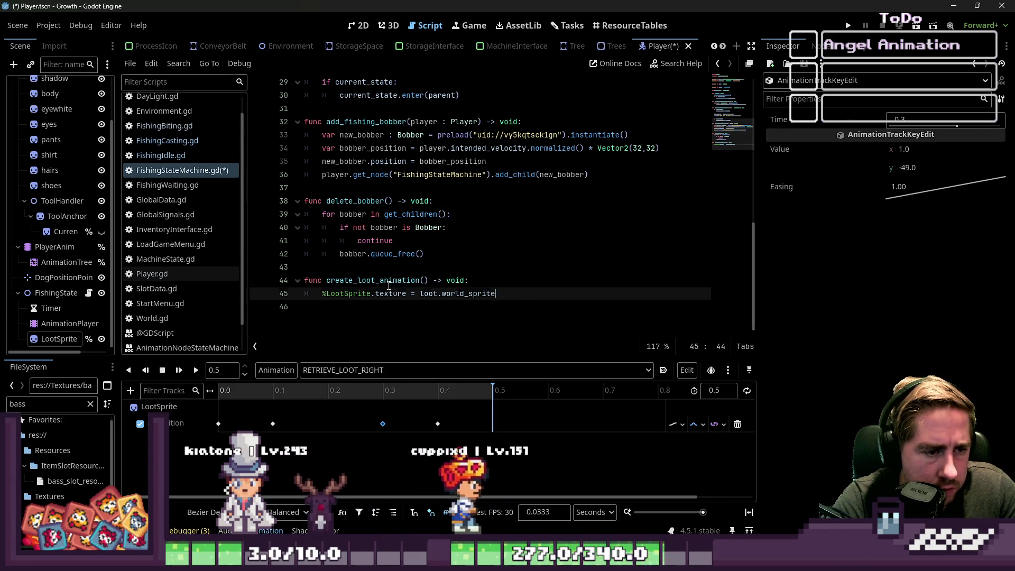
key(Return)
text(%LootSprite.)
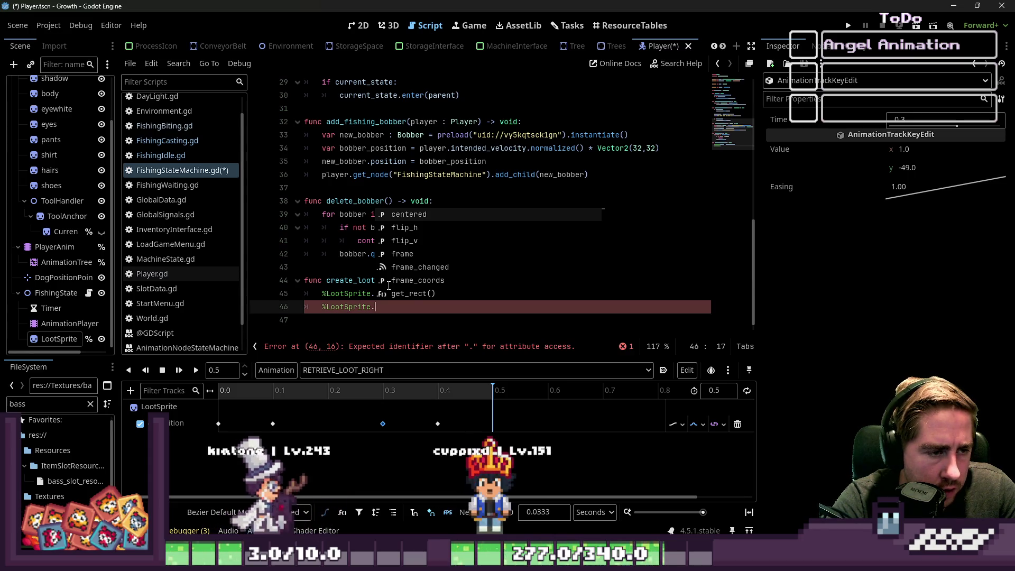
text(show)
key(Return)
key(Return)
text(%)
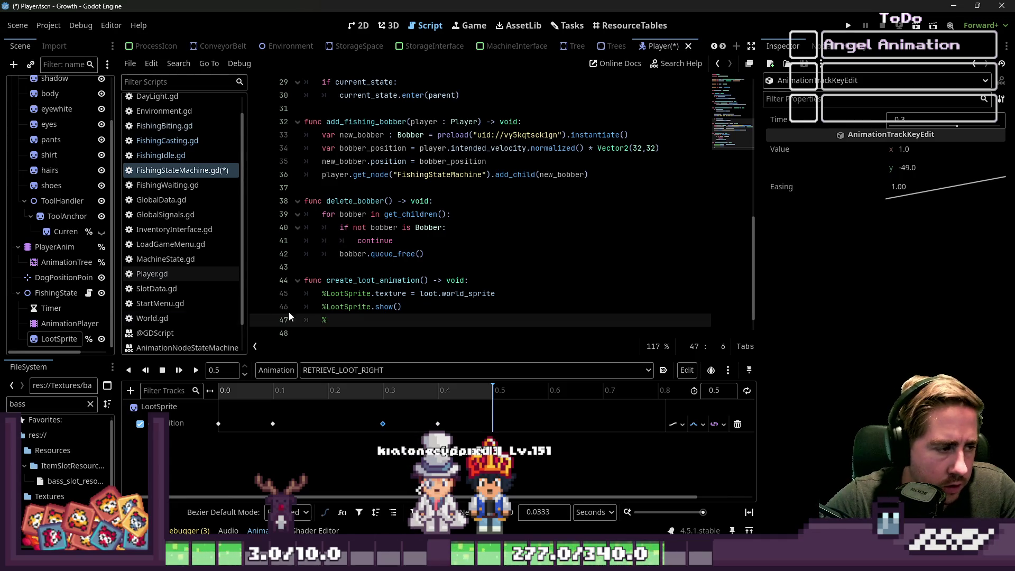
click(73, 327)
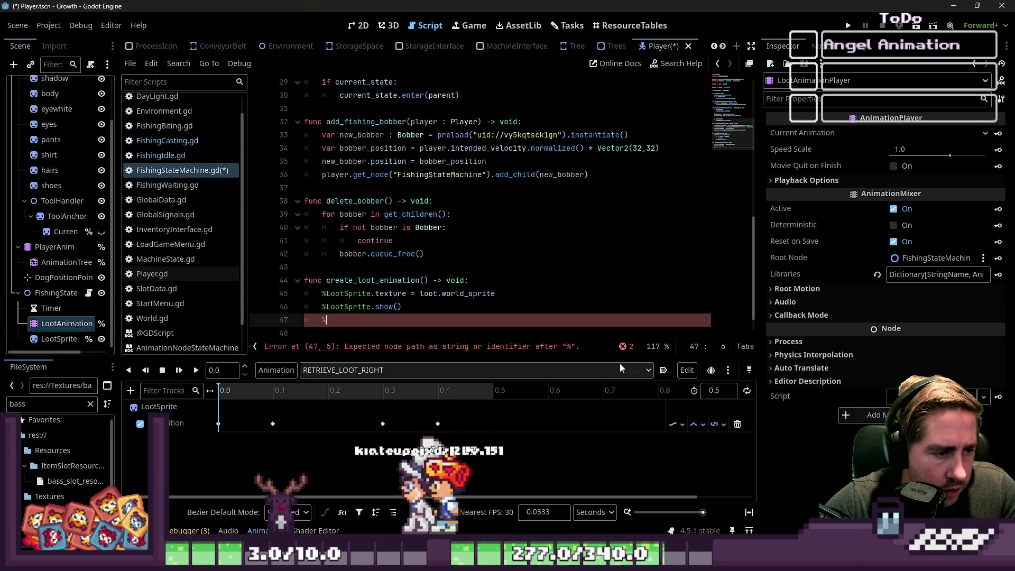
Write the %LootAnimationPlayer.play("") call in create_loot_animation.
text(LootAnimationPlayer.play)
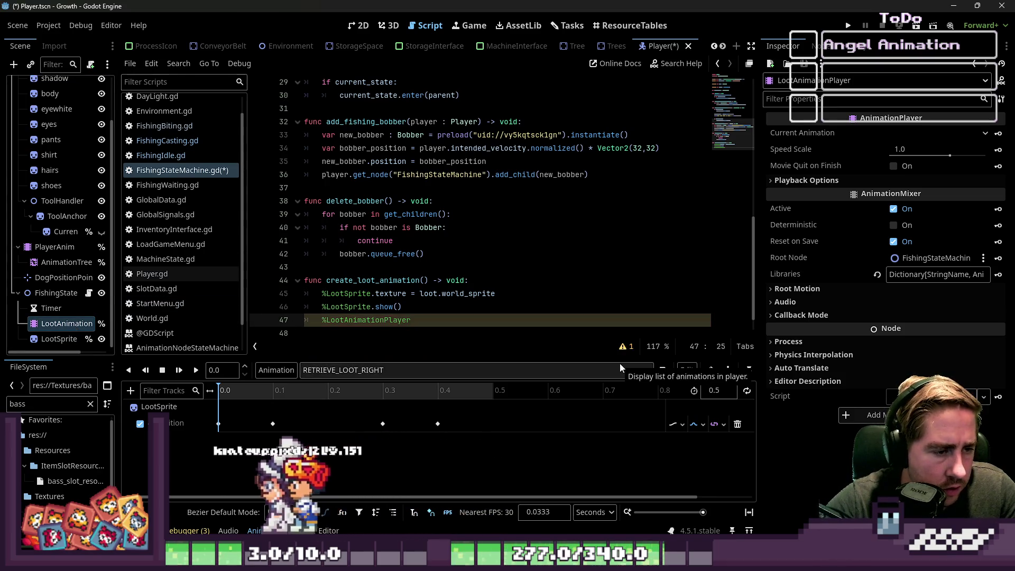
text((")
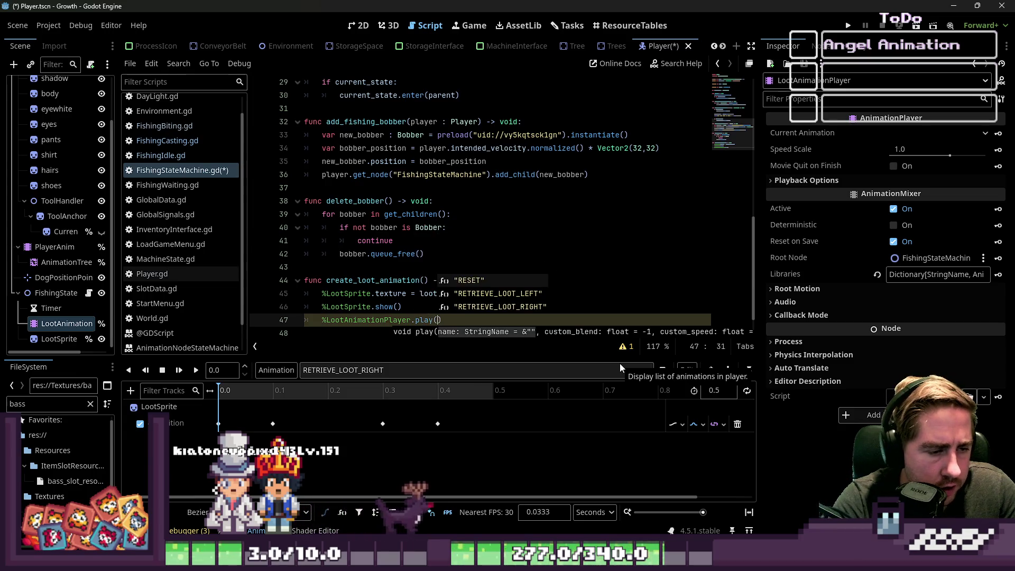
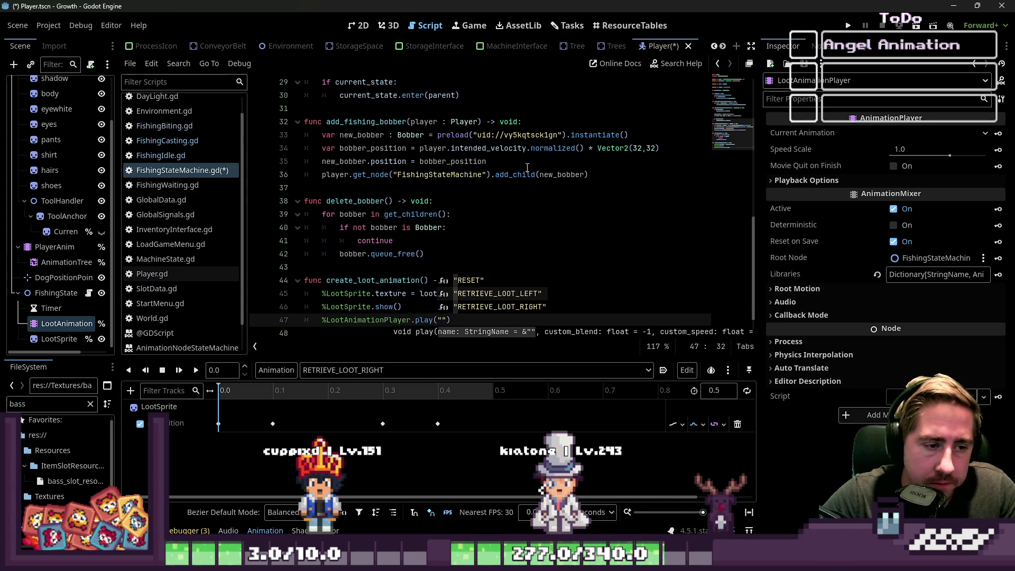
Complete line 47's play call with the RETRIEVE_LOOT_RIGHT animation name.
click(540, 254)
click(492, 317)
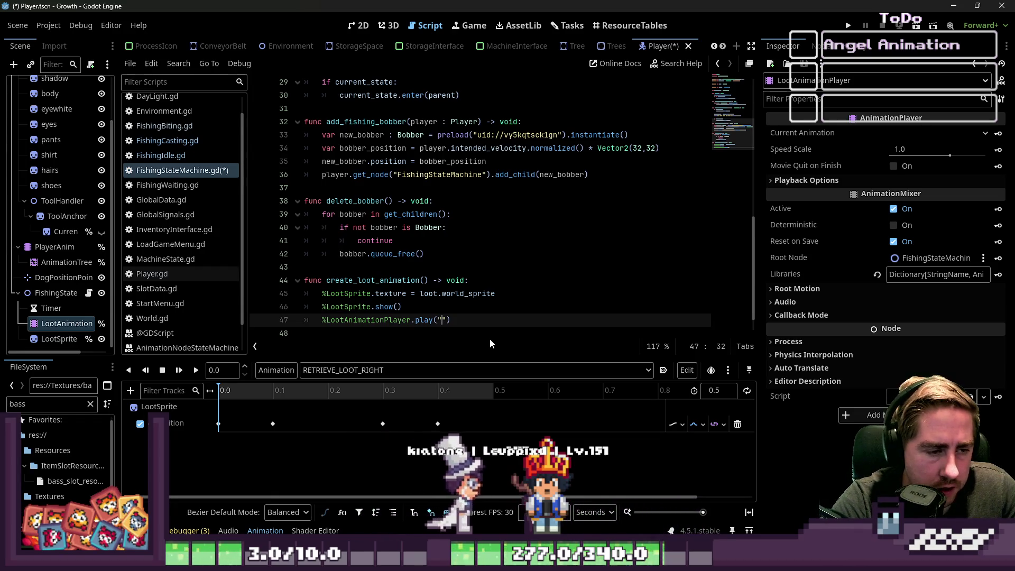
text(R)
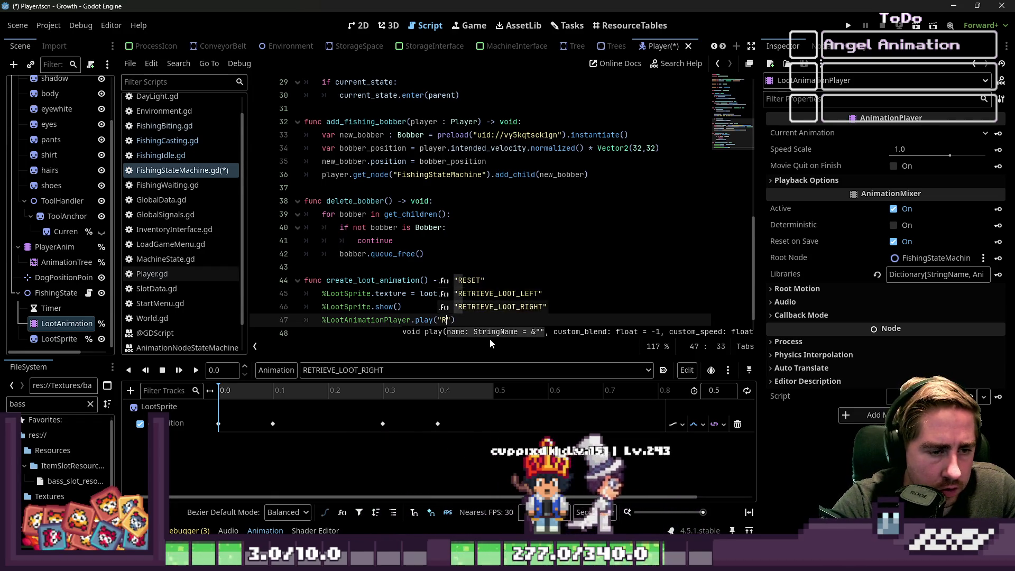
key(Down)
key(Down)
key(Return)
key(End)
key(Return)
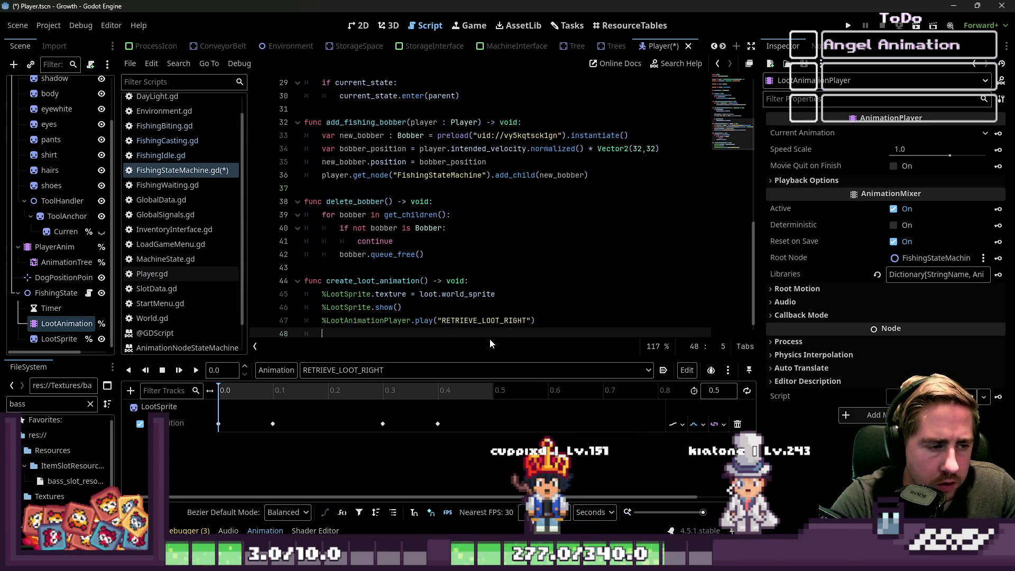
Add 'await %LootAnimationPlayer.animation_finished' on the line below the play call.
text(await)
key(Up)
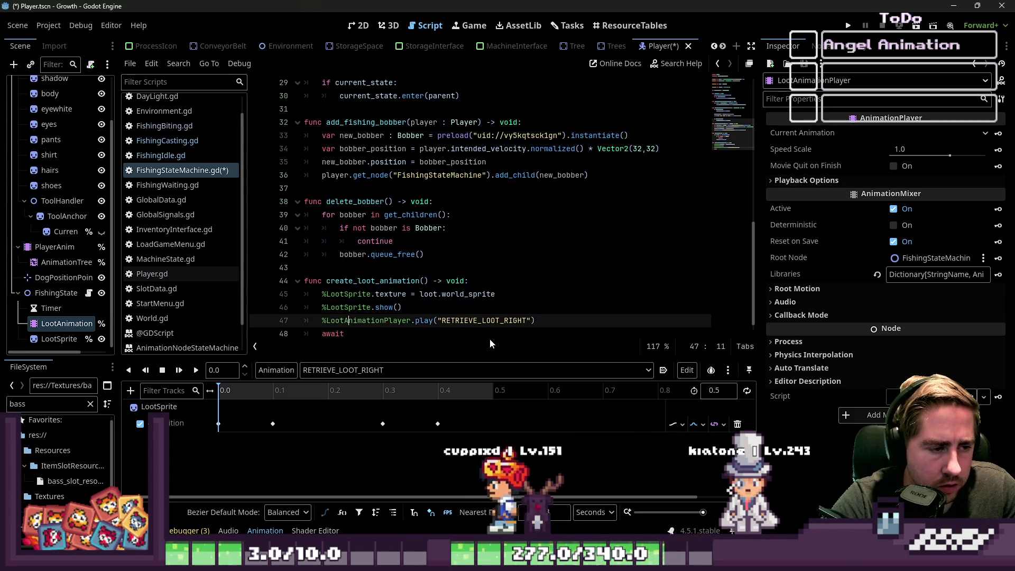
key(Home)
key(ctrl+shift+Right)
key(ctrl+c)
key(Down)
key(End)
key(ctrl+v)
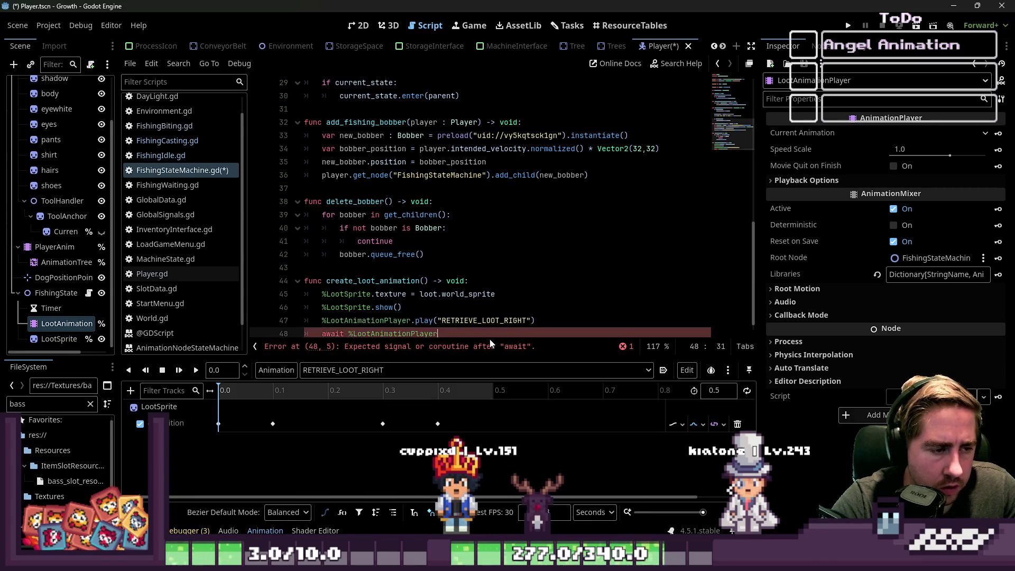
text(.an)
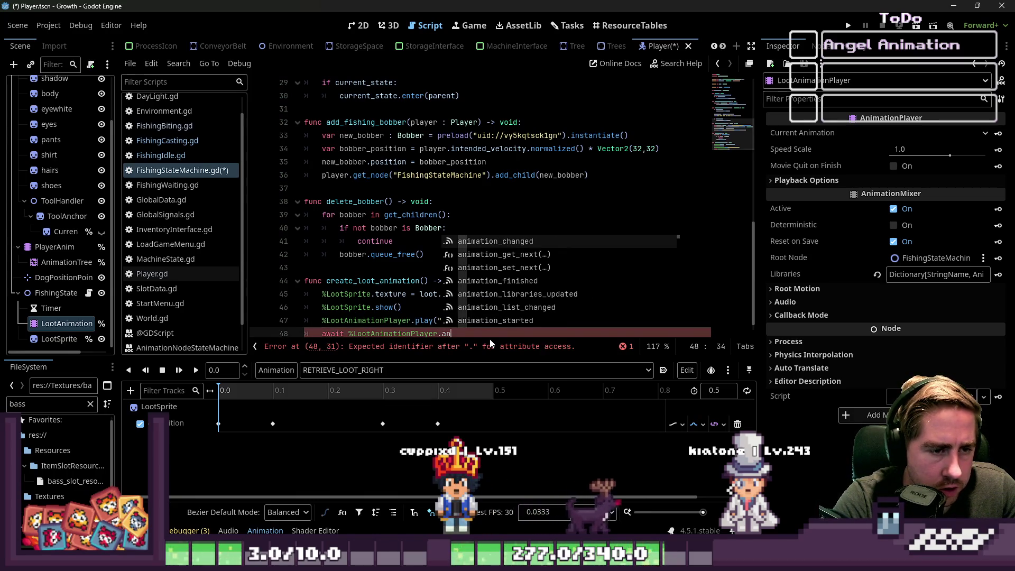
key(Down)
key(Down)
key(Down)
key(Return)
key(Return)
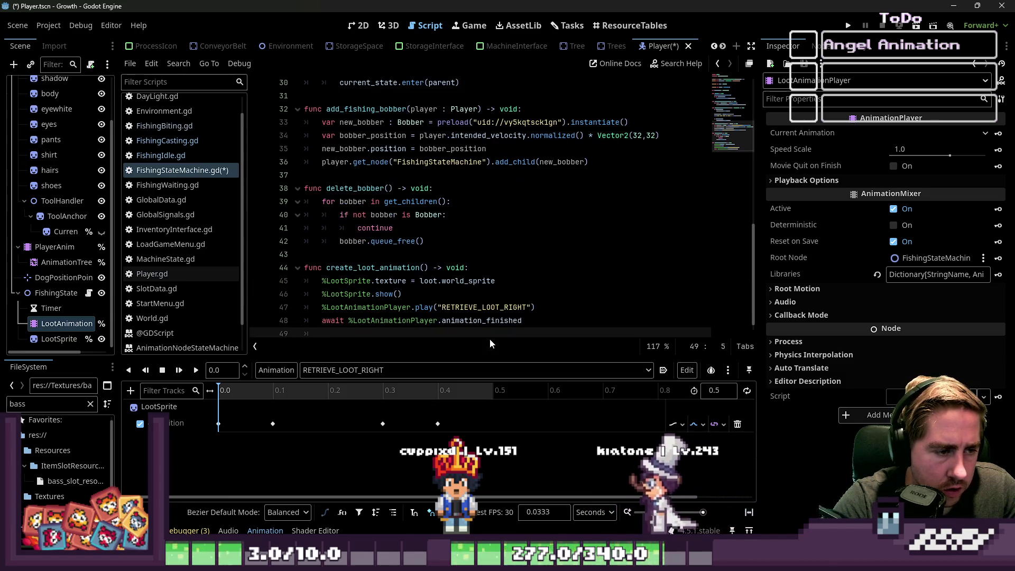
Add '%LootSprite.texture = null' and '%LootSprite.hide()', then run the game with F5.
text(%Loo)
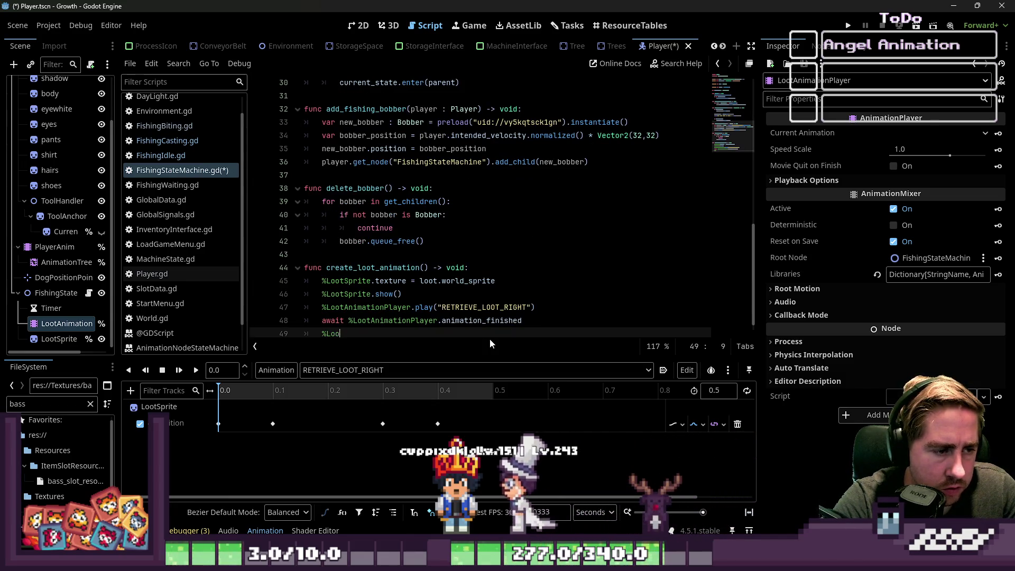
text(tSprite.)
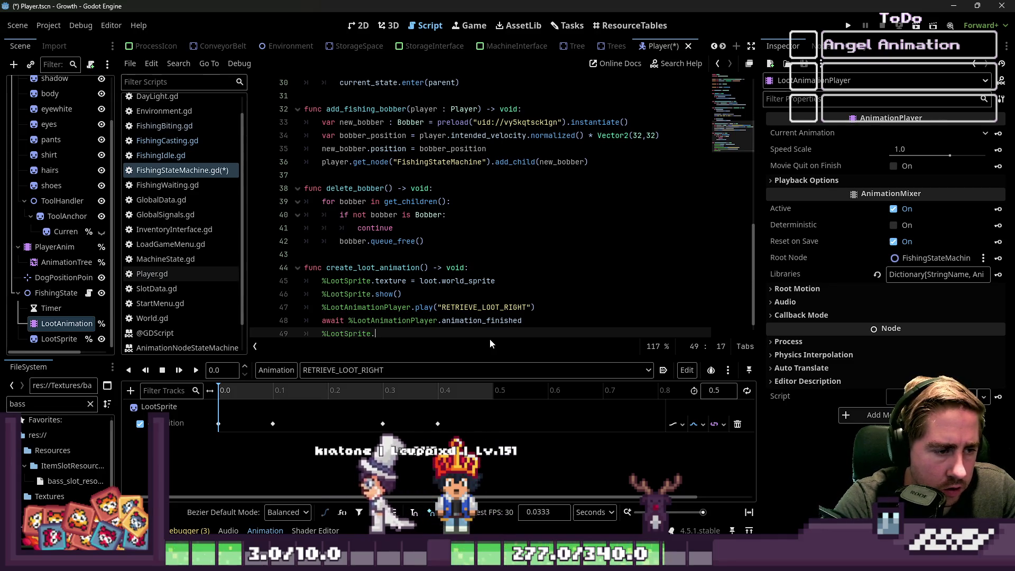
text(texture = )
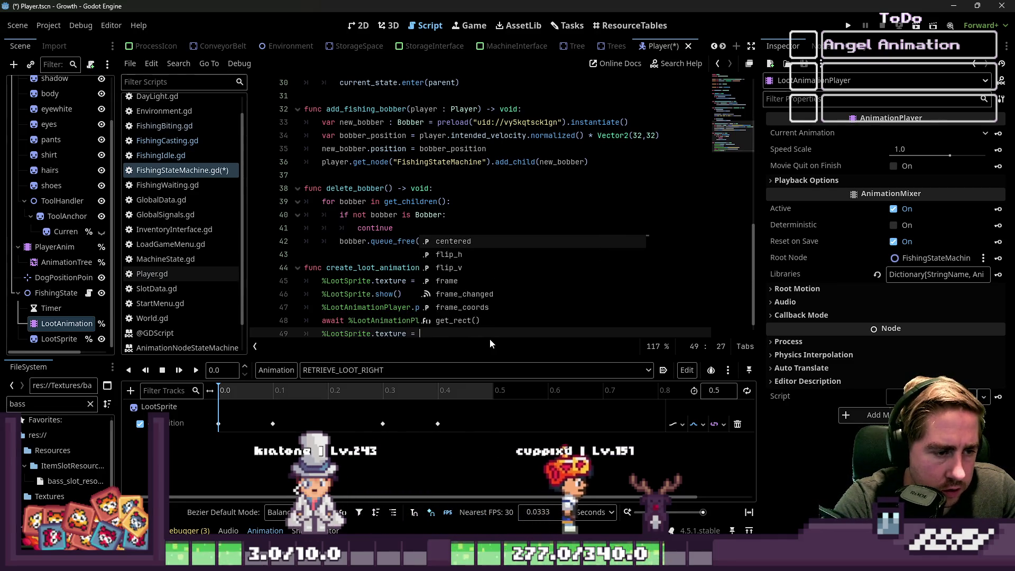
text(null)
key(Return)
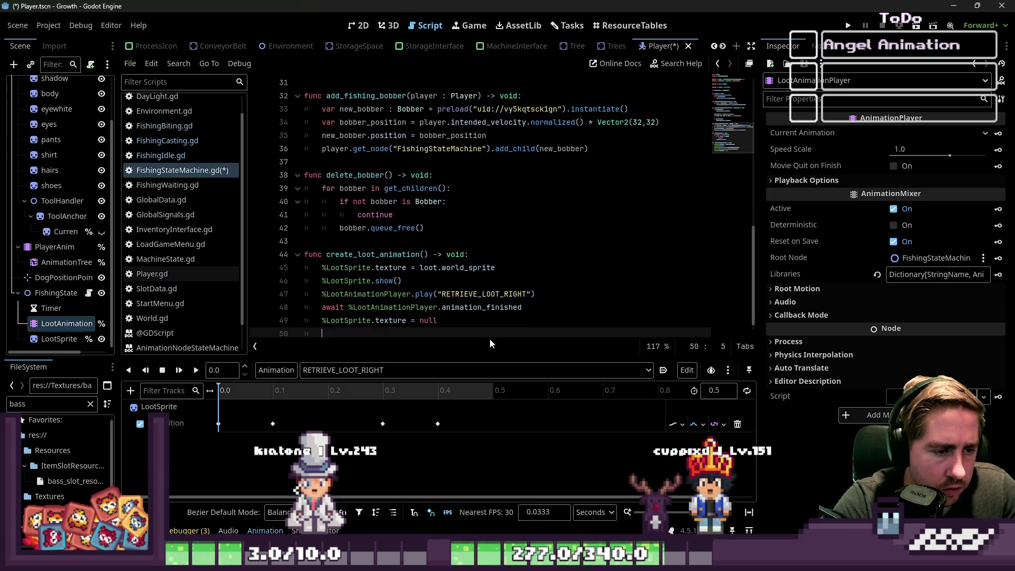
text(%Loot)
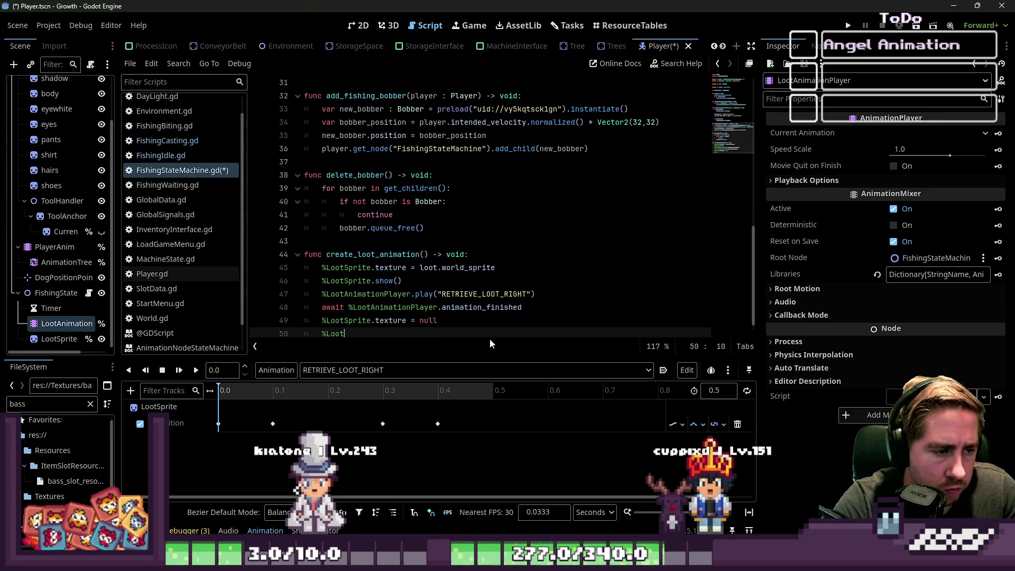
text(Sprite.gi)
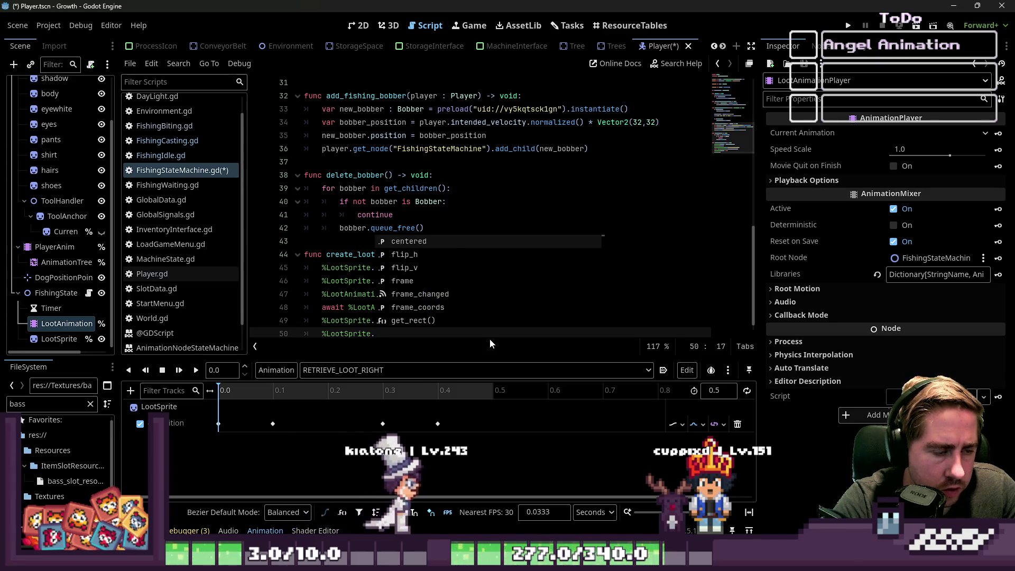
key(BackSpace)
key(BackSpace)
text(hid)
key(Return)
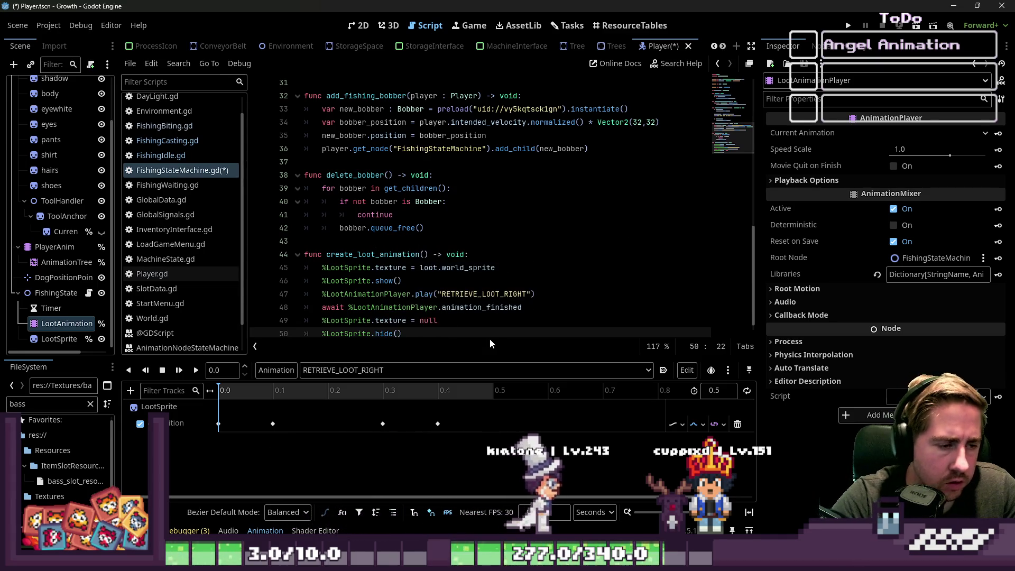
key(Return)
key(F5)
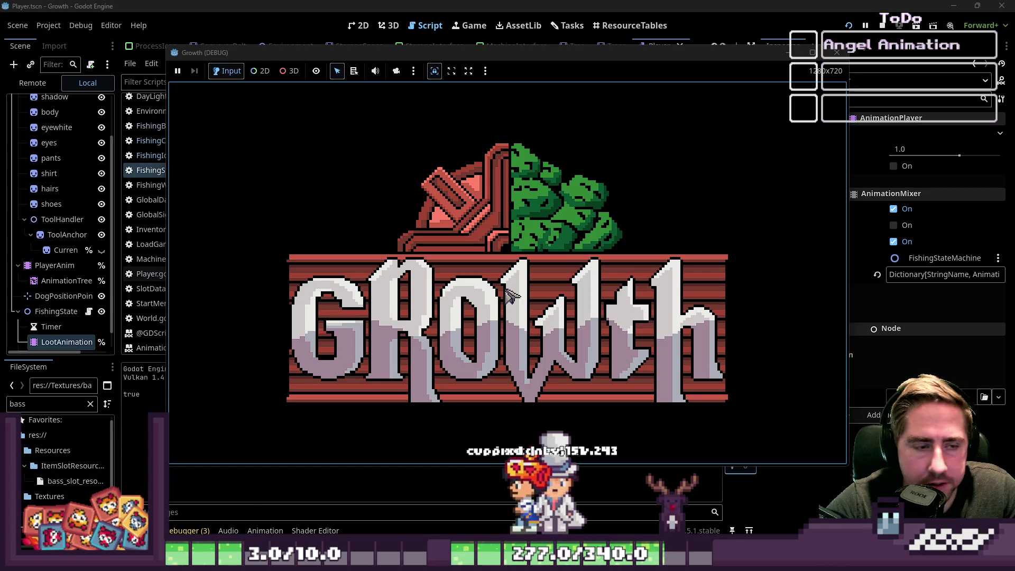
Create character 'cyx', start the game, and walk the player to the water's edge.
click(492, 263)
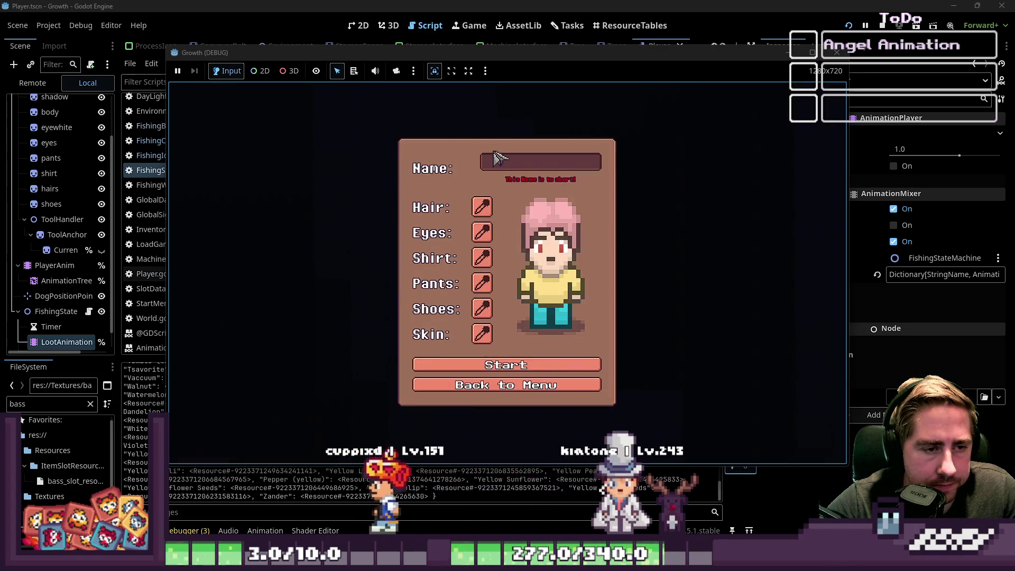
text(cyxd)
click(494, 362)
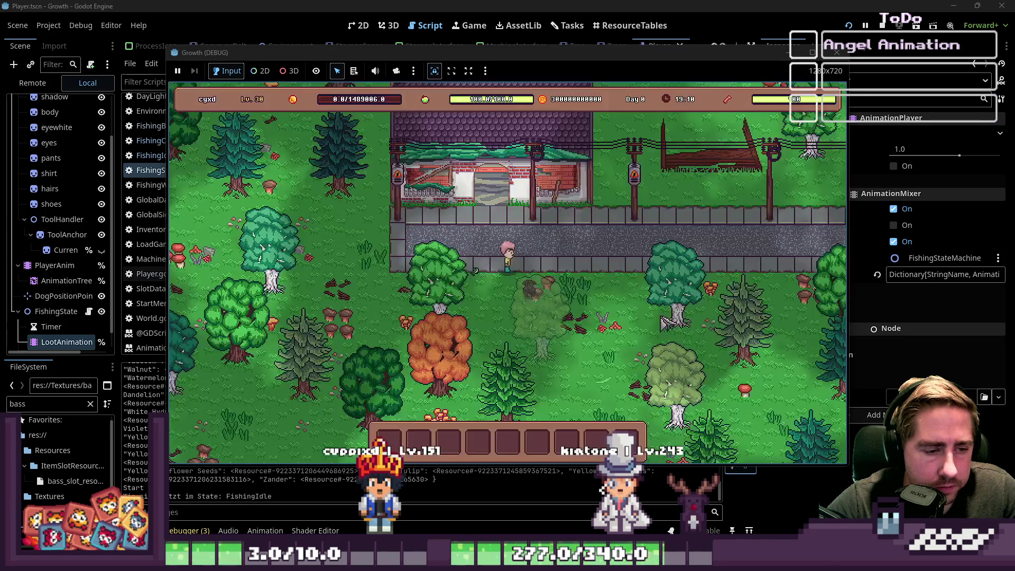
key(d)
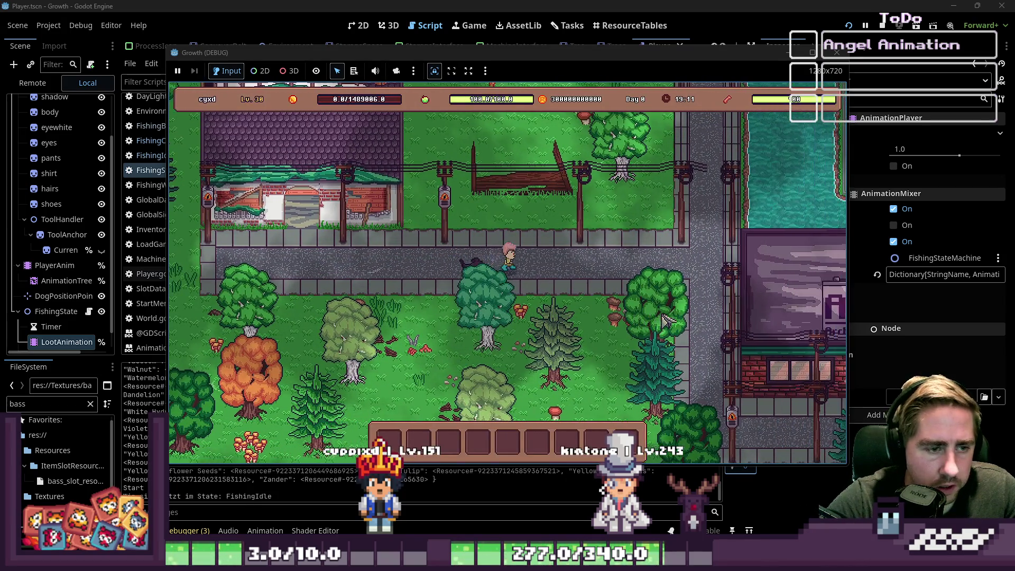
key(i)
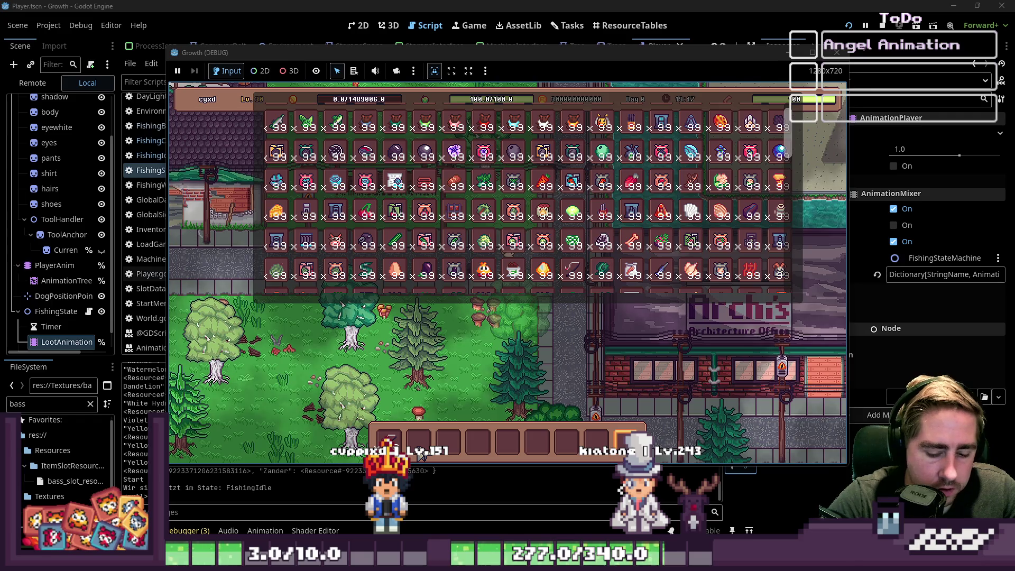
key(i)
key(w)
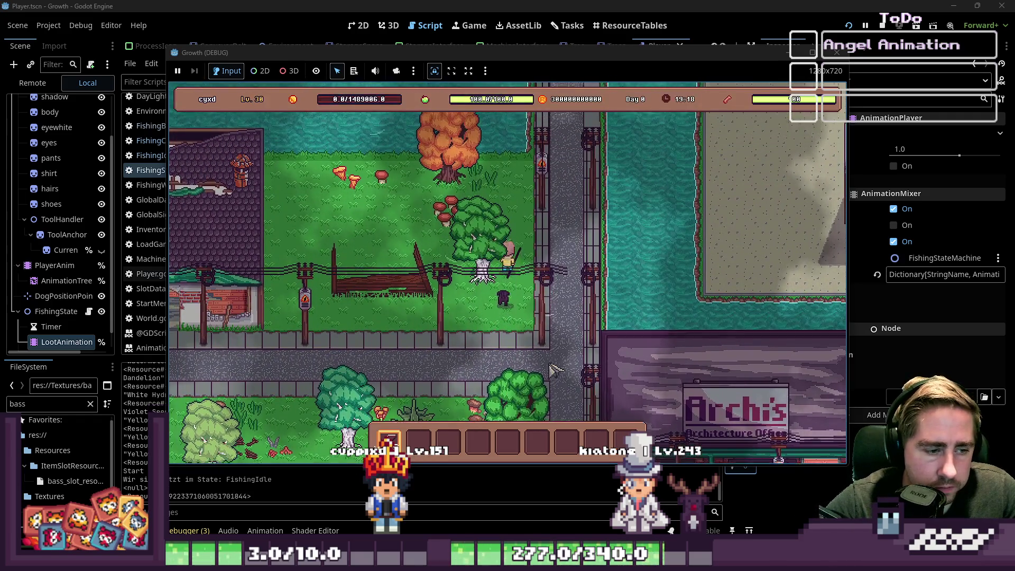
key(d)
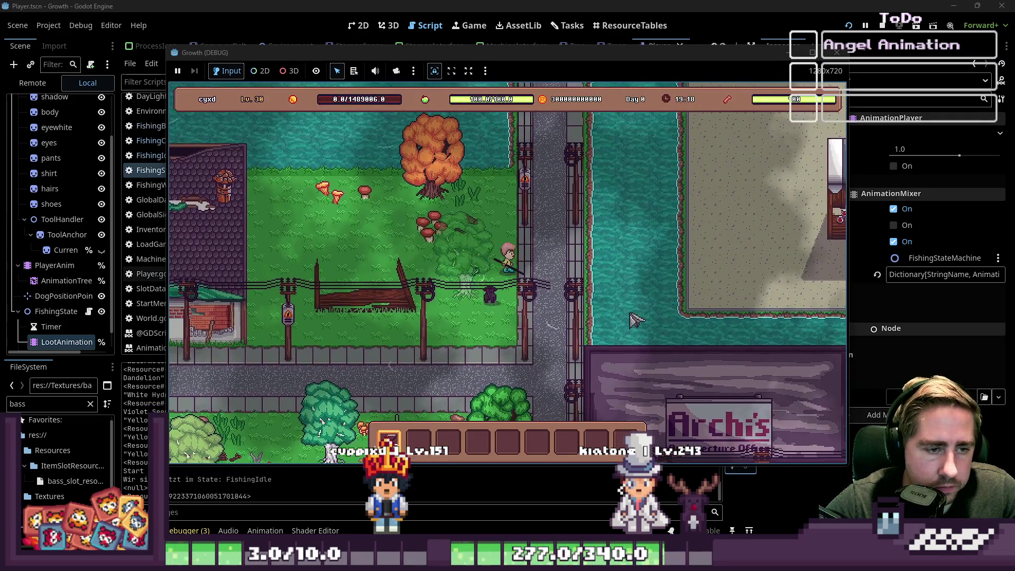
Cast the fishing line, reel in the biting fish, then stop the game.
click(629, 319)
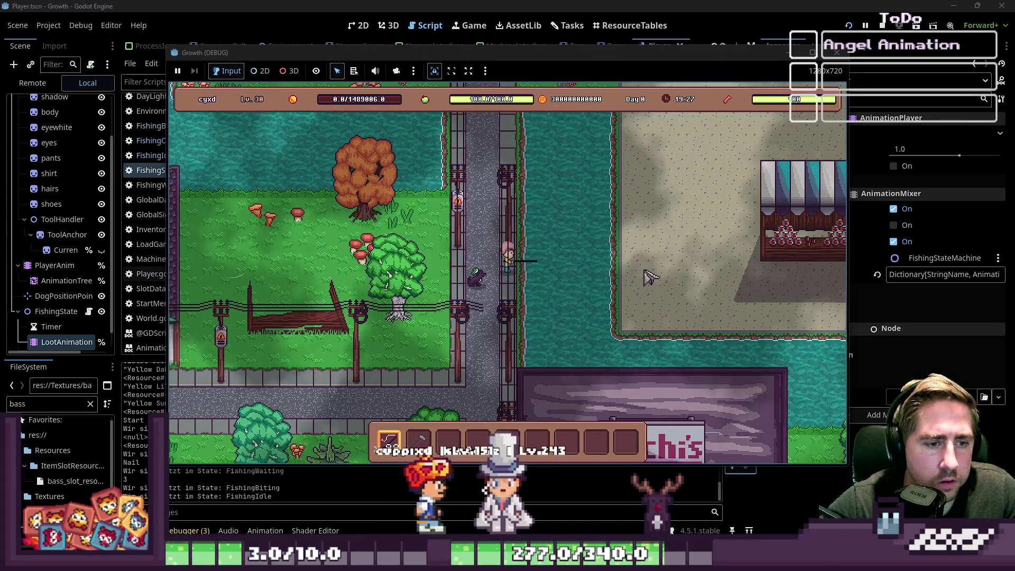
click(651, 278)
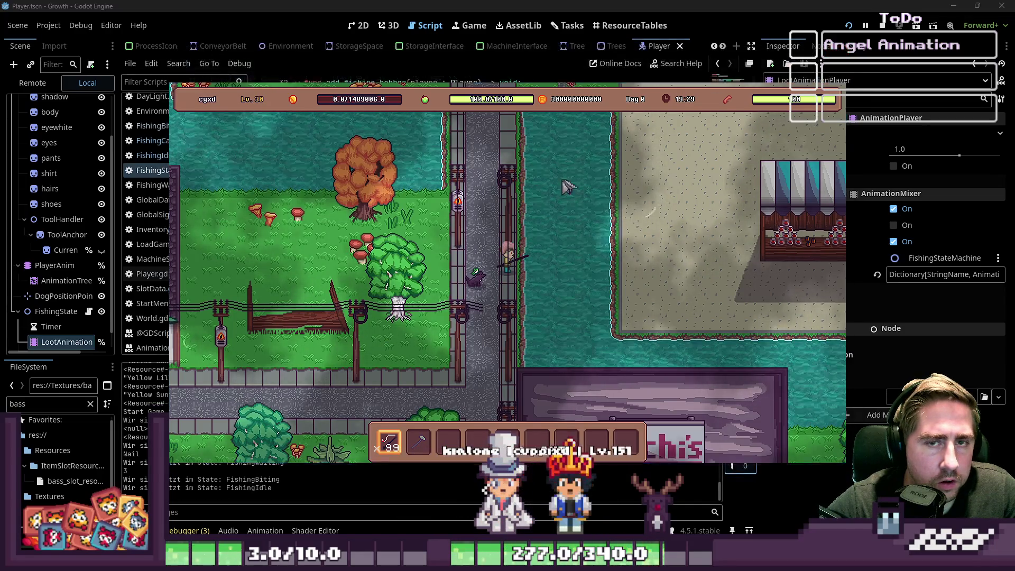
click(837, 52)
click(382, 241)
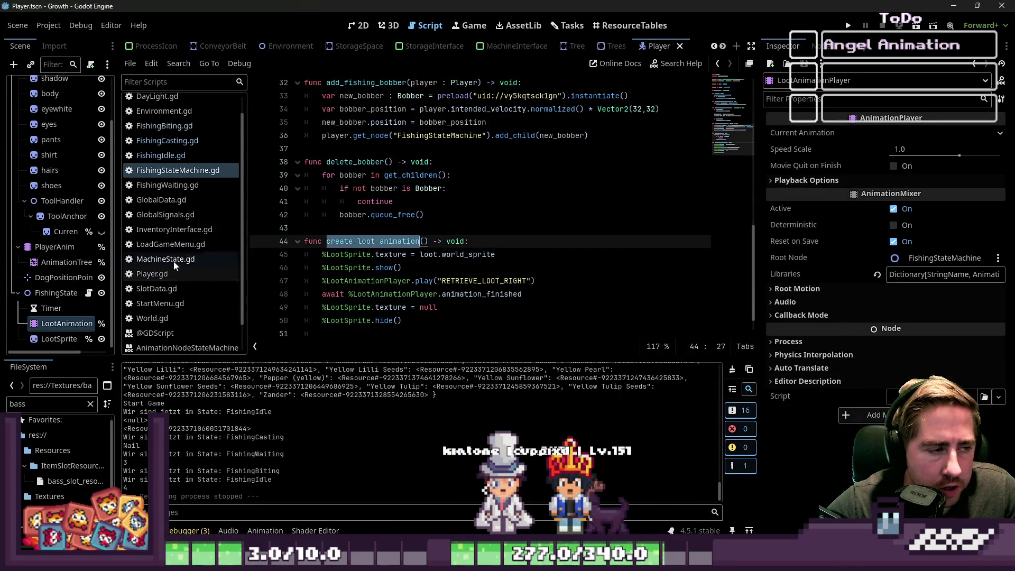
Open FishingBiting.gd and find the player_pressed_spacebar function.
click(410, 204)
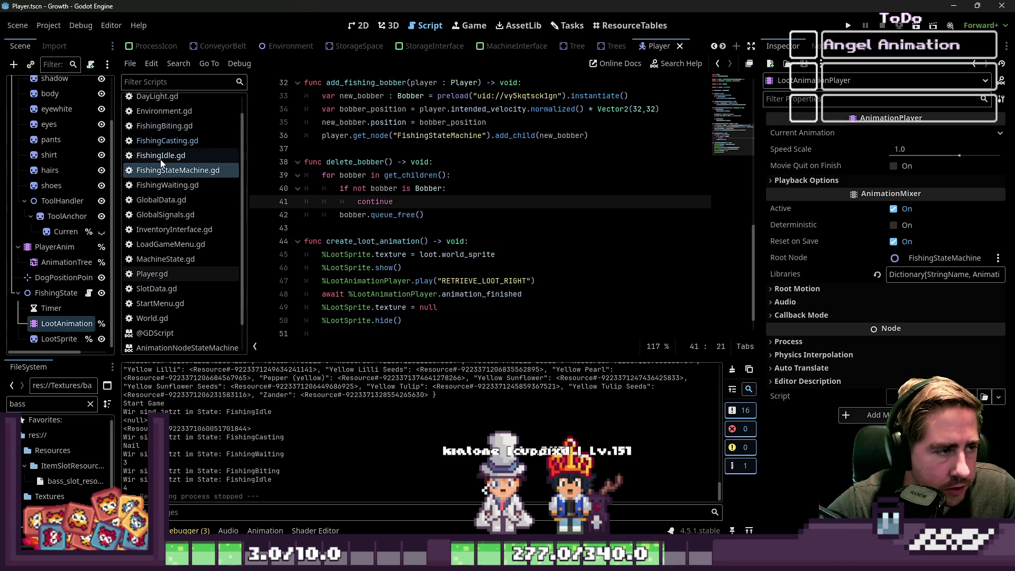
scroll(178, 149, up, 1)
click(178, 147)
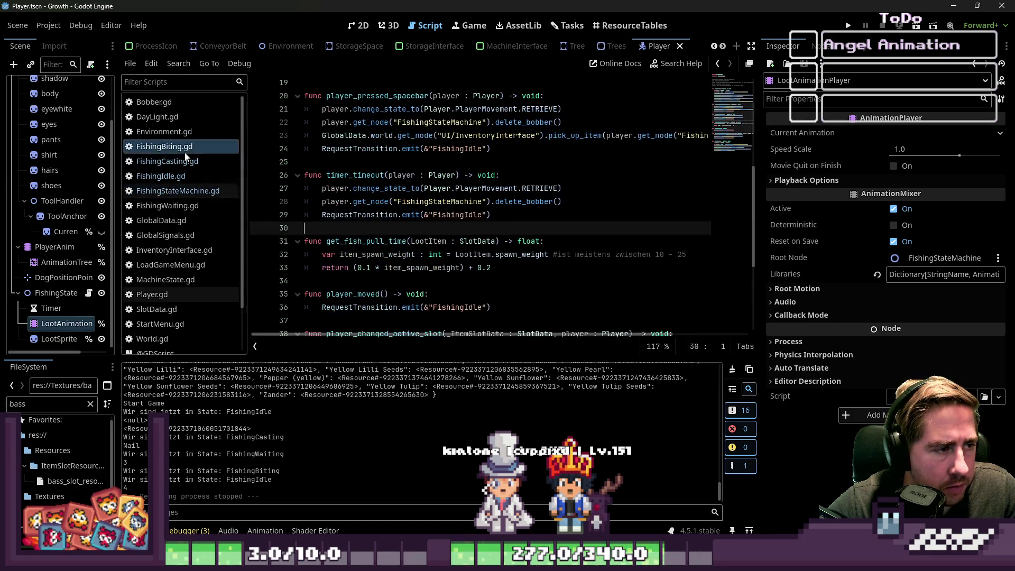
click(453, 190)
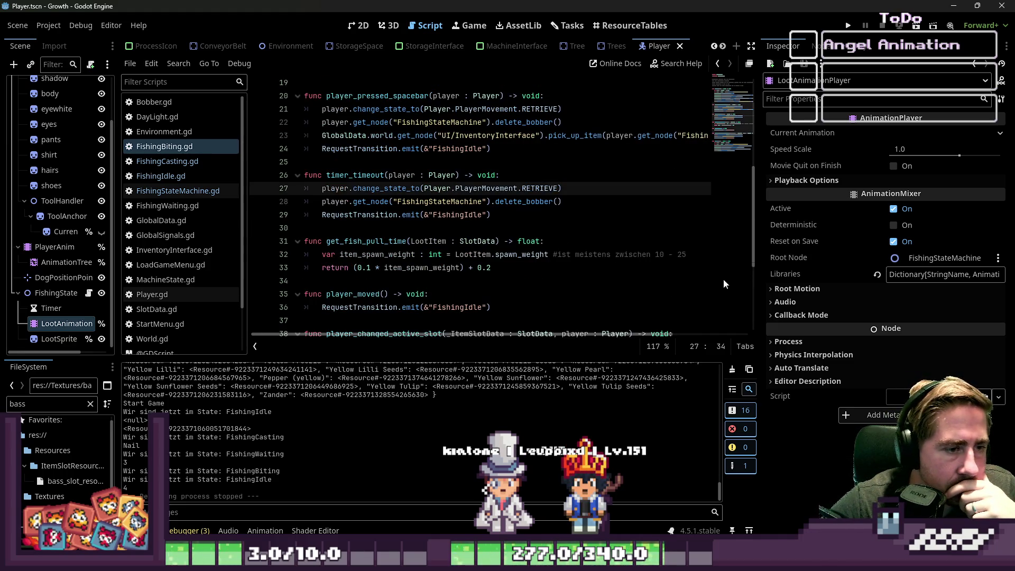
scroll(519, 263, down, 3)
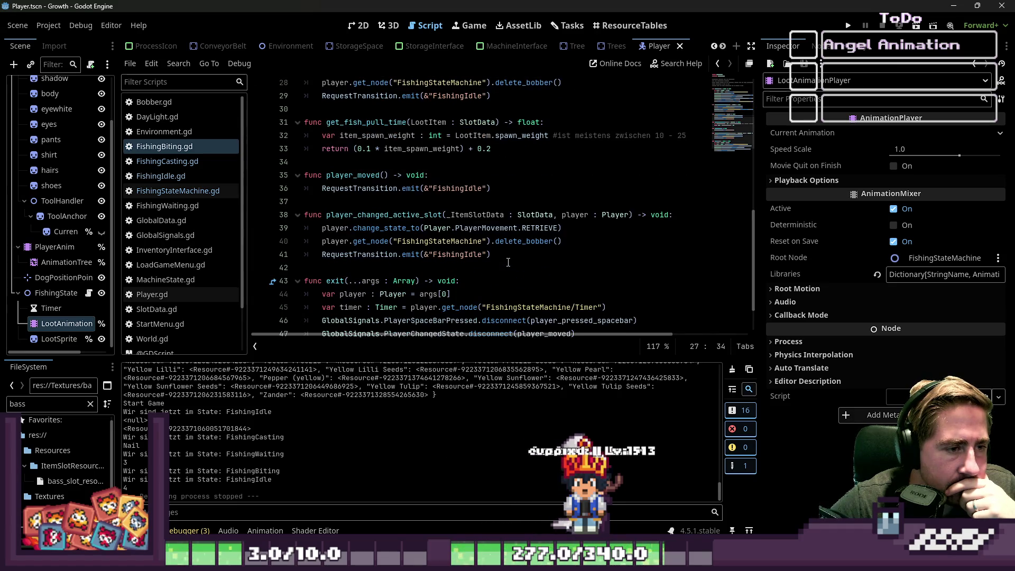
scroll(508, 263, down, 1)
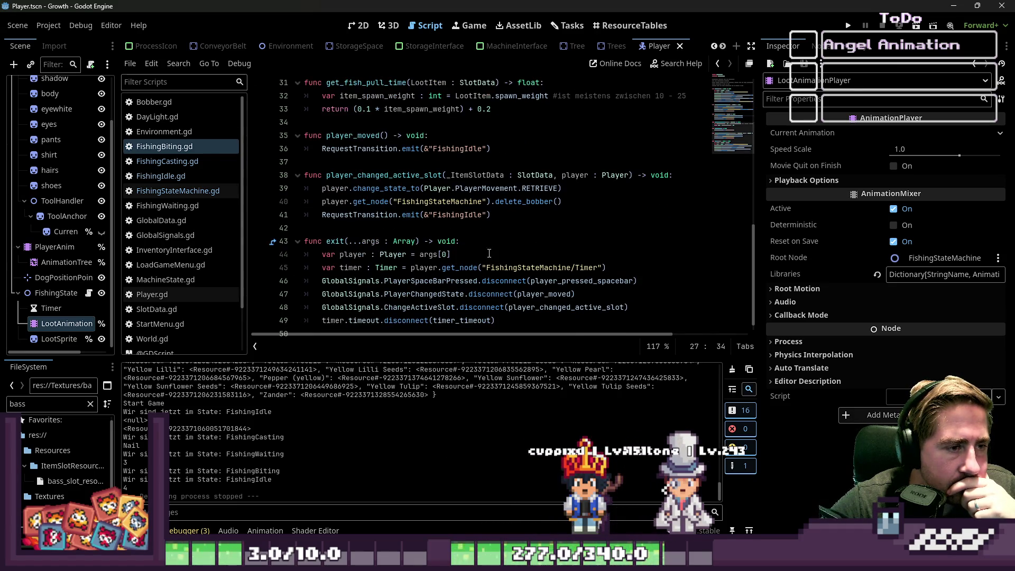
scroll(465, 238, up, 4)
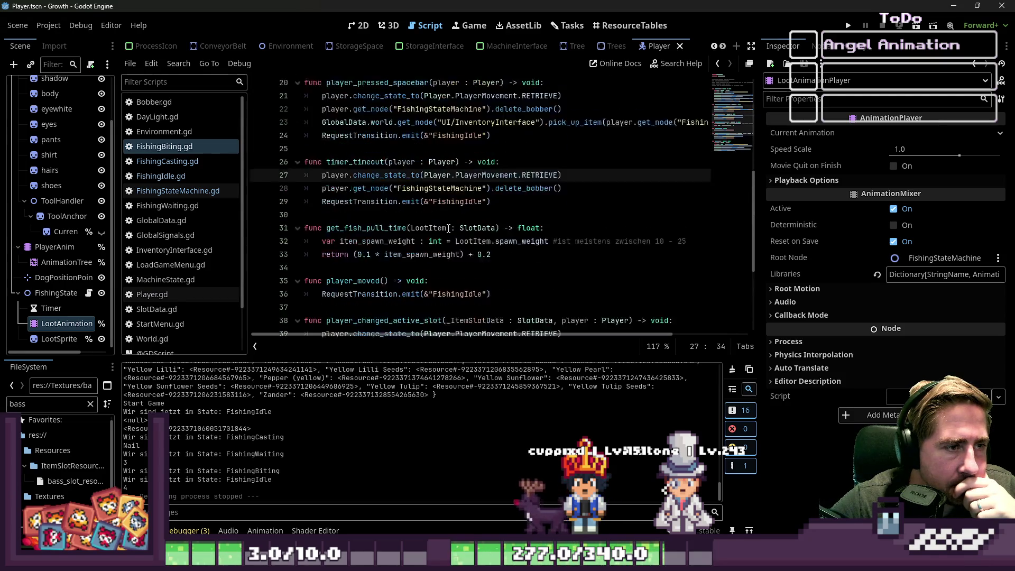
scroll(448, 229, up, 2)
double_click(359, 162)
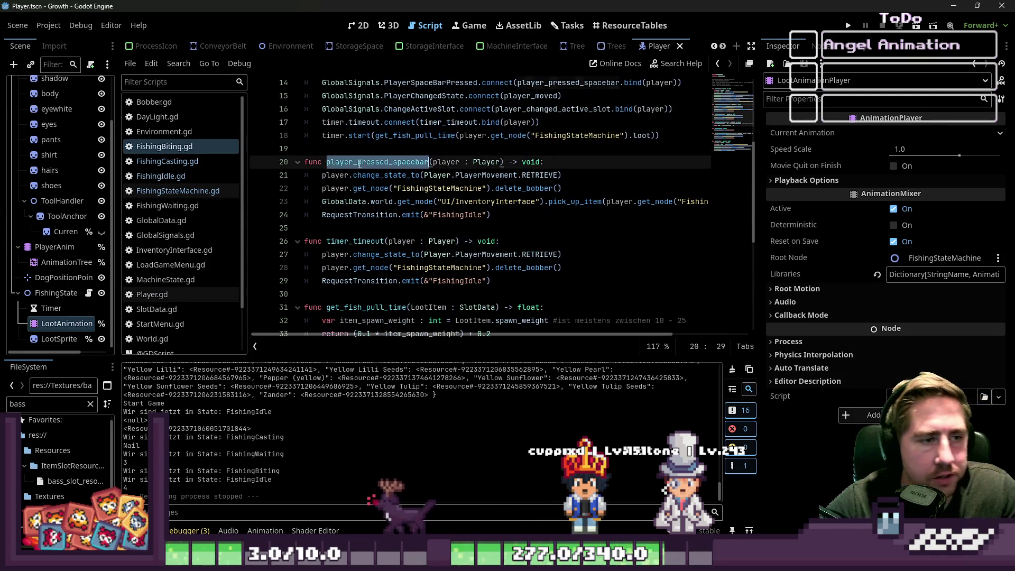
Add player.get_node("FishingStateMachine").create_loot_animation() after the RETRIEVE state change, save, and run.
click(612, 180)
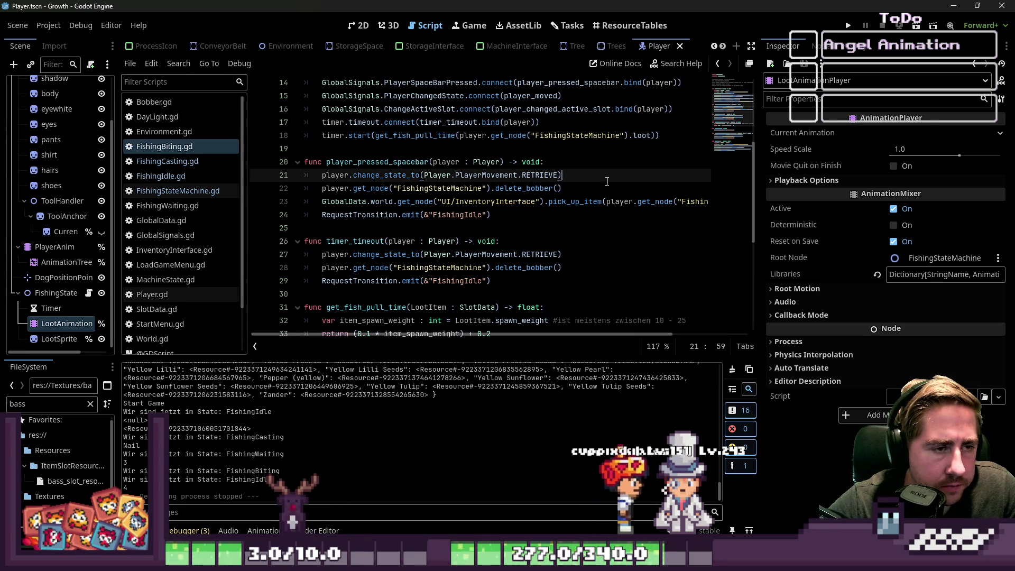
key(Return)
text(player.)
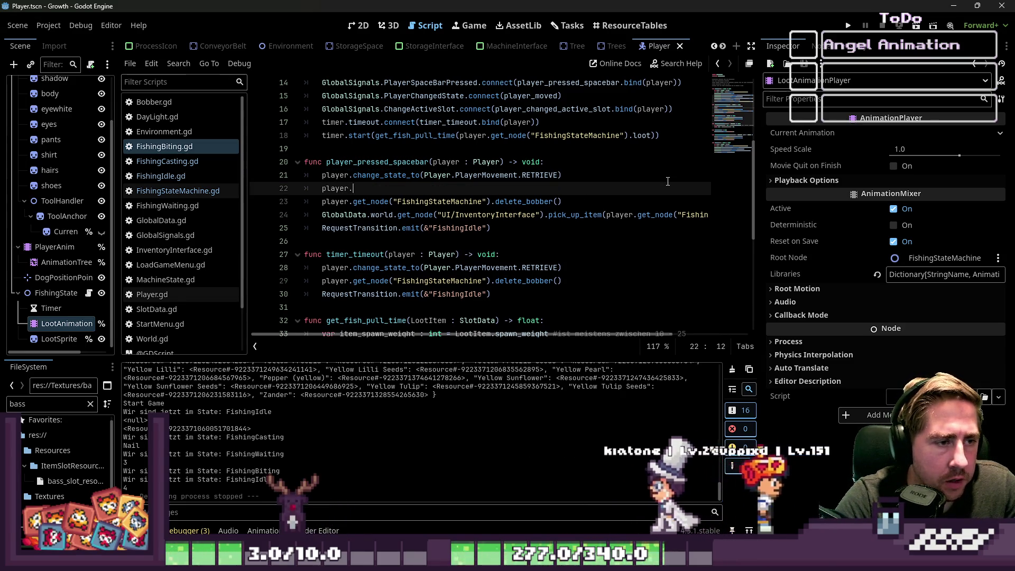
text(get_n)
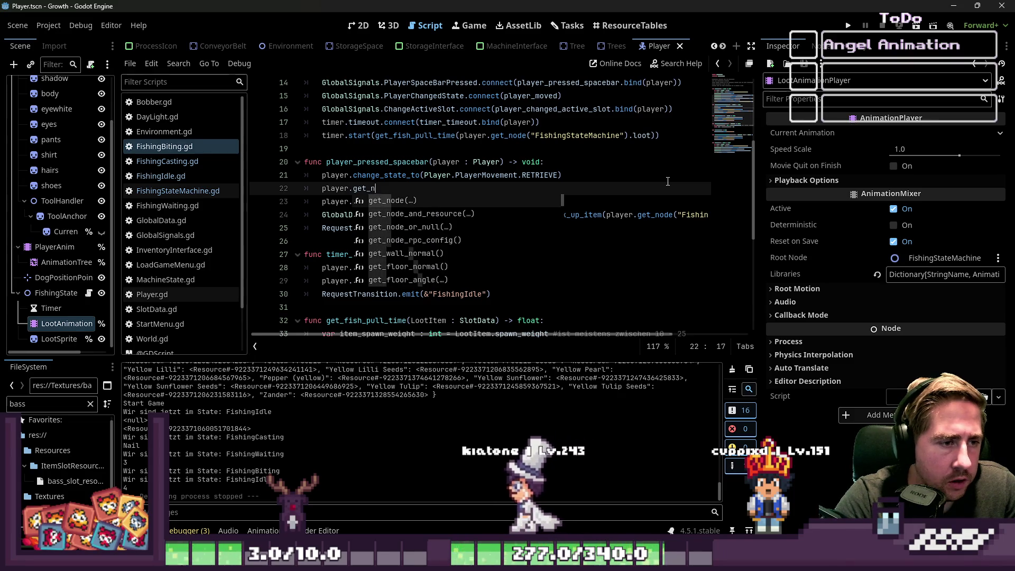
text(ode("FishingStateMachine)
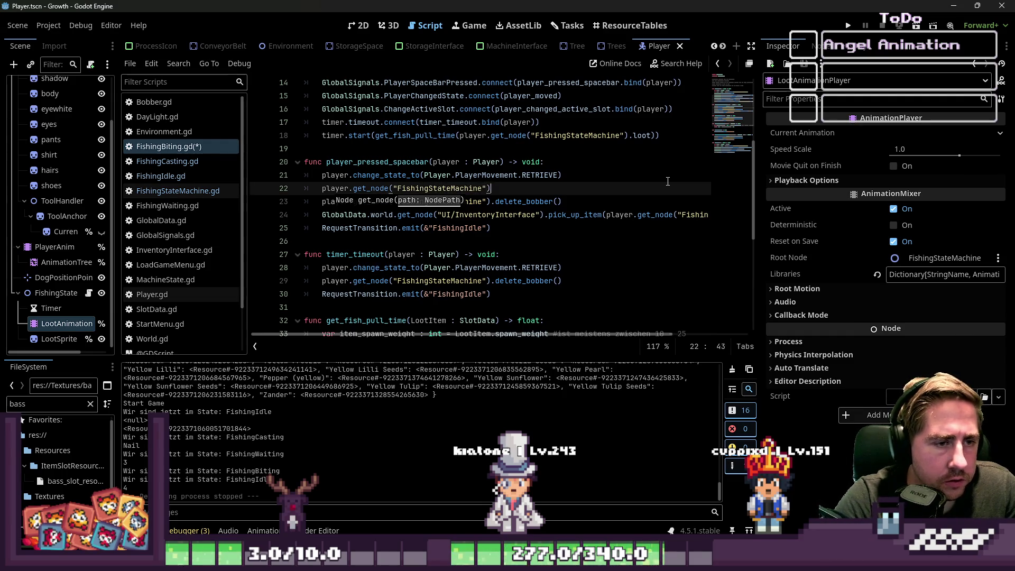
text(()
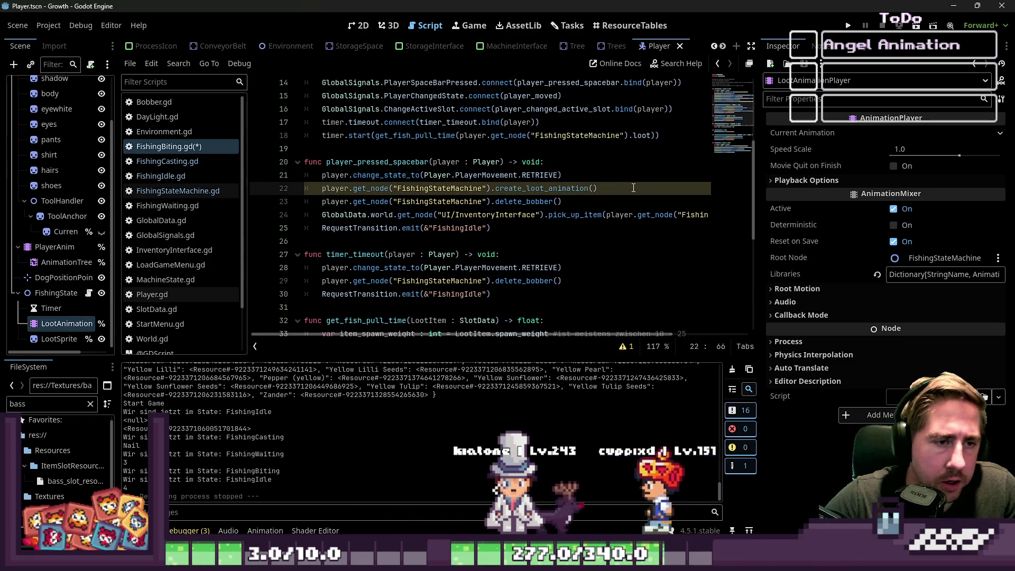
key(Up)
key(Up)
key(ctrl+s)
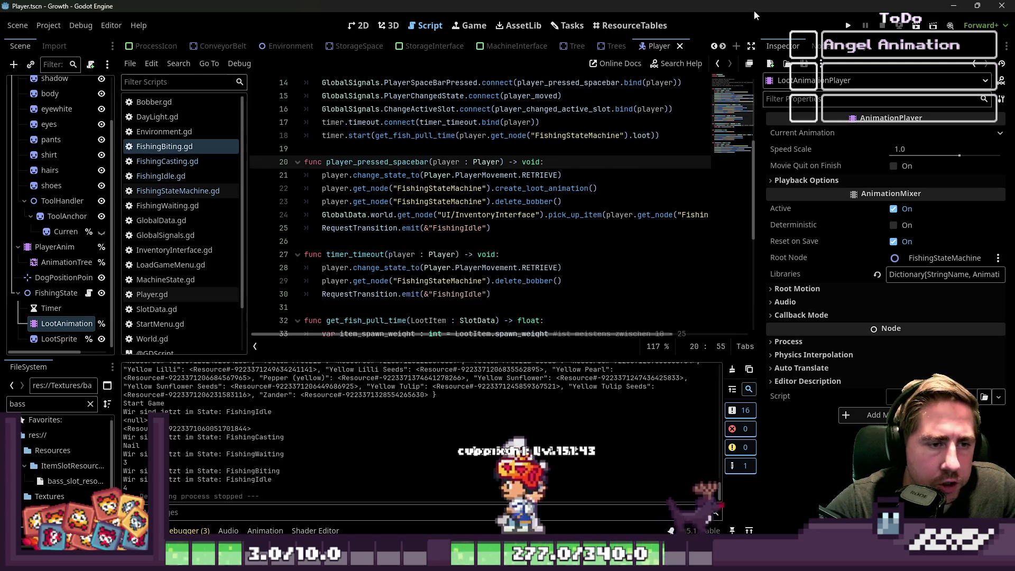
key(F5)
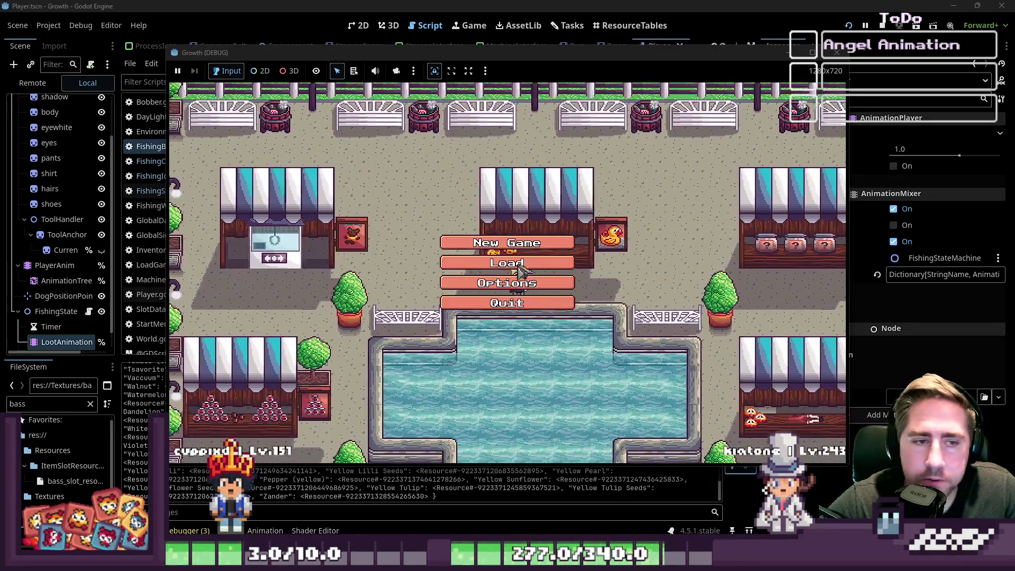
Start a new game as 'dsag', put the fishing rod in the hotbar, and equip it.
click(487, 242)
text(dsag)
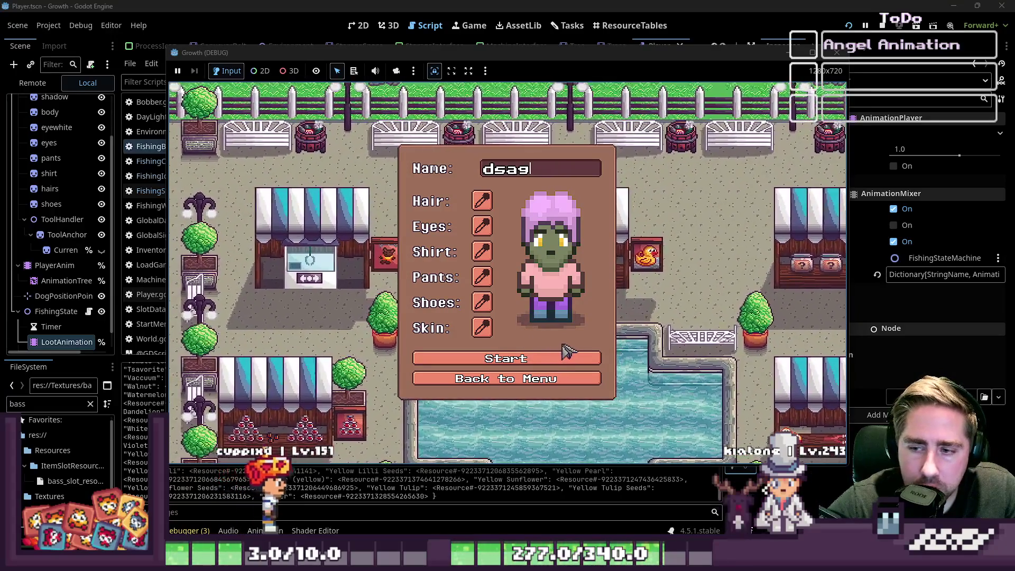
click(519, 358)
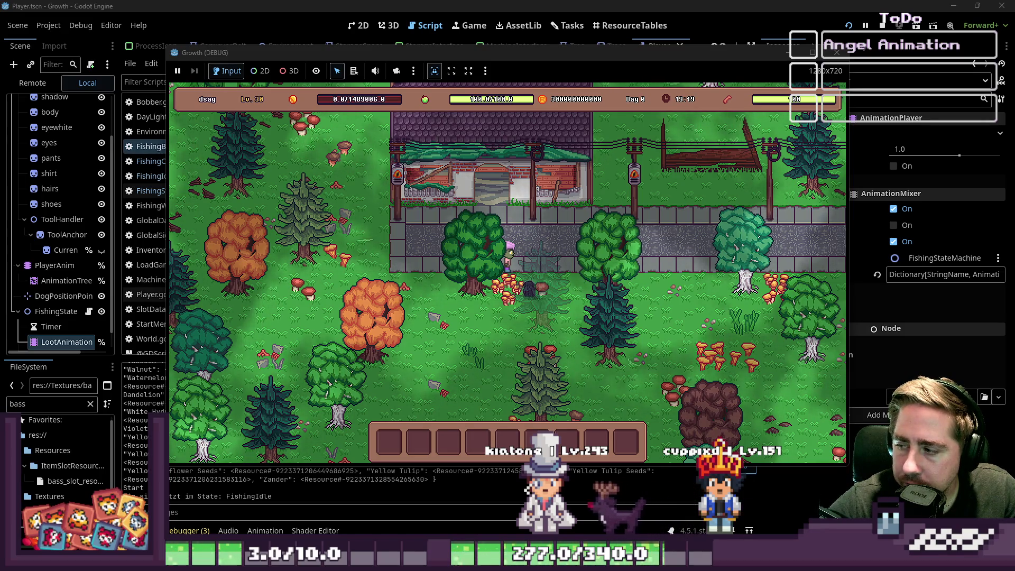
key(d)
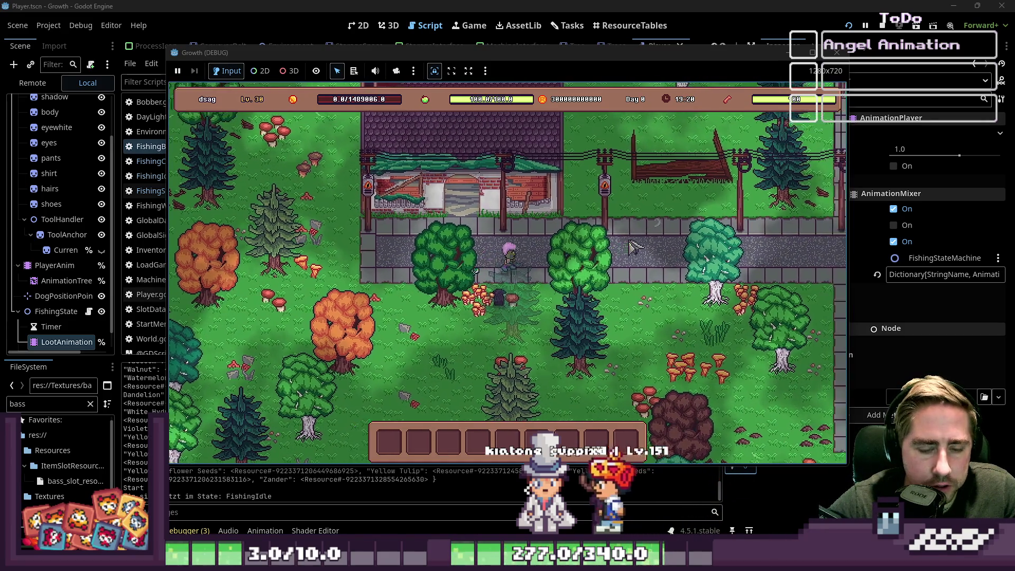
key(i)
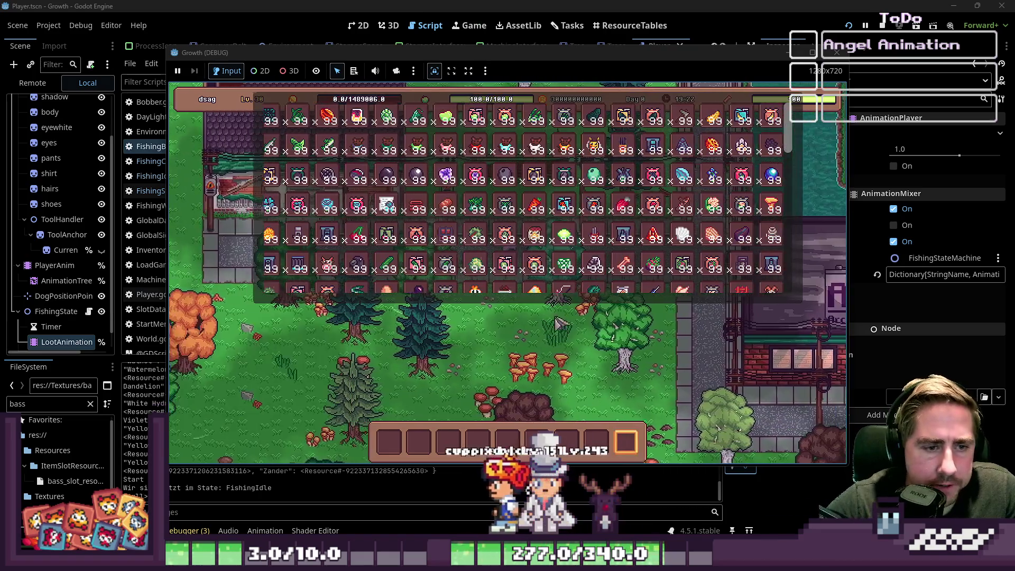
key(d)
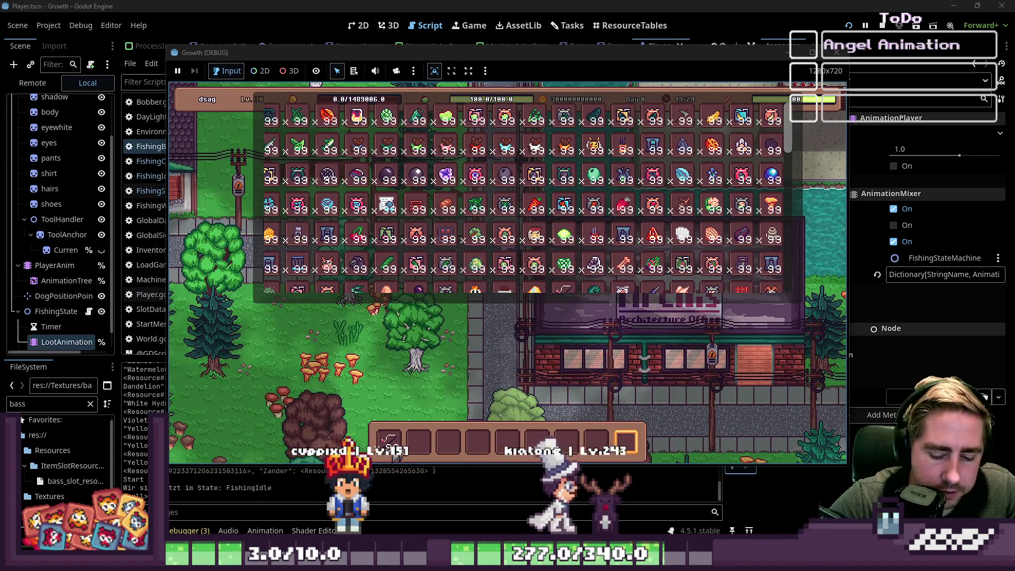
key(i)
key(w)
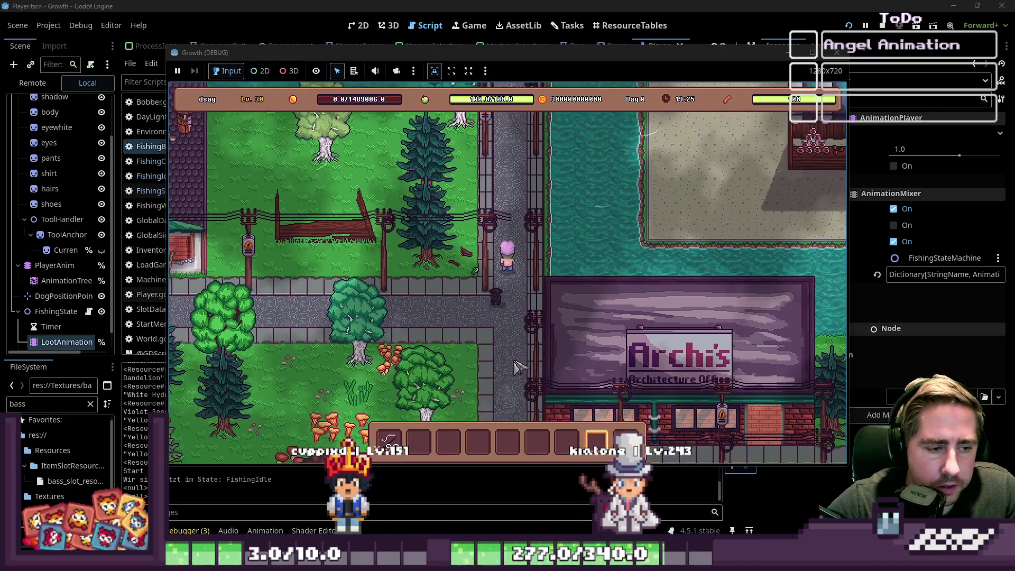
key(w)
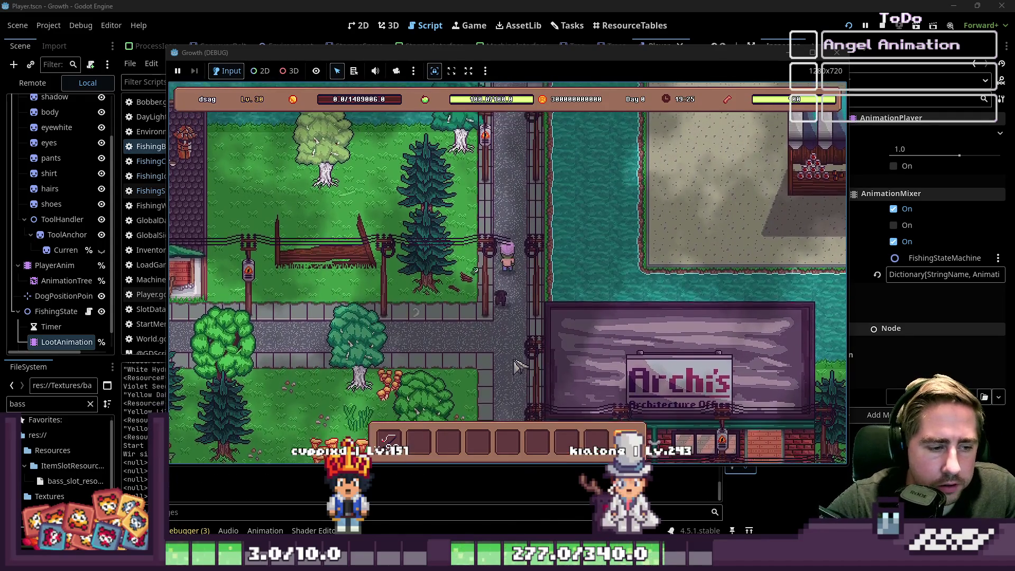
key(1)
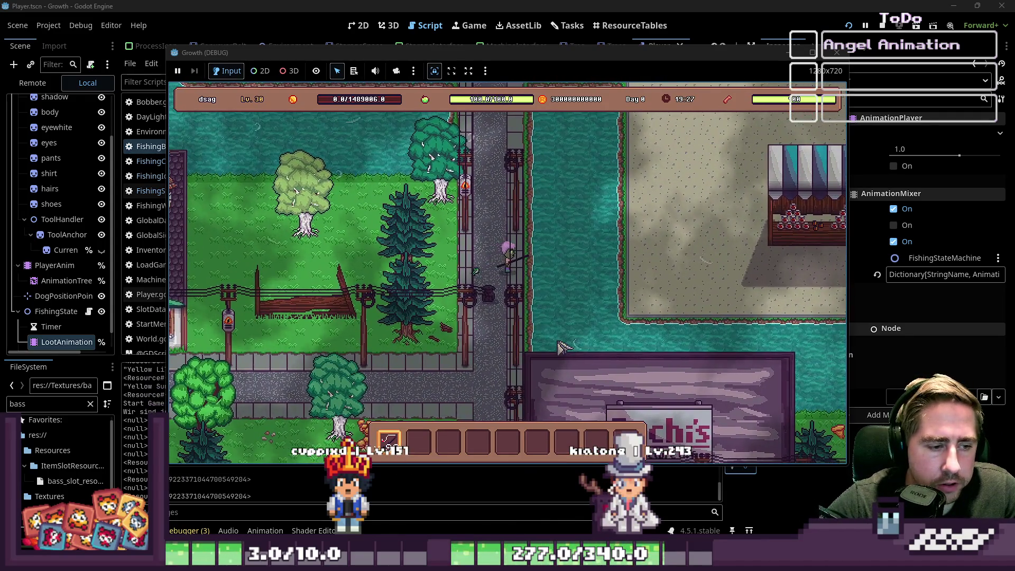
Cast and reel in two catches, stop the game, and select Timer in the Player scene's 2D view.
click(576, 344)
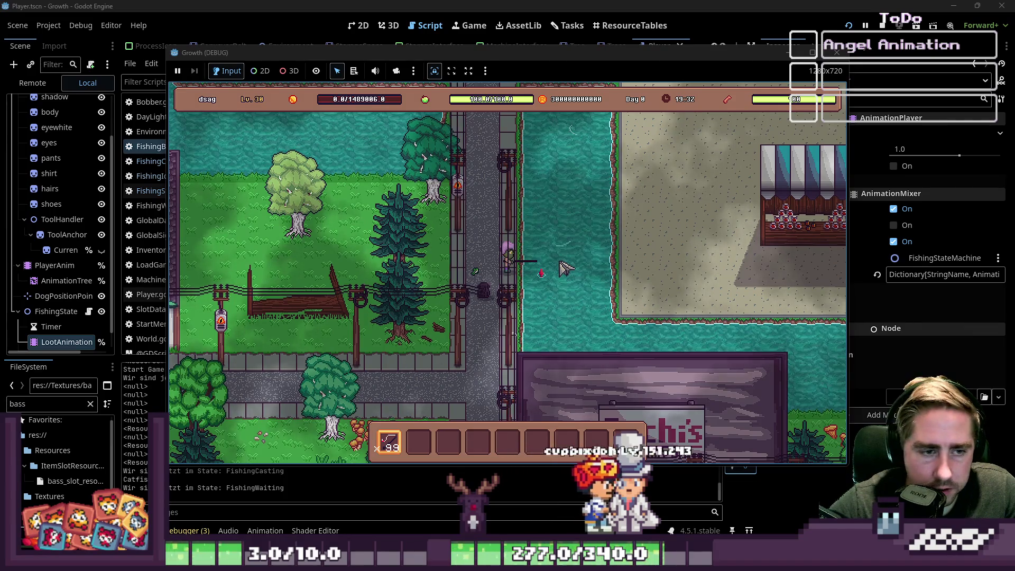
click(648, 270)
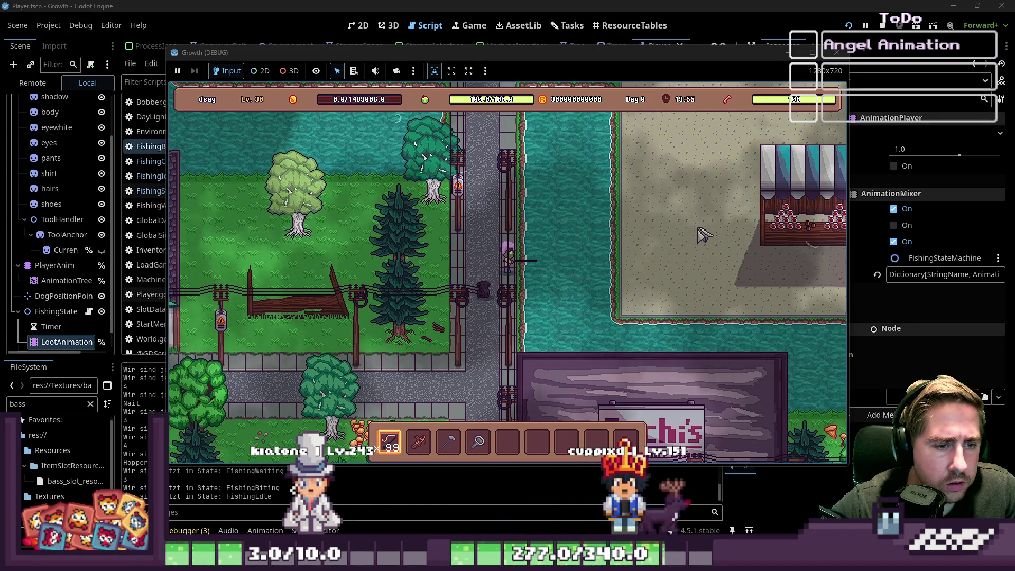
click(704, 231)
click(832, 53)
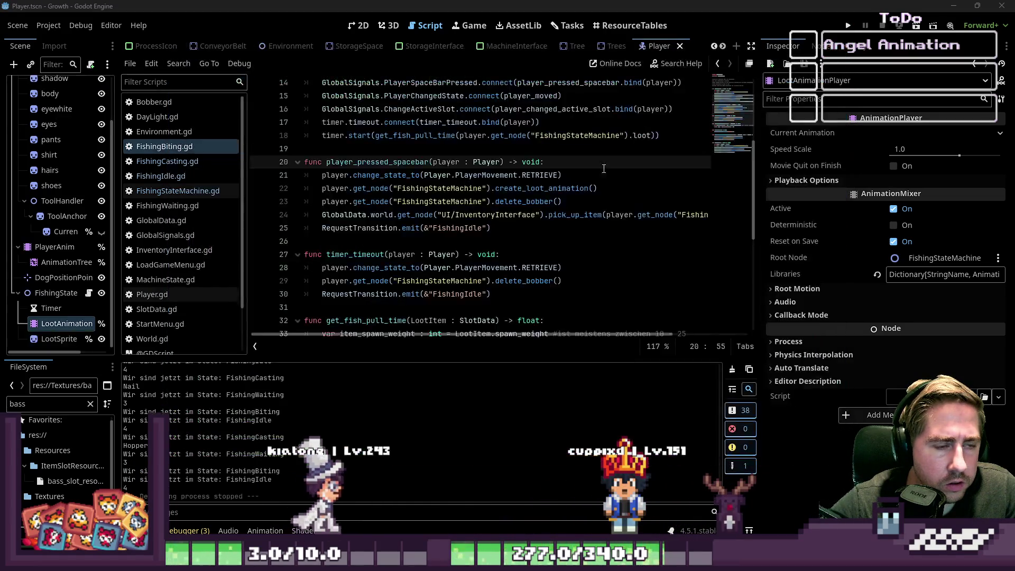
scroll(458, 184, down, 5)
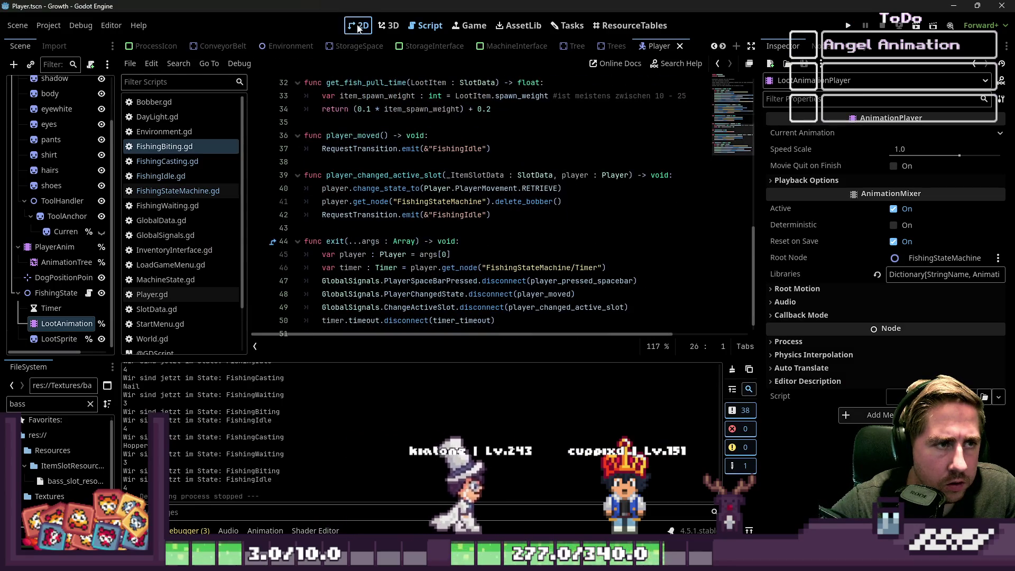
click(358, 26)
click(76, 312)
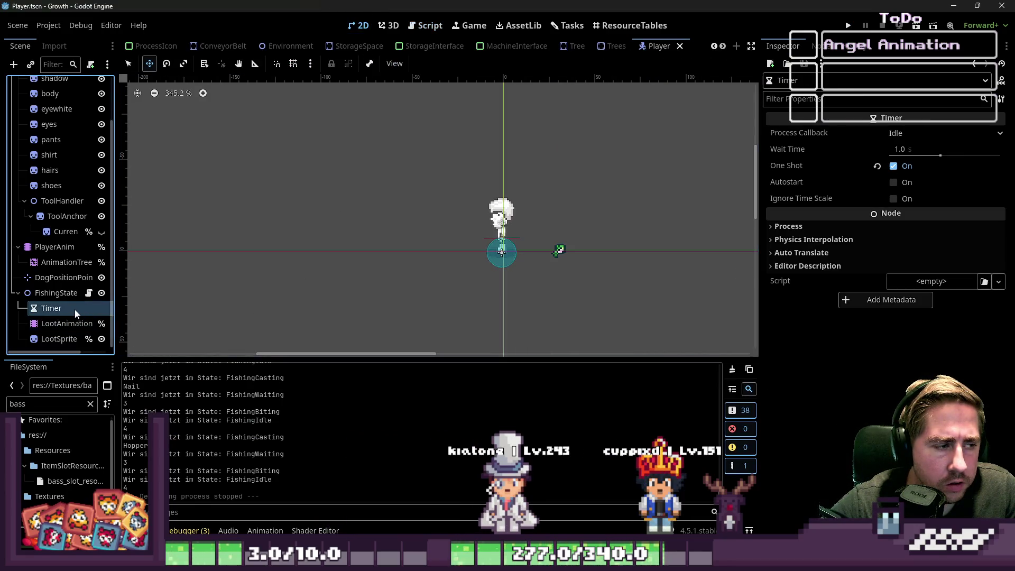
Preview the RETRIEVE_LOOT_RIGHT animation on the LootAnimation player and reset it.
click(66, 324)
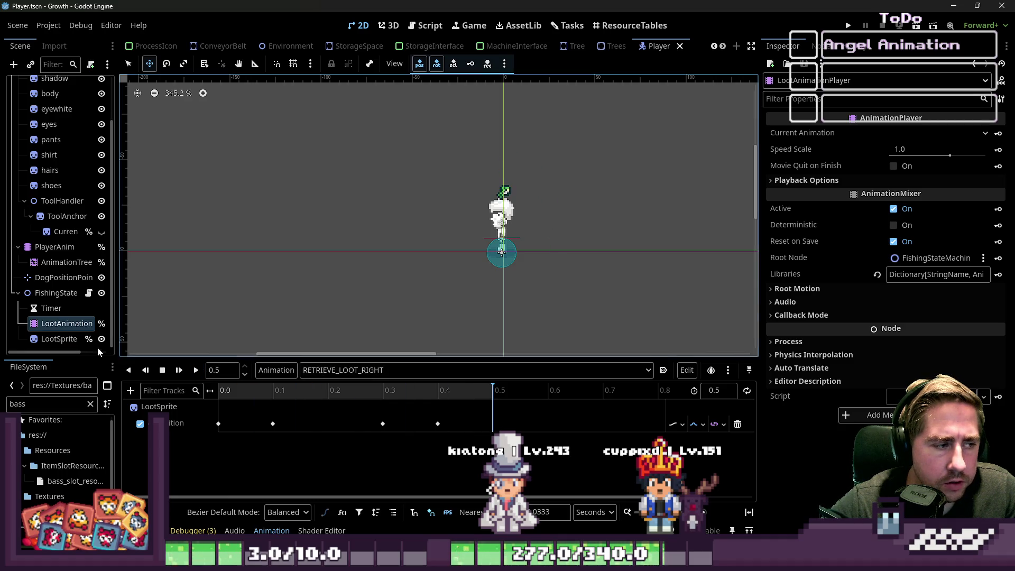
click(59, 339)
click(66, 324)
Open FishingStateMachine.gd in the Script editor at the create_loot_animation function.
click(428, 25)
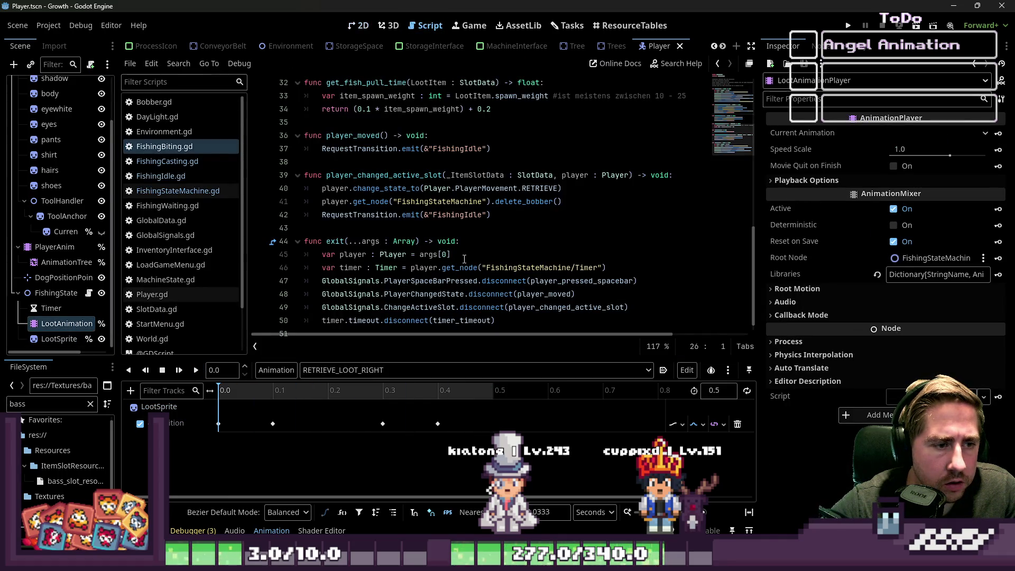
click(464, 281)
scroll(287, 228, down, 1)
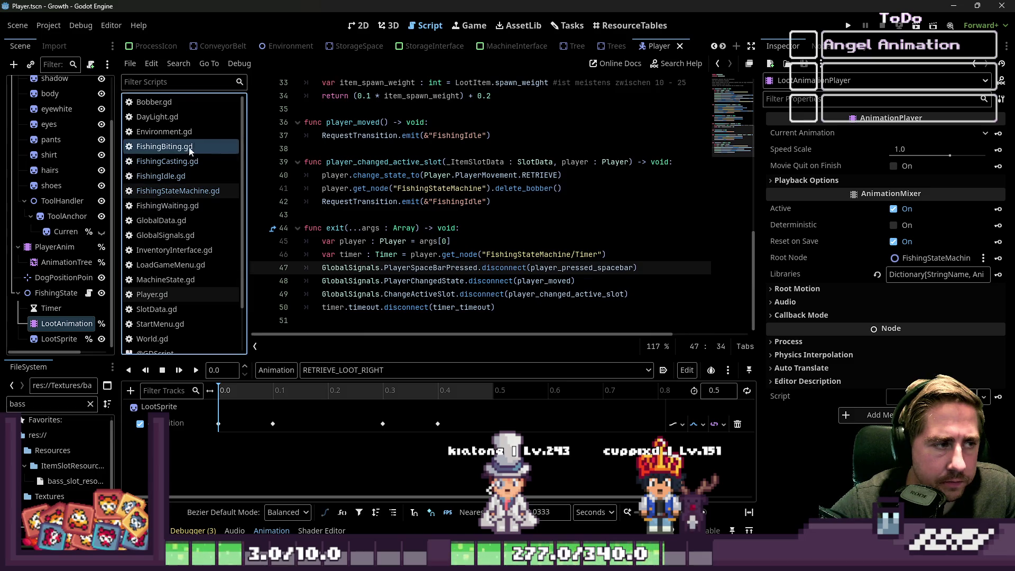
click(203, 191)
scroll(370, 212, down, 1)
click(405, 268)
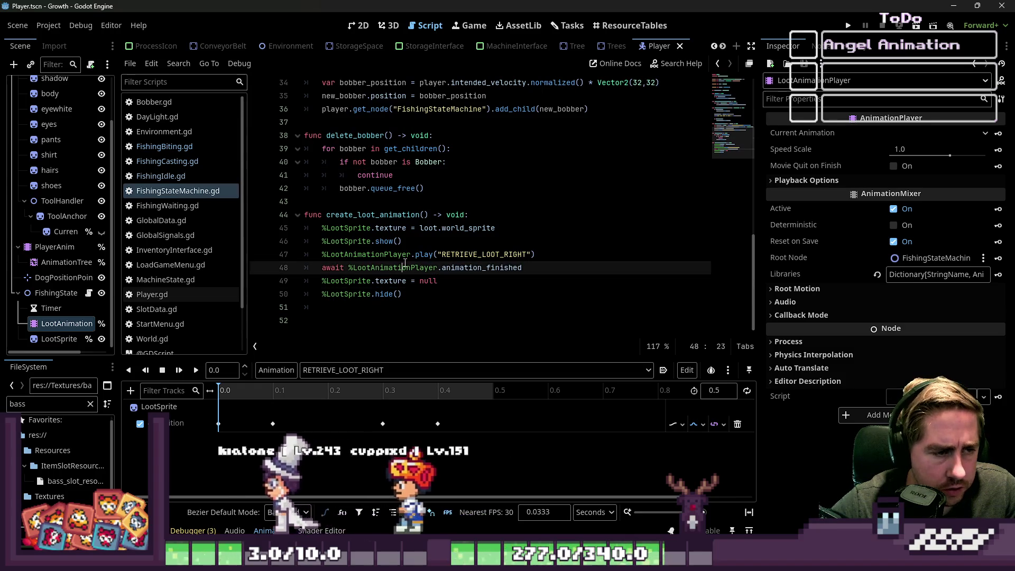
Check the LootAnimationPlayer and LootSprite lines in create_loot_animation, then save and run again.
double_click(361, 253)
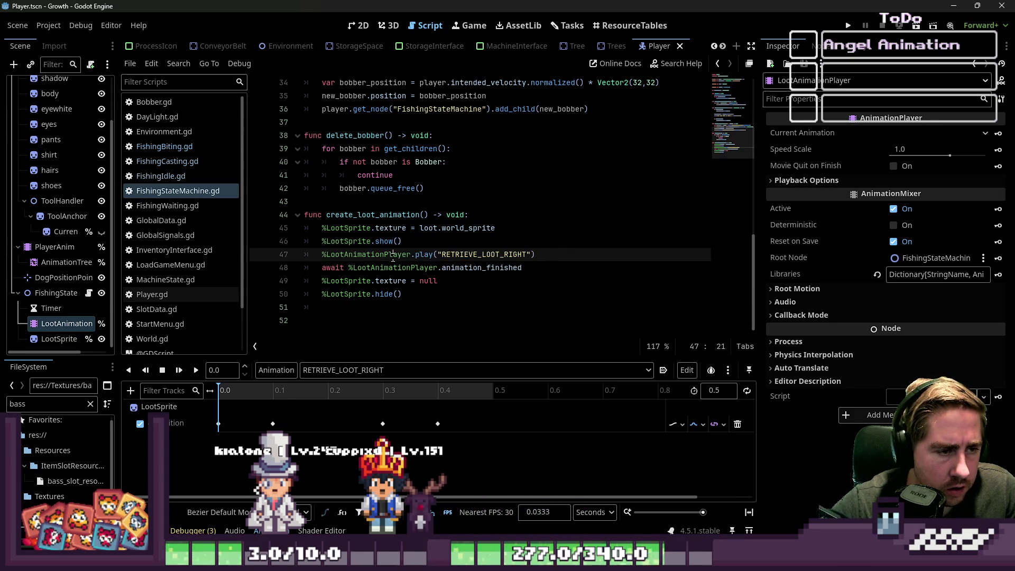
click(575, 259)
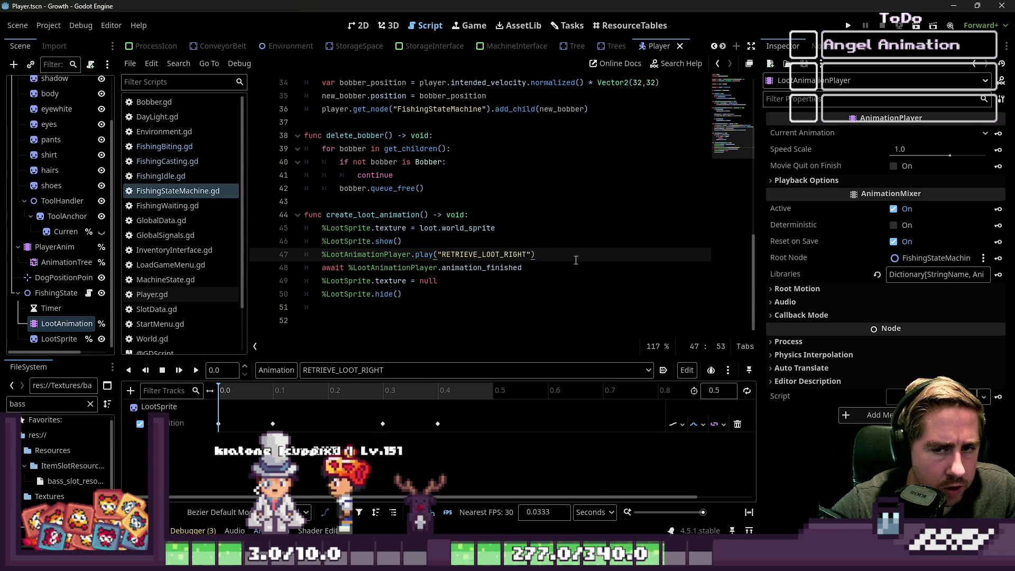
click(420, 228)
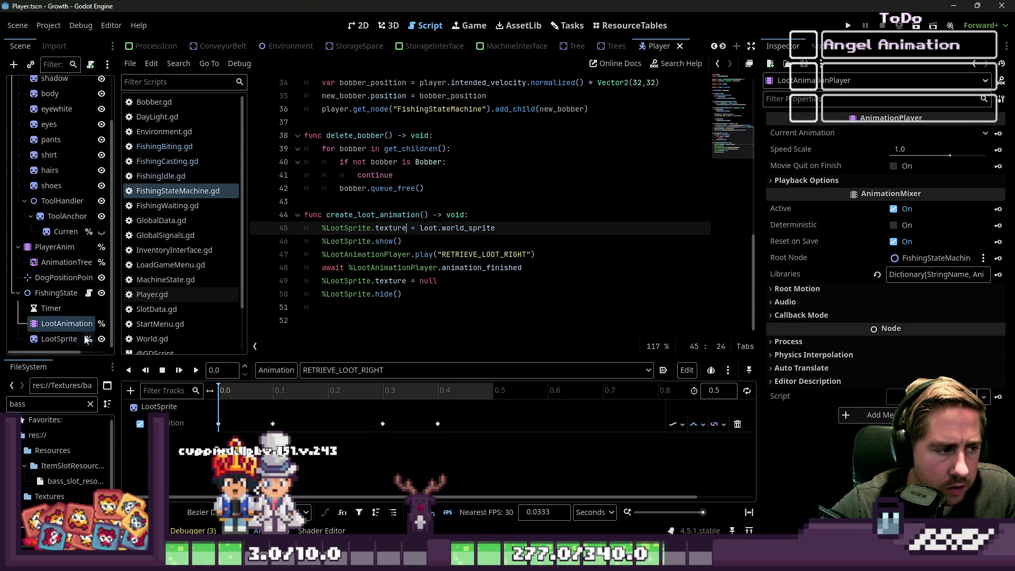
click(482, 282)
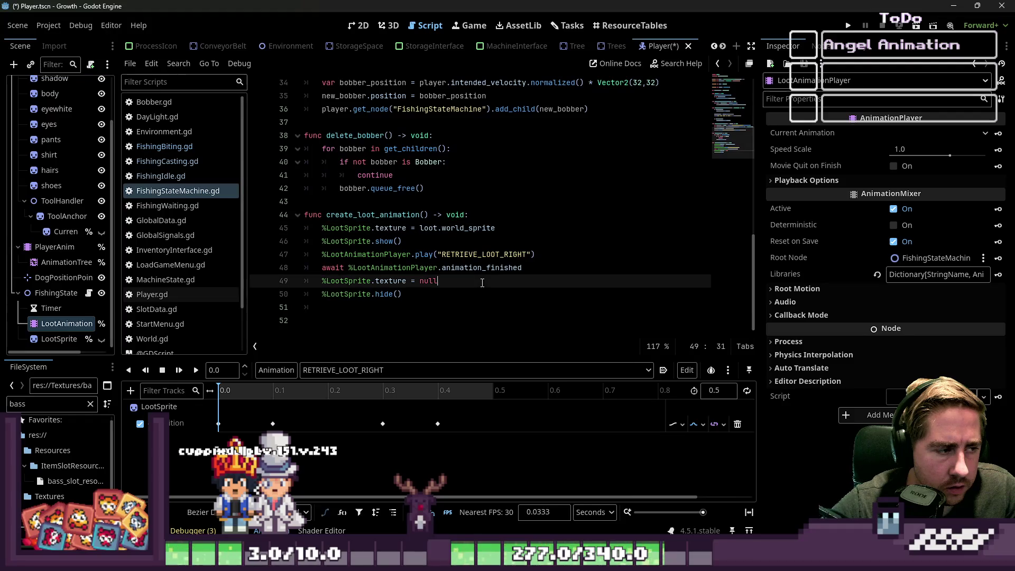
double_click(354, 235)
click(390, 241)
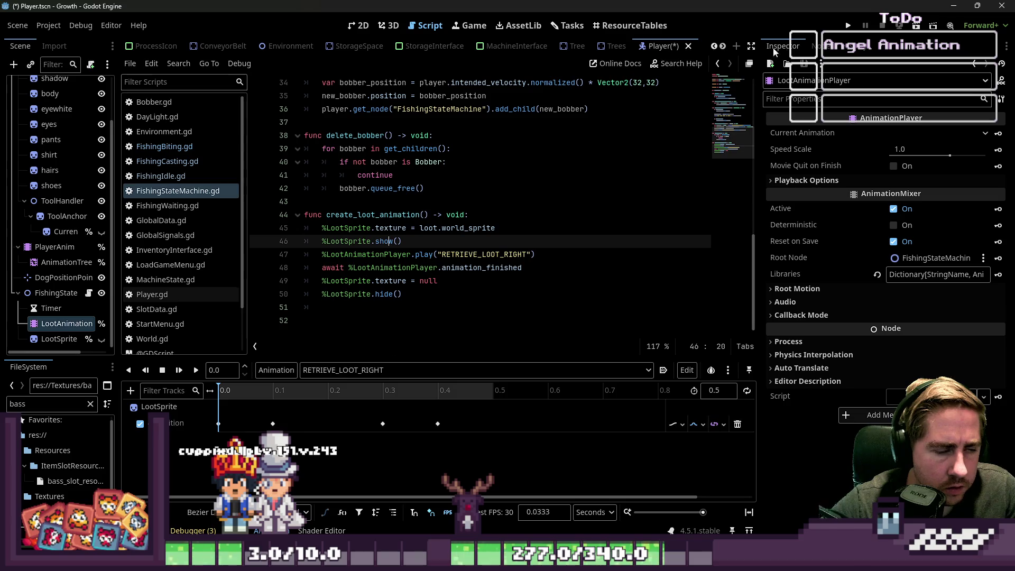
key(F5)
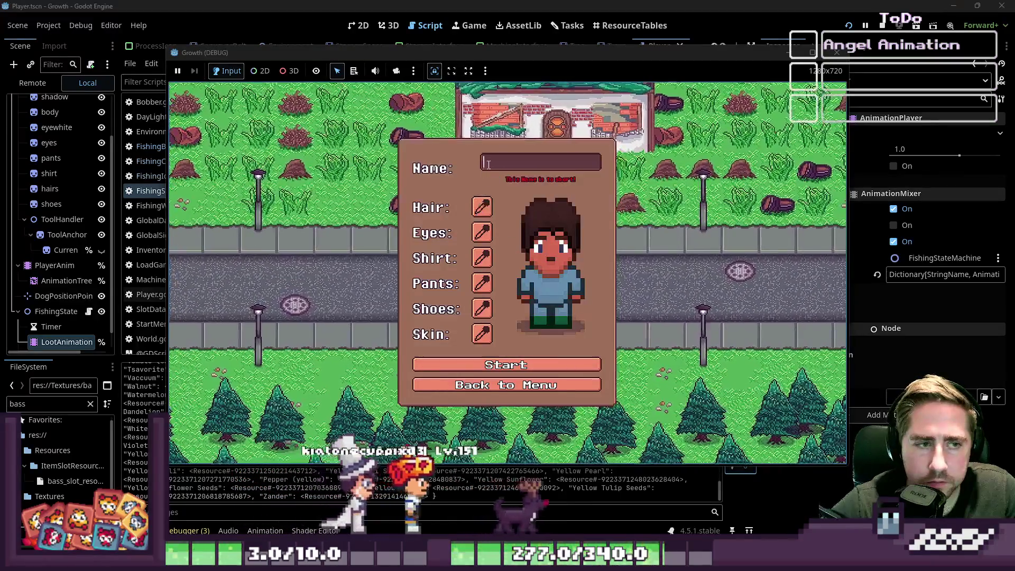
Start as 'cxsfd', move Fishing Rod+1 into the first hotbar slot, equip it, and walk north.
text(cxsfd)
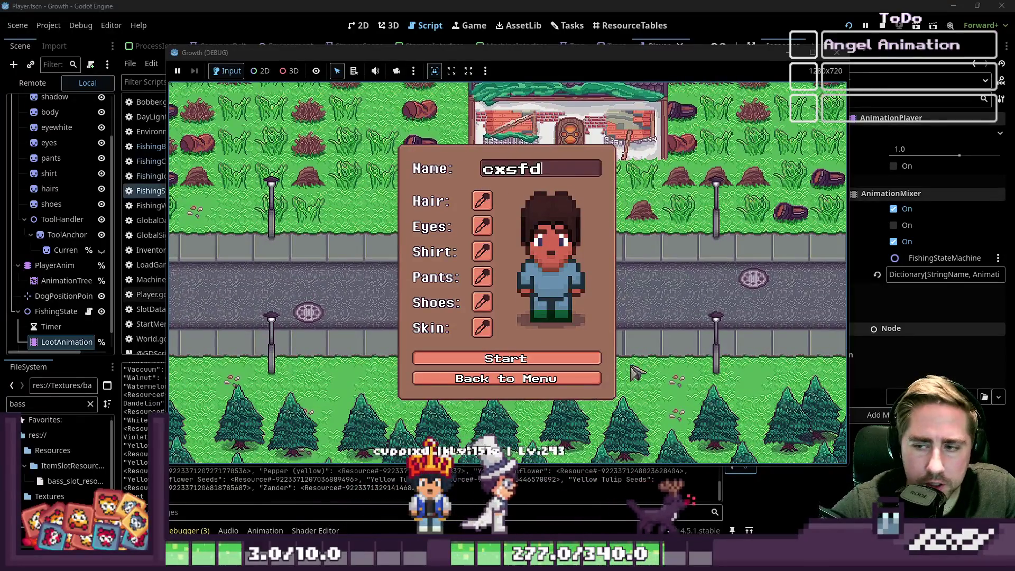
click(487, 364)
key(i)
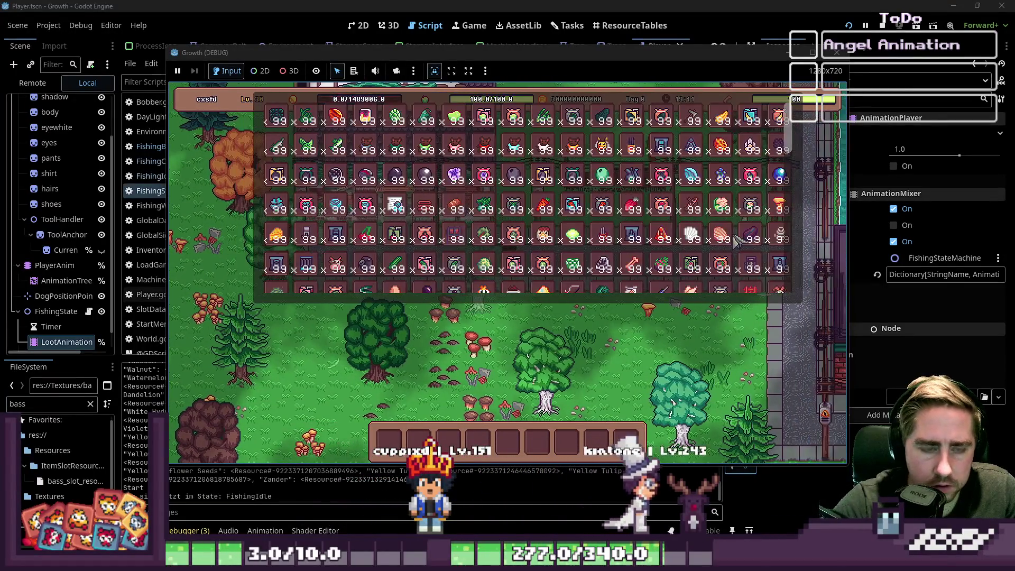
drag(579, 293, 388, 439)
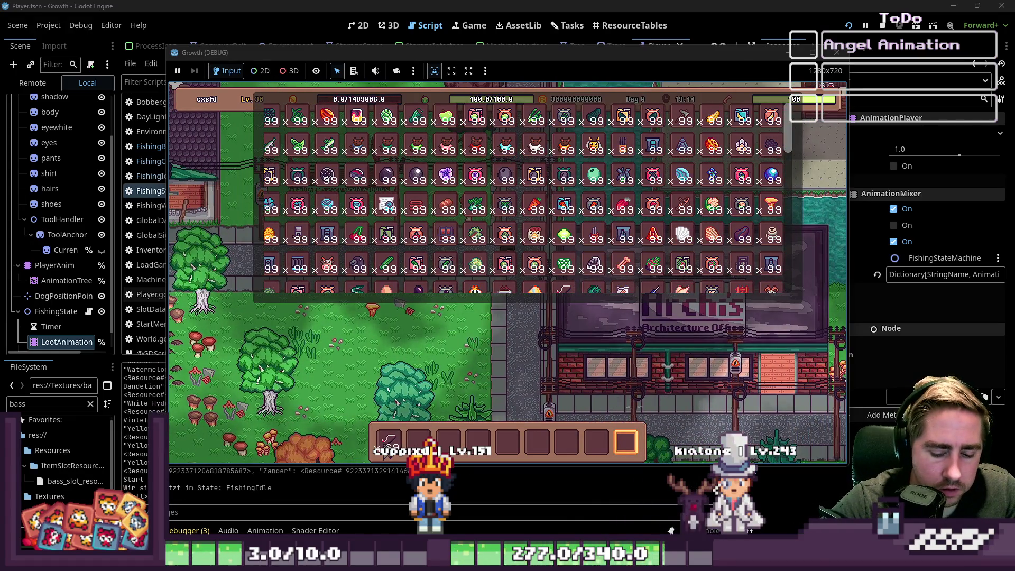
key(i)
key(1)
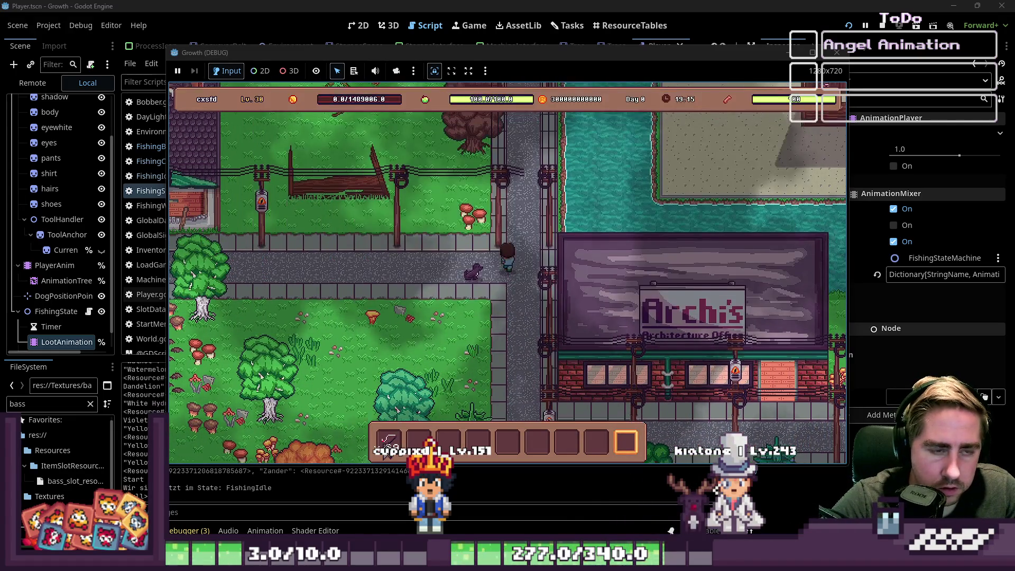
key(w)
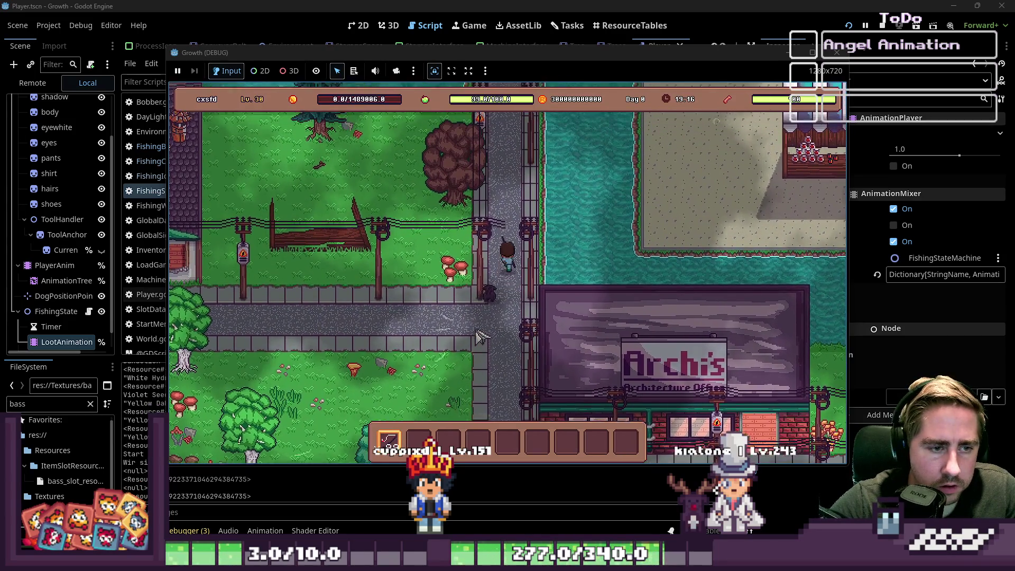
Cast and reel in two fish, stop the game, and select the fishing state machine node.
click(590, 267)
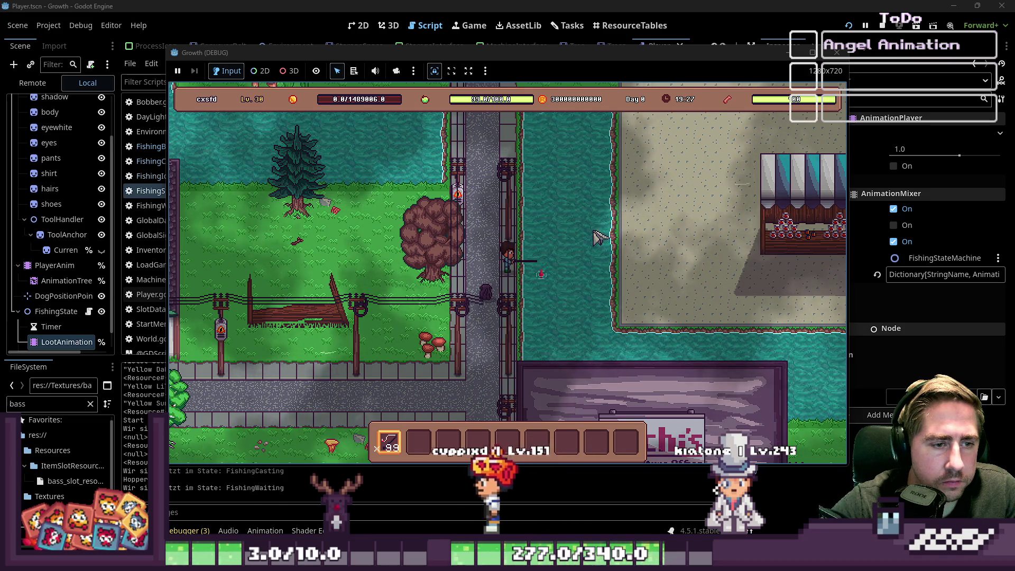
click(599, 237)
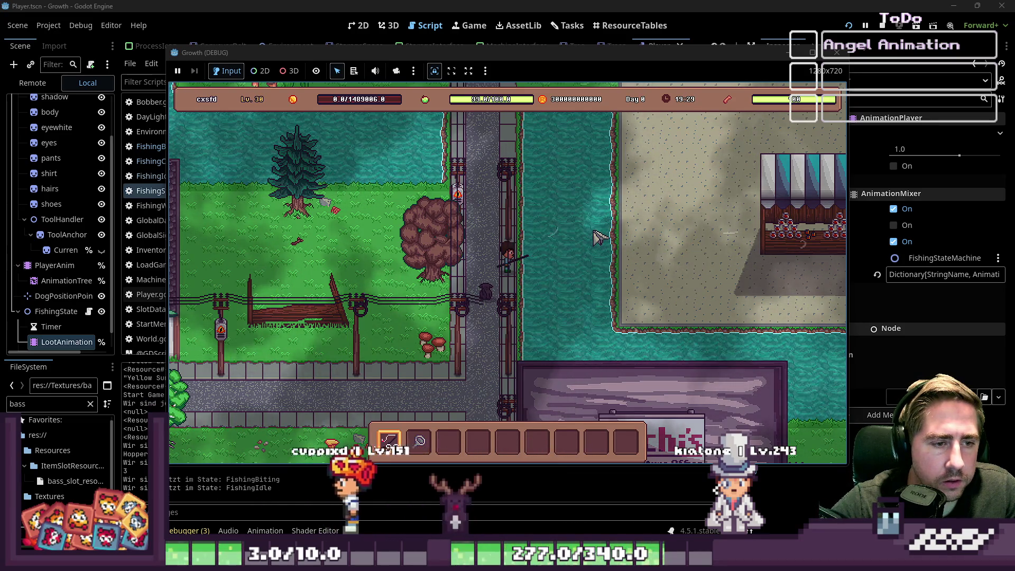
click(599, 238)
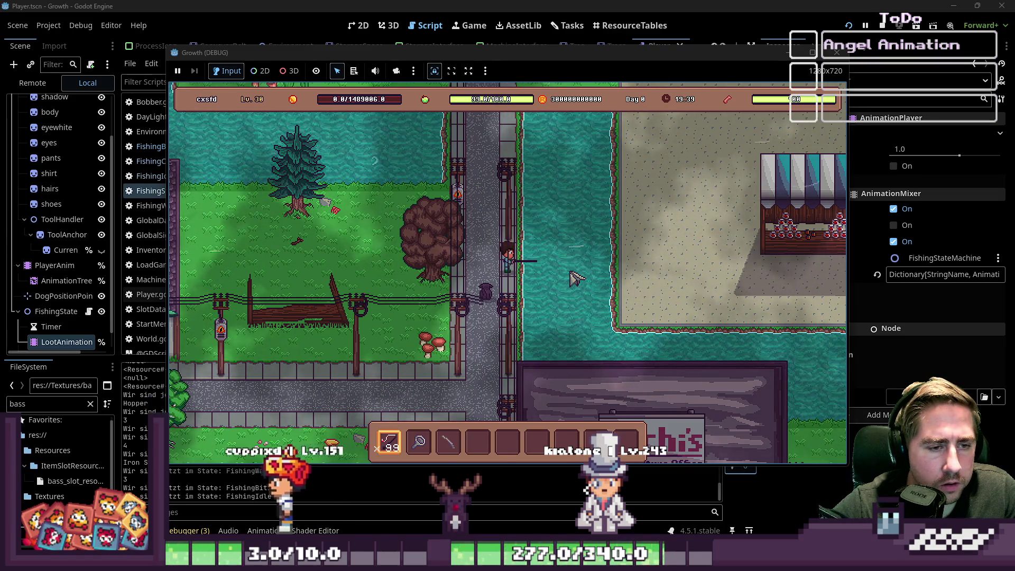
click(575, 277)
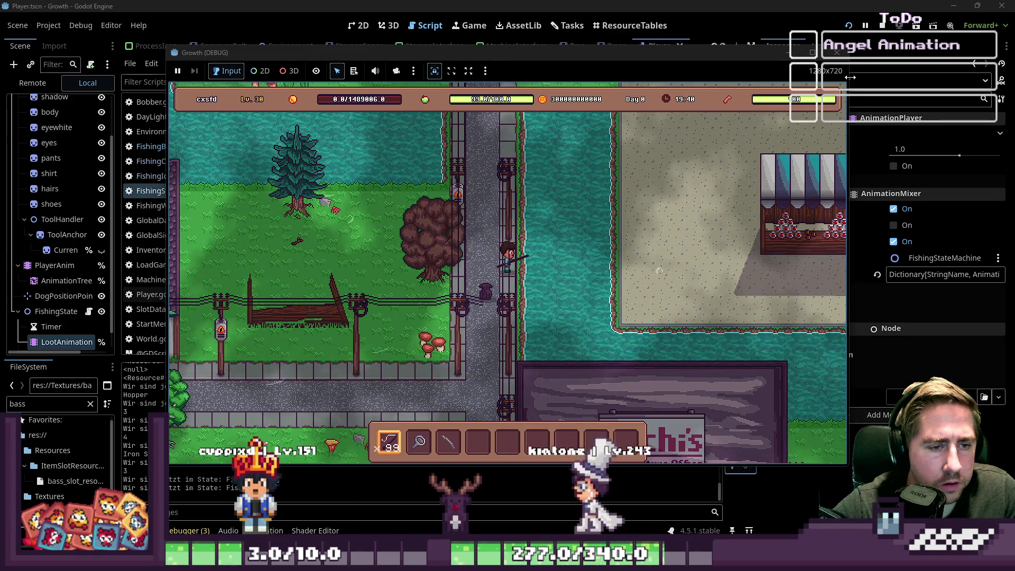
click(837, 52)
click(57, 293)
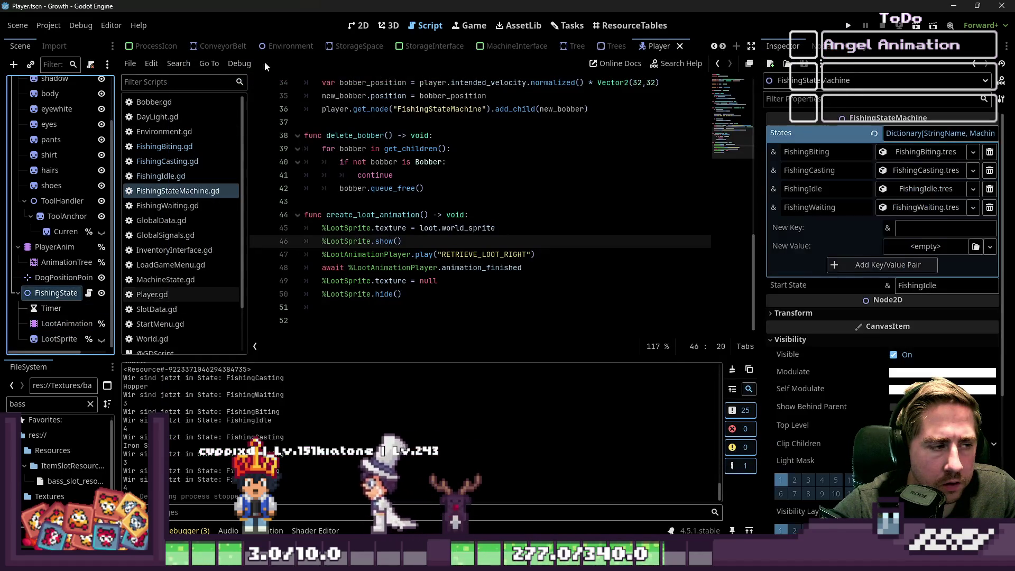
Make the LootSprite visible in the Player scene's 2D view.
click(359, 25)
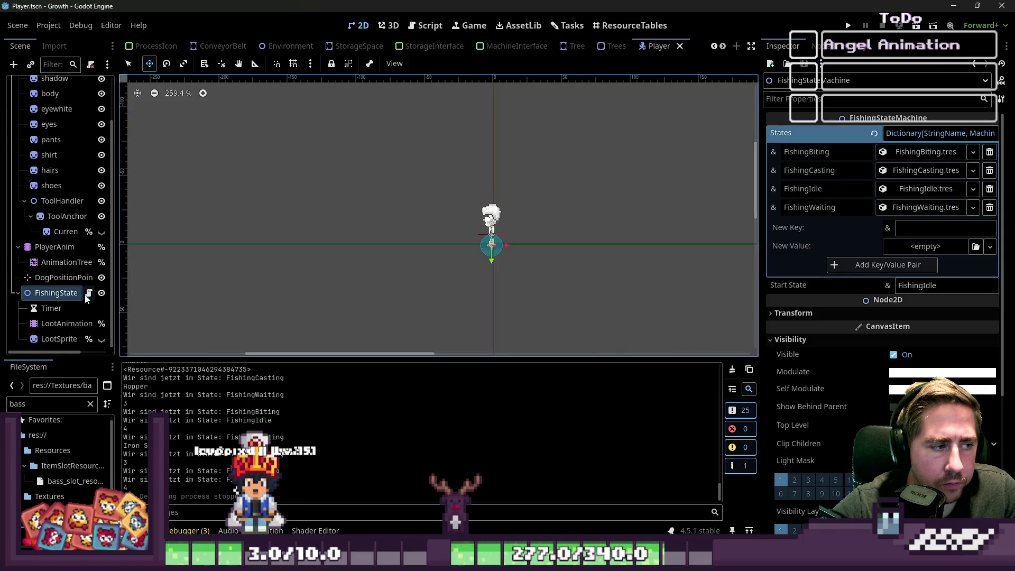
click(102, 339)
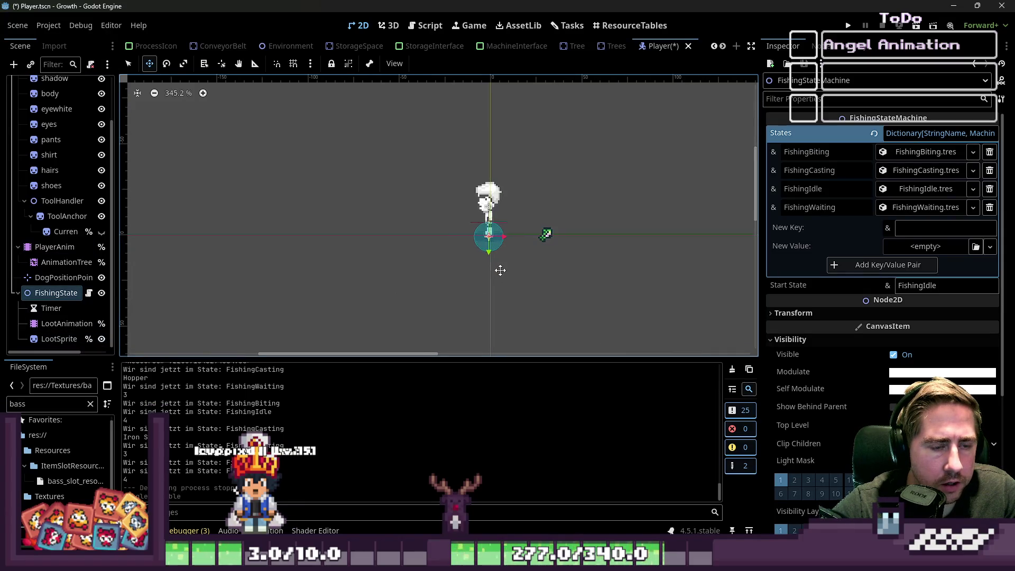
scroll(22, 121, up, 3)
scroll(145, 49, up, 6)
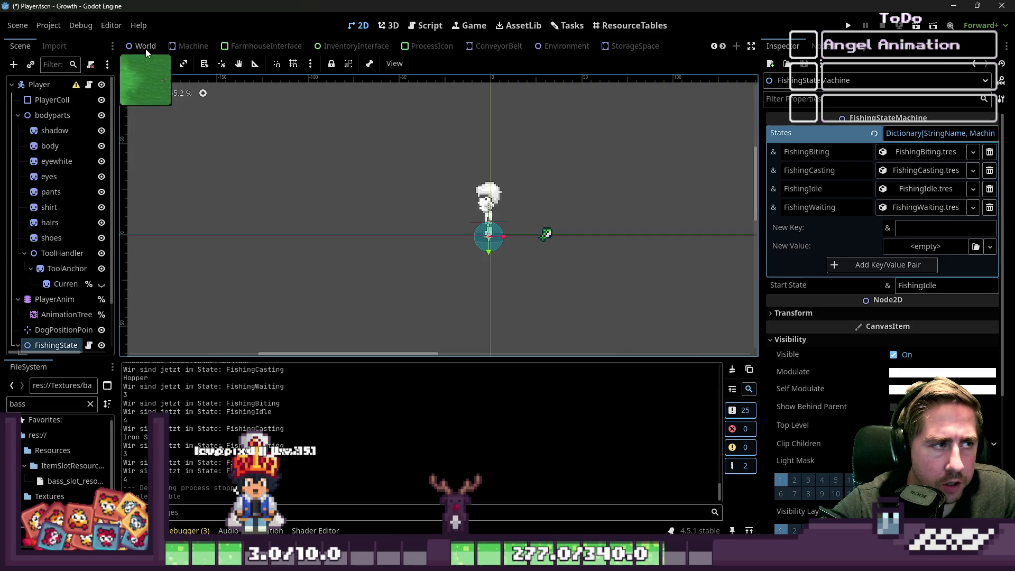
In the World scene, search FileSystem for 'Player' and drag Player.tscn into the viewport.
click(264, 46)
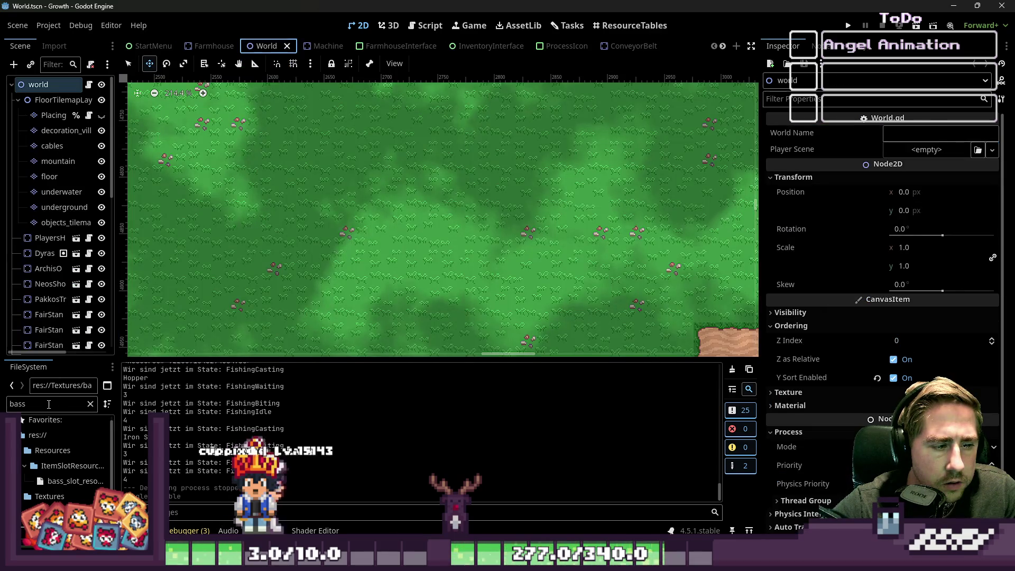
double_click(49, 404)
text(Play)
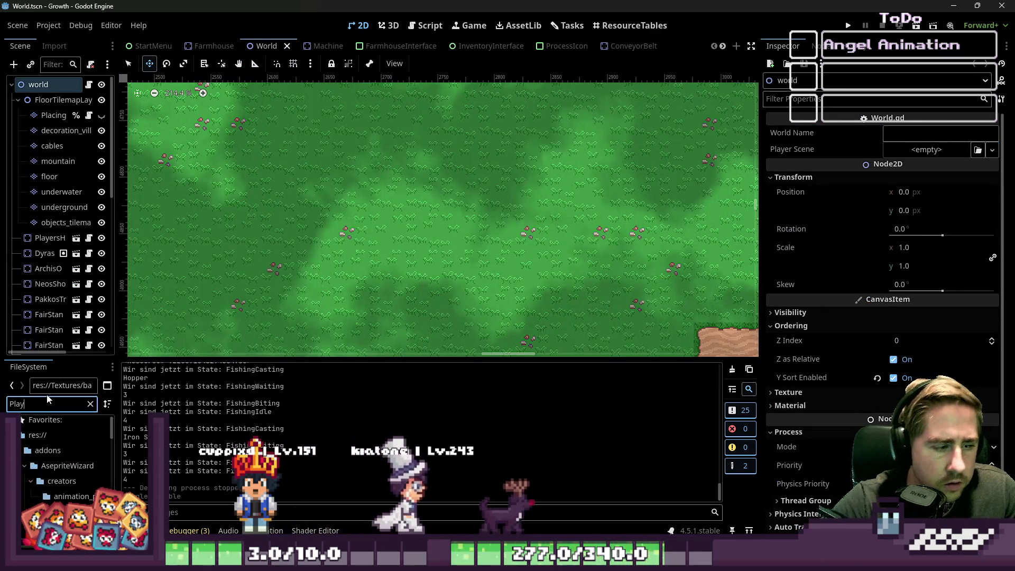
text(er)
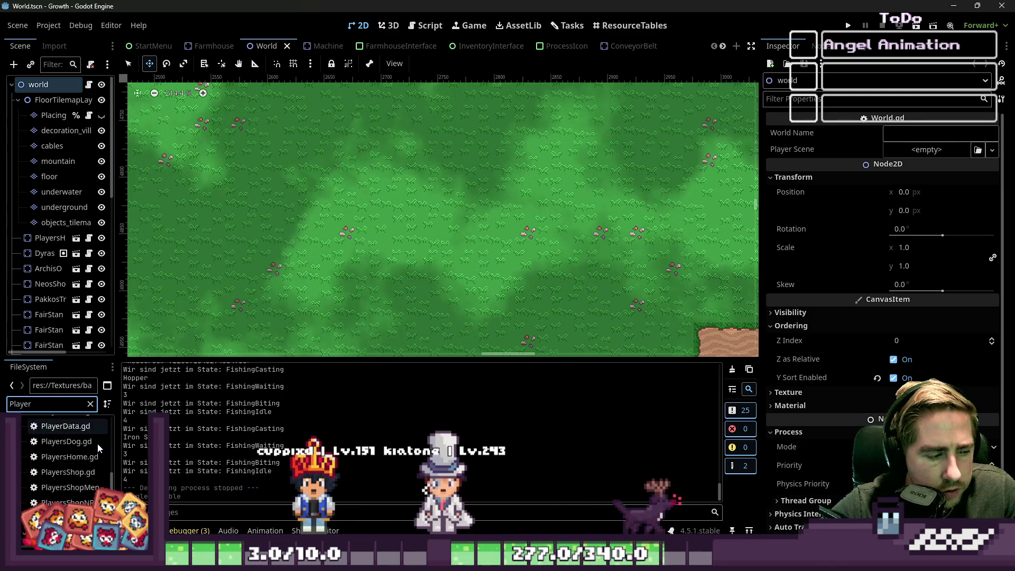
scroll(100, 440, down, 5)
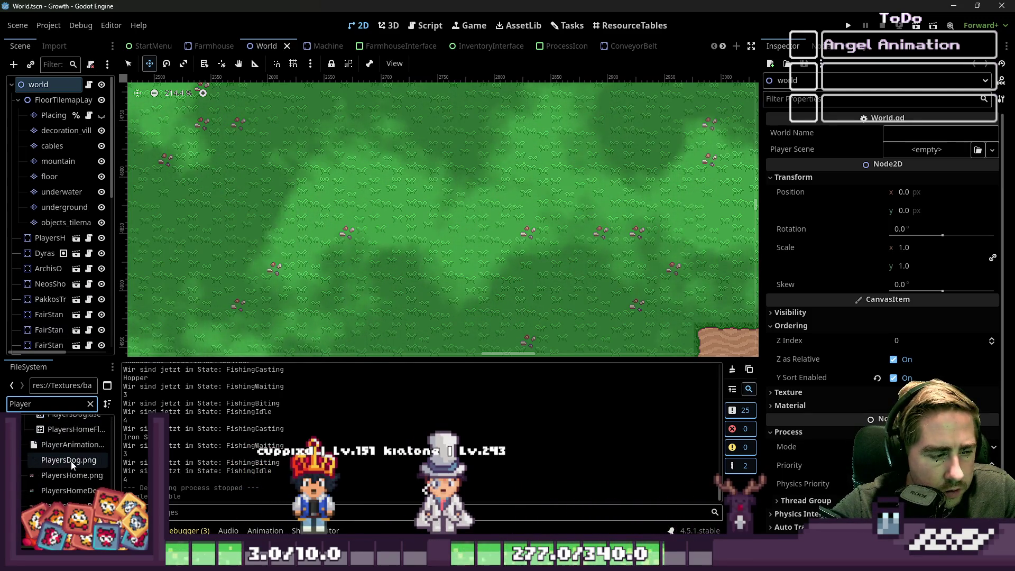
scroll(66, 474, up, 4)
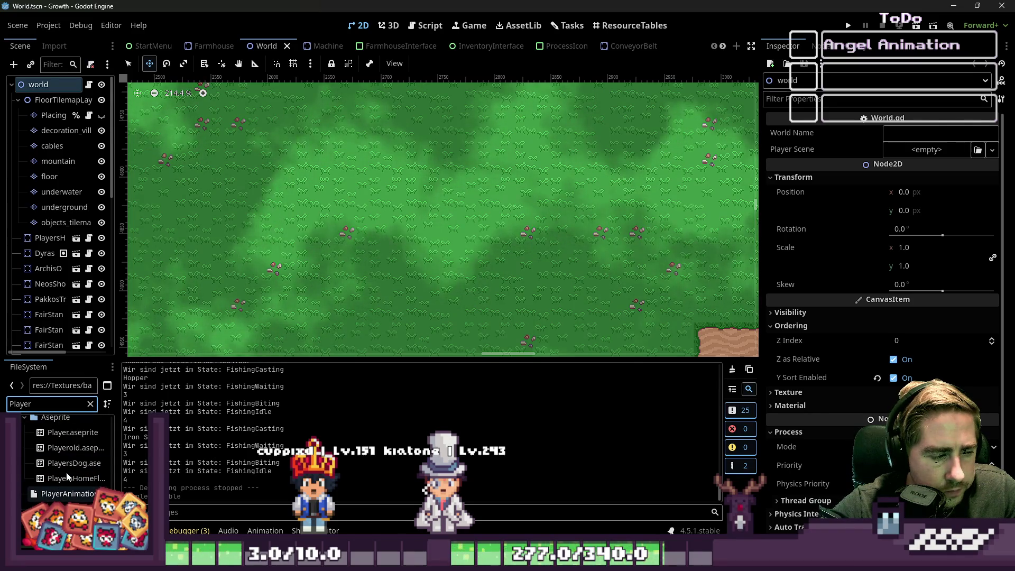
scroll(63, 462, up, 3)
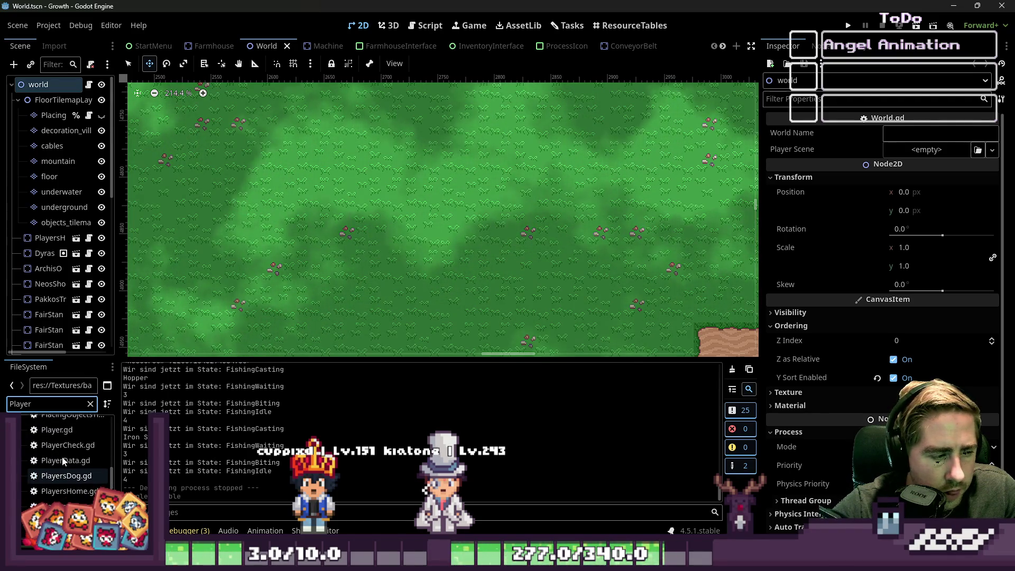
click(63, 460)
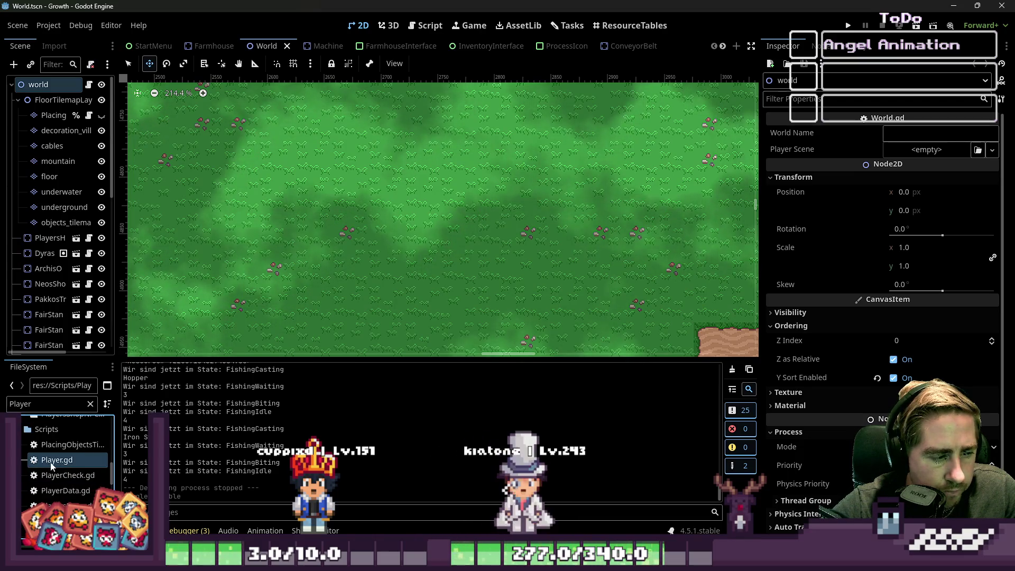
scroll(60, 463, down, 2)
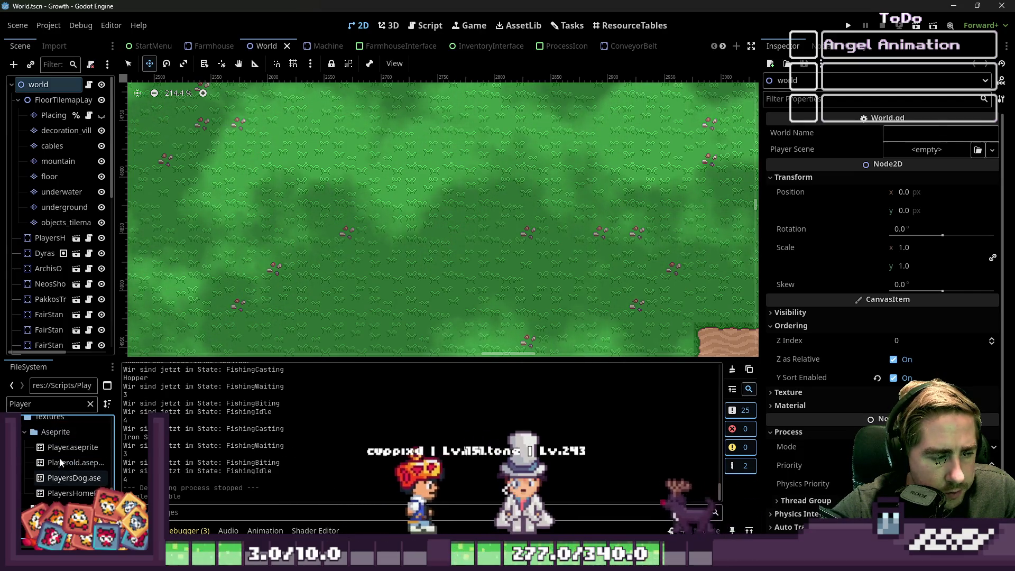
scroll(60, 462, up, 4)
scroll(59, 458, up, 3)
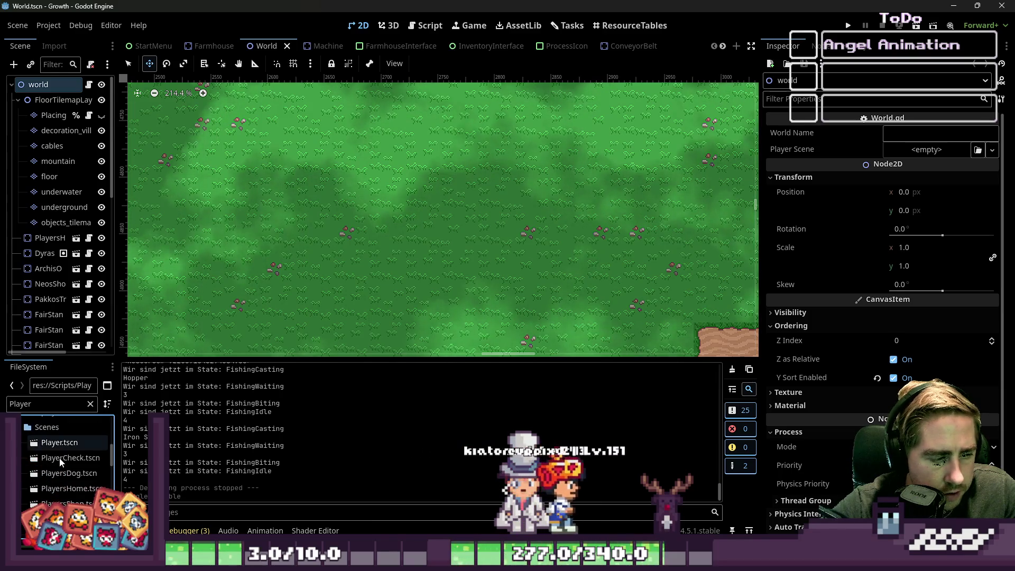
mouse_move(58, 443)
mouse_down()
mouse_move(250, 420)
mouse_move(415, 225)
mouse_up()
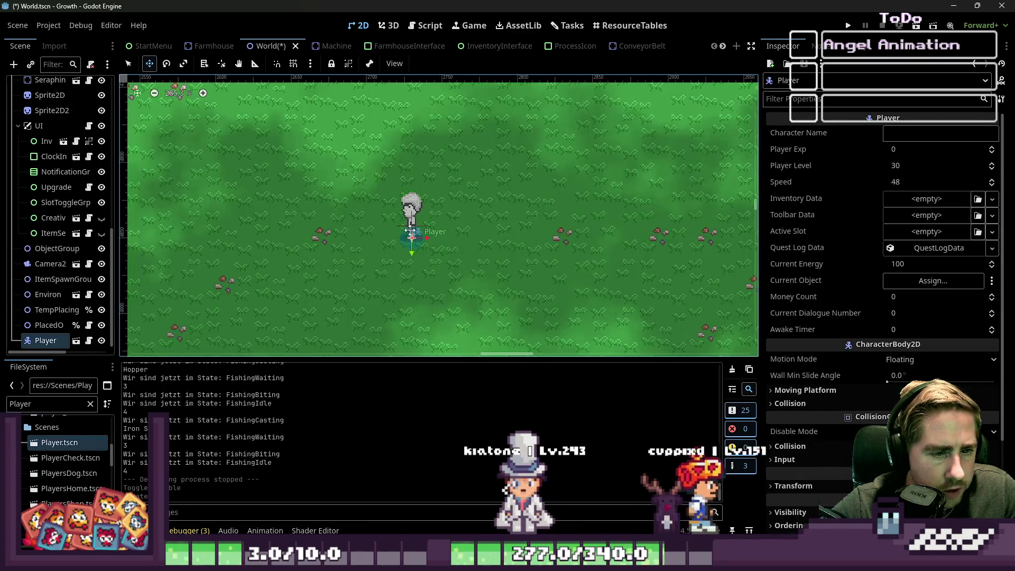
Toggle the placed Player instance's visibility off and on, then open its Player scene.
scroll(449, 232, up, 8)
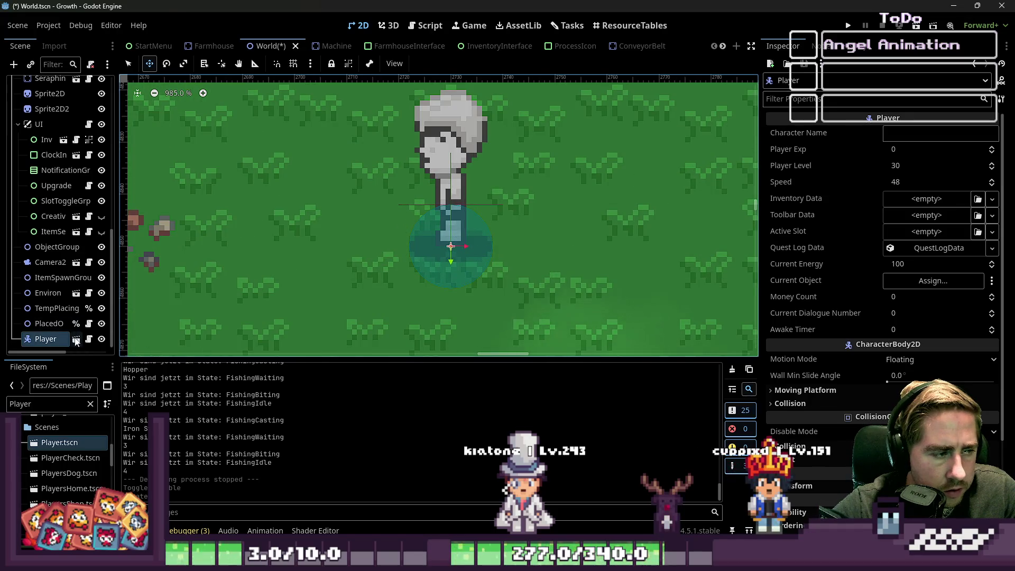
click(97, 340)
click(97, 339)
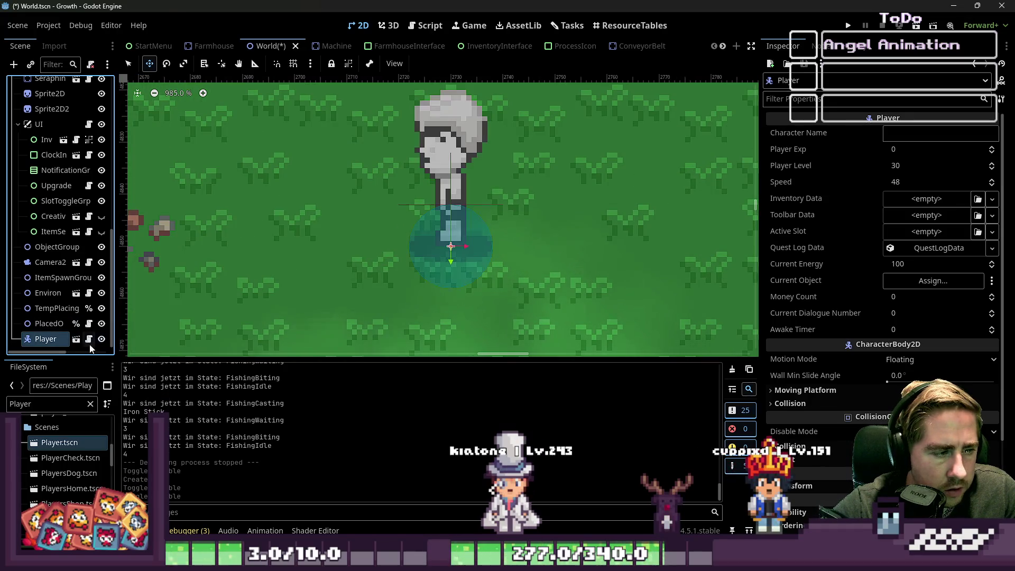
click(76, 341)
scroll(78, 312, down, 1)
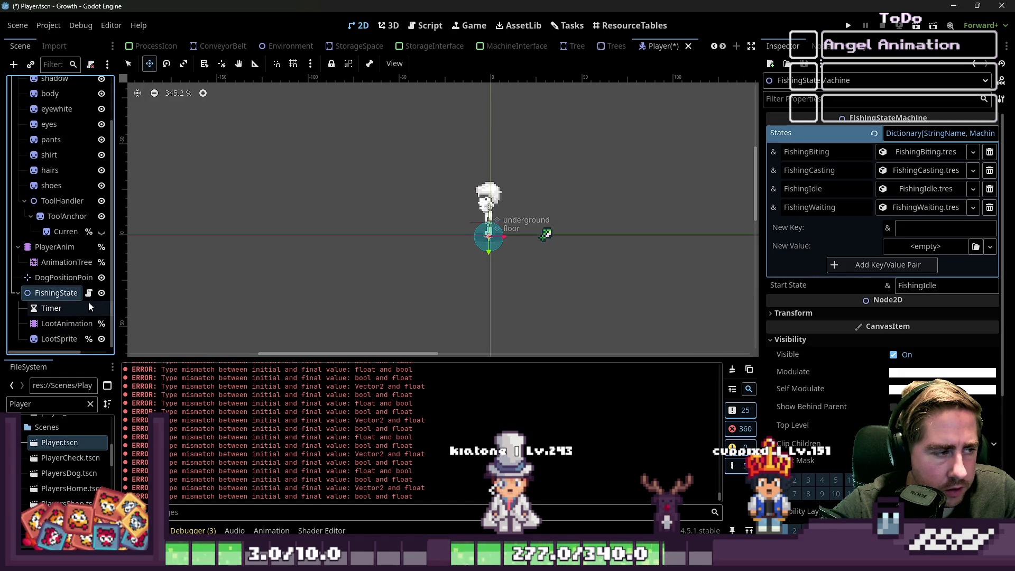
Select LootSprite, expand its Ordering properties in the Inspector, and save the Player scene.
scroll(550, 237, up, 6)
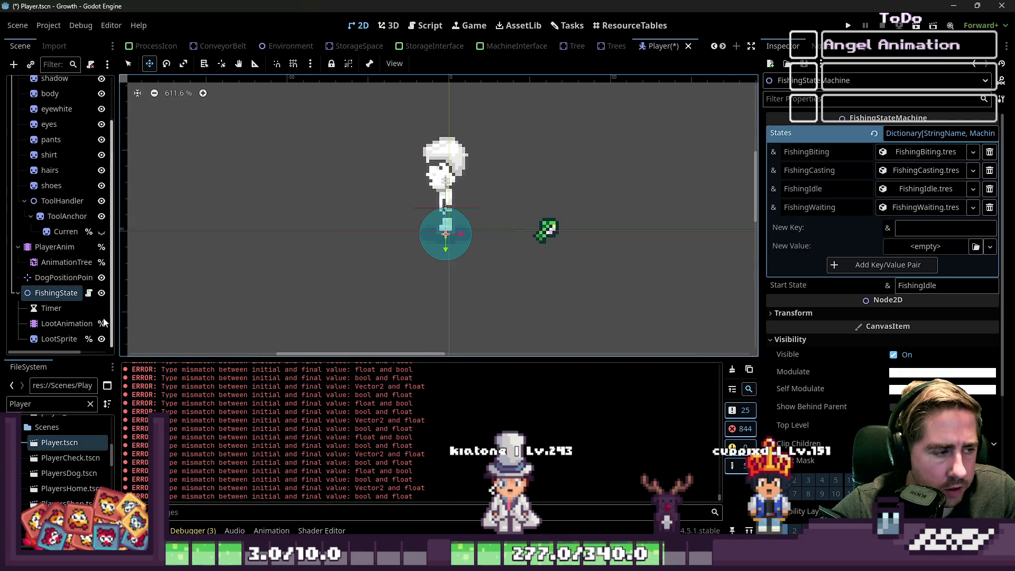
click(59, 339)
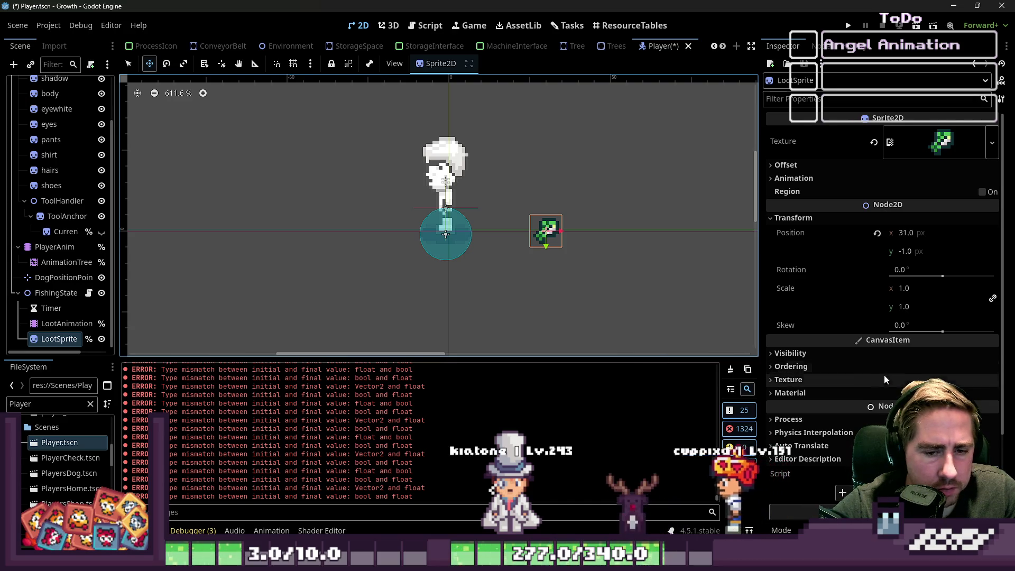
click(845, 390)
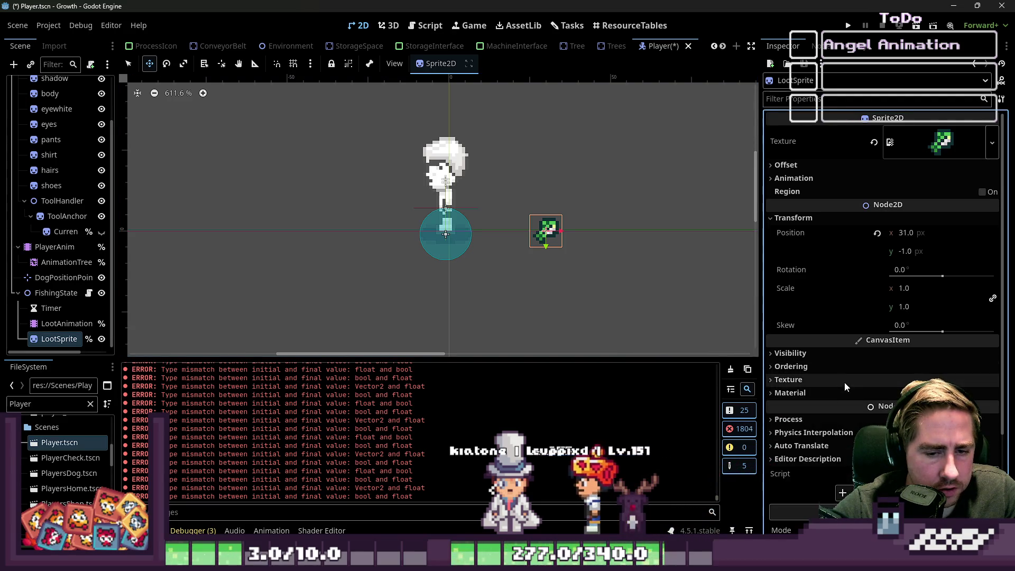
click(791, 367)
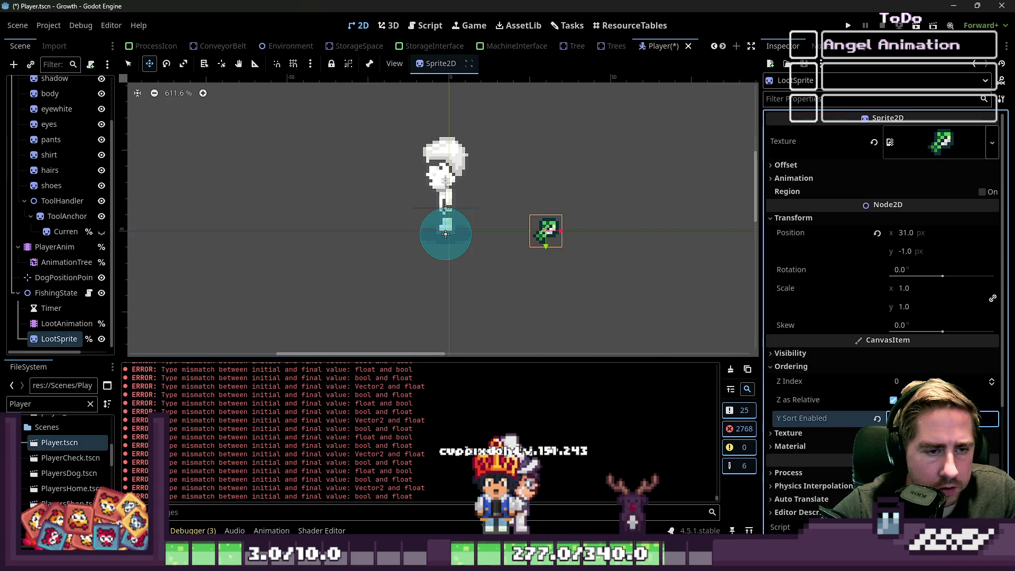
key(ctrl+s)
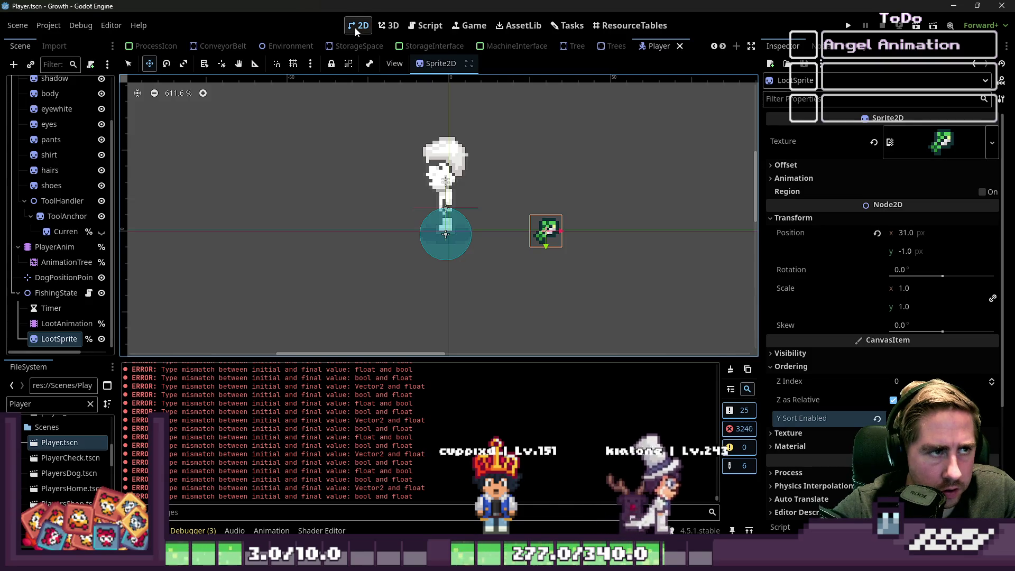
Check the World scene, reopen Player, toggle LootSprite's visibility off and on, and save again.
scroll(343, 47, up, 6)
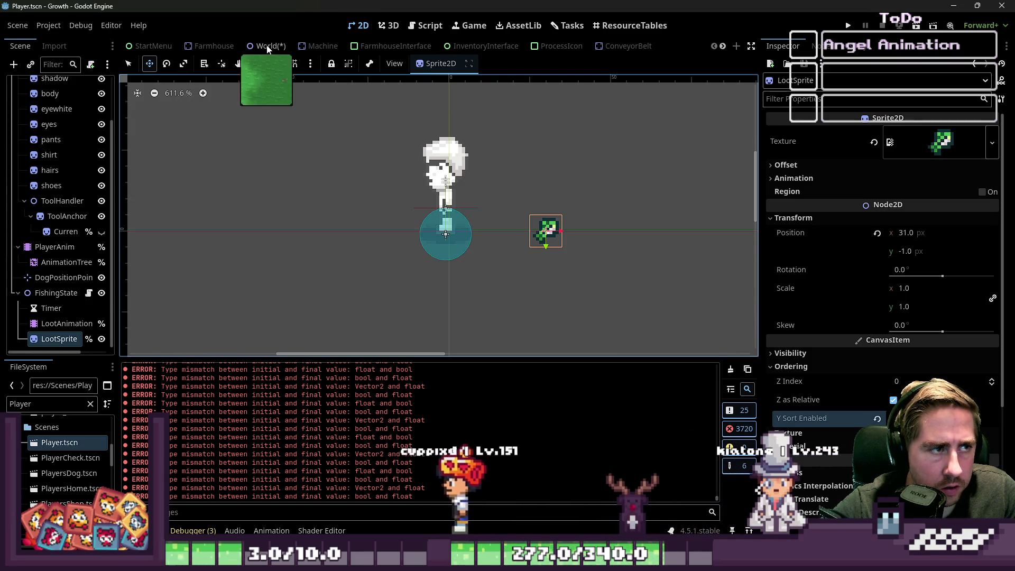
click(266, 46)
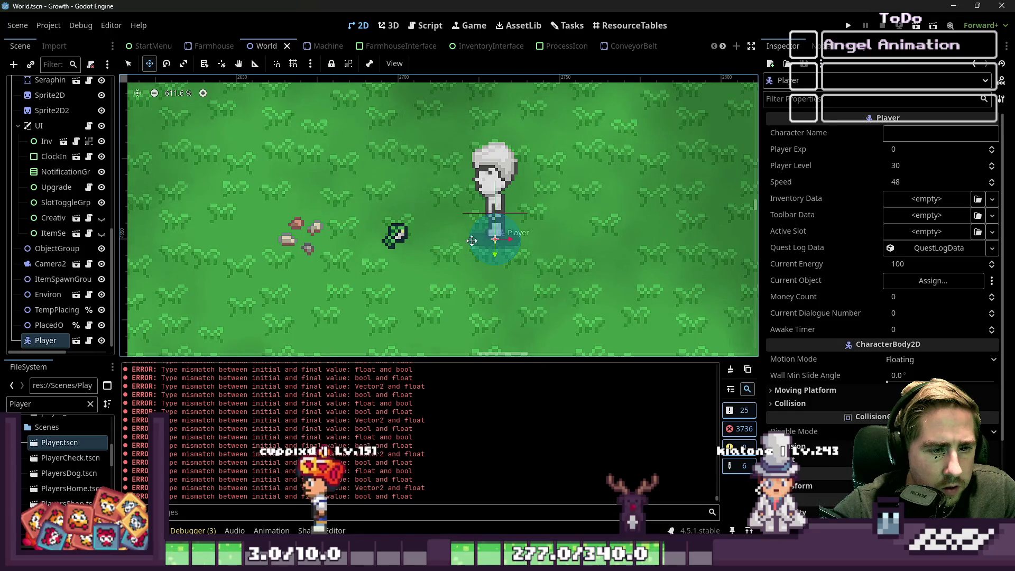
click(77, 341)
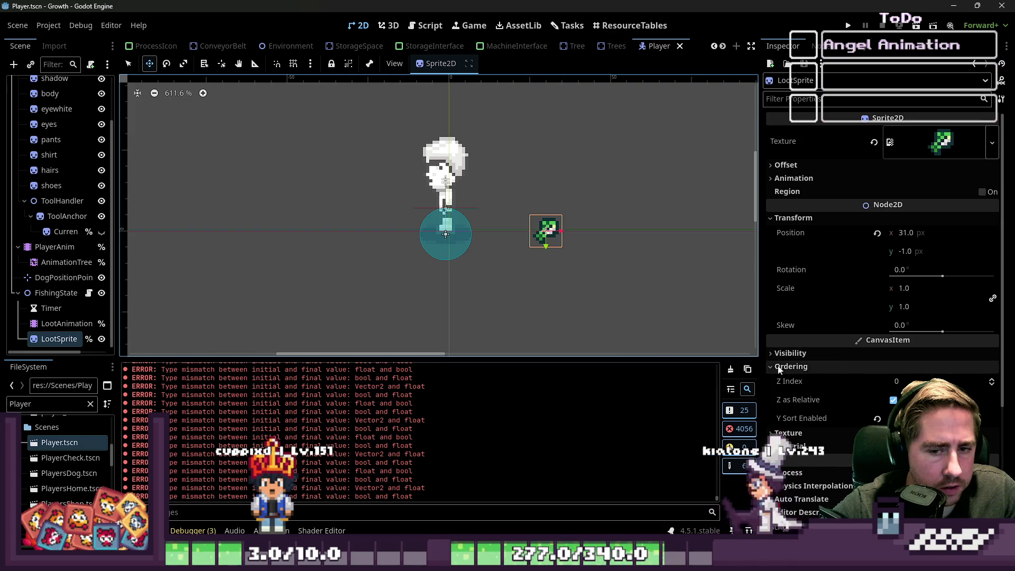
click(101, 340)
click(101, 340)
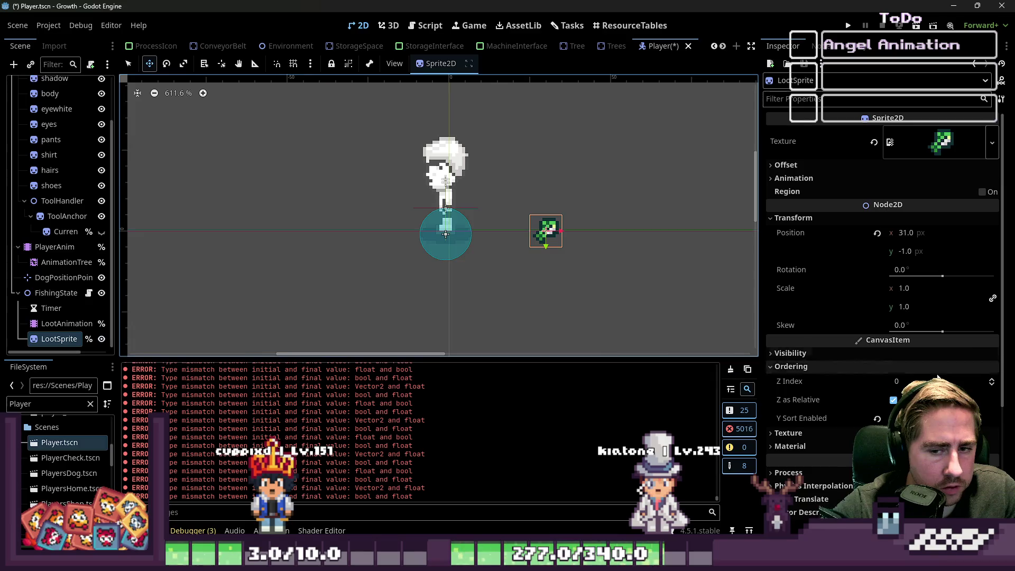
key(ctrl+s)
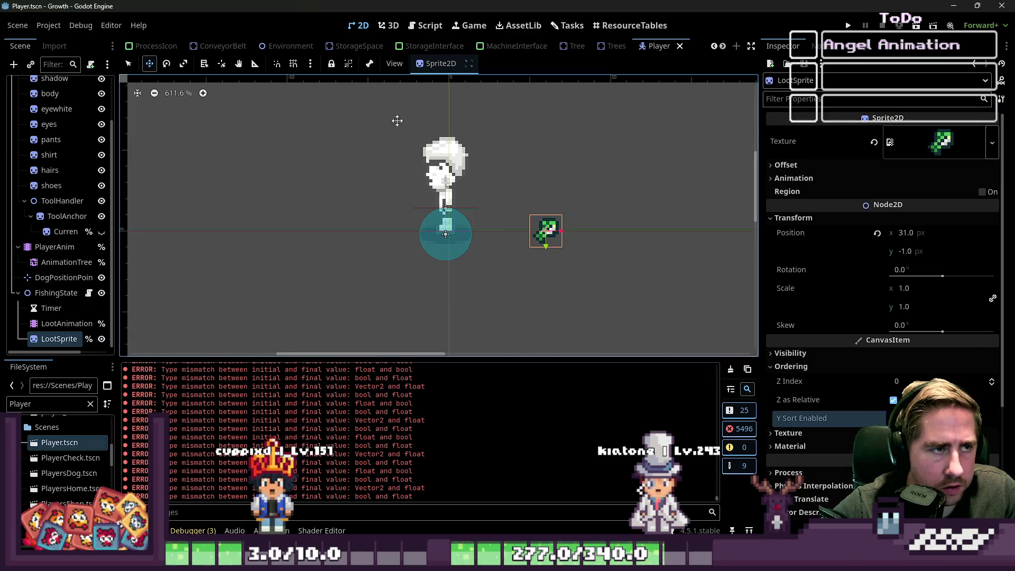
scroll(158, 47, up, 3)
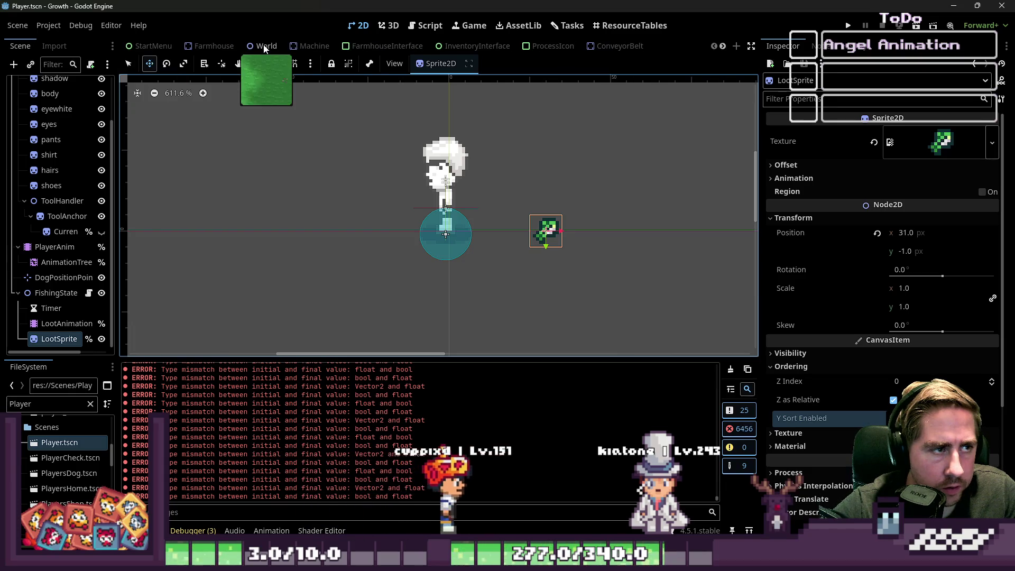
Drag the Player instance a few pixels down-left in the World scene, then reopen Player.tscn.
click(265, 46)
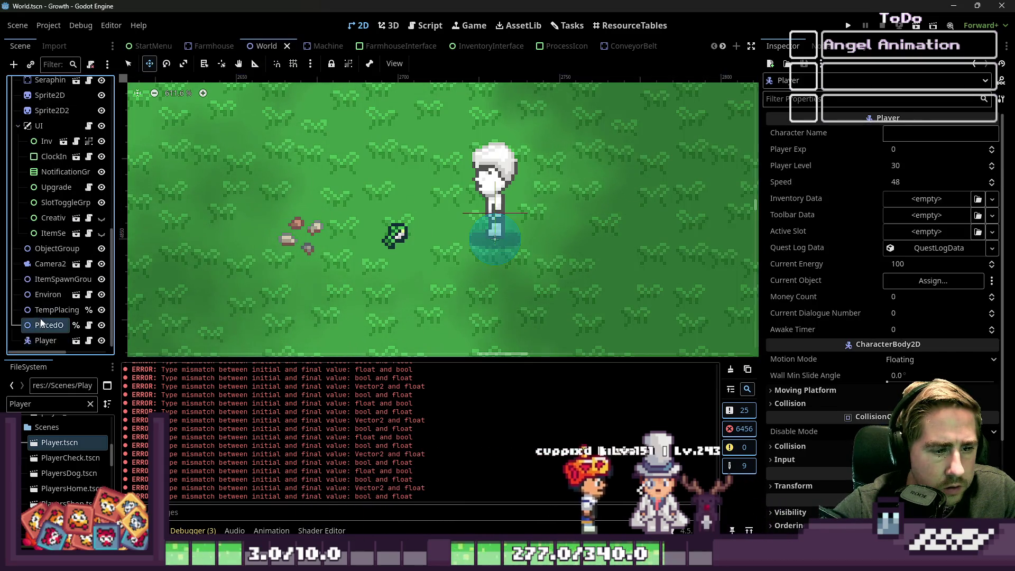
click(409, 241)
mouse_move(527, 221)
mouse_down()
mouse_move(518, 241)
mouse_move(515, 233)
mouse_up()
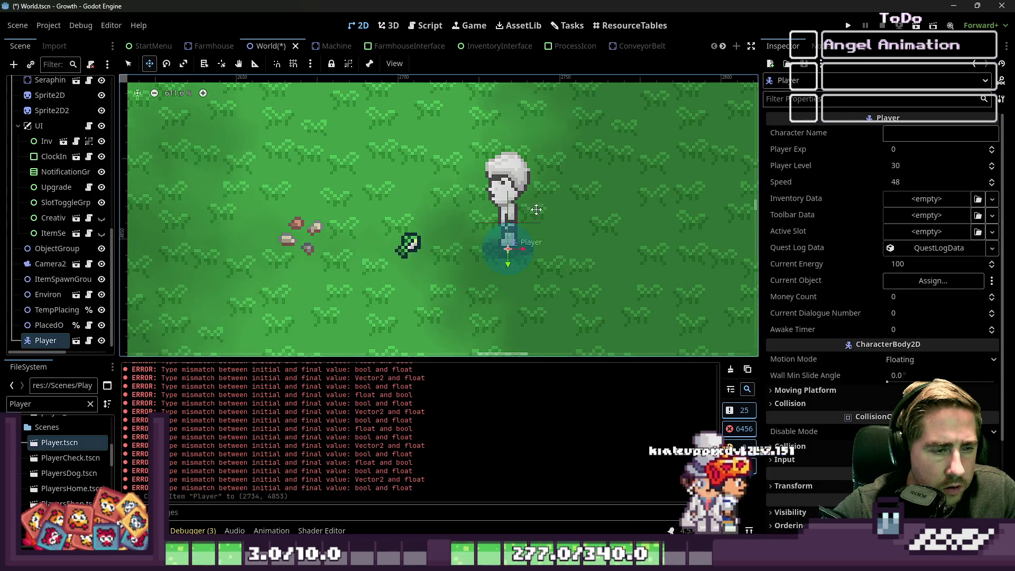
scroll(604, 115, down, 2)
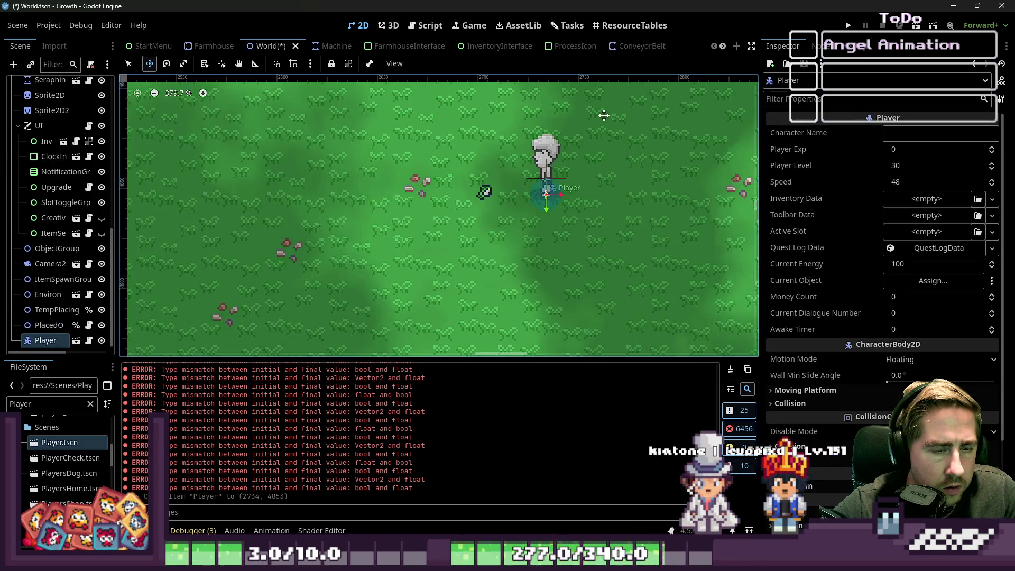
click(77, 341)
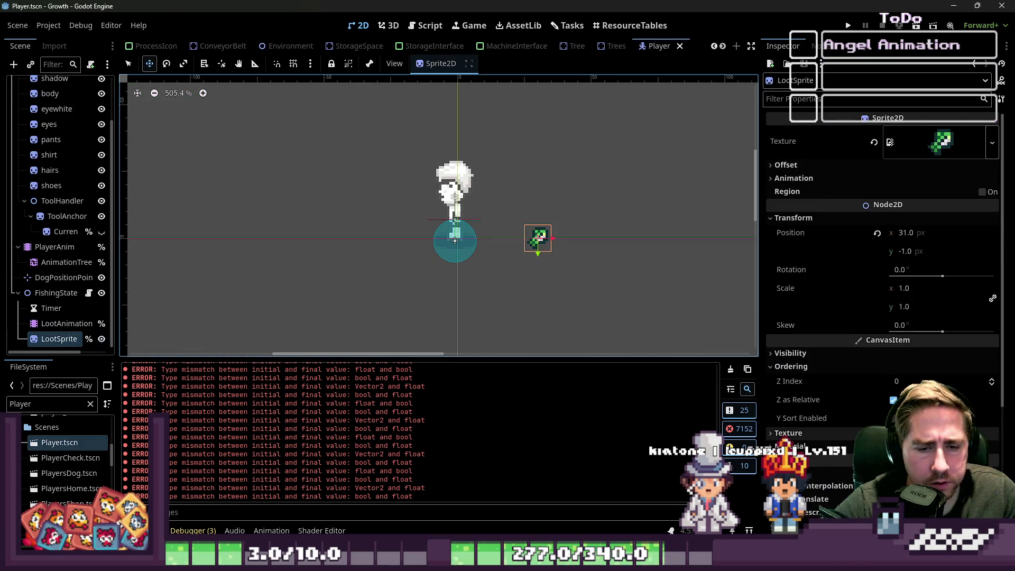
Enable Y Sort on the LootSprite and FishingState nodes in the Inspector.
click(804, 419)
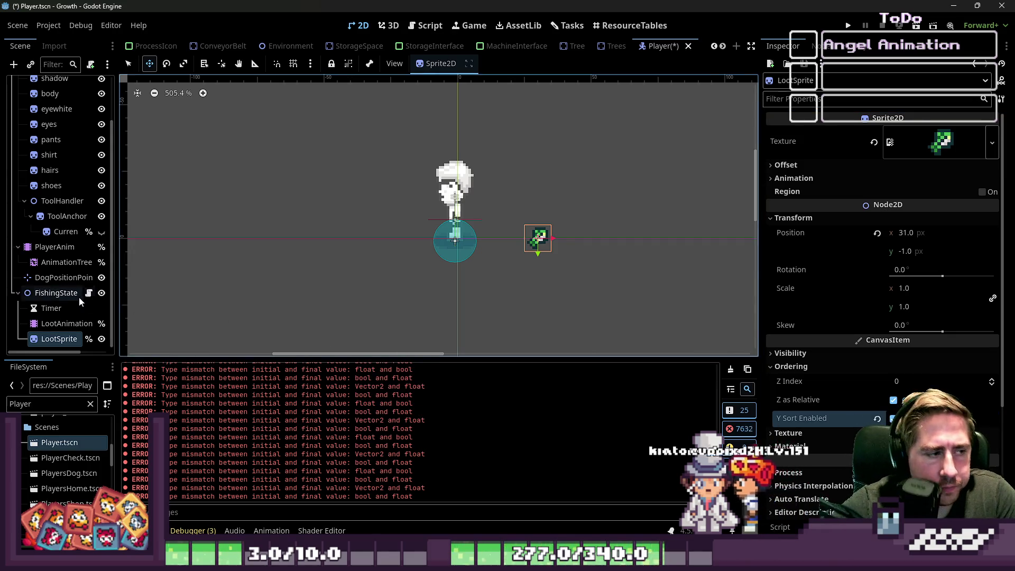
click(56, 293)
scroll(917, 349, down, 5)
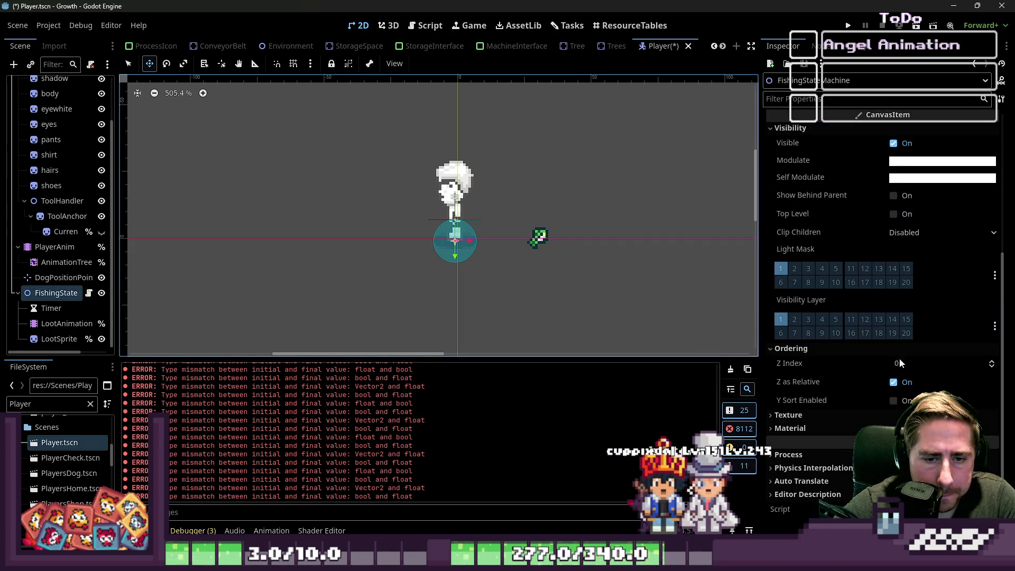
click(894, 401)
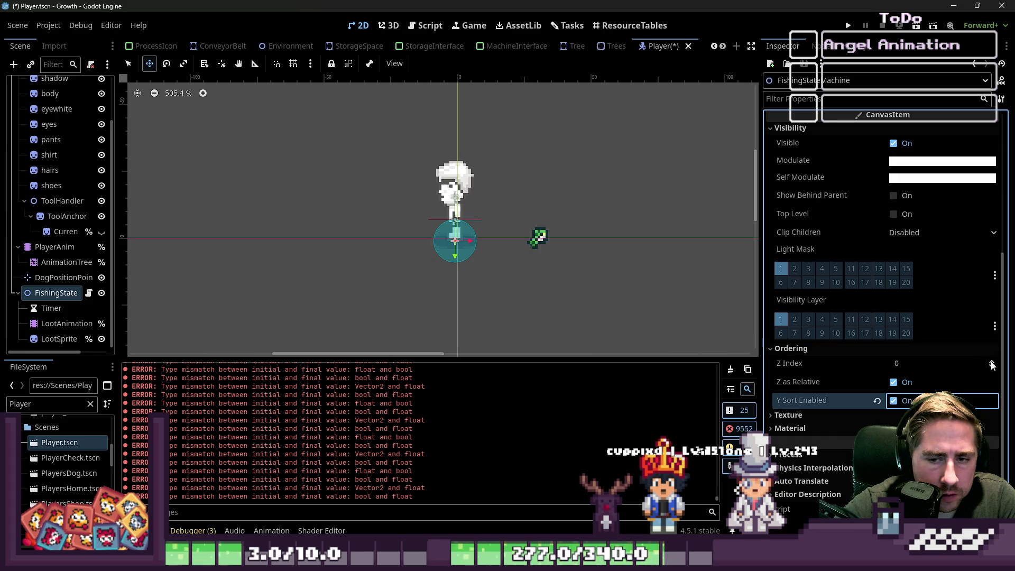
scroll(53, 159, up, 4)
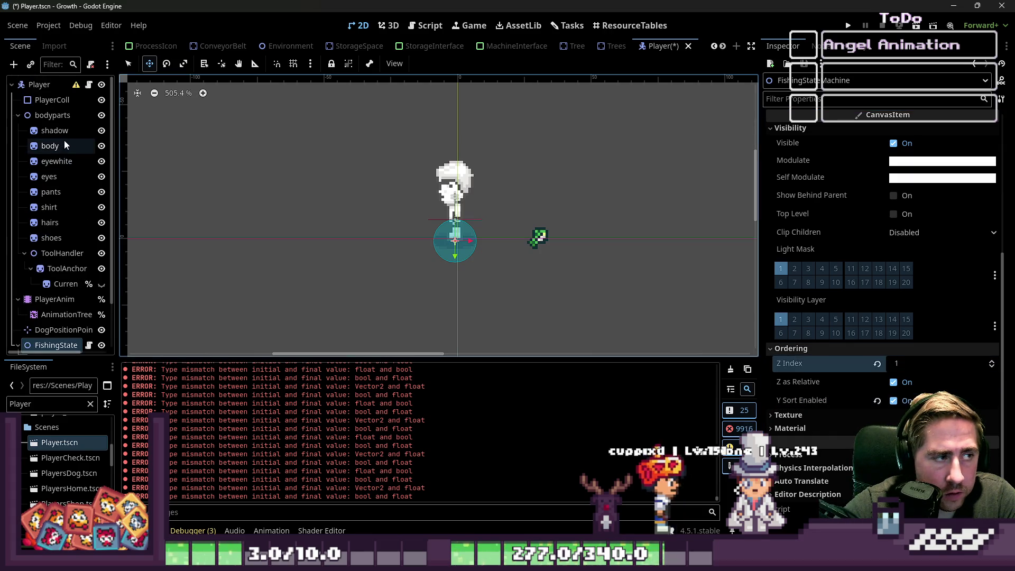
Reset FishingState's Z Index to 0, then save the Player scene and run the game.
click(47, 87)
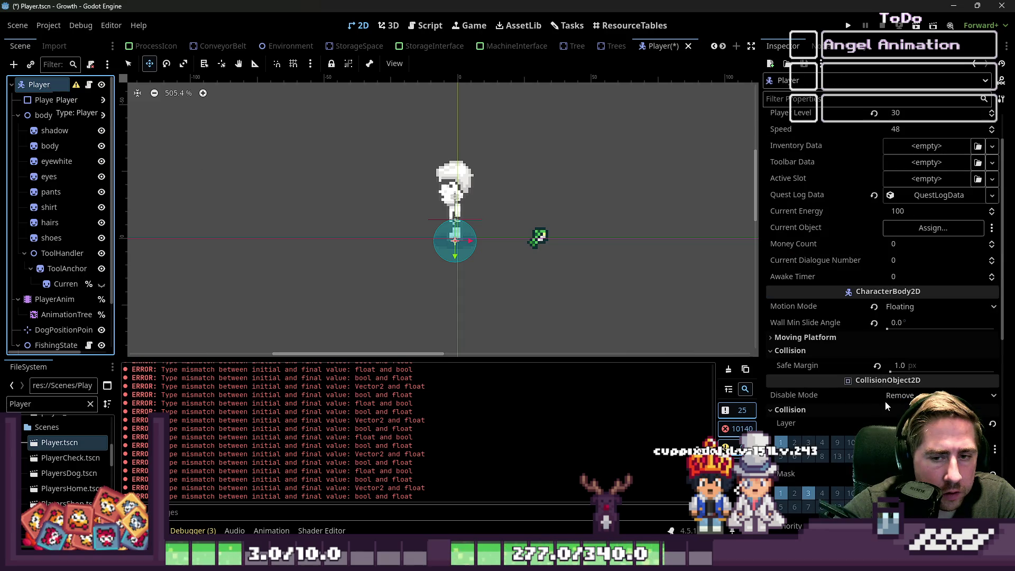
scroll(890, 406, down, 10)
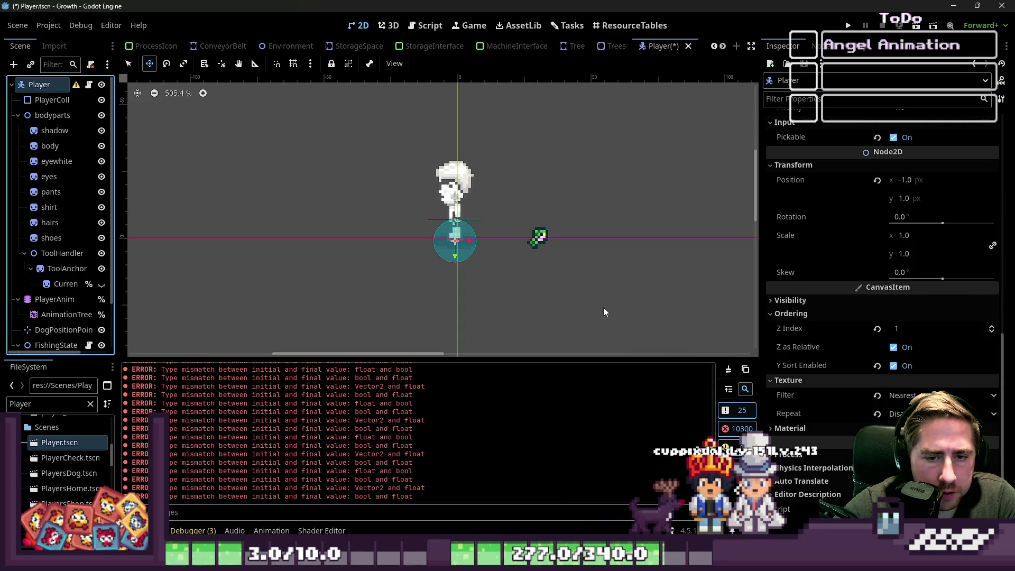
scroll(53, 222, down, 2)
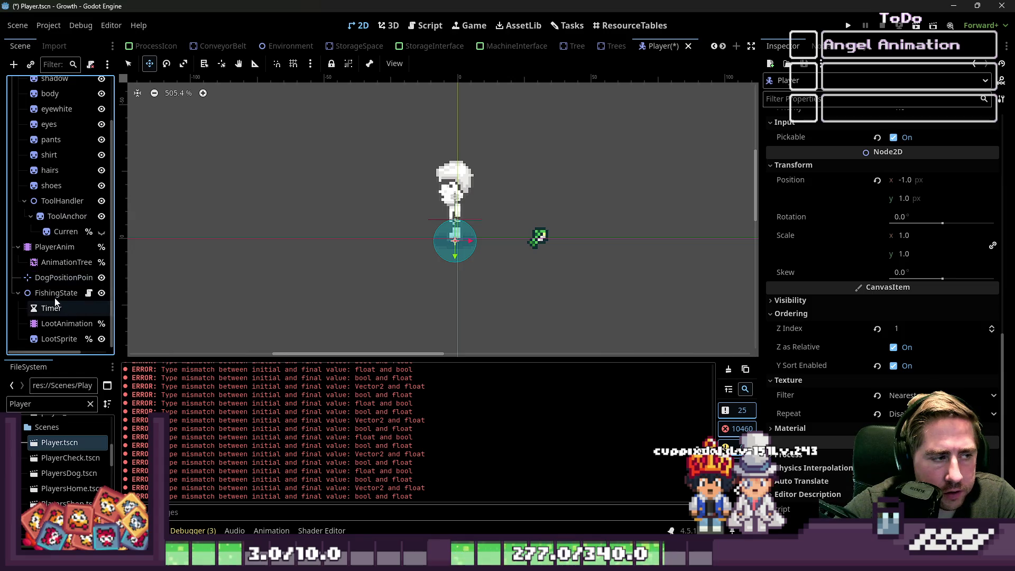
click(54, 295)
click(54, 295)
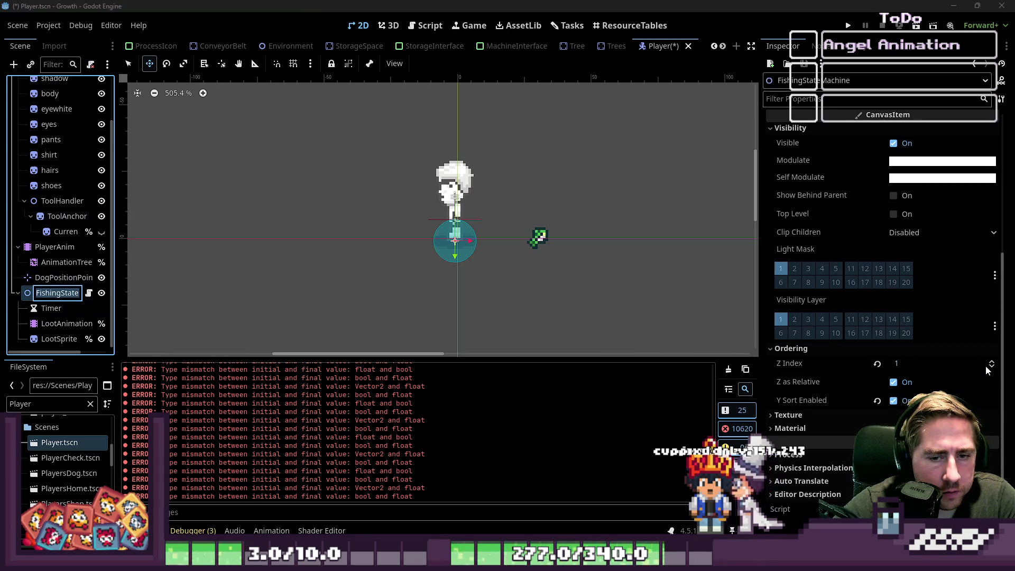
click(877, 363)
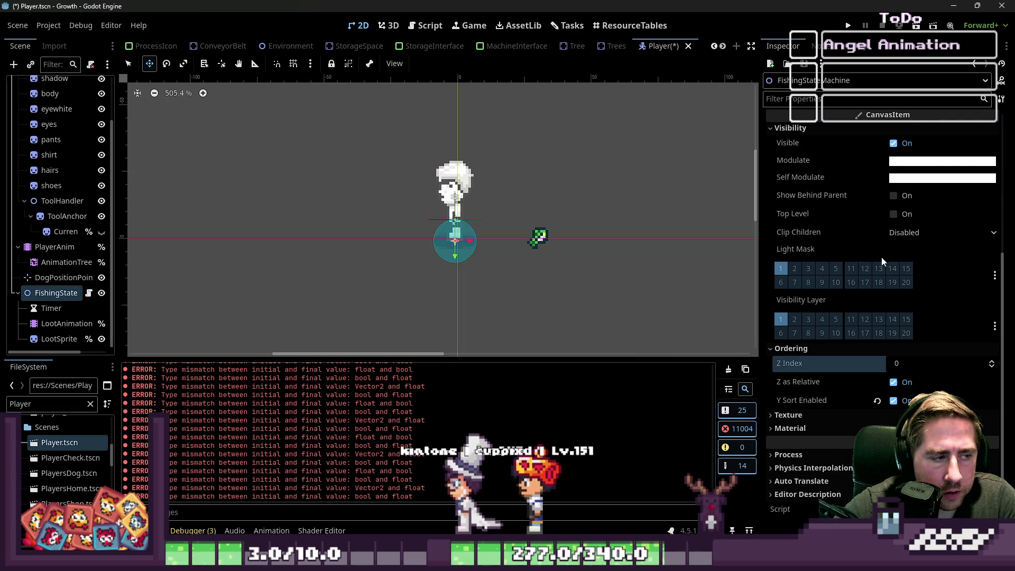
click(849, 27)
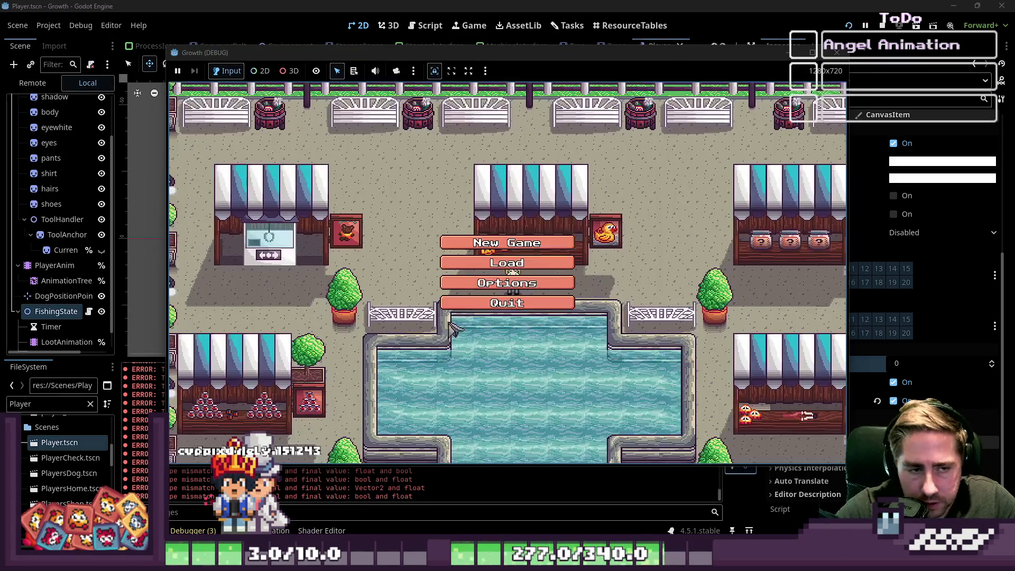
Create a new character named 'sdass' and start the game.
click(523, 242)
text(sdass)
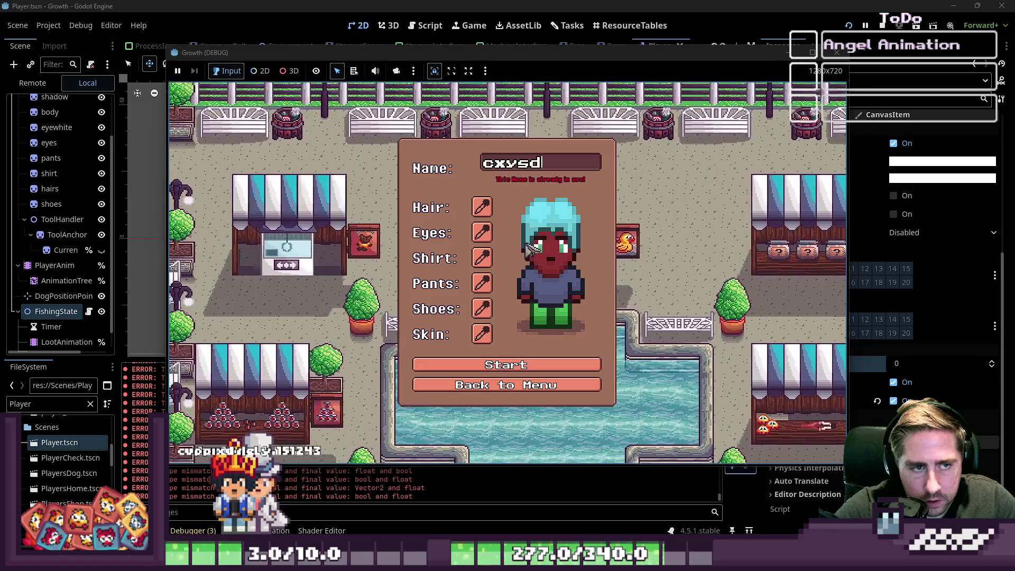
click(497, 365)
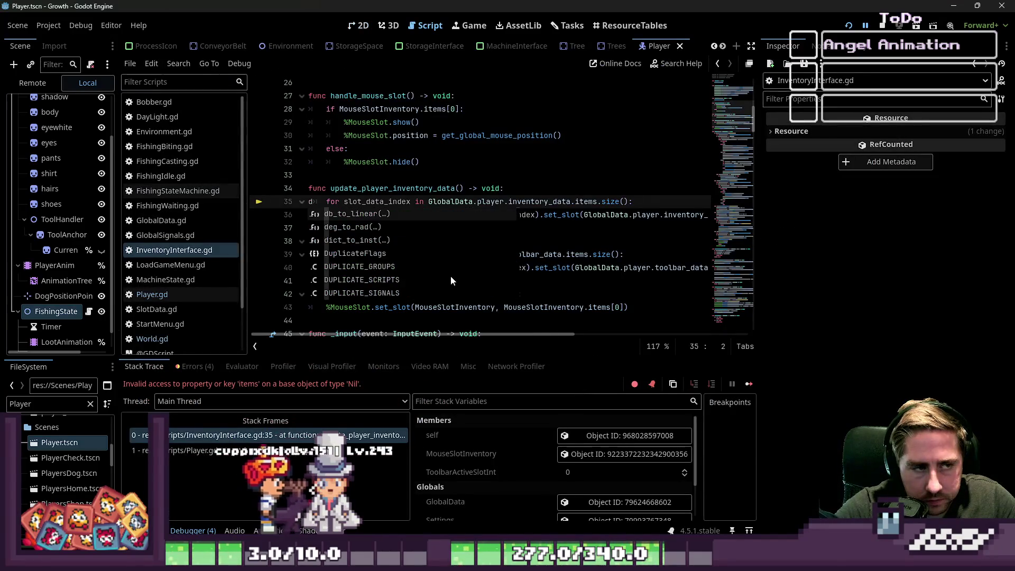
Remove the stray 'd' on line 35, move to line 32, and rerun the game.
key(BackSpace)
click(520, 151)
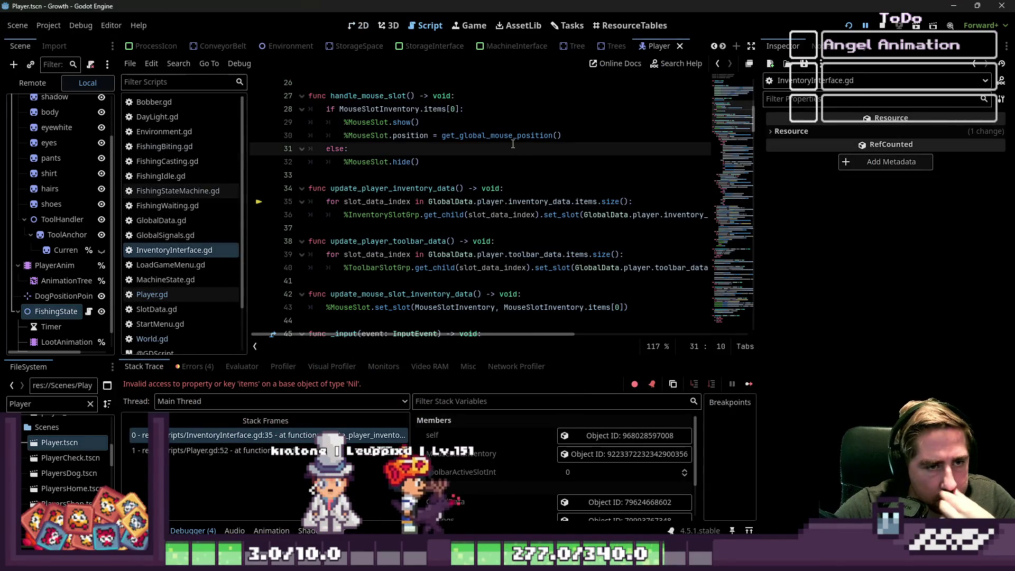
click(571, 161)
click(882, 24)
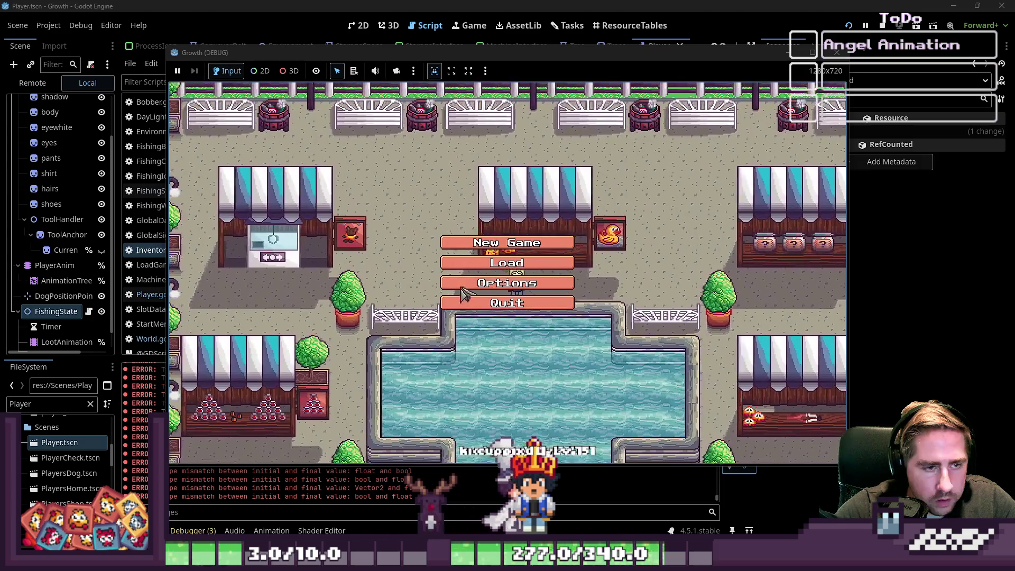
Delete every saved game in the Load list, then return to the main menu.
click(550, 235)
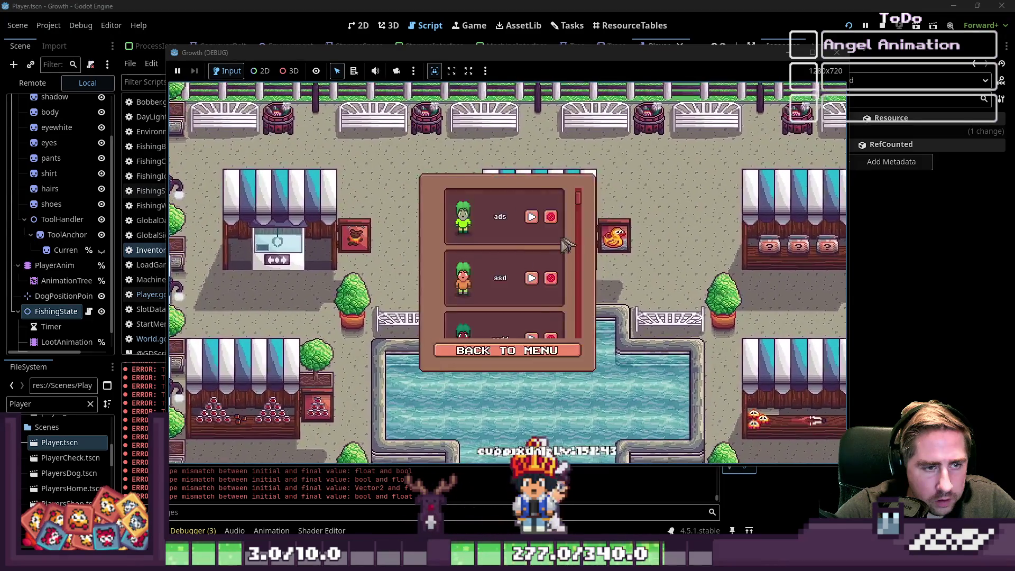
click(550, 218)
click(550, 218)
click(550, 218)
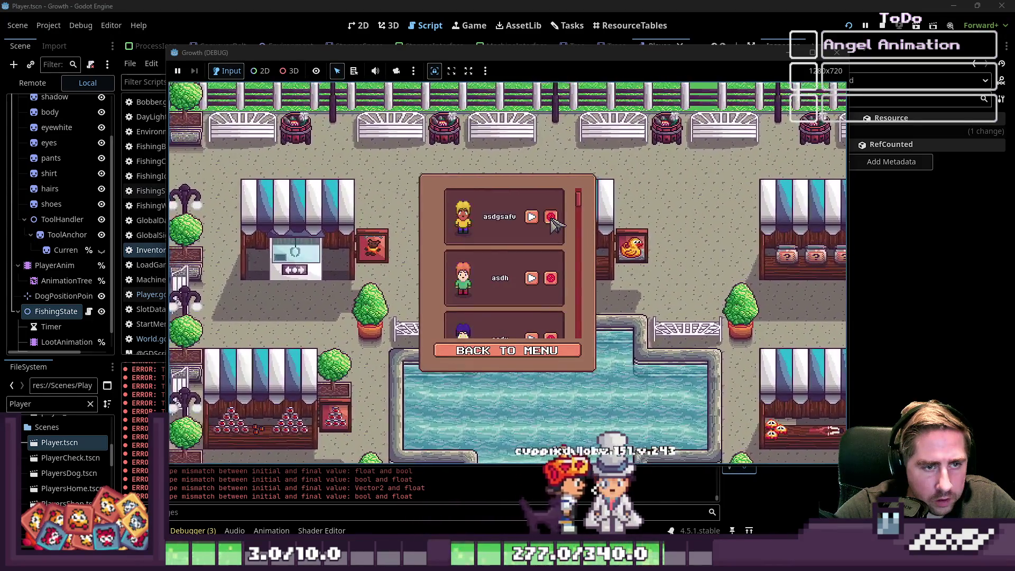
click(550, 218)
click(551, 218)
click(550, 217)
click(550, 217)
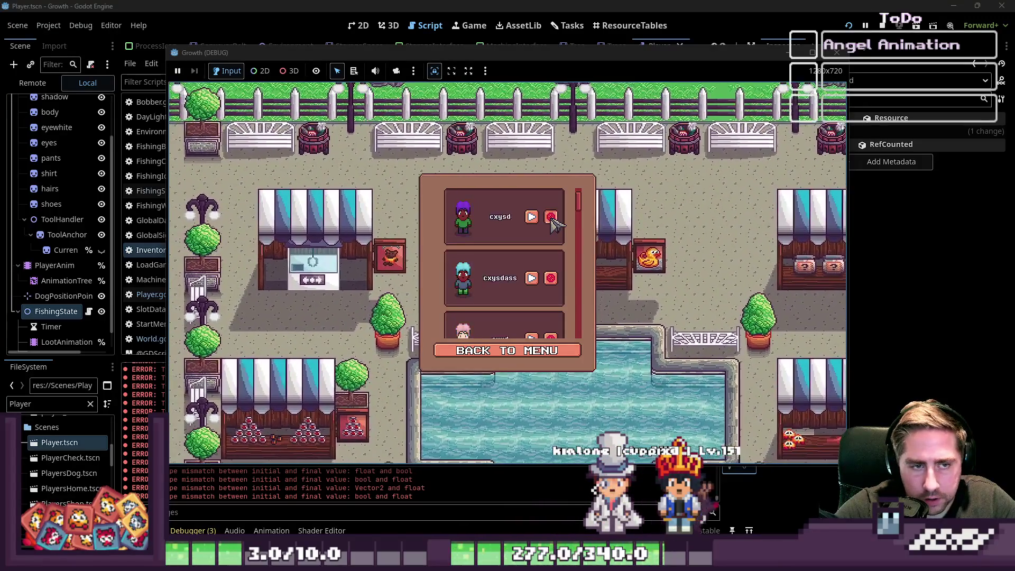
click(548, 217)
click(547, 217)
click(547, 218)
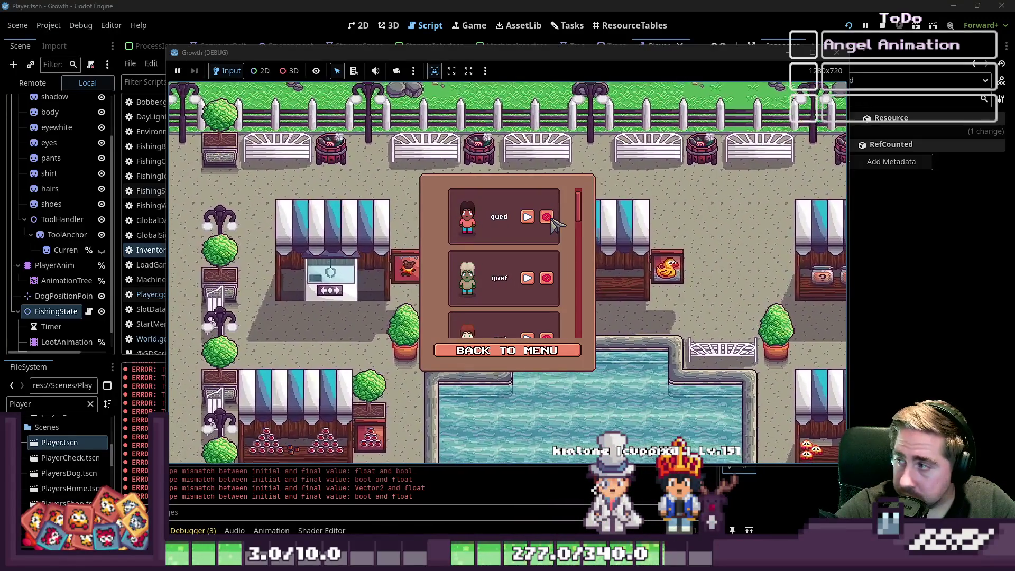
click(547, 218)
click(548, 217)
click(547, 217)
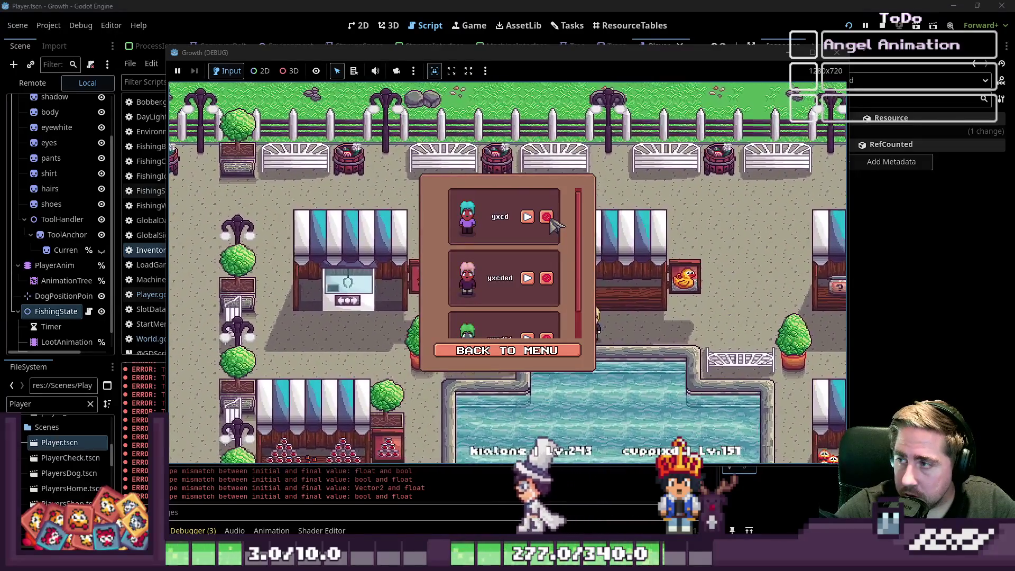
click(547, 218)
click(524, 351)
Start a new game as 'cxy' and, after the crash, open Player.gd.
click(508, 242)
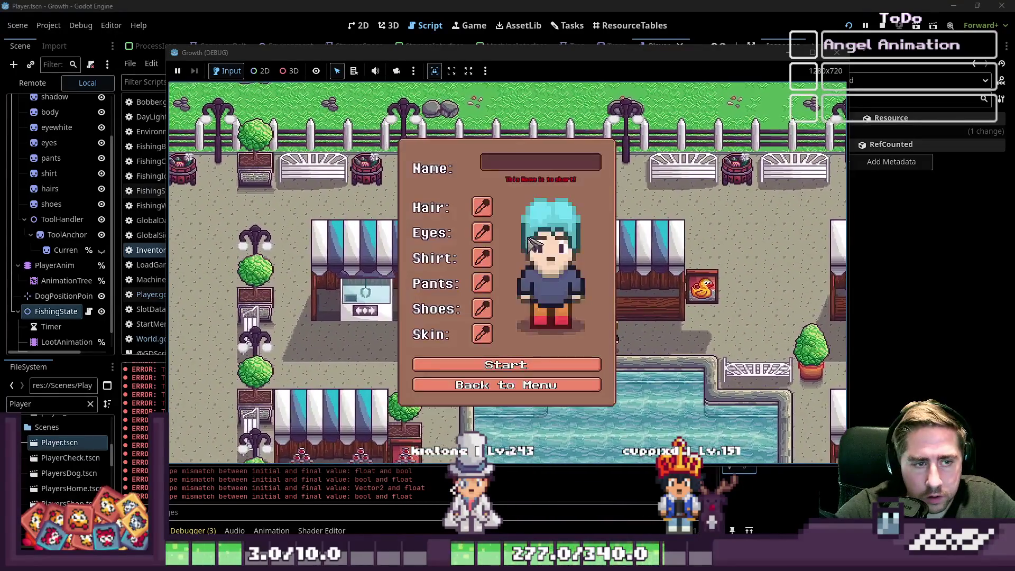
text(cxy)
click(516, 365)
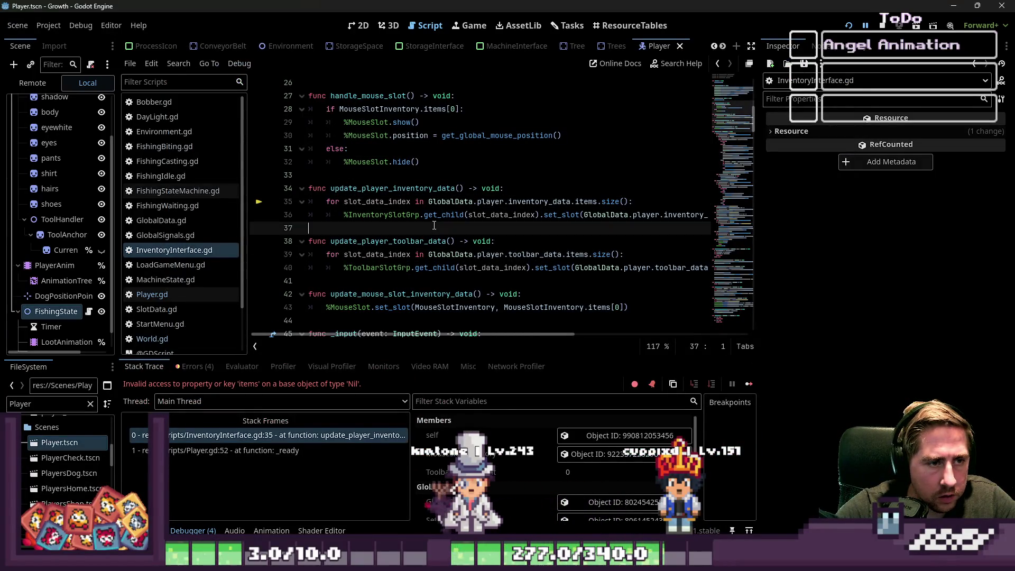
scroll(178, 227, down, 2)
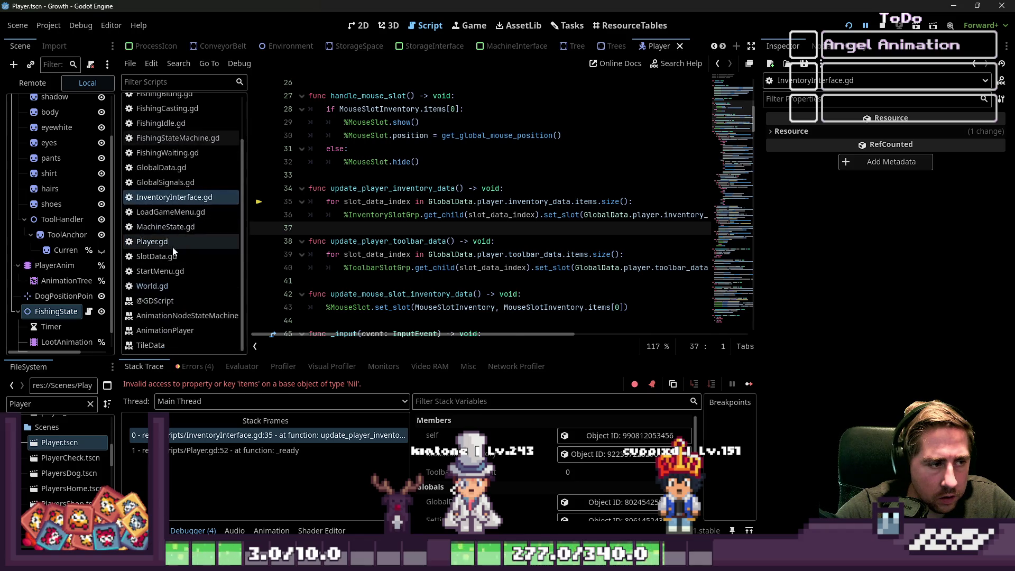
click(170, 243)
scroll(488, 241, up, 10)
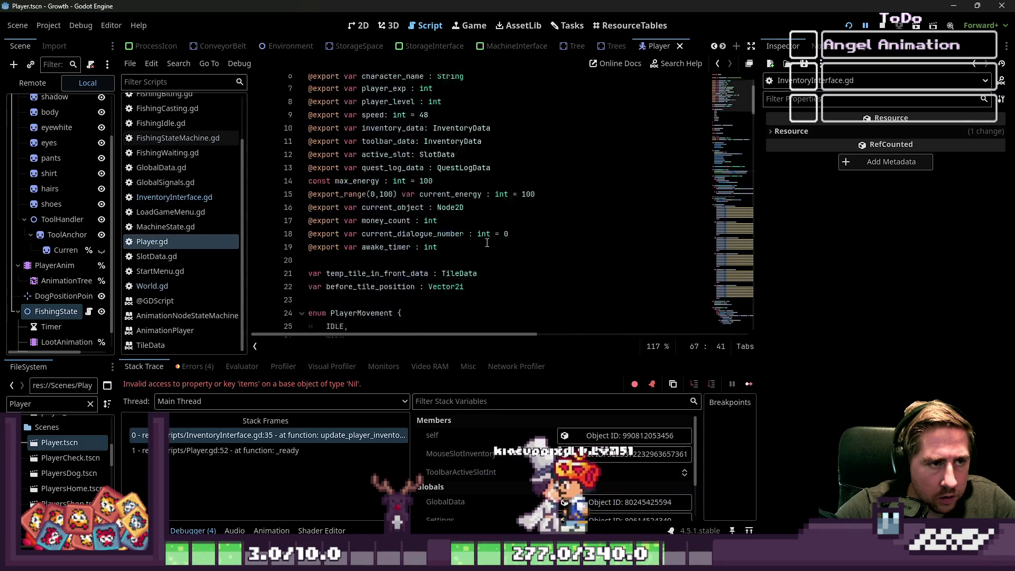
Delete the Player instance from the World scene, then save and launch with F5.
click(365, 26)
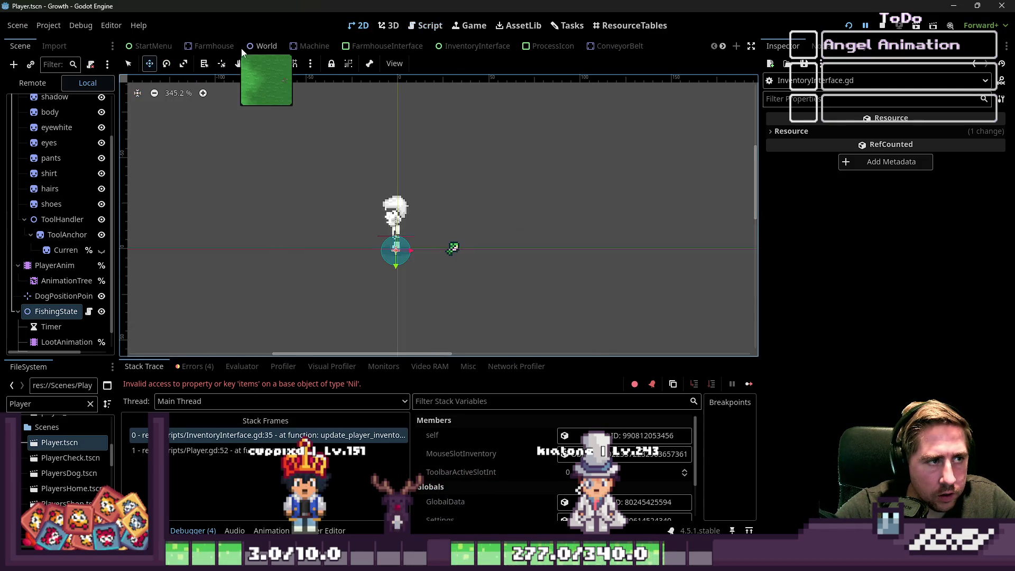
click(255, 48)
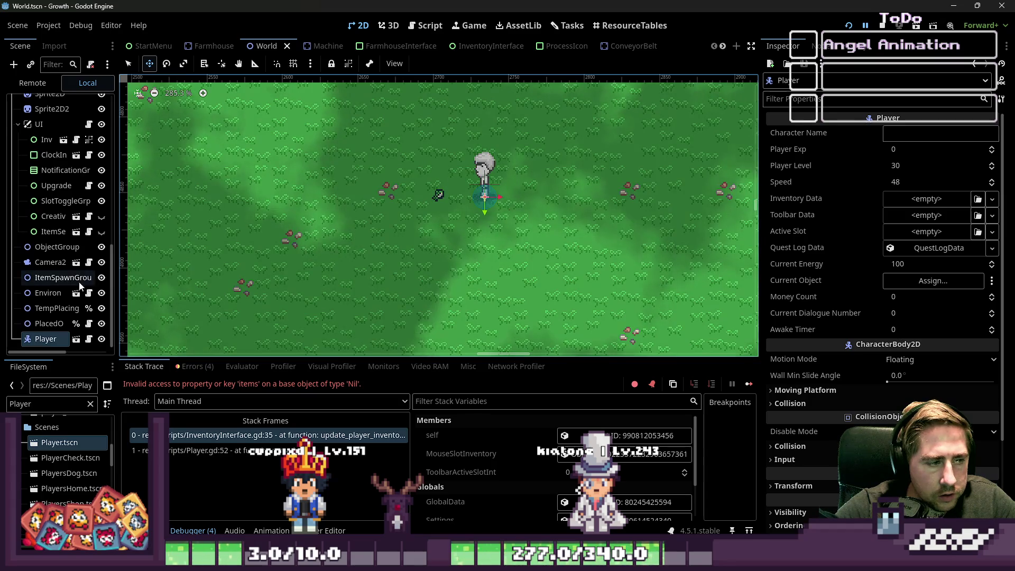
click(58, 338)
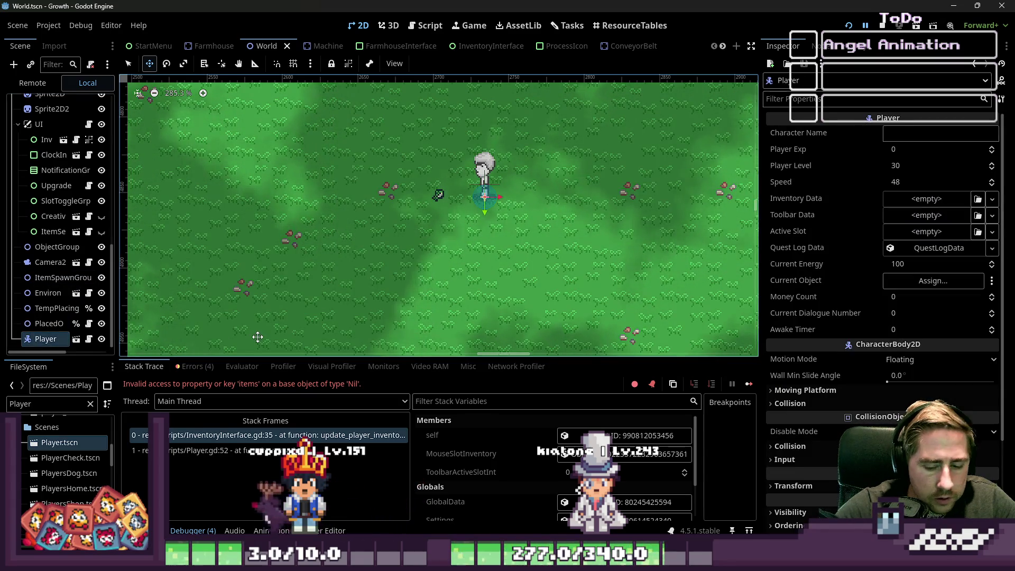
key(Delete)
key(F5)
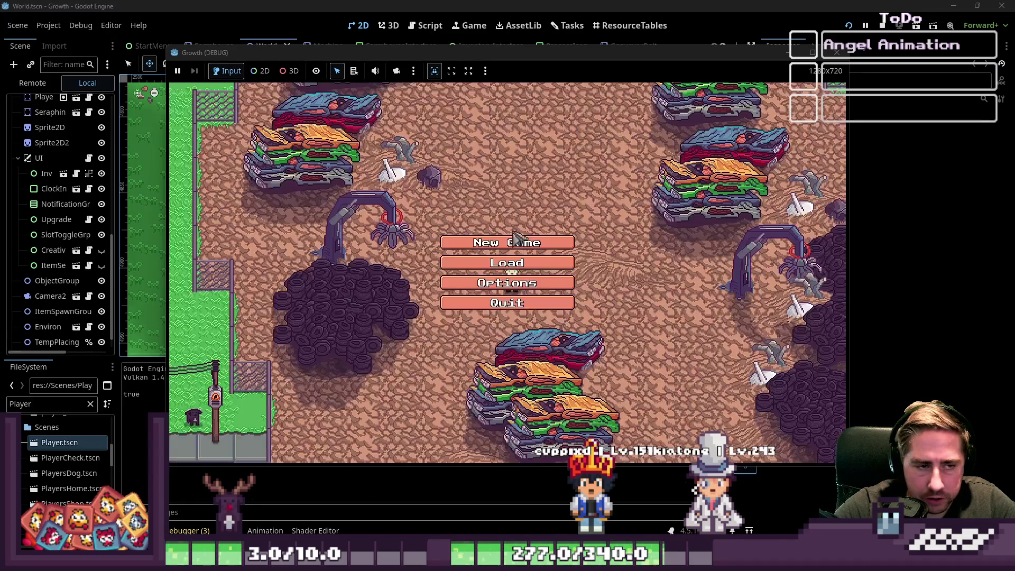
Start a new game as 'asd' and drag the fishing rod into the toolbar.
click(505, 251)
text(asd)
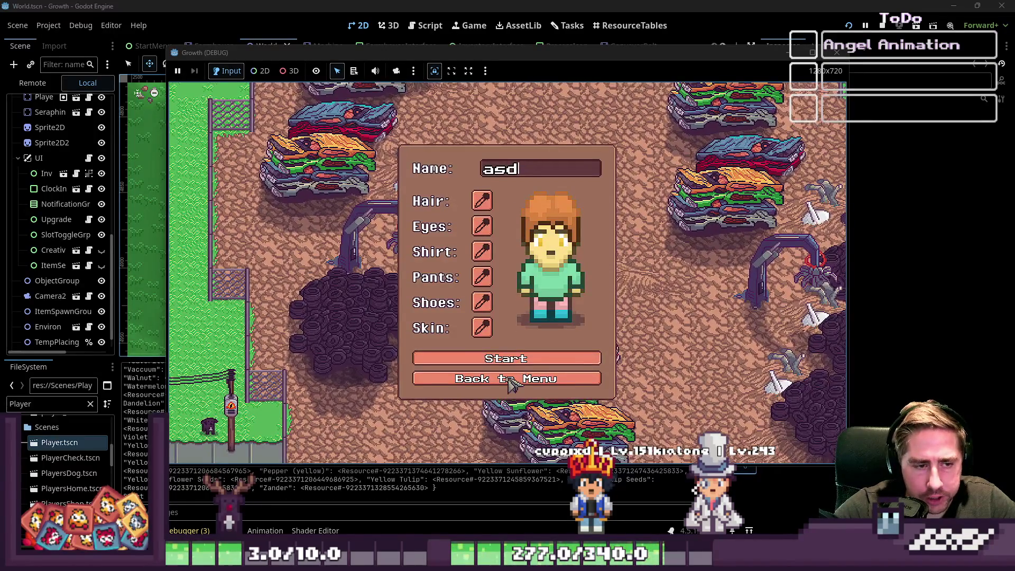
click(523, 360)
key(i)
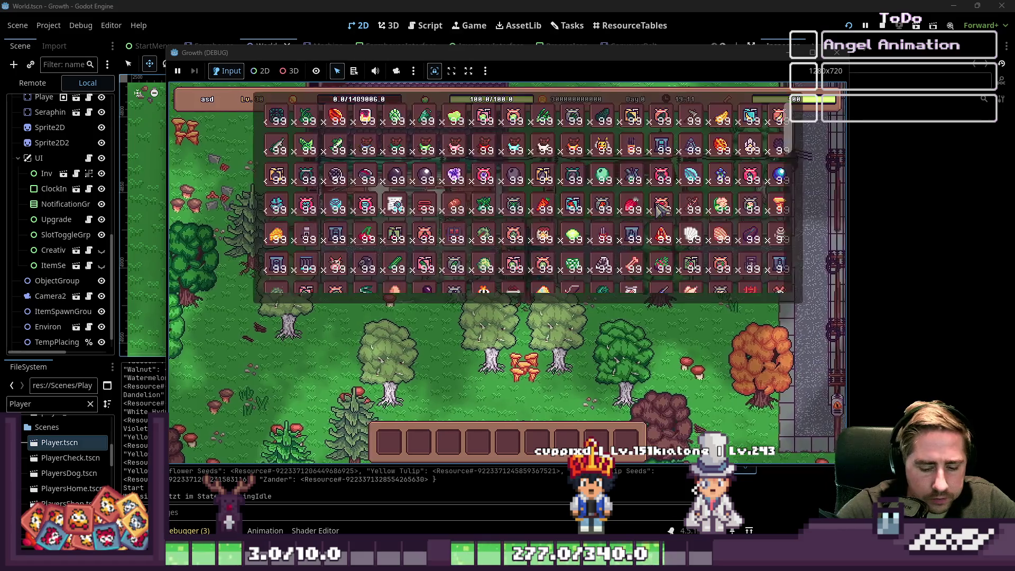
drag(567, 259, 292, 418)
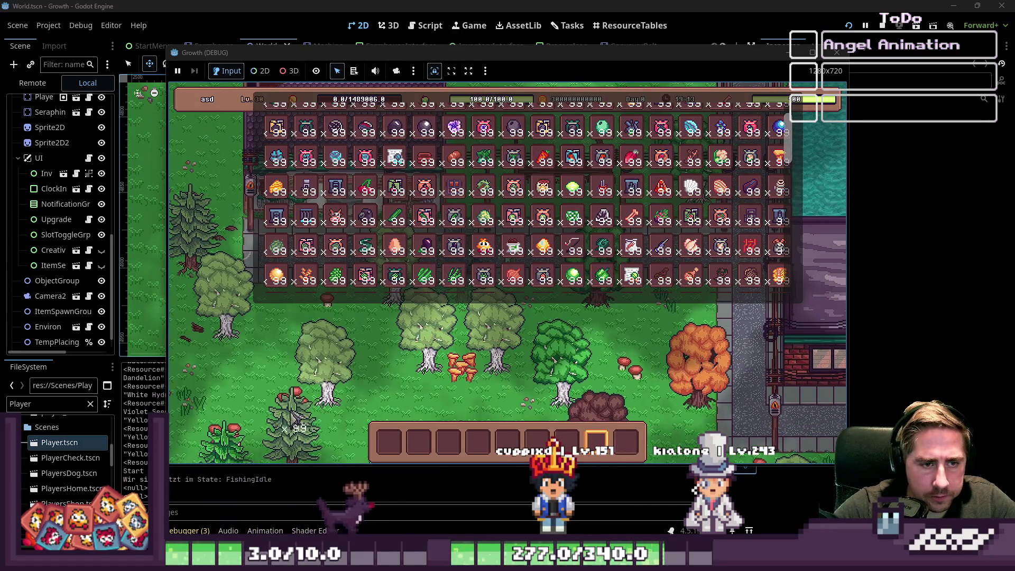
key(i)
Equip the rod, walk to the river, cast and reel in a catch.
key(w)
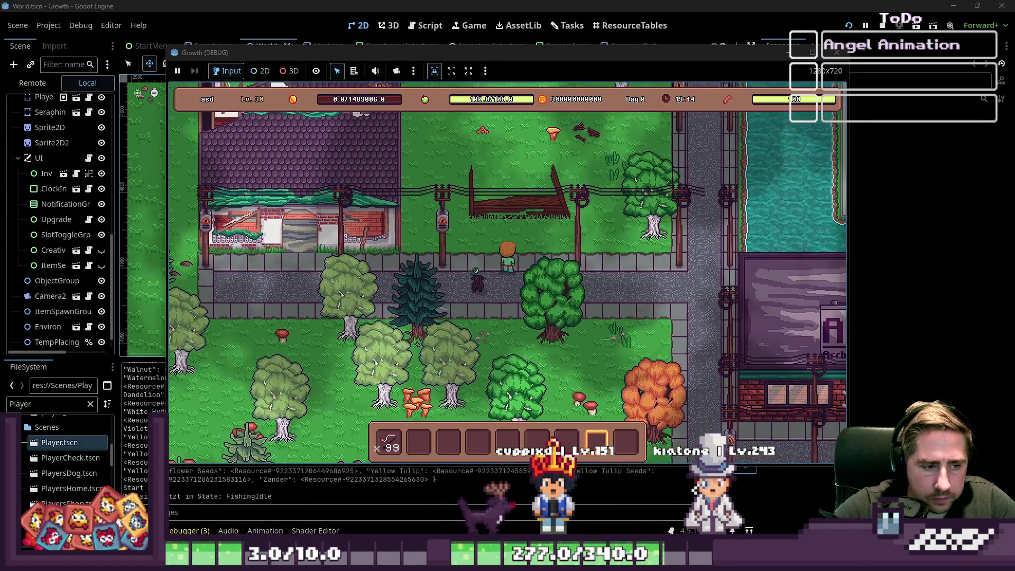
key(4)
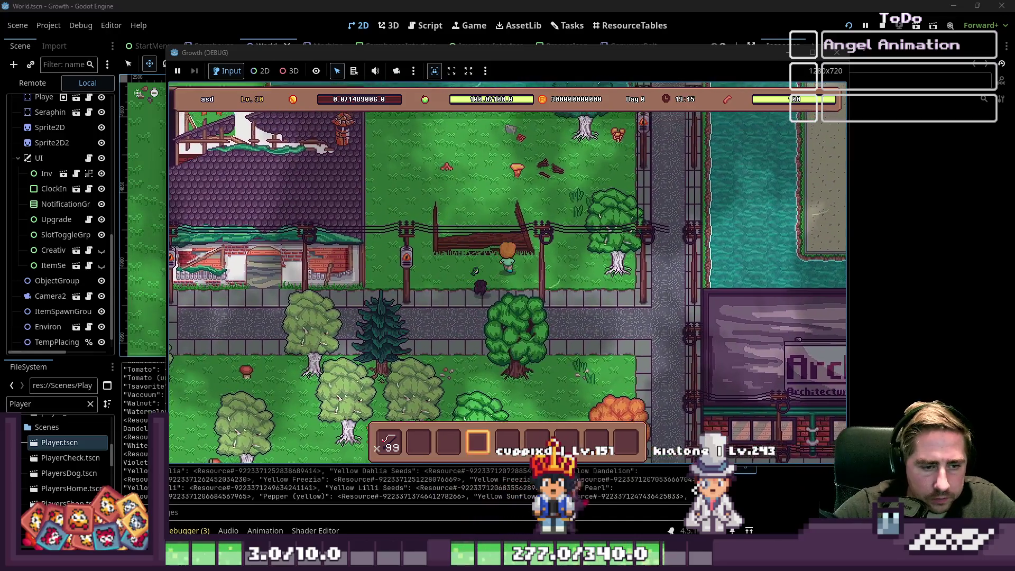
key(1)
key(w)
key(d)
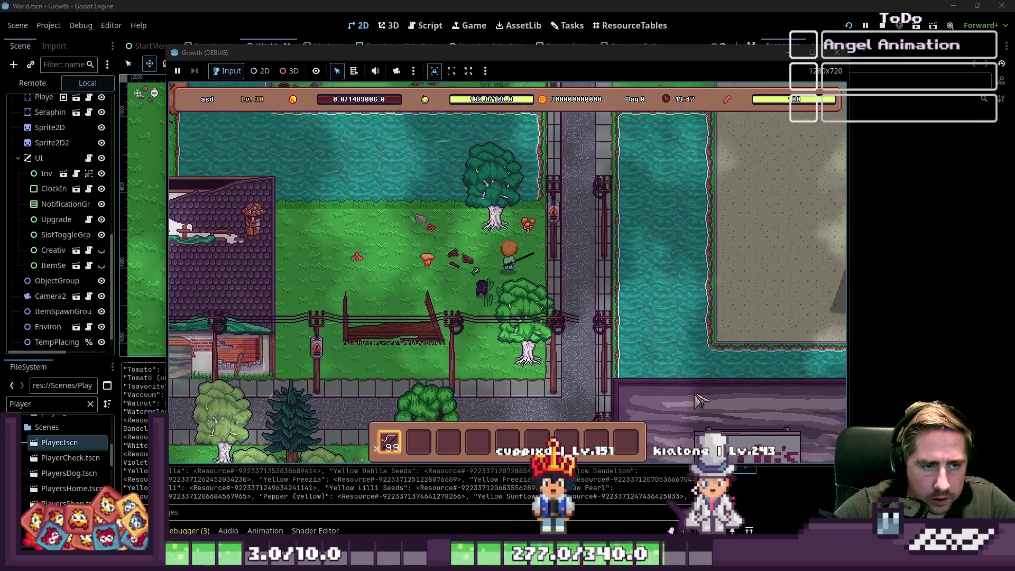
key(d)
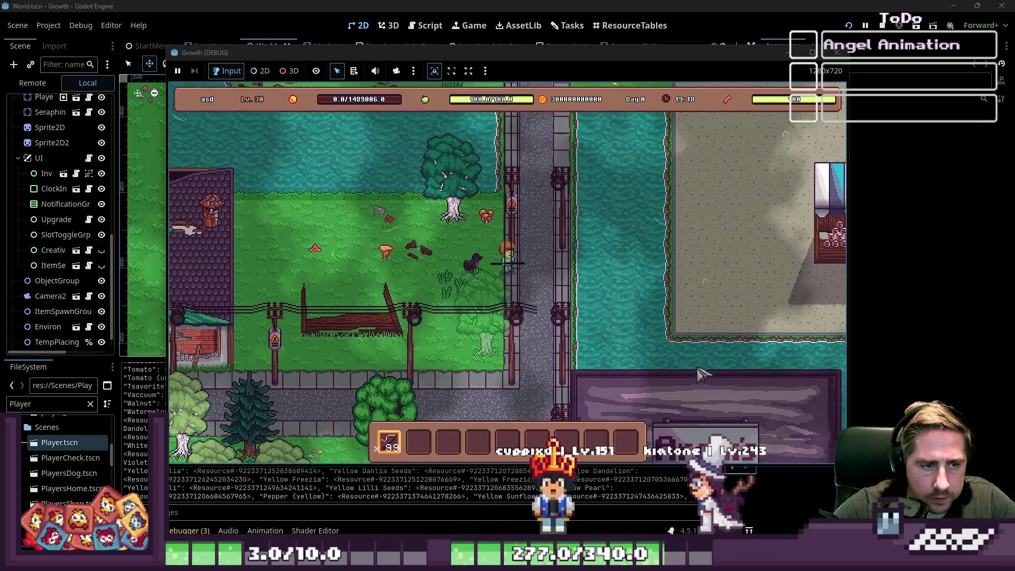
key(d)
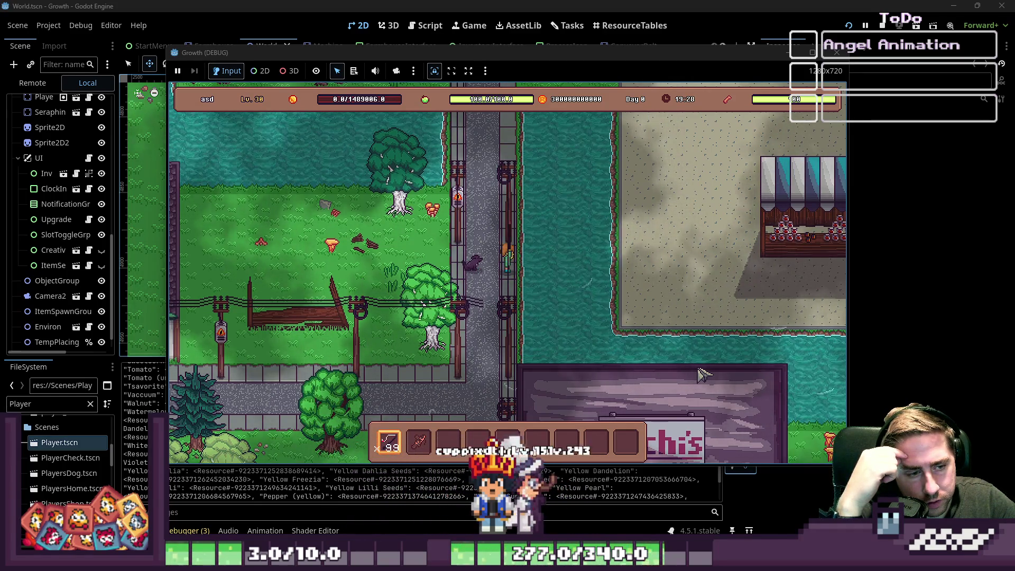
click(703, 374)
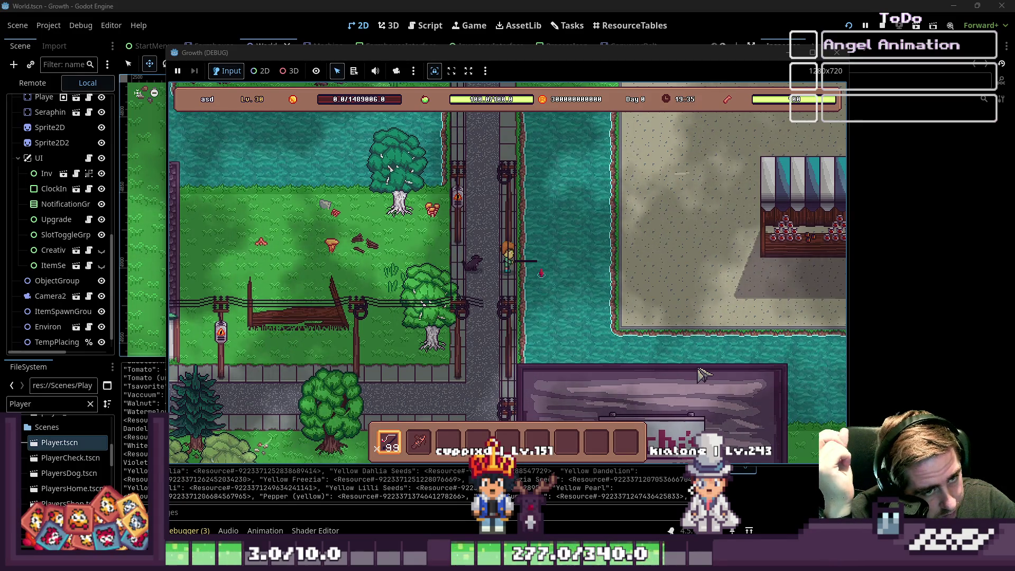
click(703, 375)
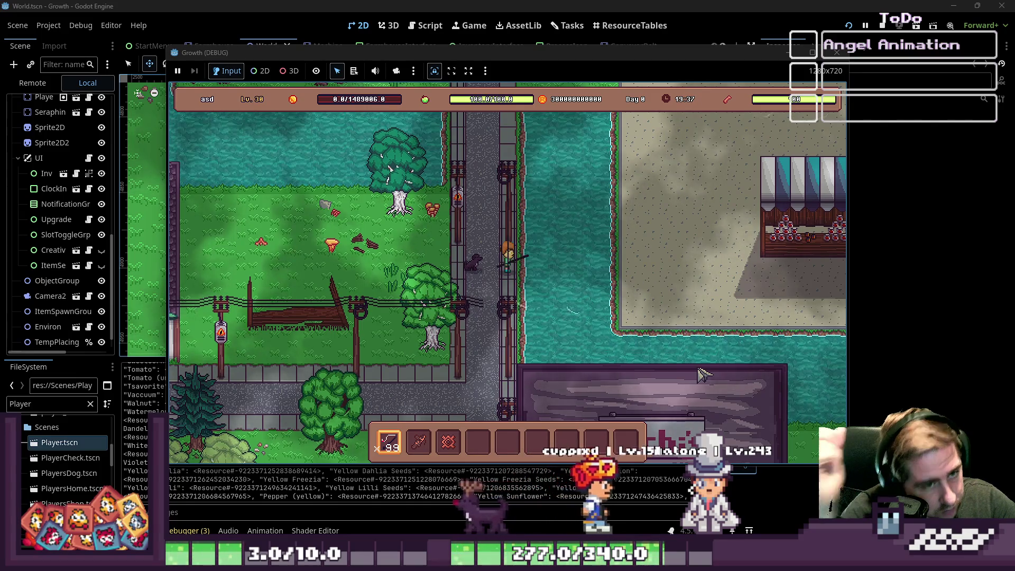
click(338, 5)
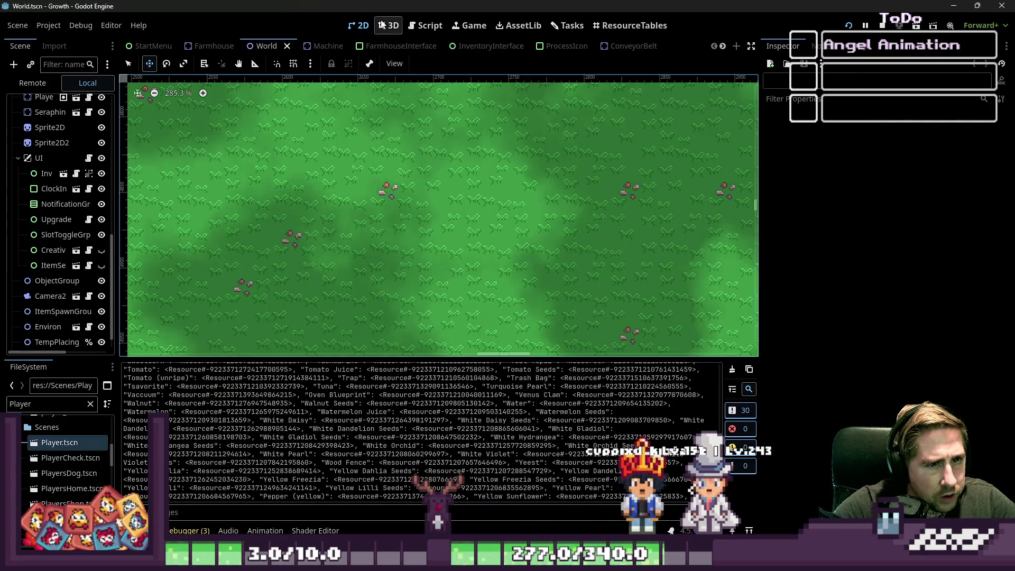
click(426, 26)
scroll(294, 255, down, 3)
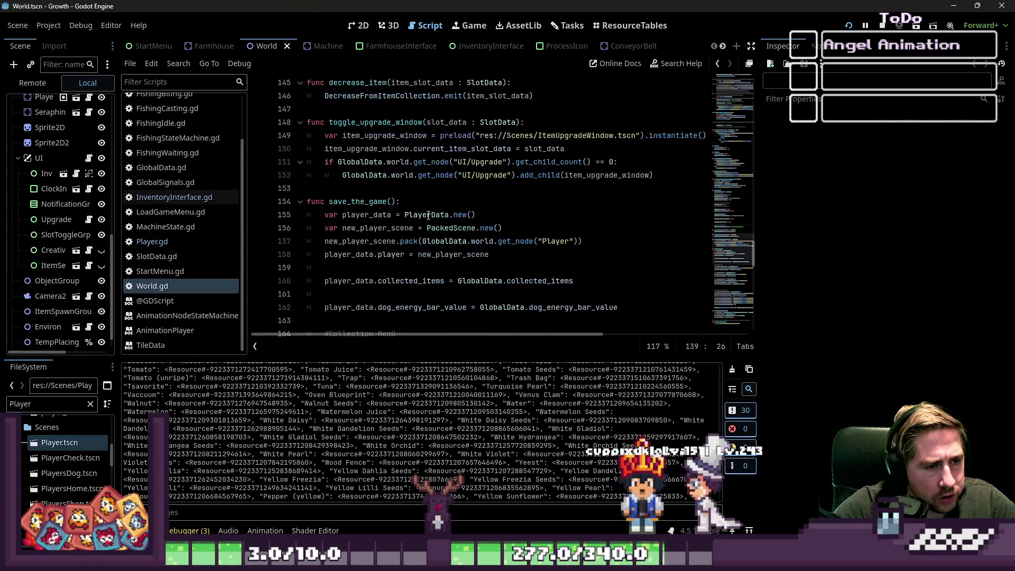
click(182, 198)
scroll(185, 207, up, 2)
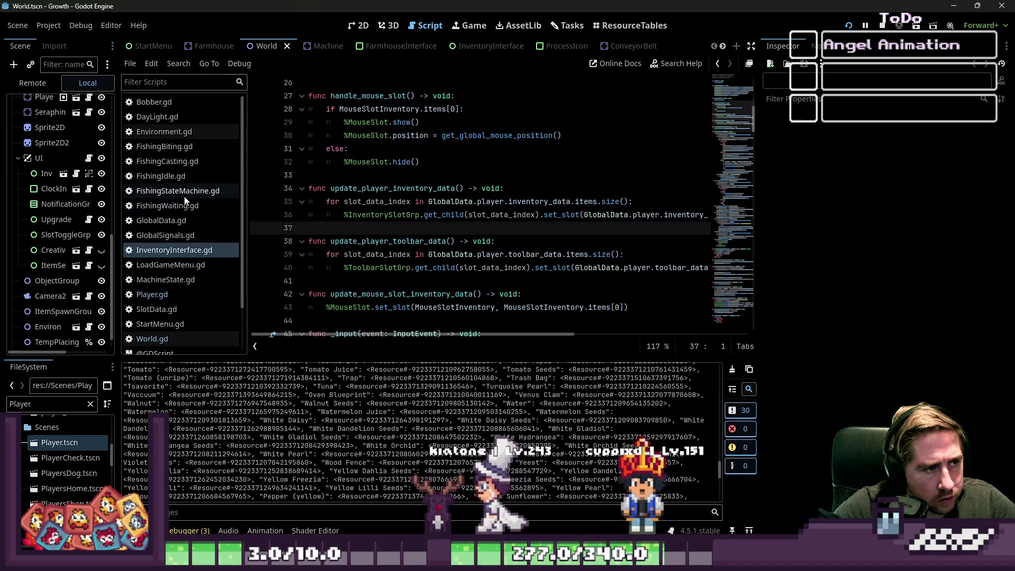
click(185, 193)
click(175, 207)
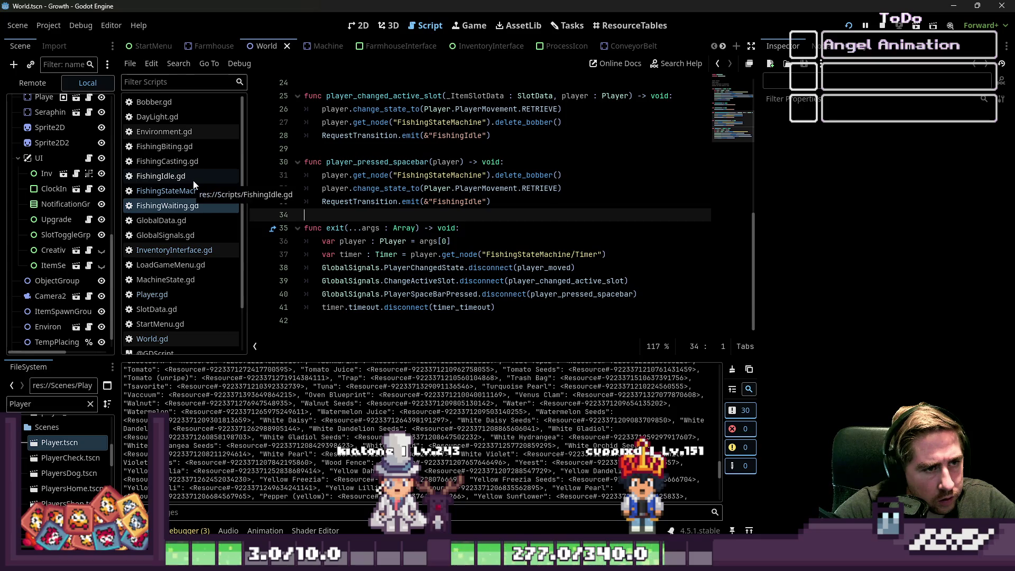
click(184, 181)
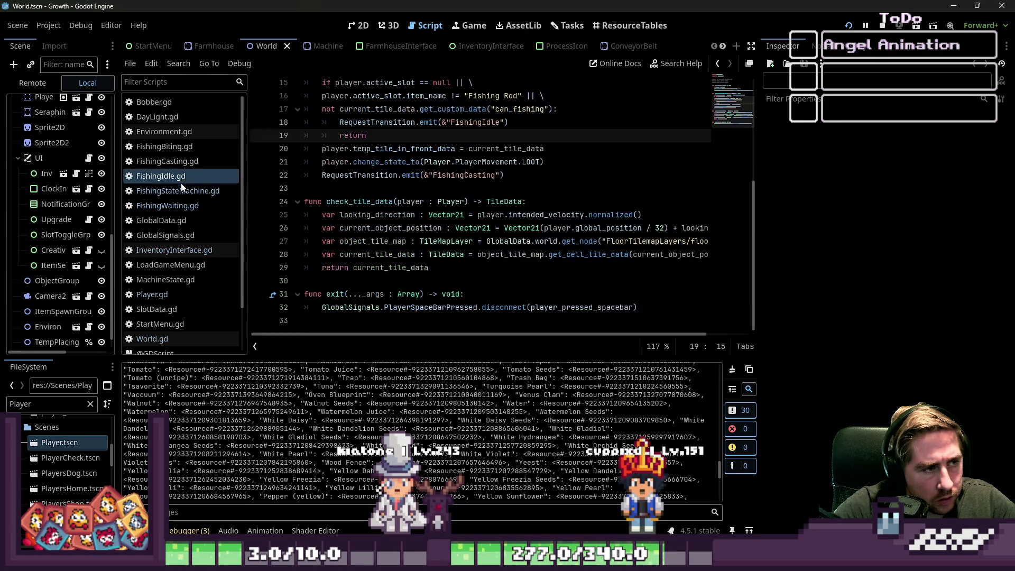
click(164, 146)
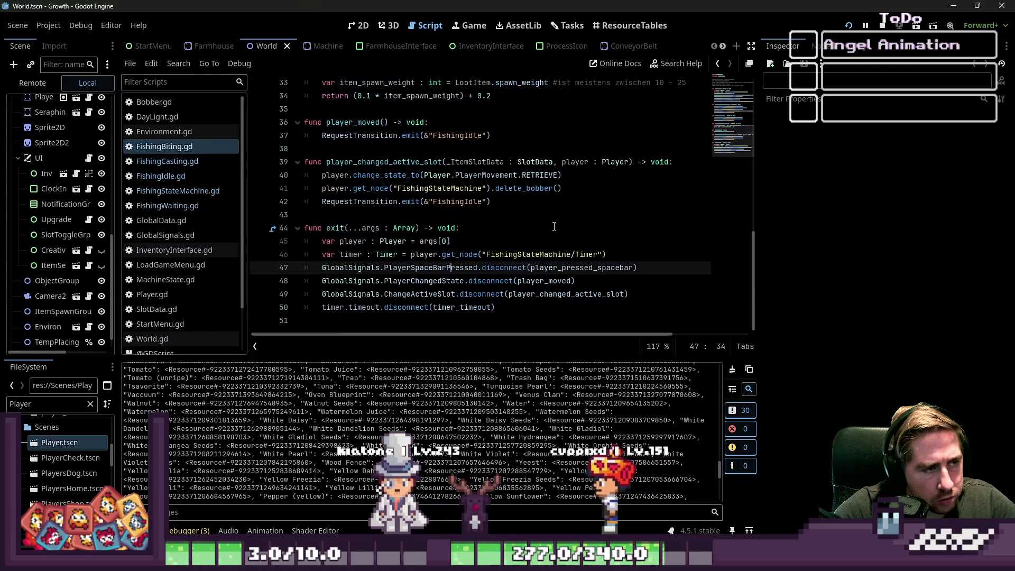
click(422, 238)
scroll(423, 238, up, 2)
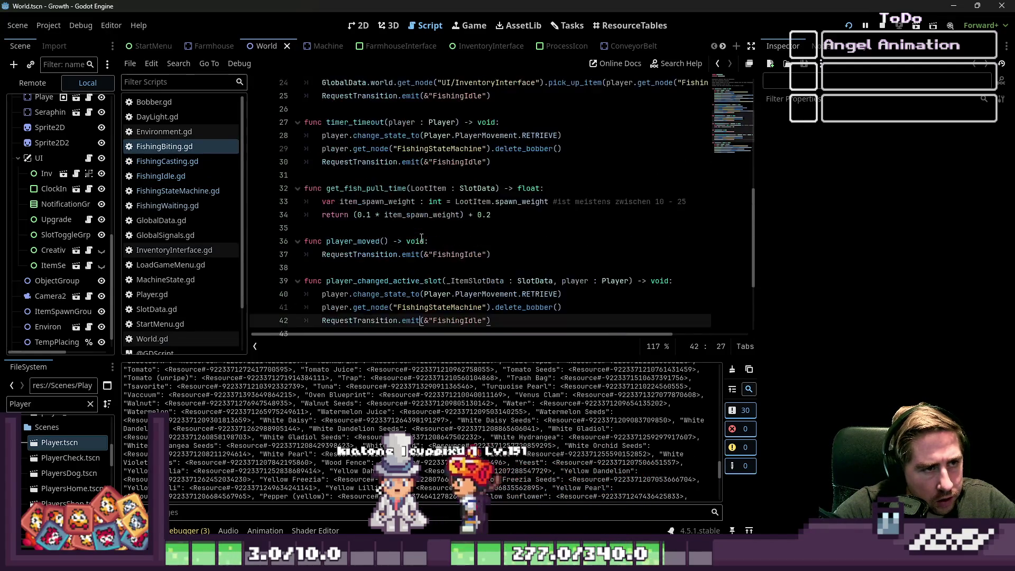
scroll(409, 231, down, 1)
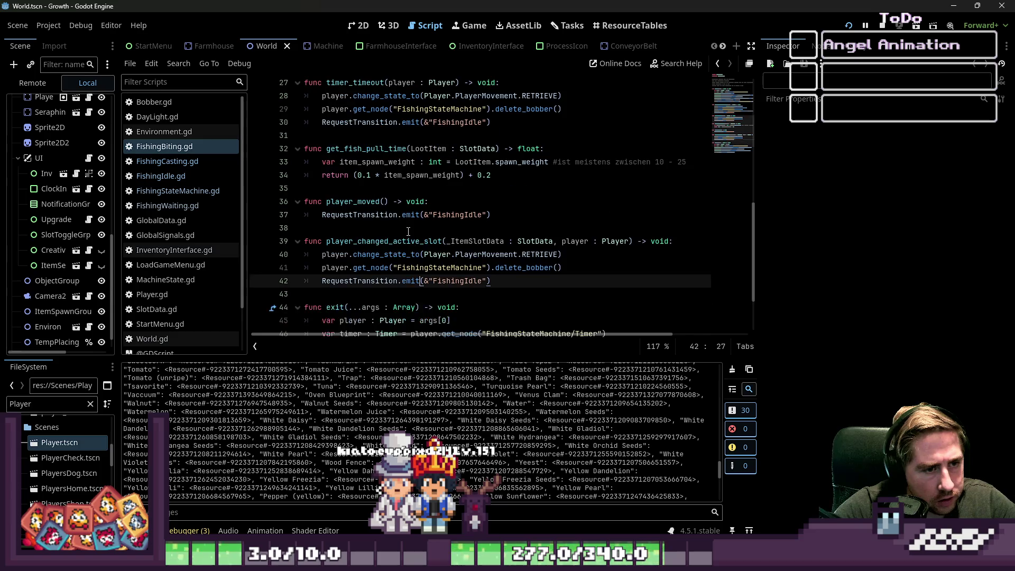
click(431, 266)
scroll(431, 266, up, 4)
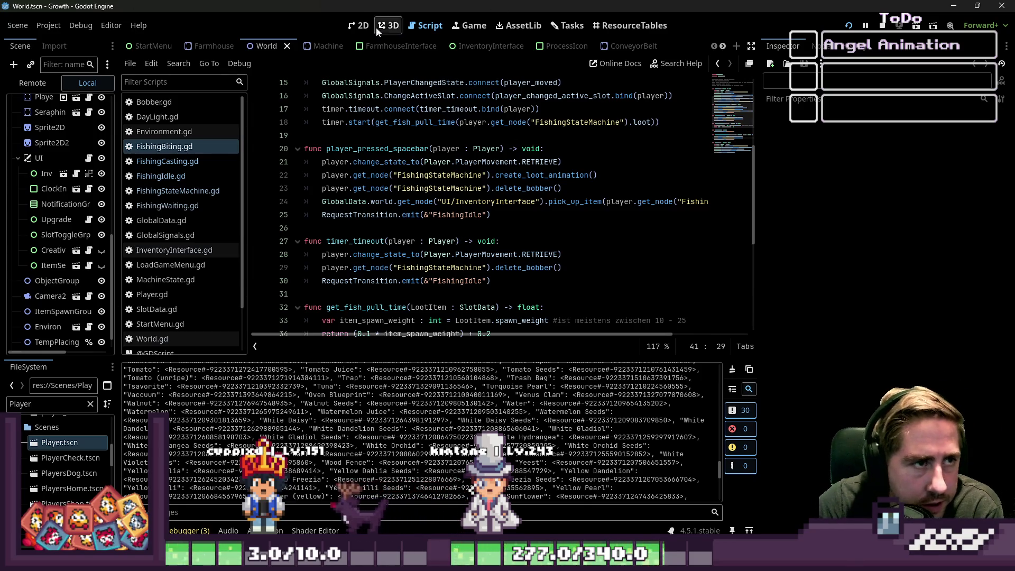
click(363, 25)
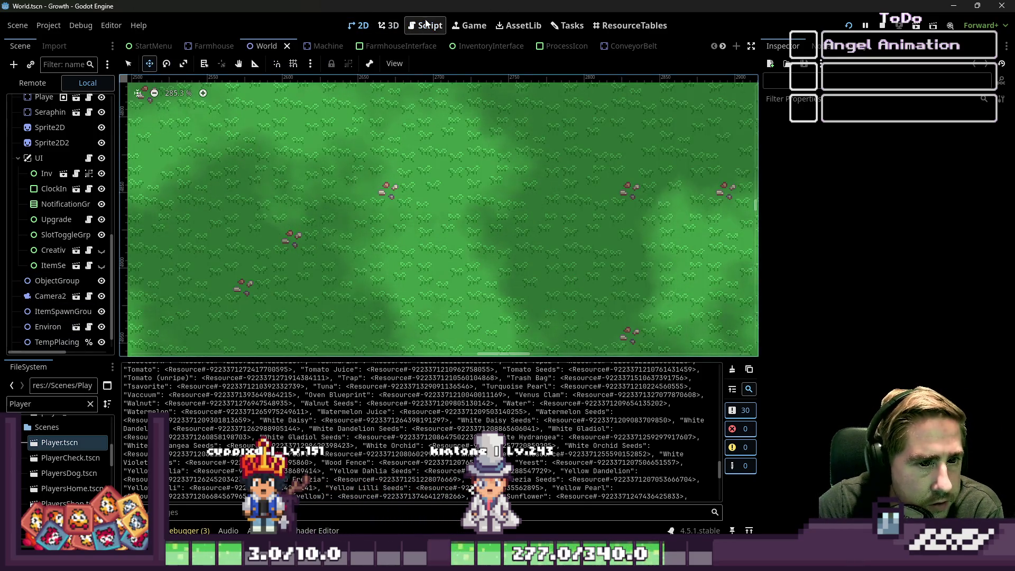
Stop the game from the Player scene and select the LootAnimation node.
scroll(381, 48, down, 5)
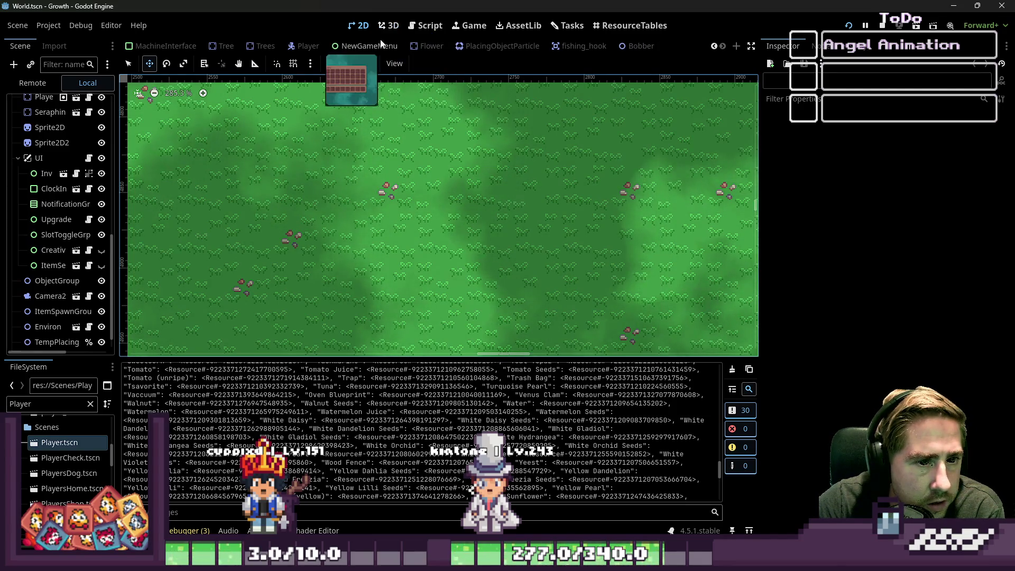
click(304, 47)
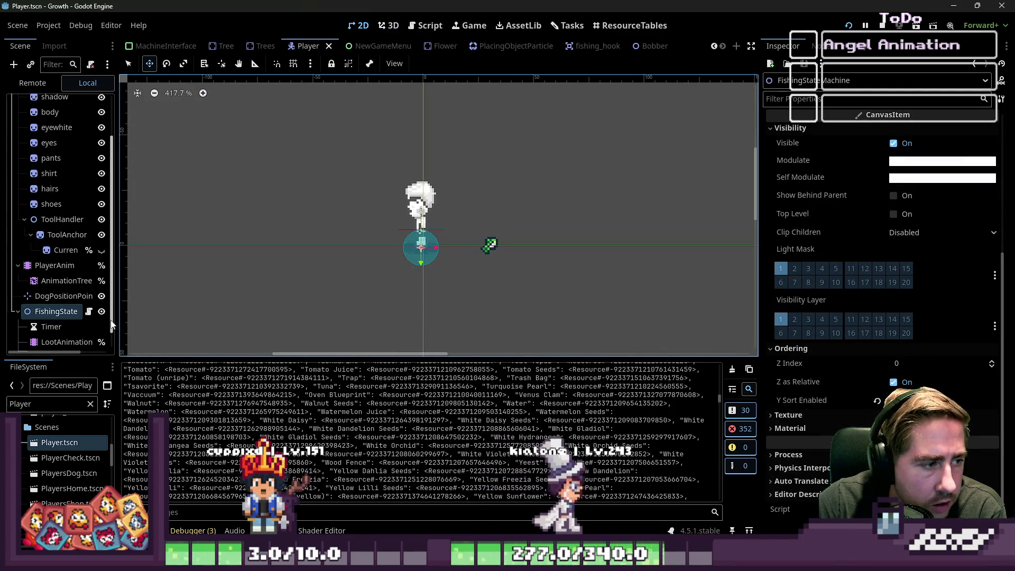
click(882, 26)
click(61, 294)
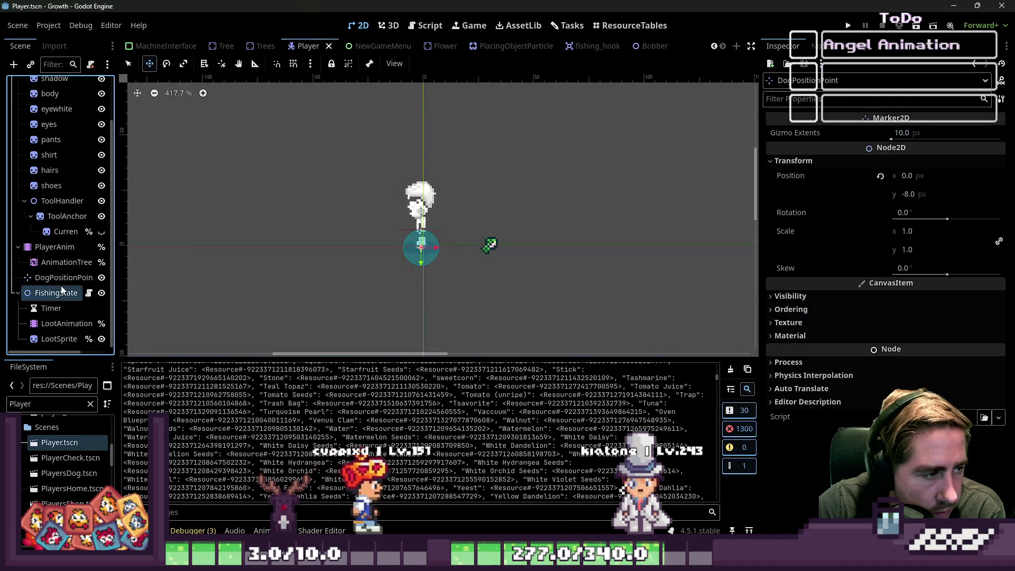
click(61, 324)
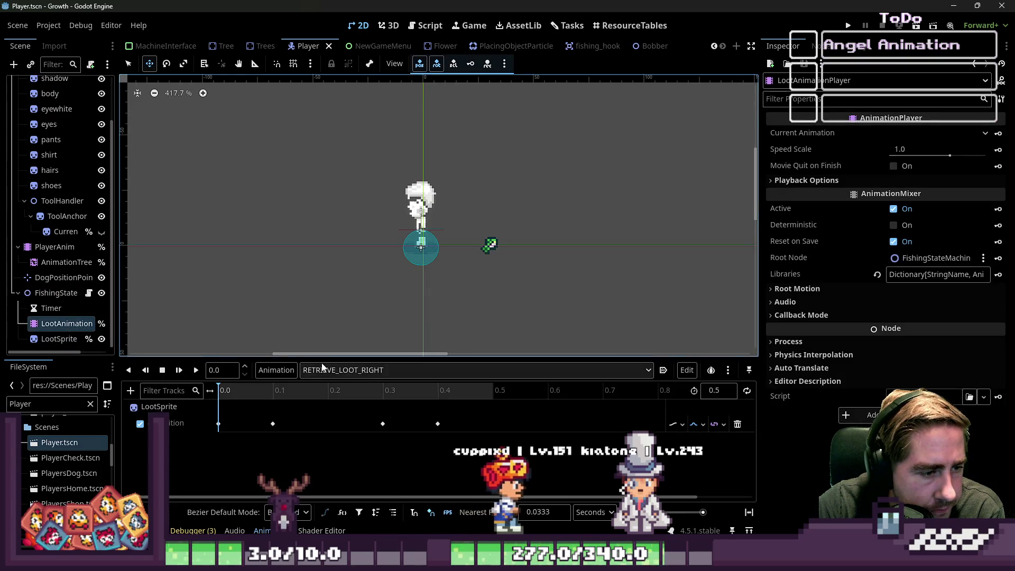
Play the RETRIEVE_LOOT_LEFT animation twice, then bring up the Player.gd code.
click(322, 370)
click(325, 389)
click(196, 369)
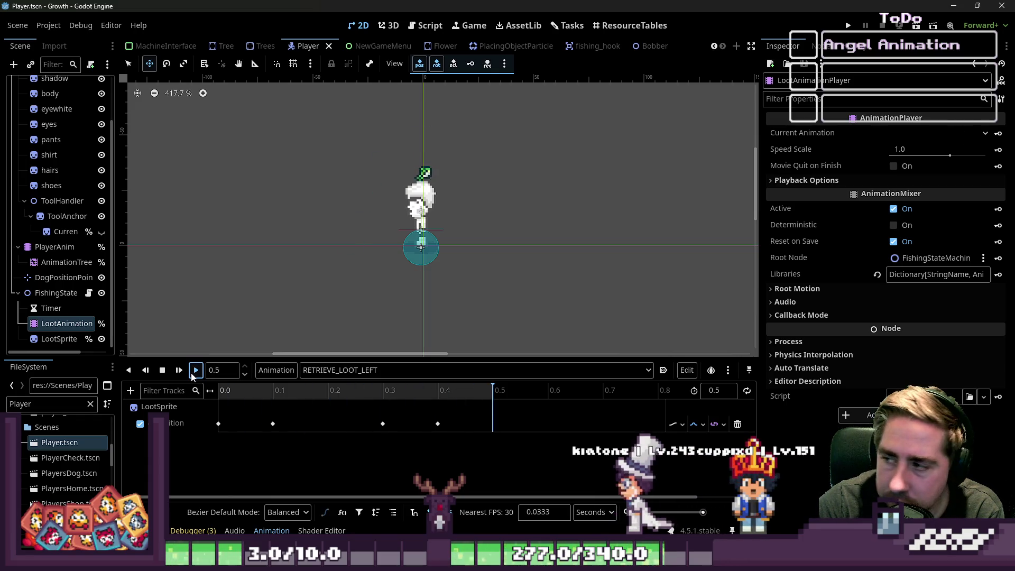
click(192, 374)
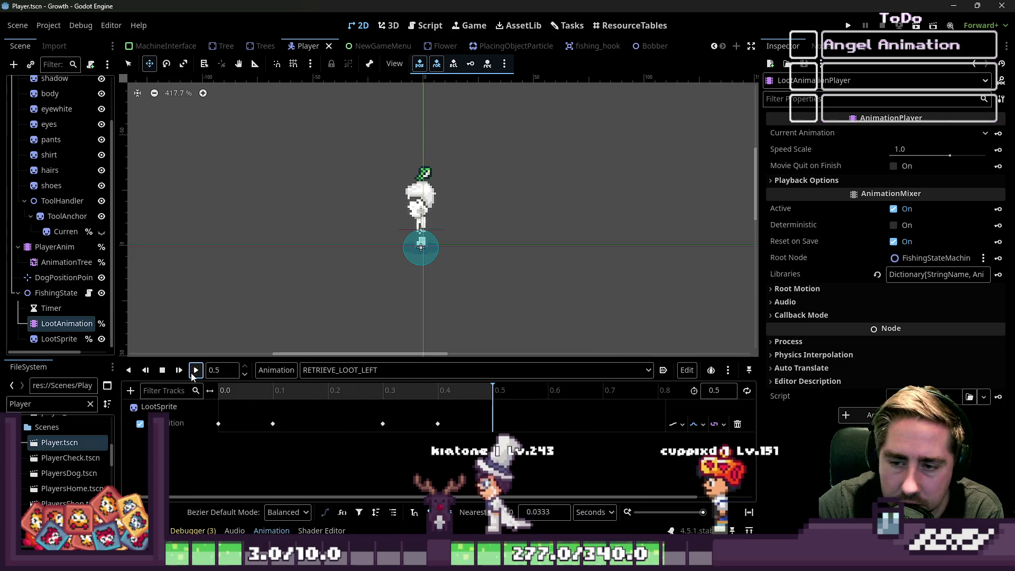
click(427, 25)
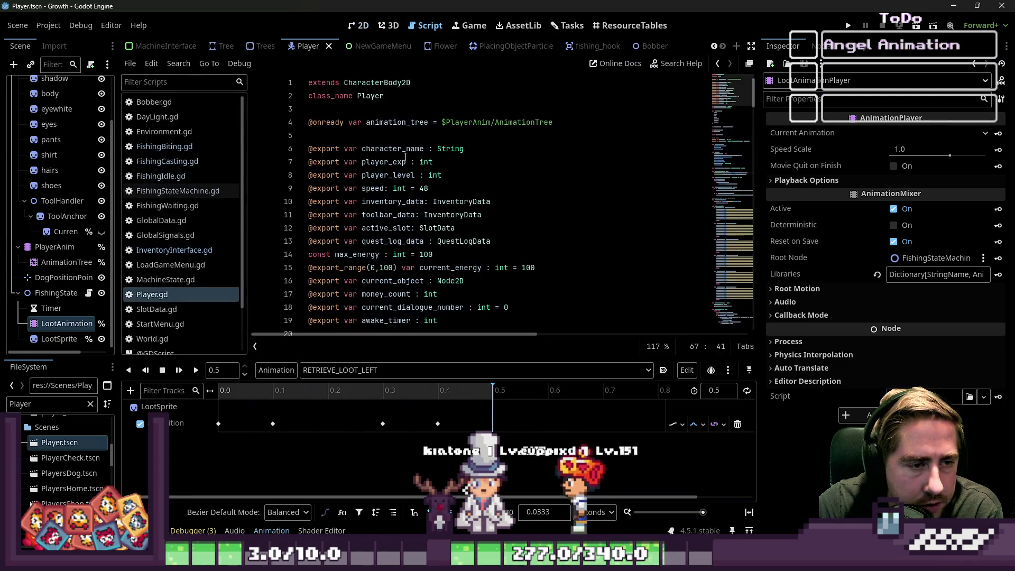
Browse the script list to FishingBiting.gd and find its create_loot_animation call.
scroll(387, 220, down, 3)
scroll(166, 203, down, 3)
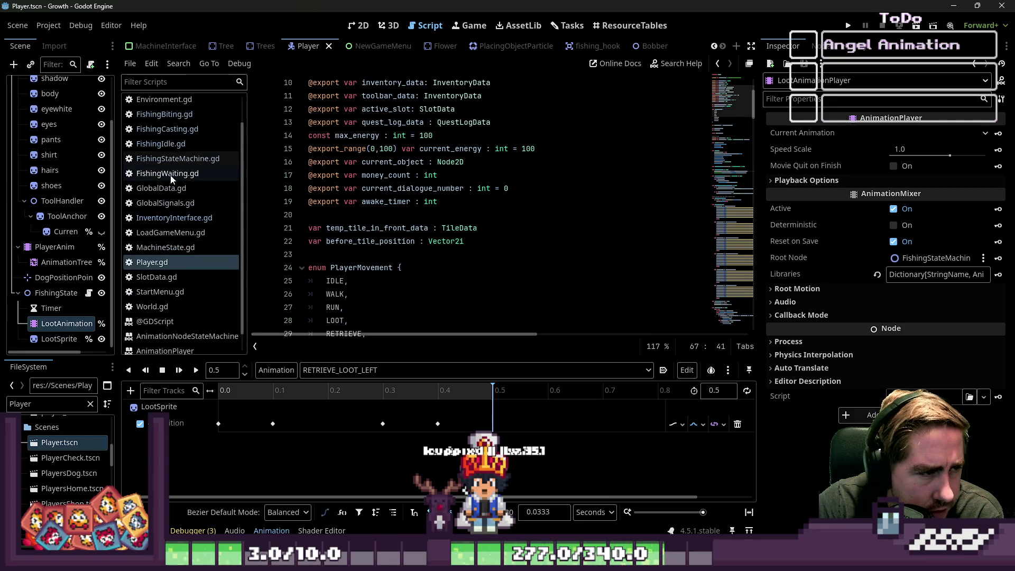
click(164, 241)
scroll(427, 264, down, 8)
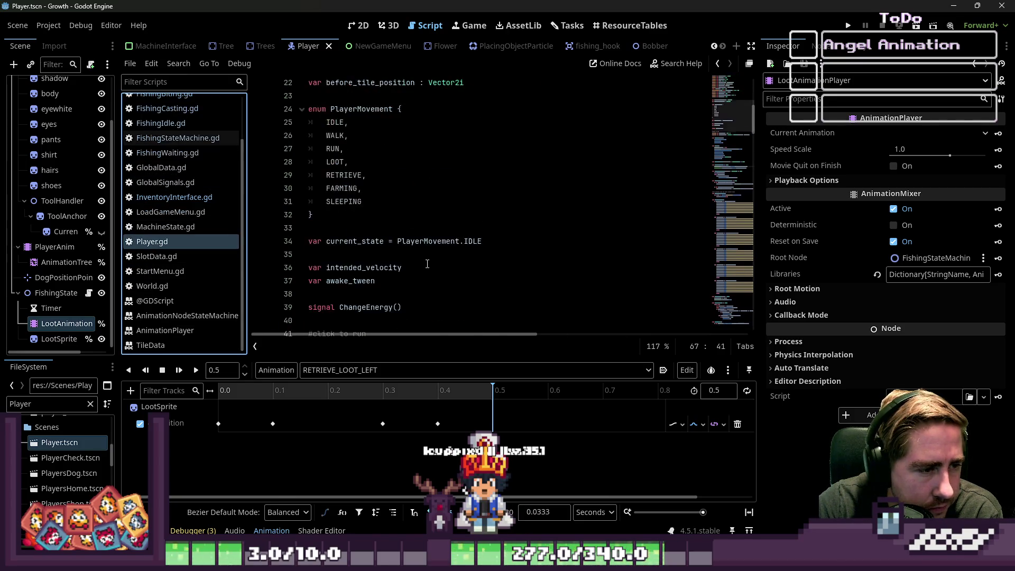
scroll(427, 264, down, 7)
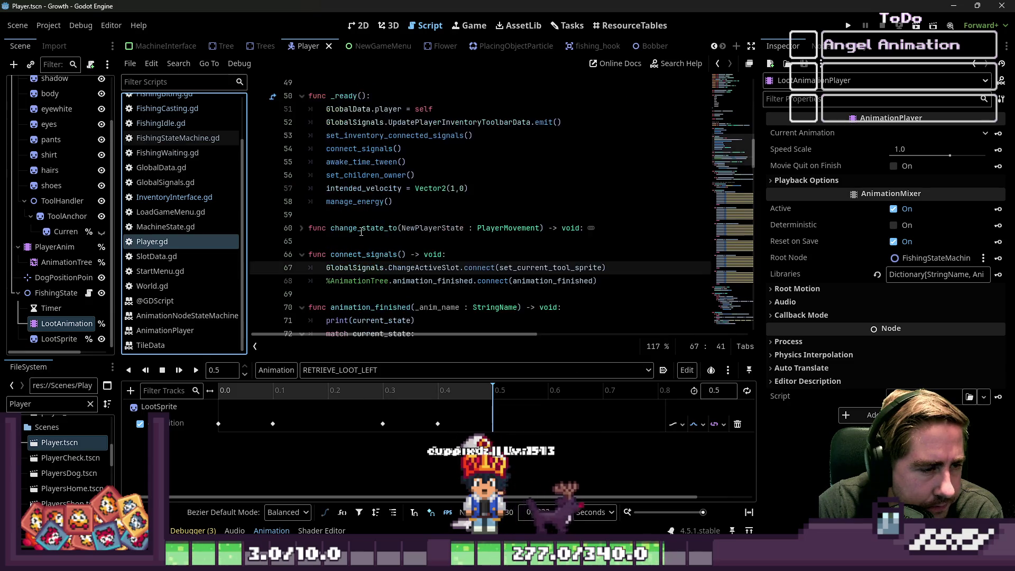
click(154, 198)
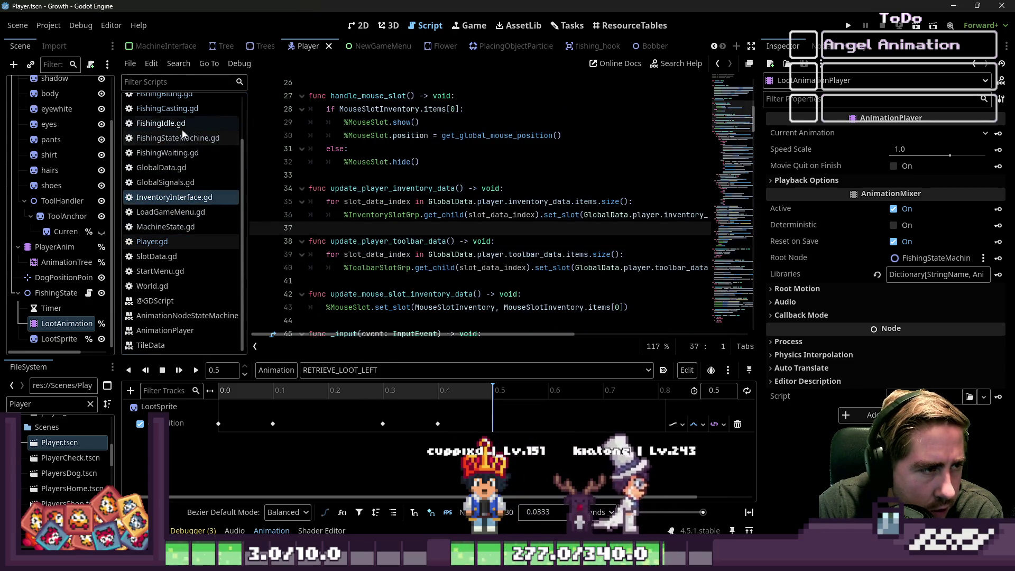
click(165, 152)
scroll(168, 155, up, 2)
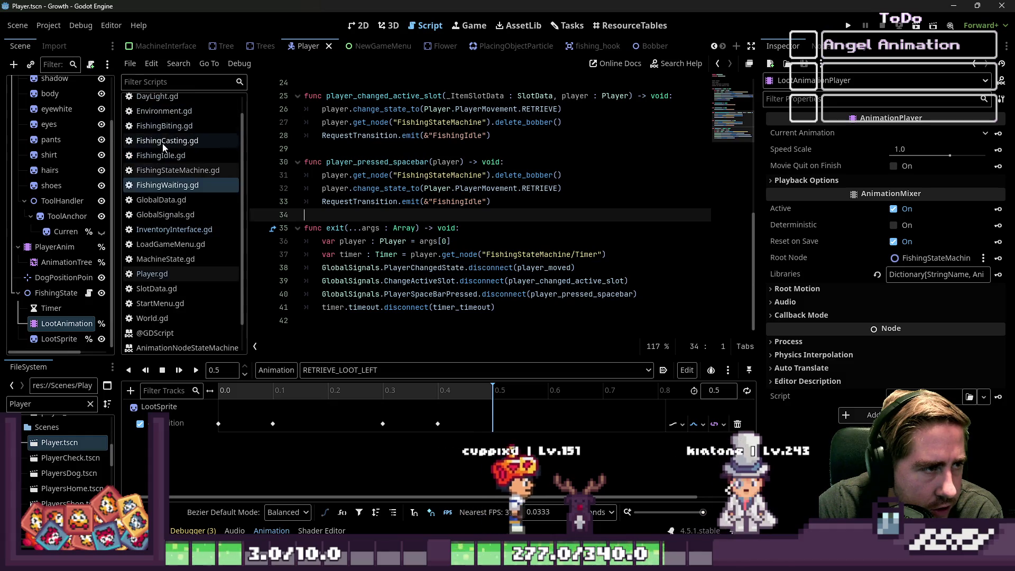
click(163, 126)
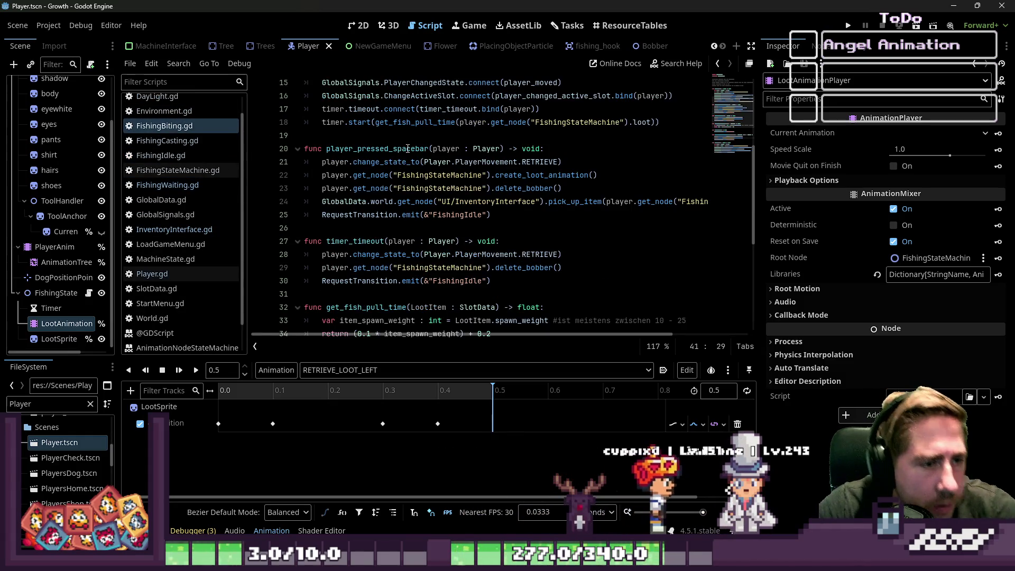
click(426, 186)
click(550, 176)
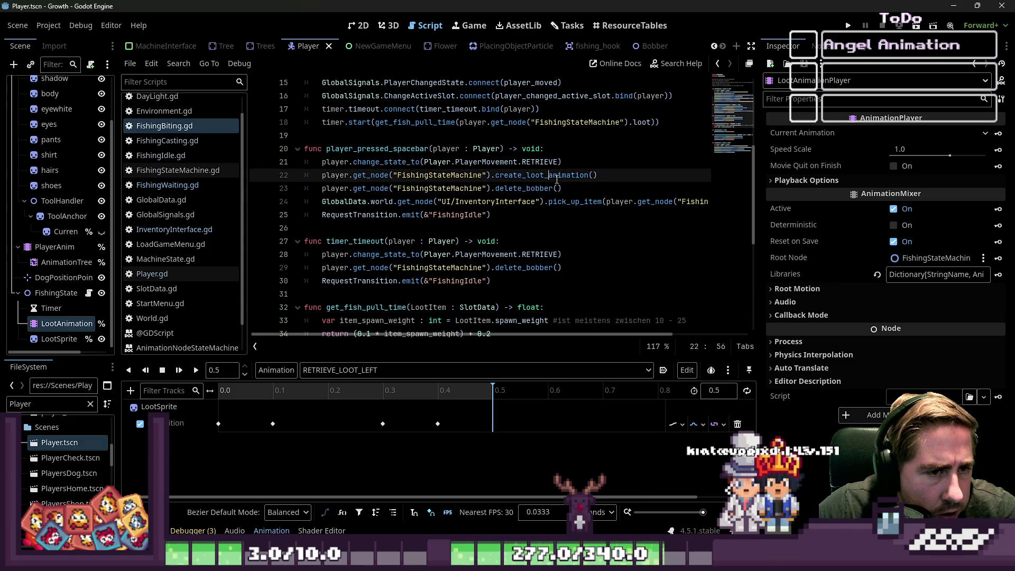
Select the FishingState node and open its FishingStateMachine.gd script.
click(59, 340)
click(64, 323)
click(58, 294)
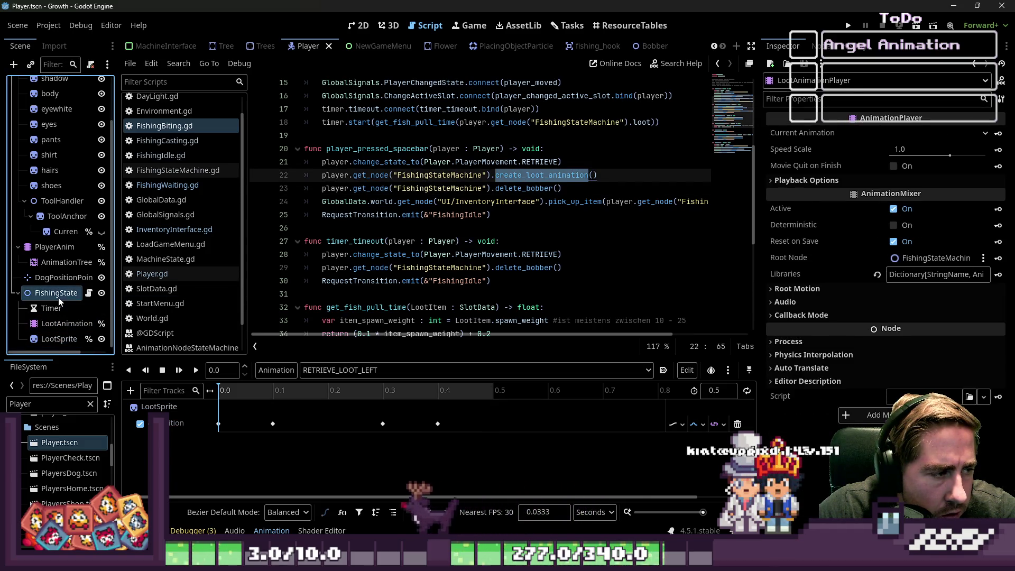
click(89, 293)
Inspect create_loot_animation's loot texture and RETRIEVE_LOOT_RIGHT lines, then save with F5.
double_click(366, 216)
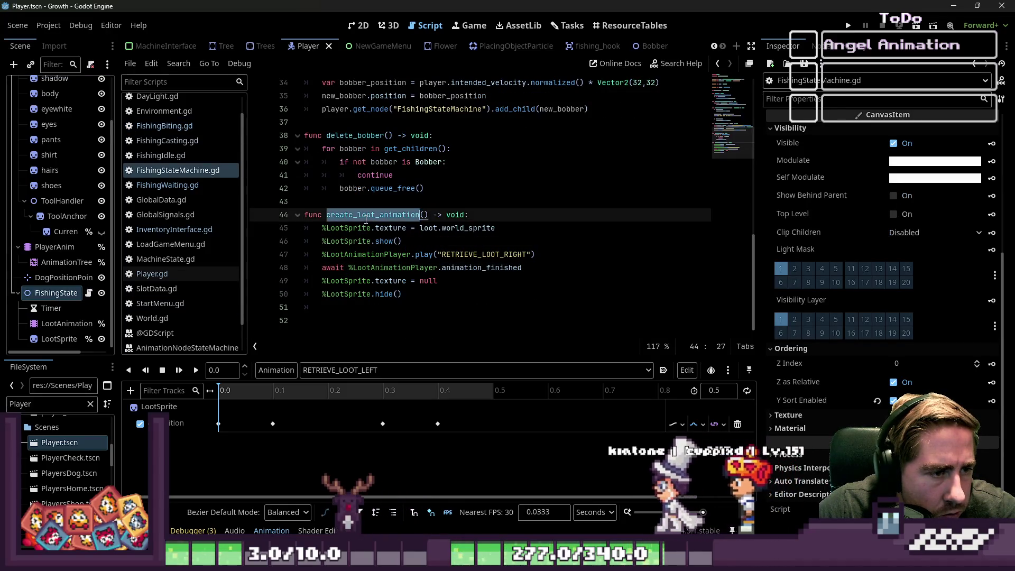
click(474, 228)
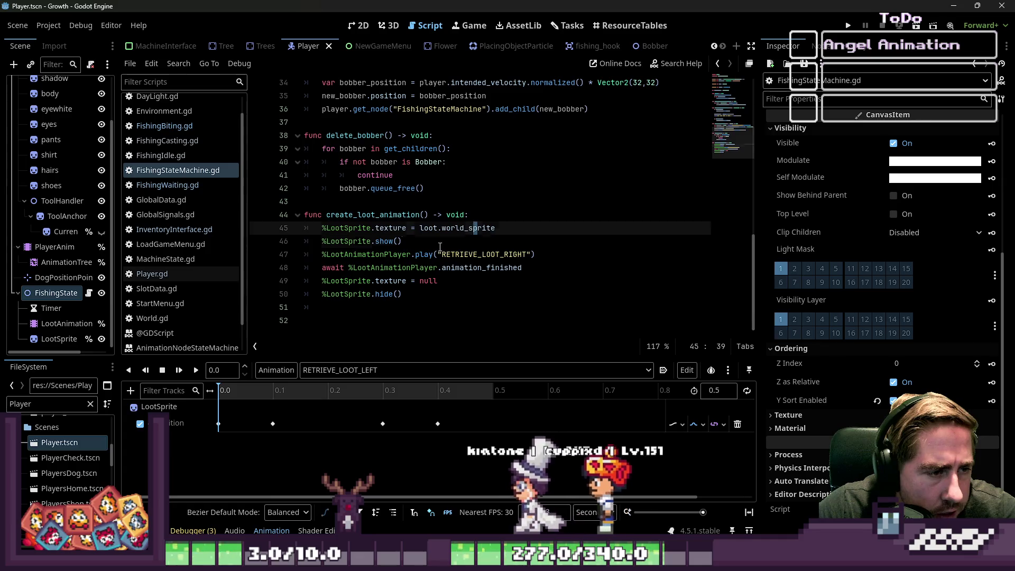
double_click(343, 254)
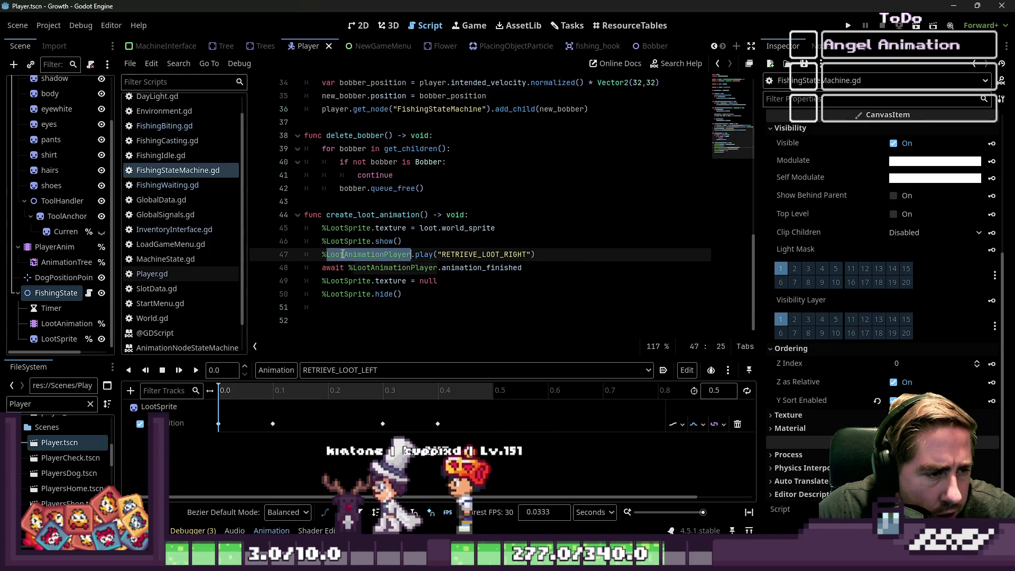
click(455, 255)
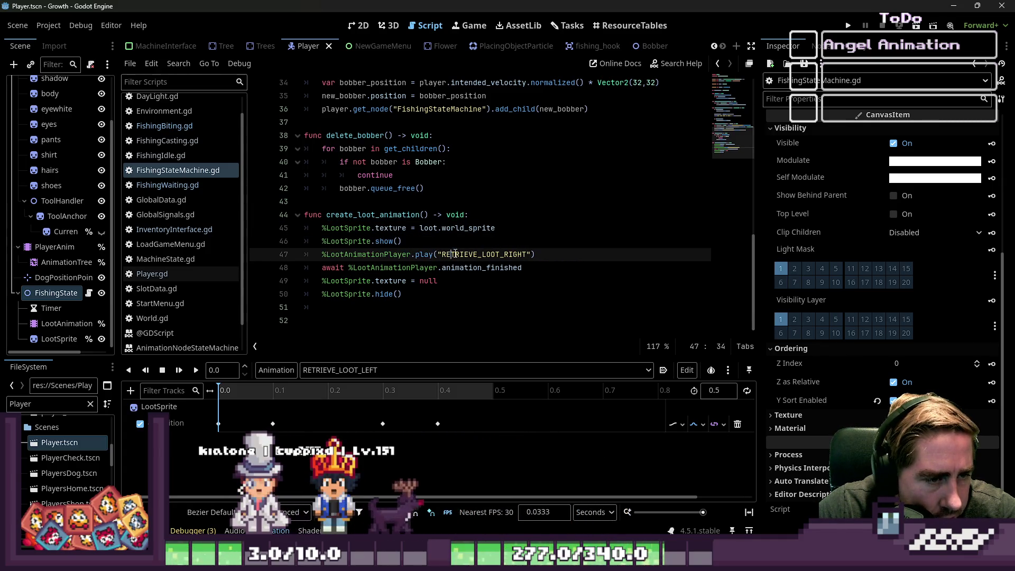
key(F5)
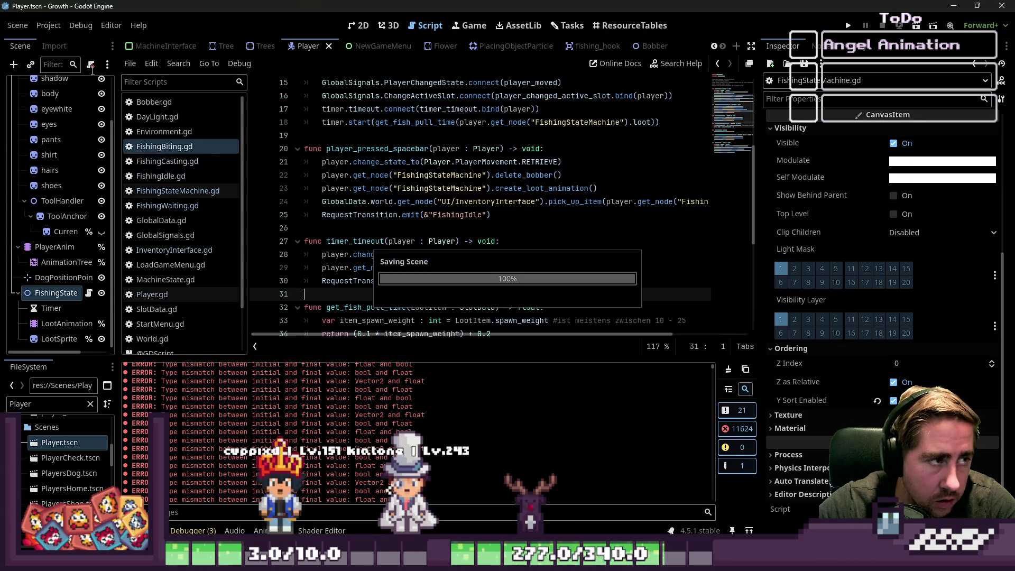
Reload the Growth project, hide LootSprite, then save and run the game.
click(42, 27)
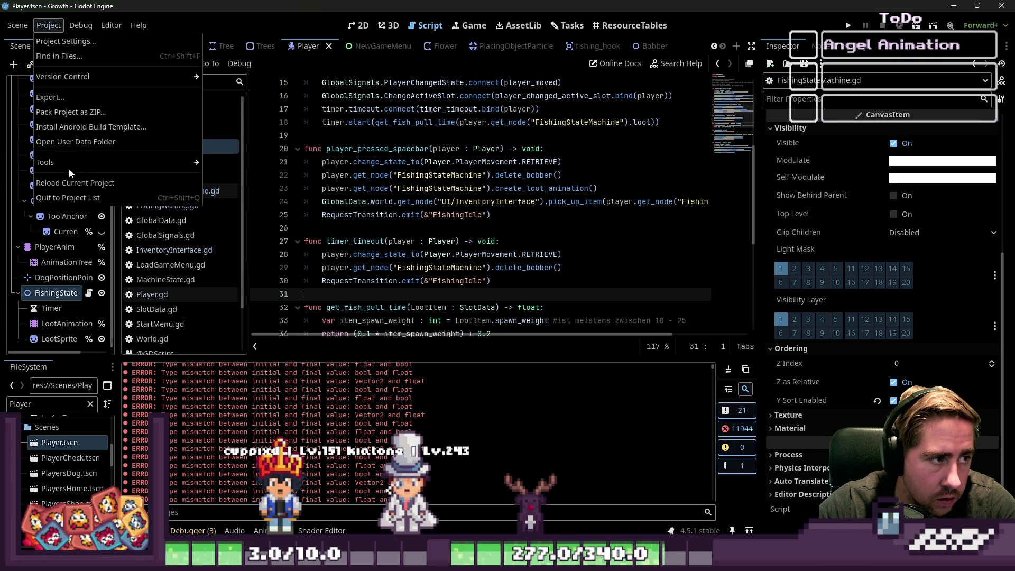
click(71, 185)
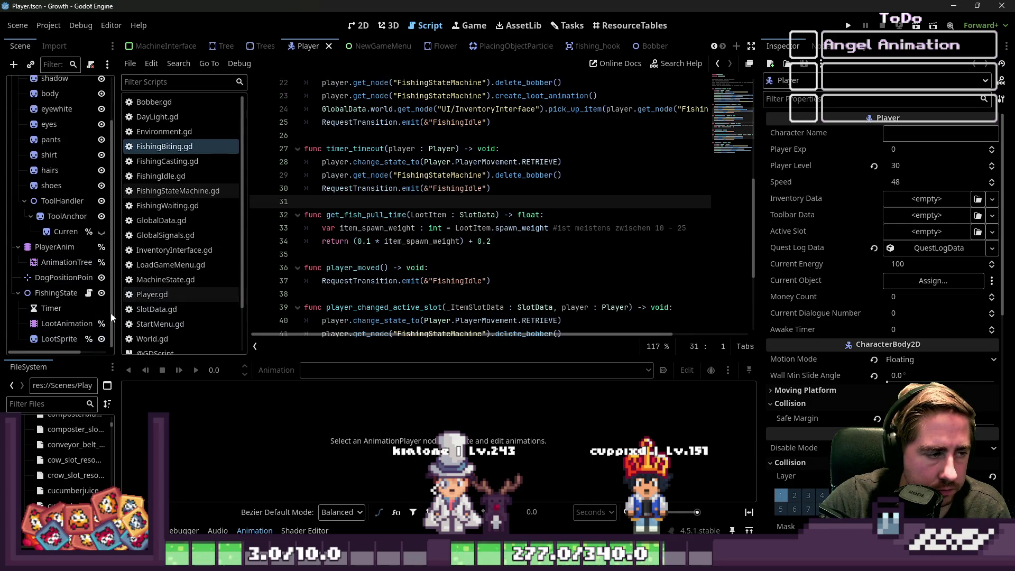
click(101, 339)
scroll(455, 199, down, 2)
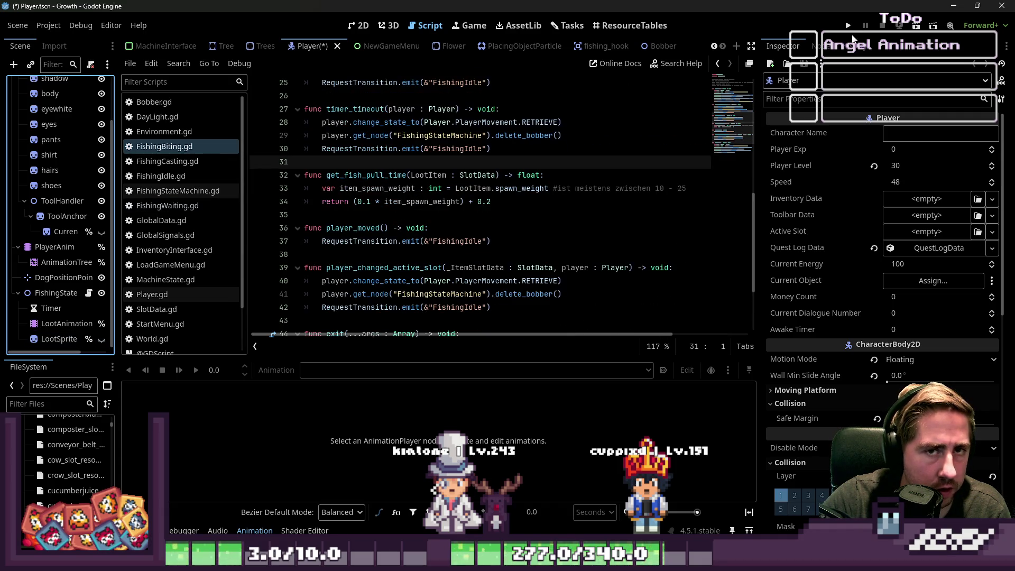
key(F5)
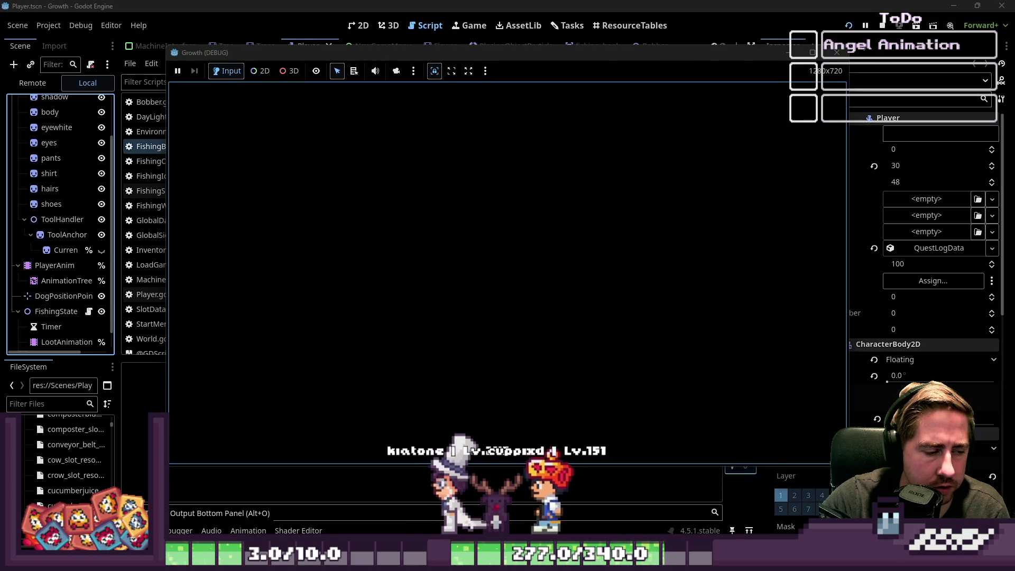
Start a new game with a character named 'e'.
click(196, 473)
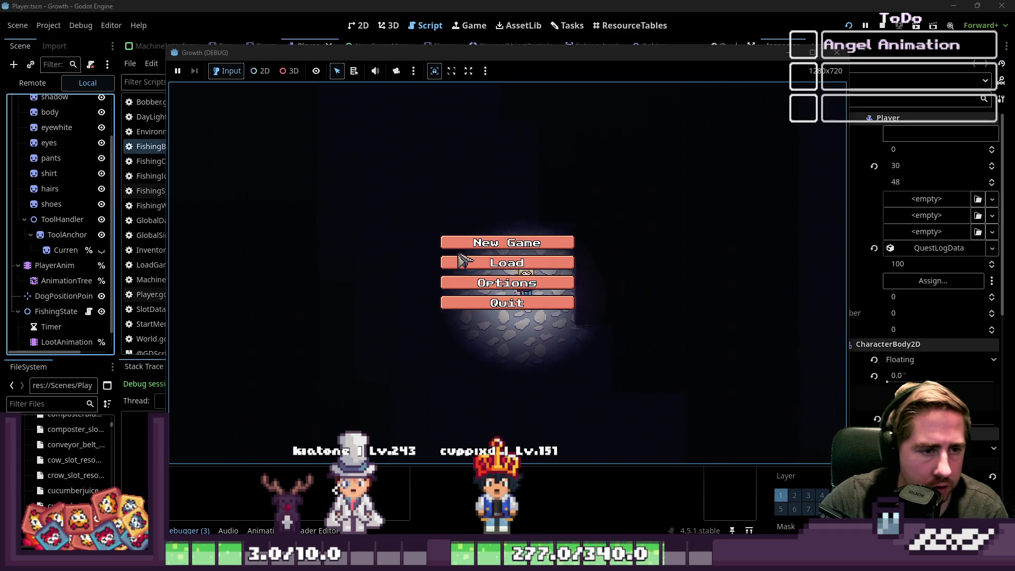
click(468, 243)
text(el)
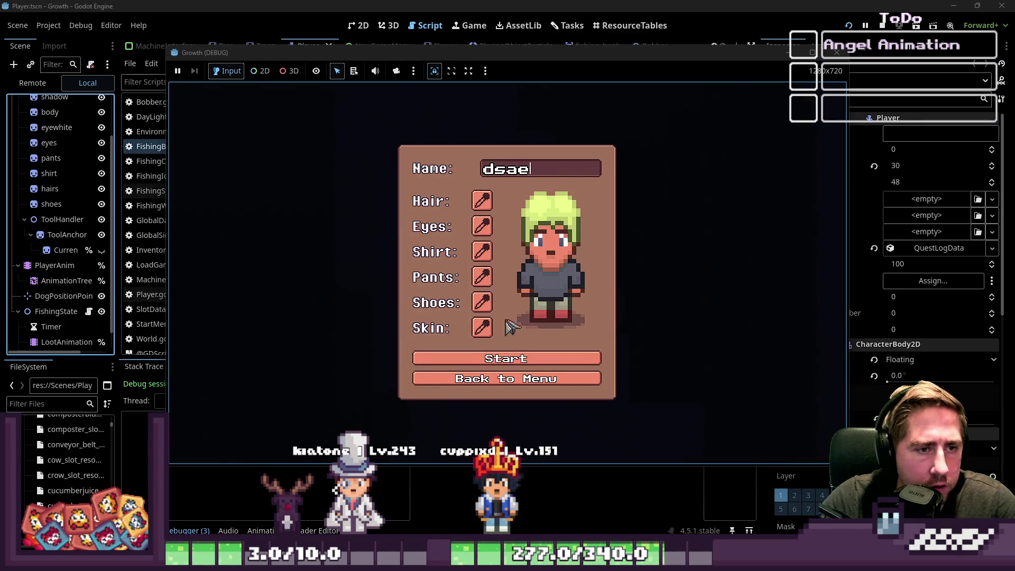
click(494, 358)
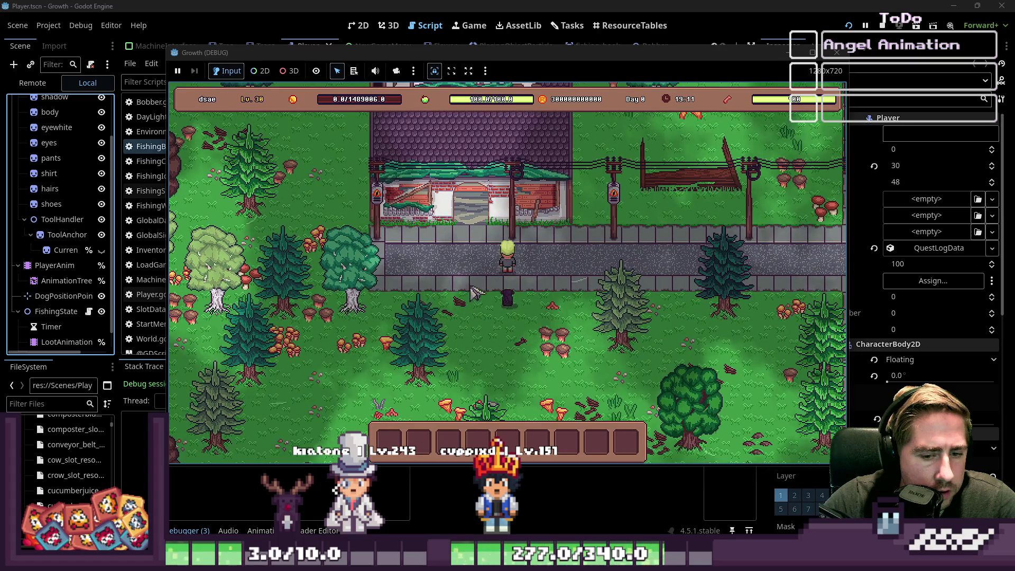
Move the fishing rod from the item grid into hotbar slot 1 and equip it.
key(i)
key(F1)
click(396, 241)
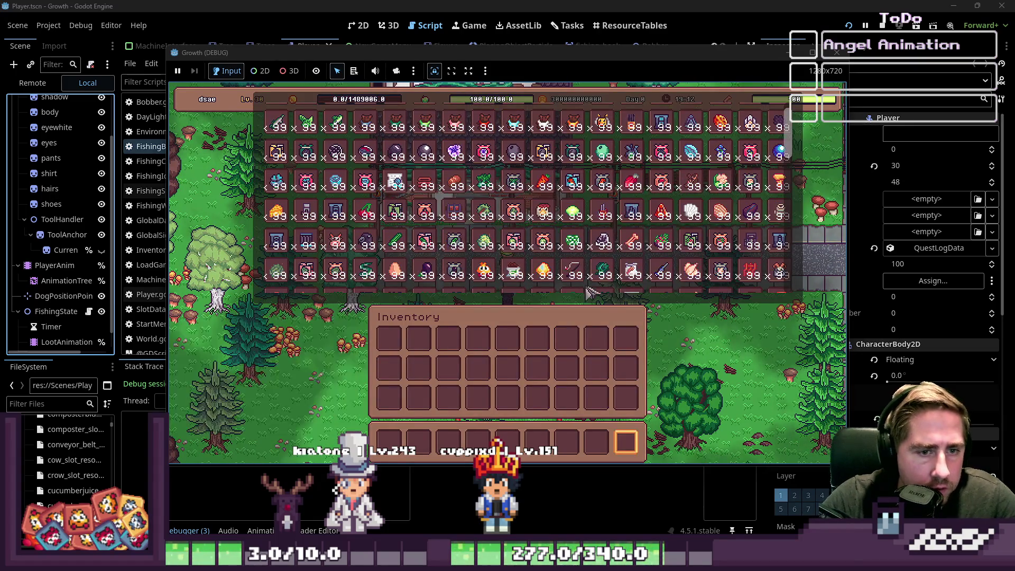
click(390, 441)
key(F1)
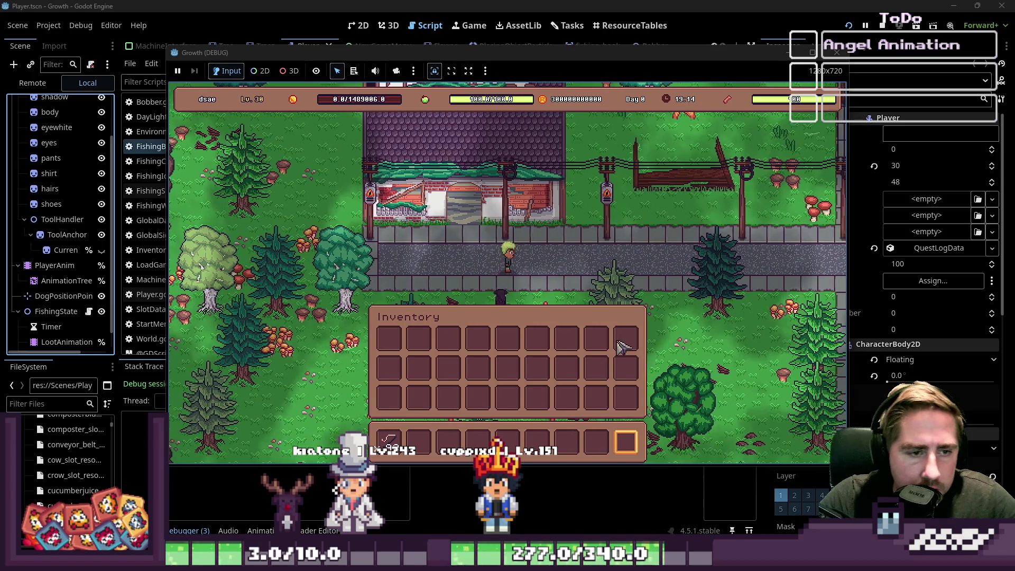
key(1)
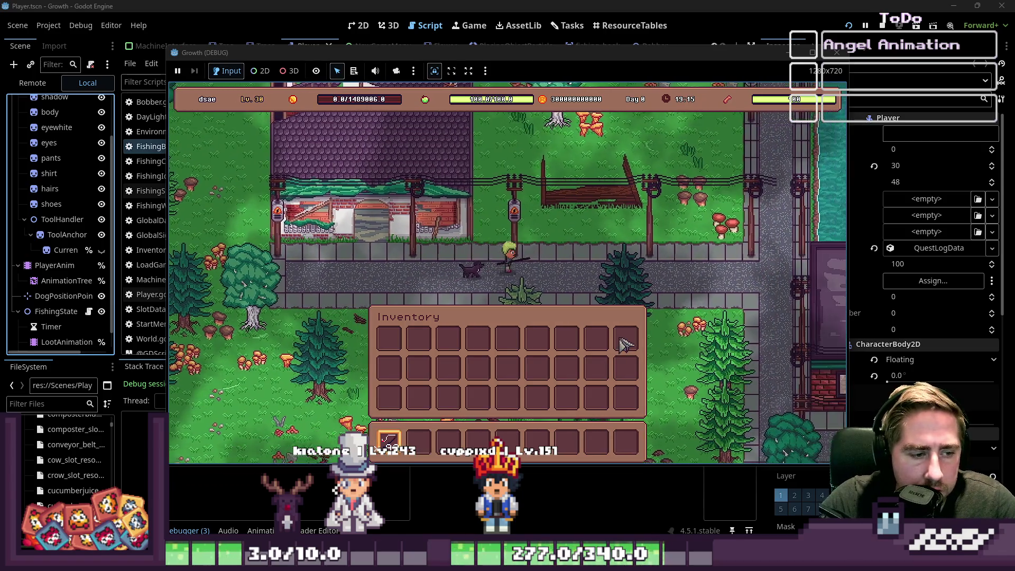
Walk to the pond and fish, then check the editor's output log.
key(w)
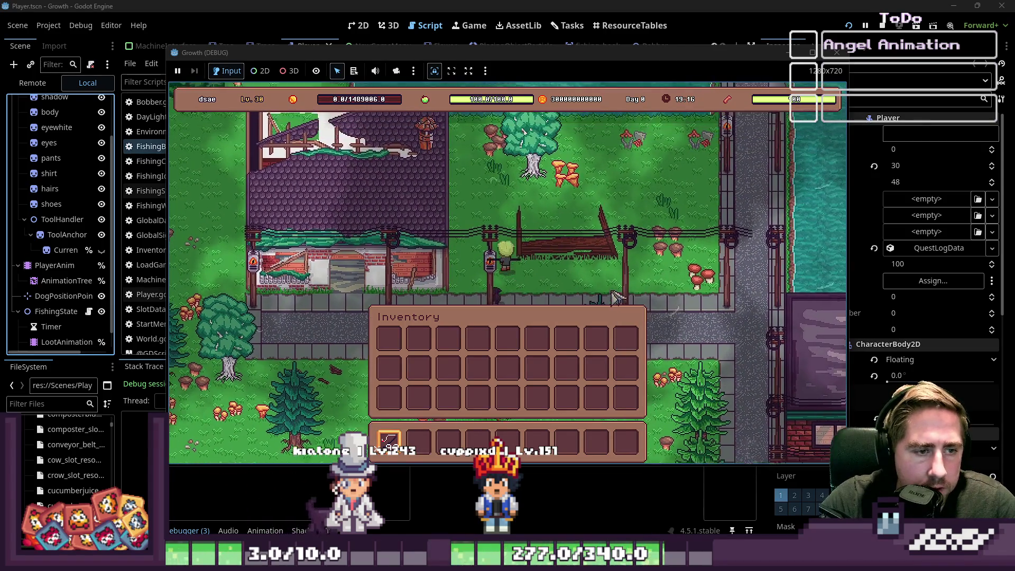
key(w)
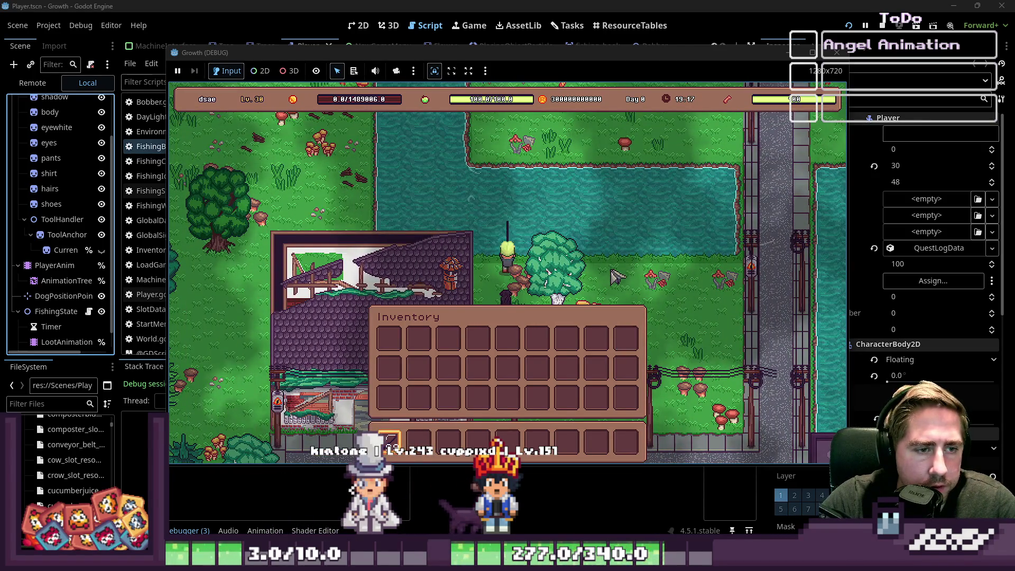
key(s)
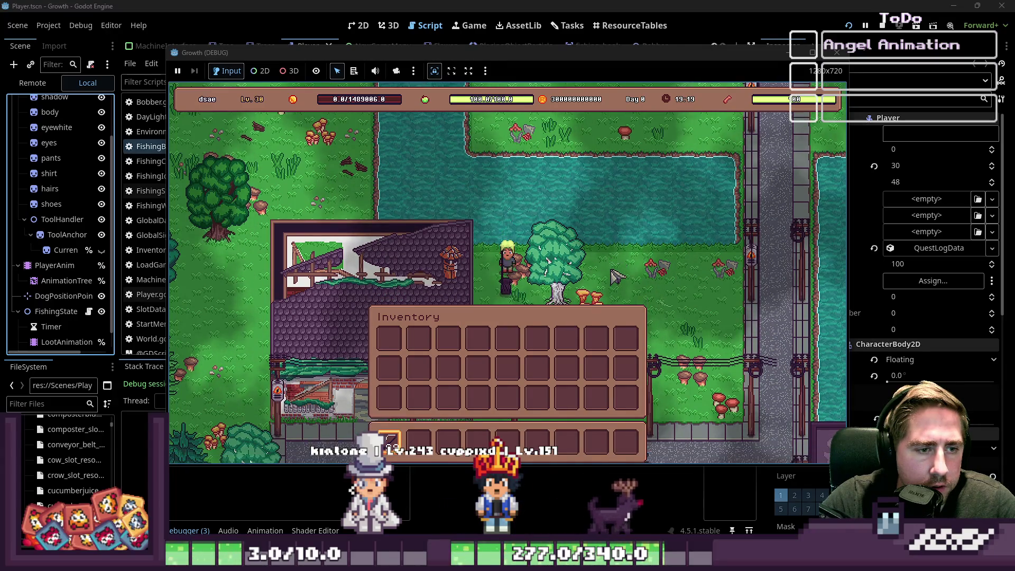
key(d)
key(d)
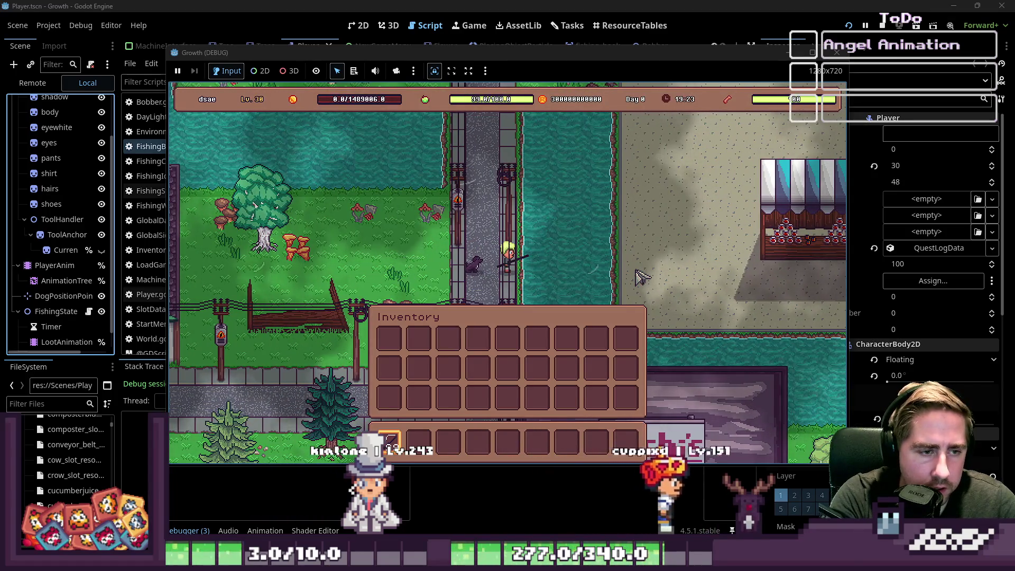
key(i)
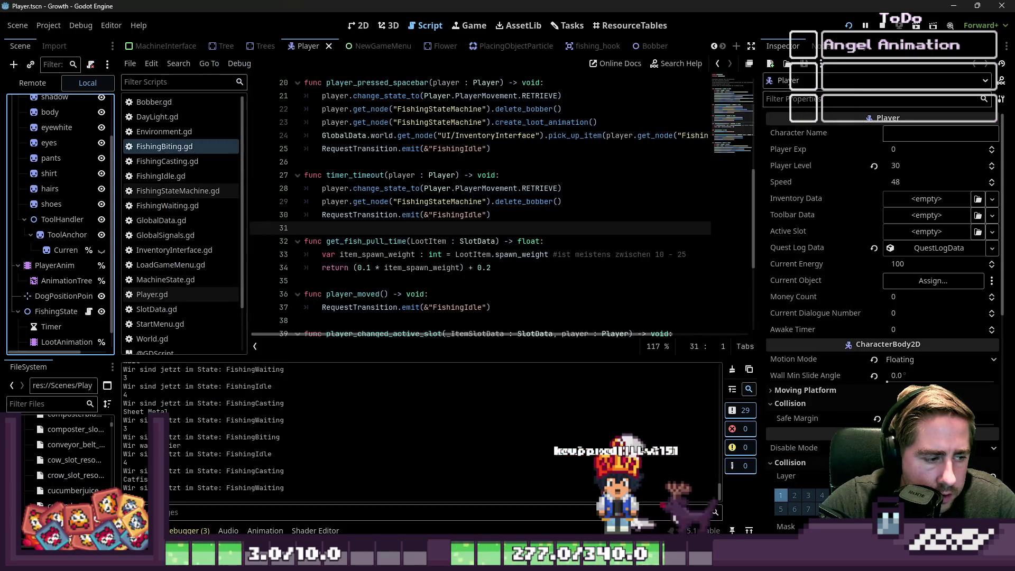
click(266, 473)
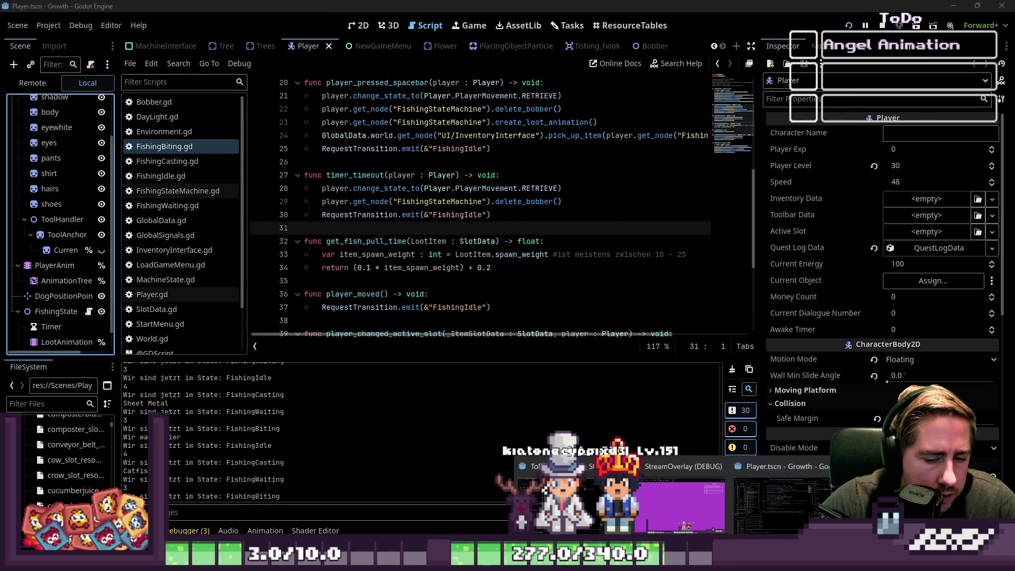
Stop the game with F8 and check LootSprite in the 2D view.
key(alt+Tab)
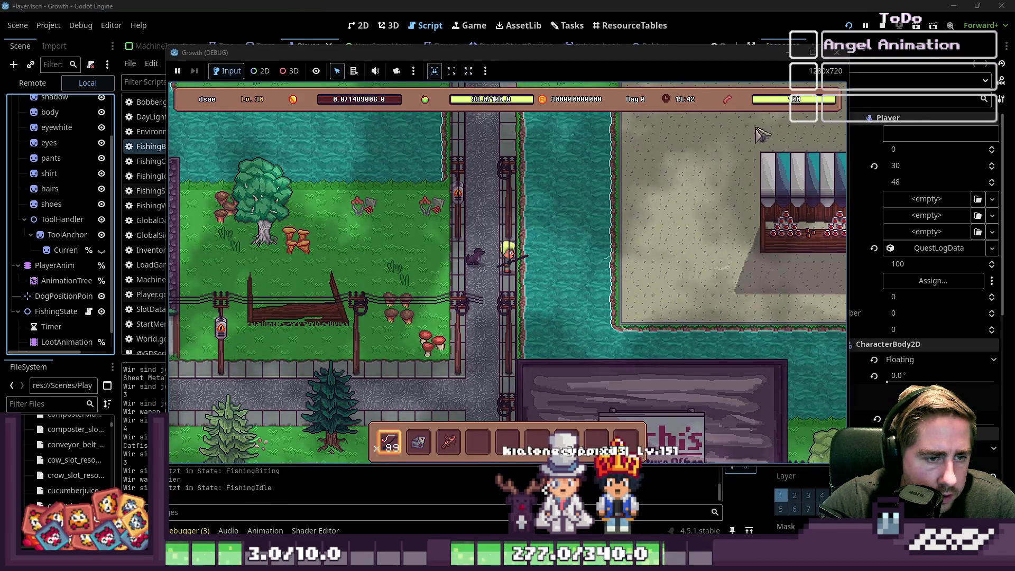
key(F8)
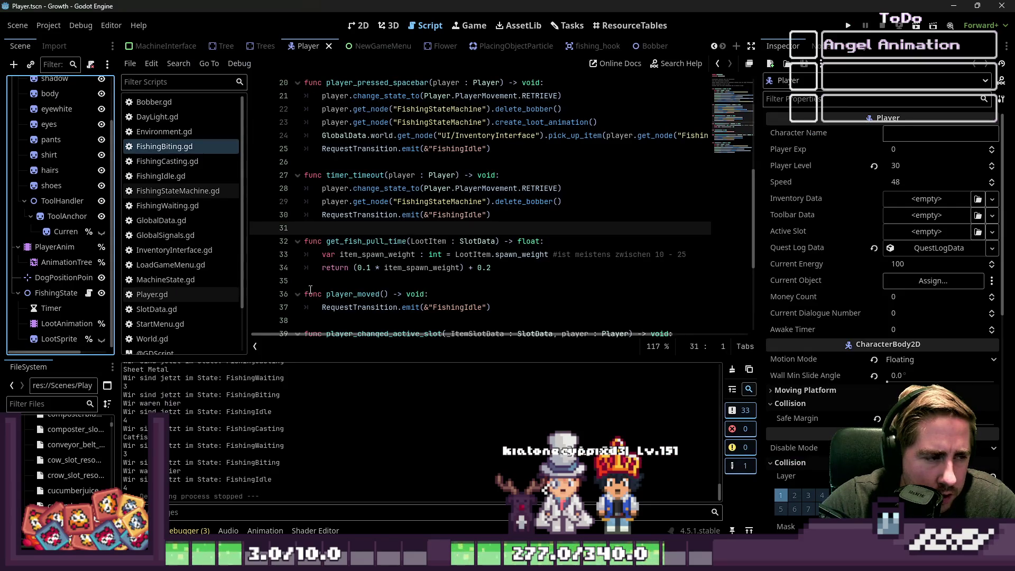
click(58, 339)
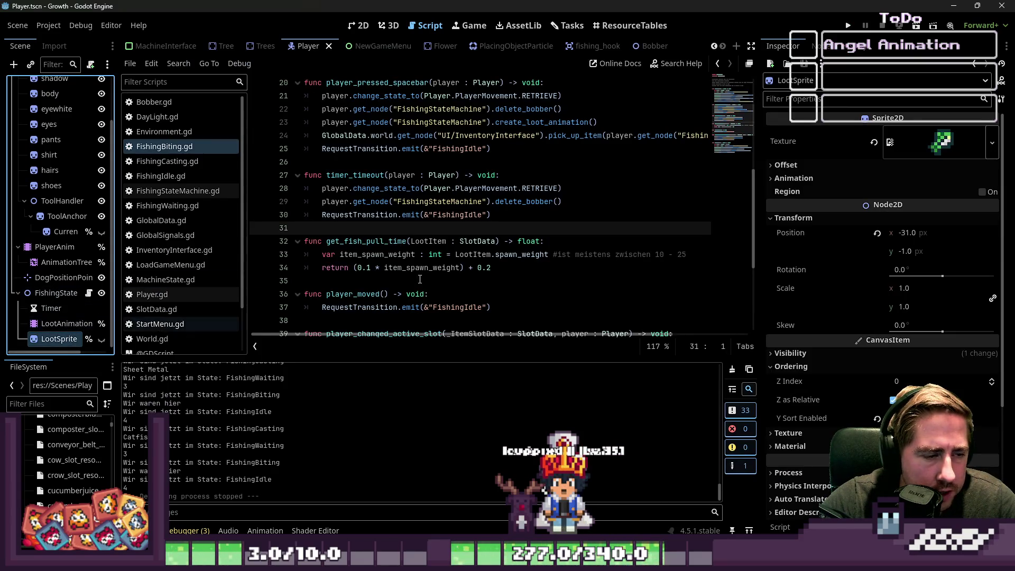
scroll(420, 280, down, 5)
click(364, 31)
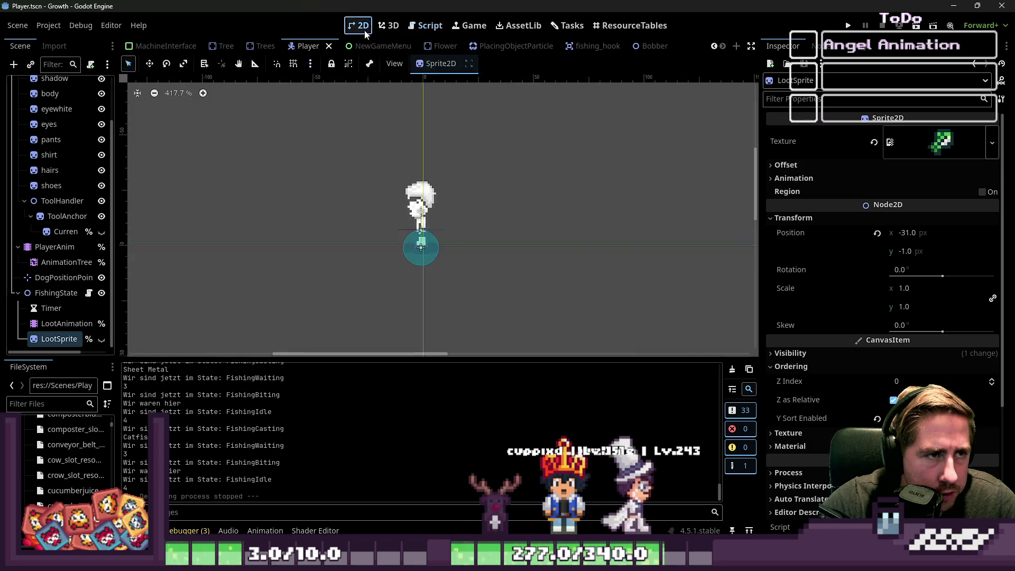
click(426, 26)
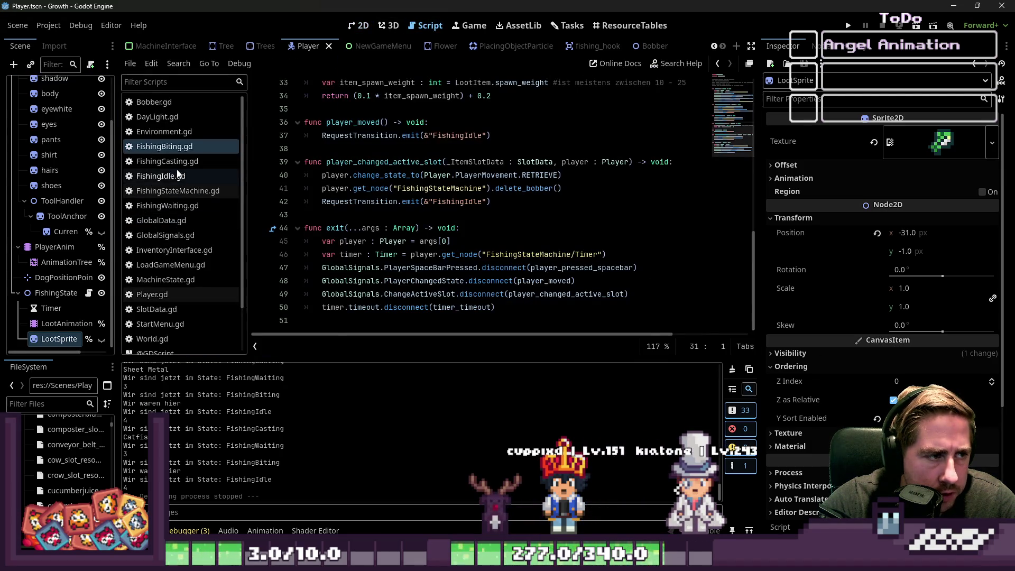
Read the AnimationPlayer and AnimationNodeStateMachine docs, then reopen FishingStateMachine.gd.
scroll(338, 226, up, 1)
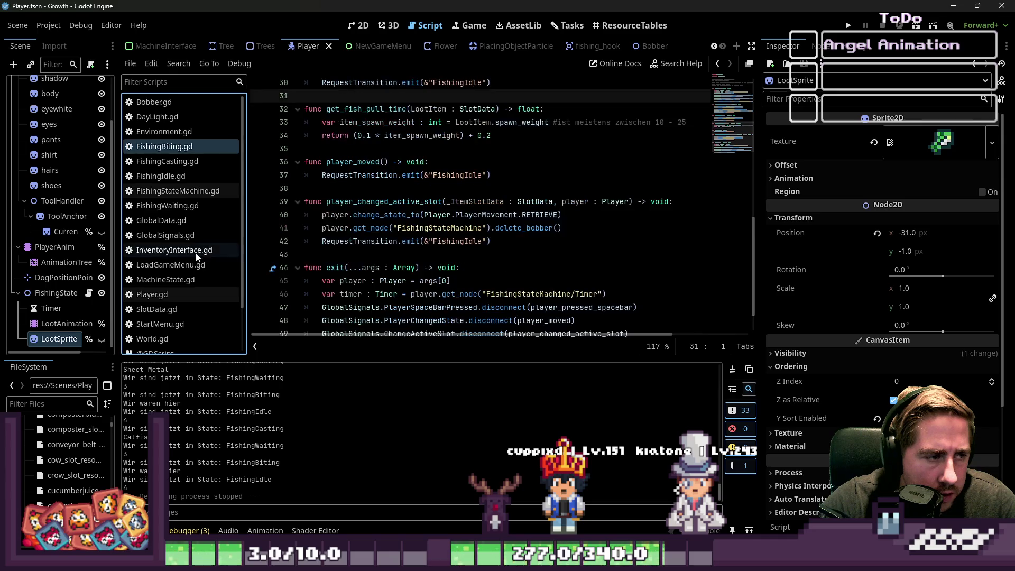
scroll(178, 199, down, 3)
click(145, 337)
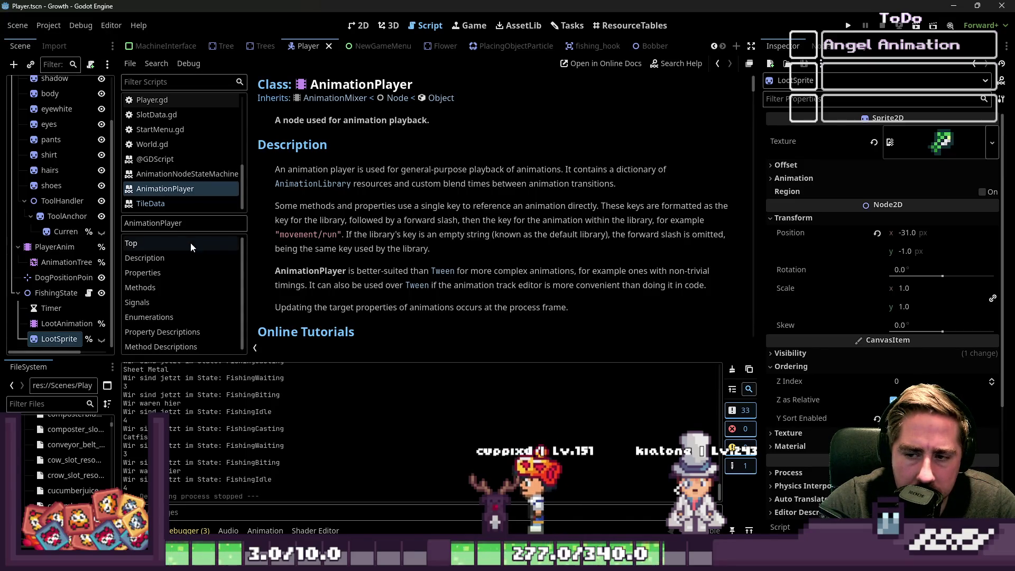
drag(201, 211, 195, 367)
click(188, 264)
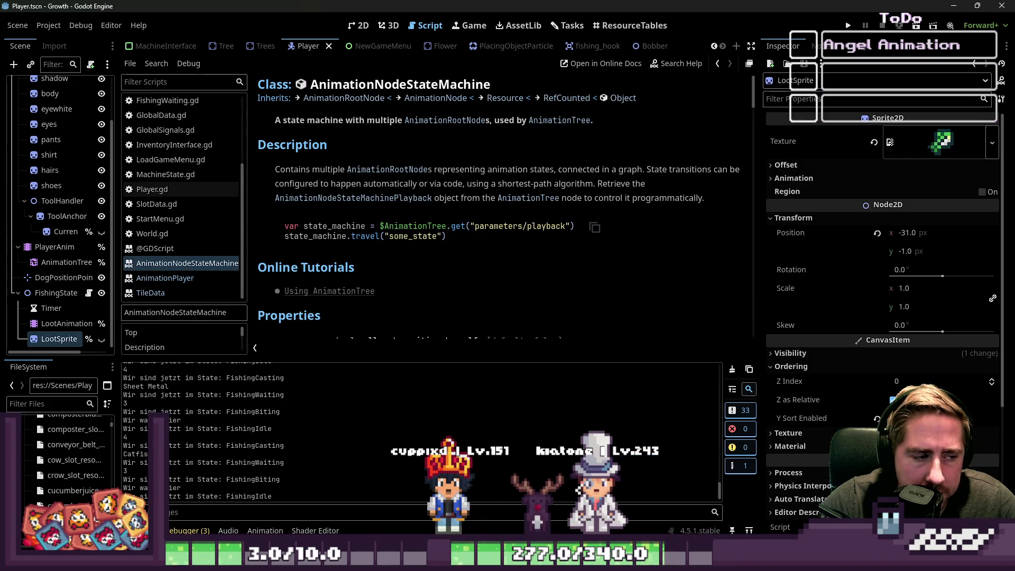
scroll(367, 247, down, 3)
scroll(170, 218, up, 3)
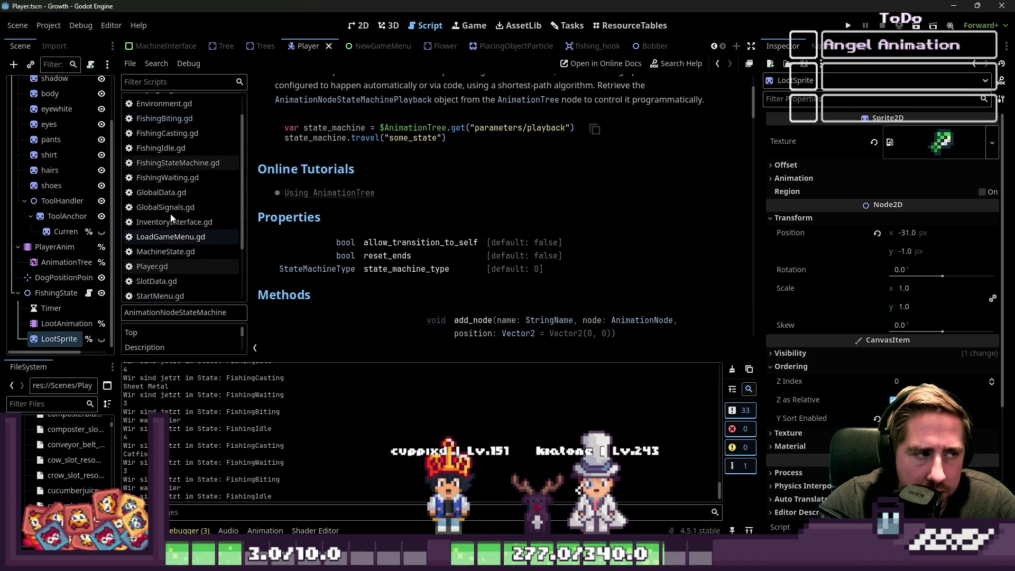
click(174, 118)
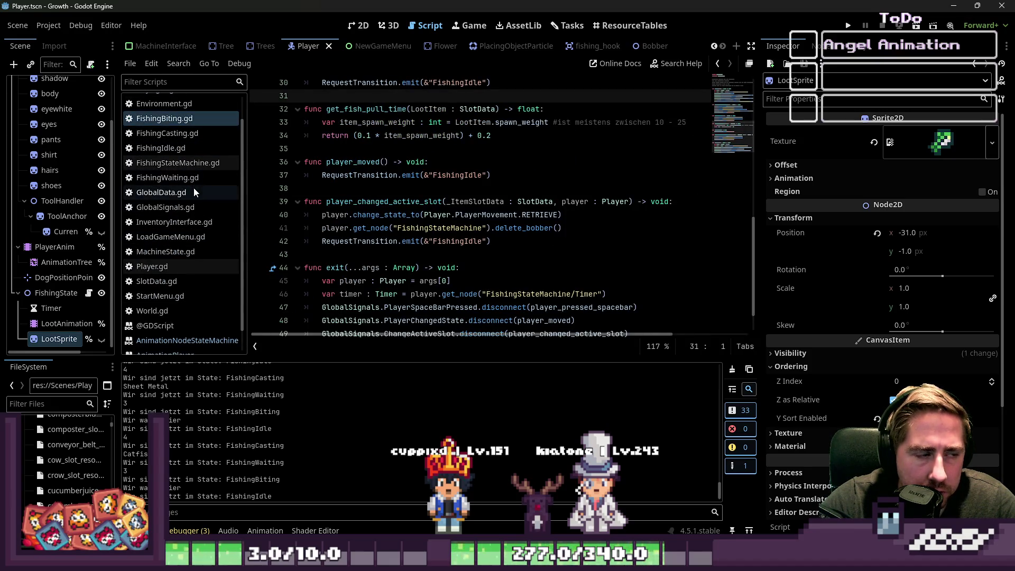
click(185, 164)
Delete the old debug print line in create_loot_animation.
scroll(425, 266, down, 4)
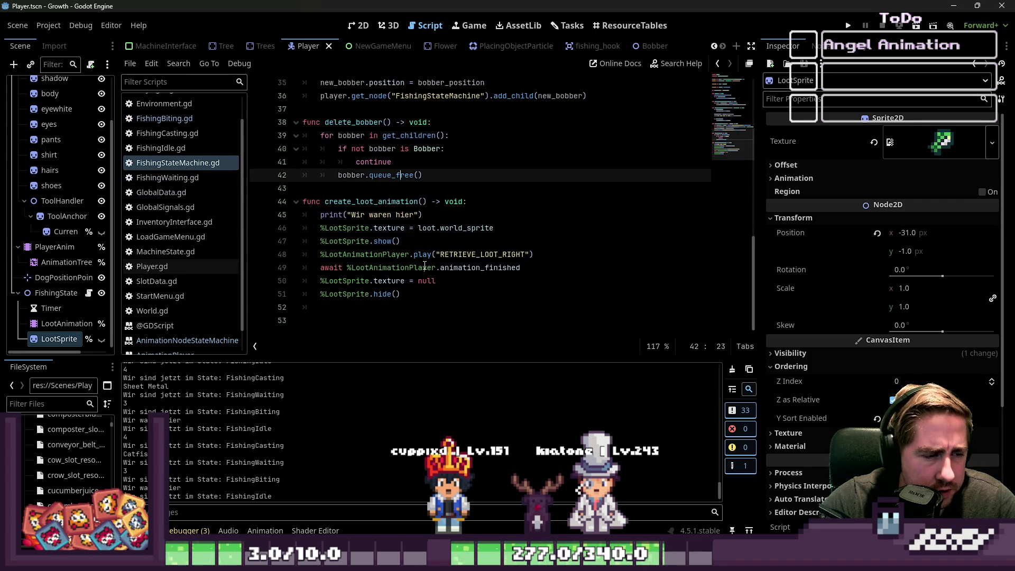
click(423, 214)
key(shift+Home)
key(shift+Home)
key(BackSpace)
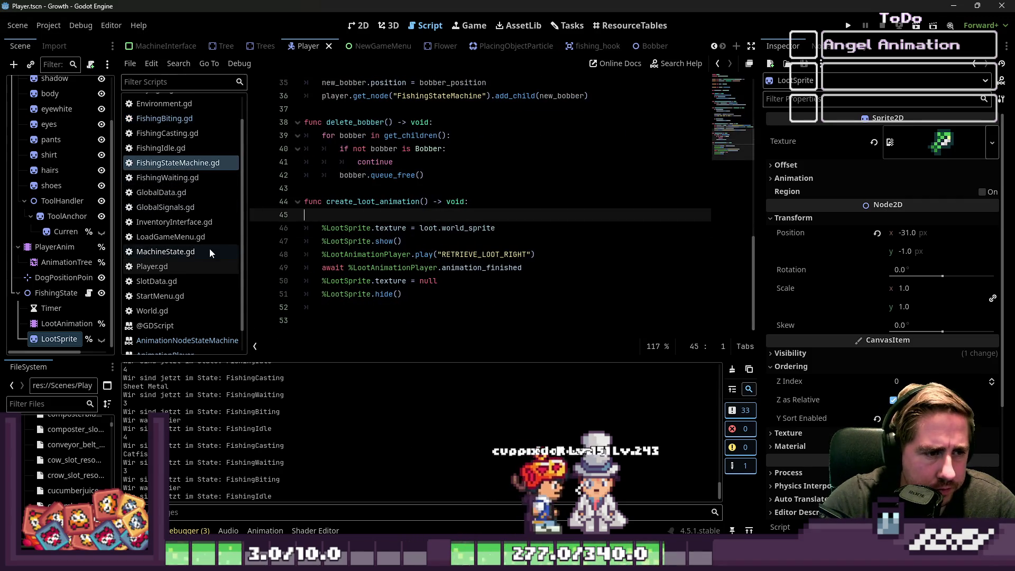
key(BackSpace)
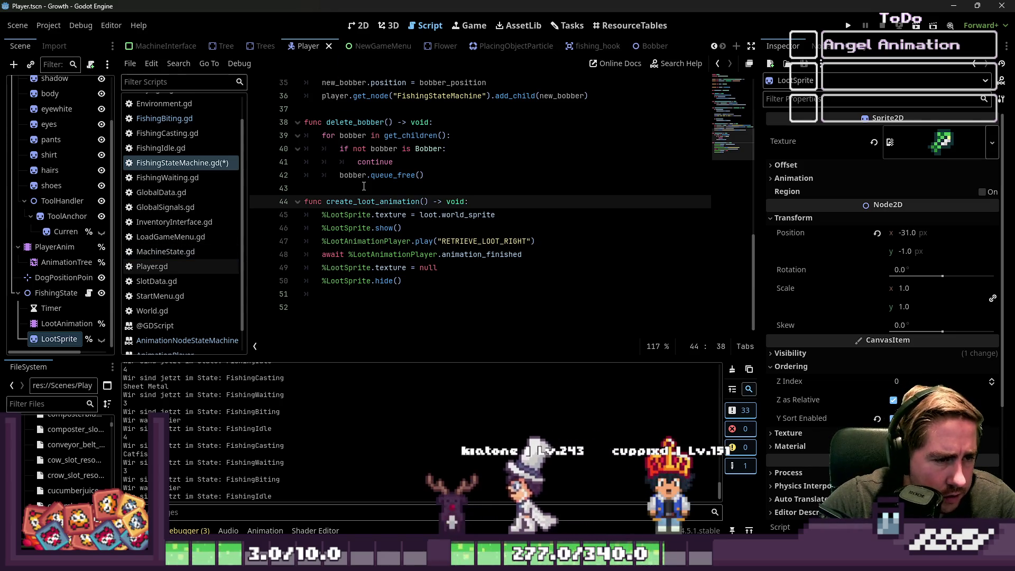
Insert a blank line after the play() call and paste %LootSprite onto it.
double_click(467, 215)
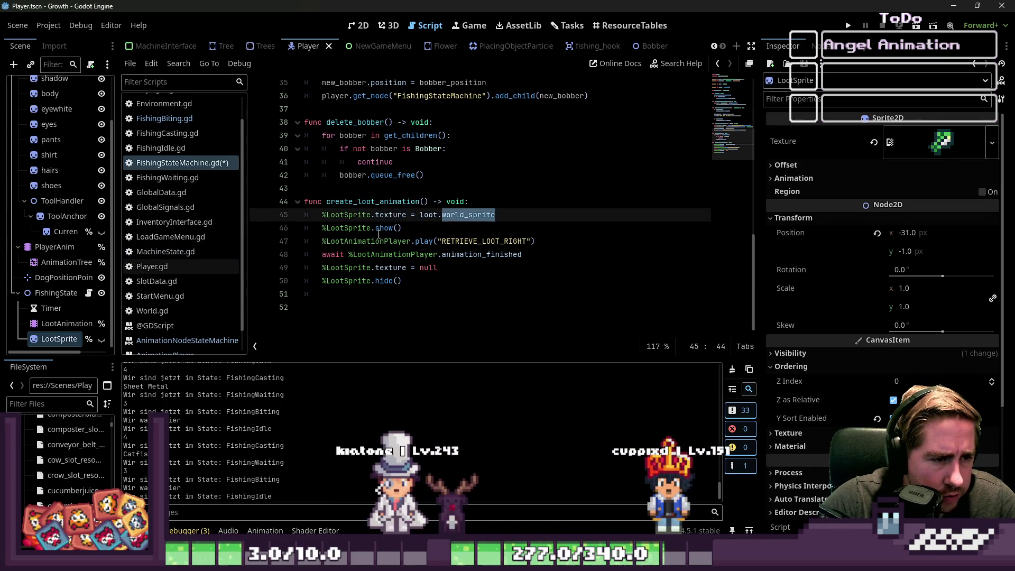
double_click(362, 231)
double_click(351, 242)
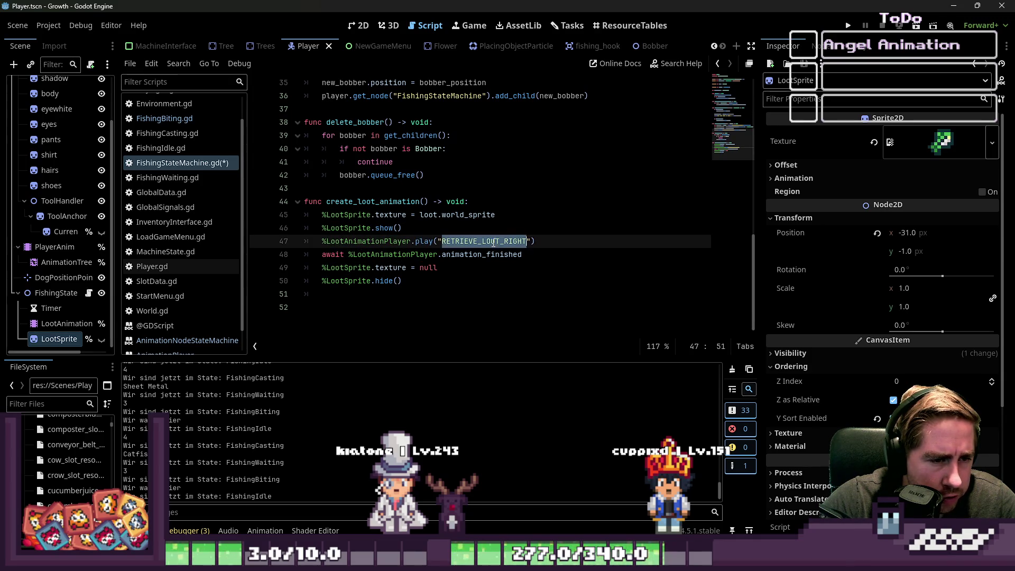
text(TRIE)
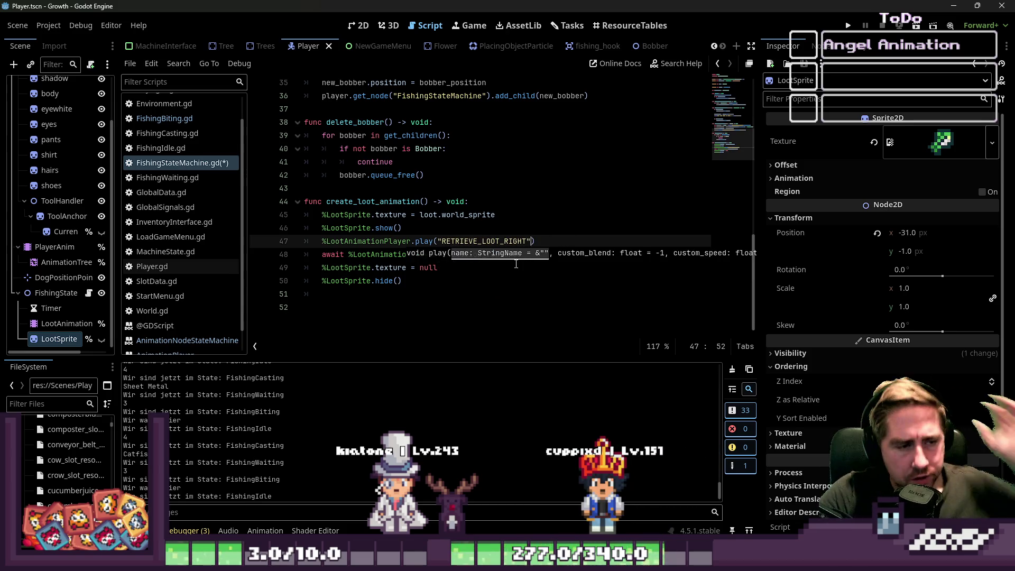
key(Down)
key(Down)
key(Down)
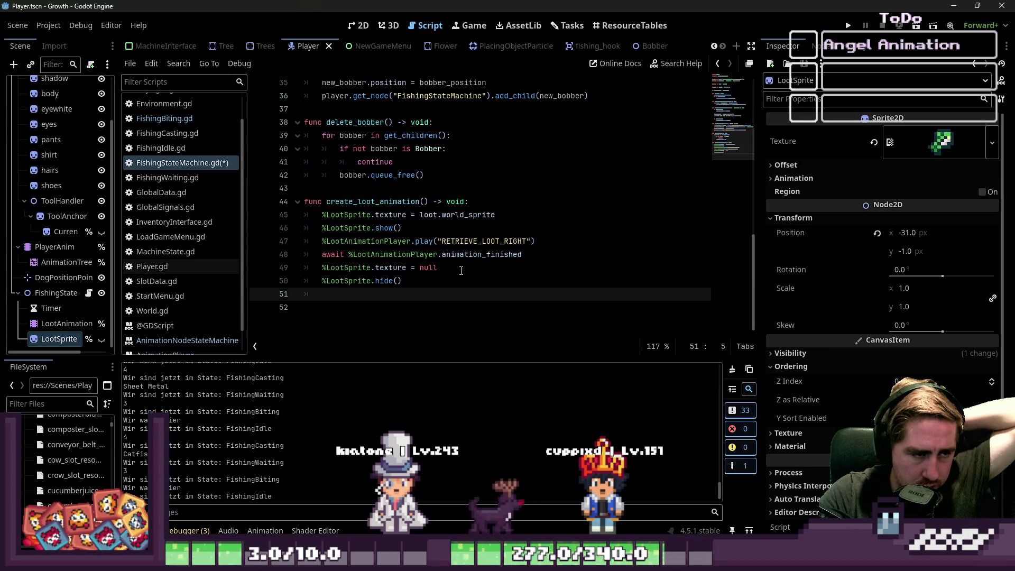
key(Up)
key(Up)
key(Up)
key(End)
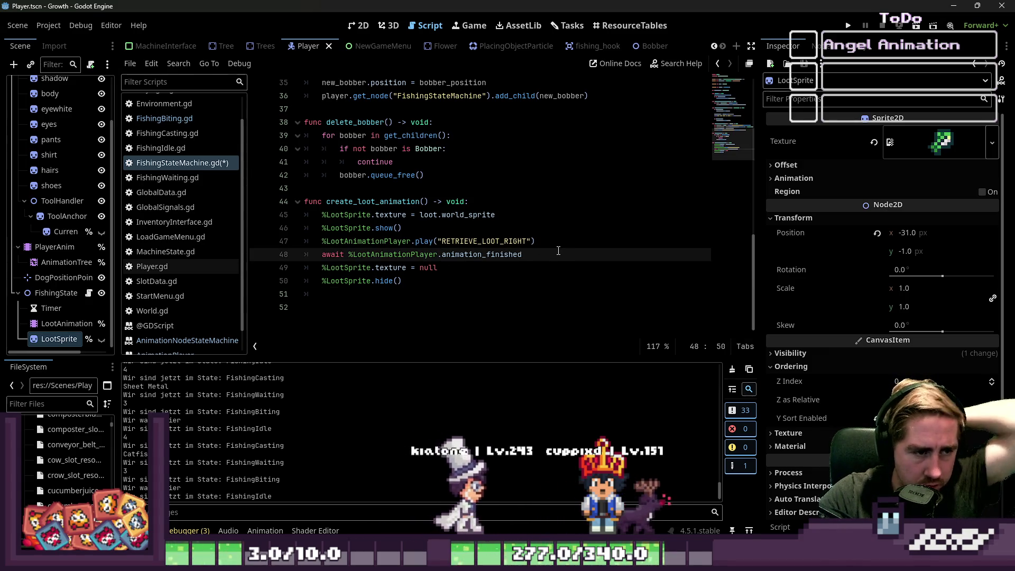
key(Up)
key(Up)
key(Up)
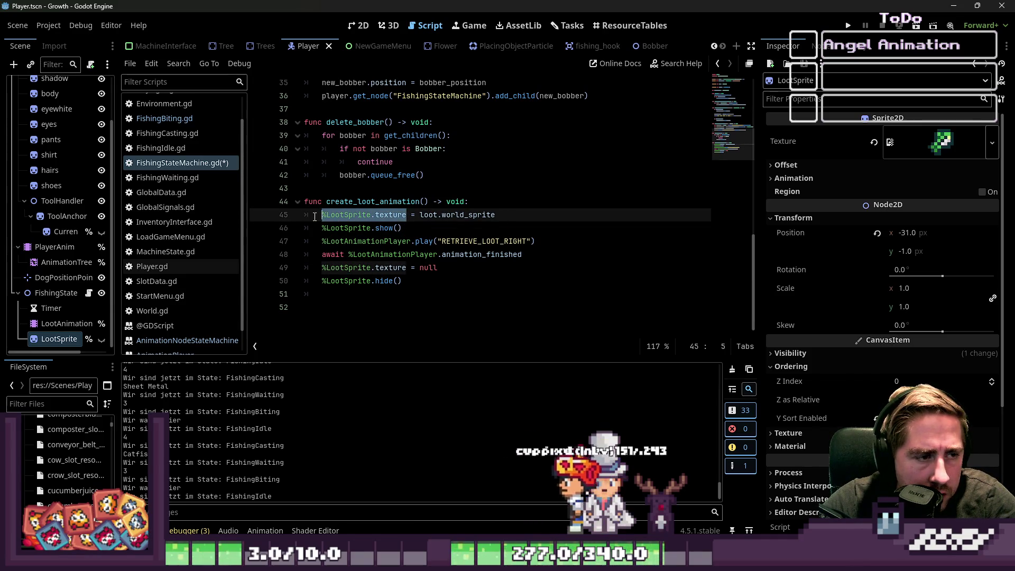
click(462, 300)
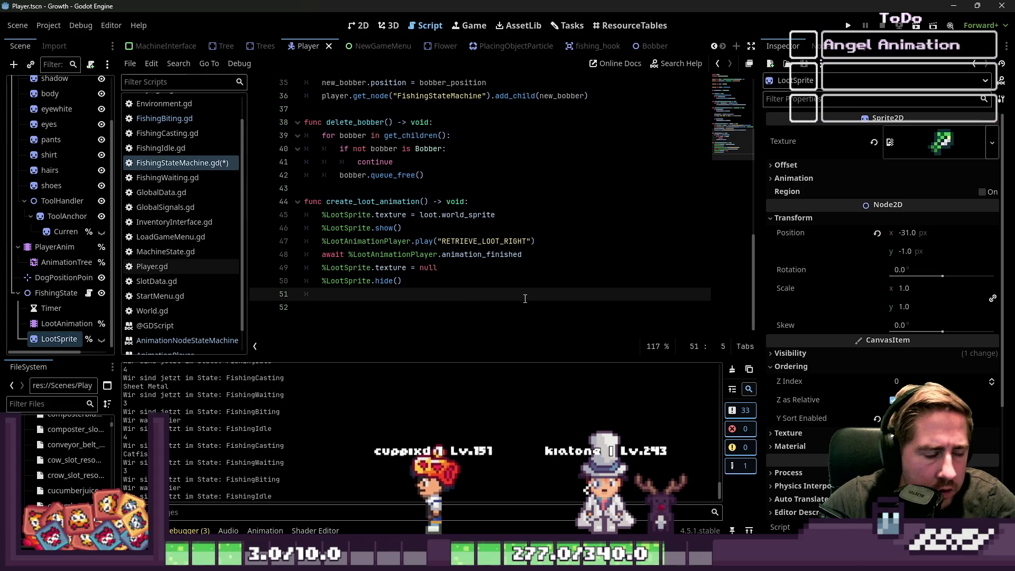
key(Up)
key(Up)
key(Up)
key(Down)
key(Return)
key(Up)
text(%LootSprite.texture)
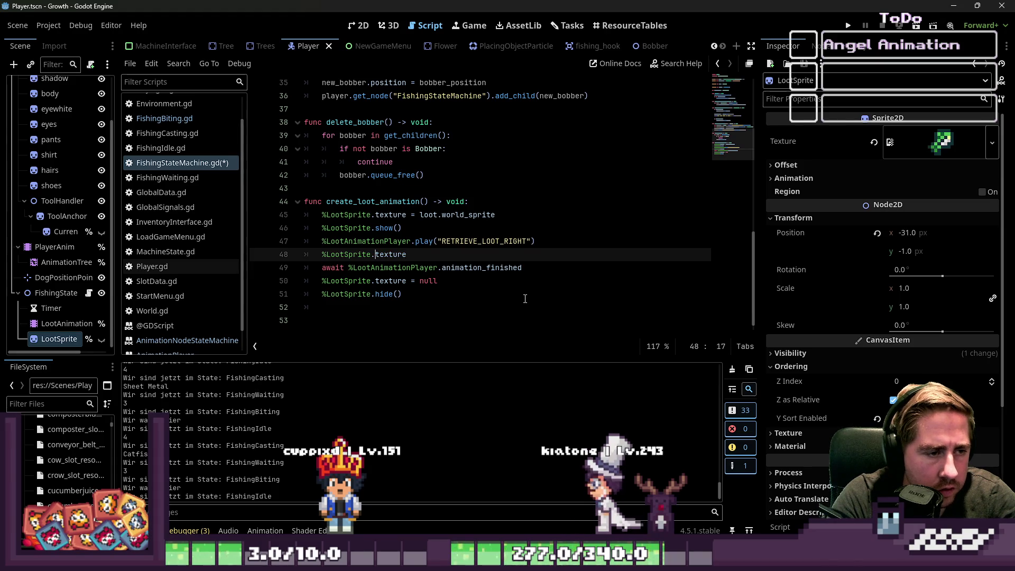
Turn the pasted line into print(%LootSprite.visible) after play().
key(ctrl+Left)
key(ctrl+Left)
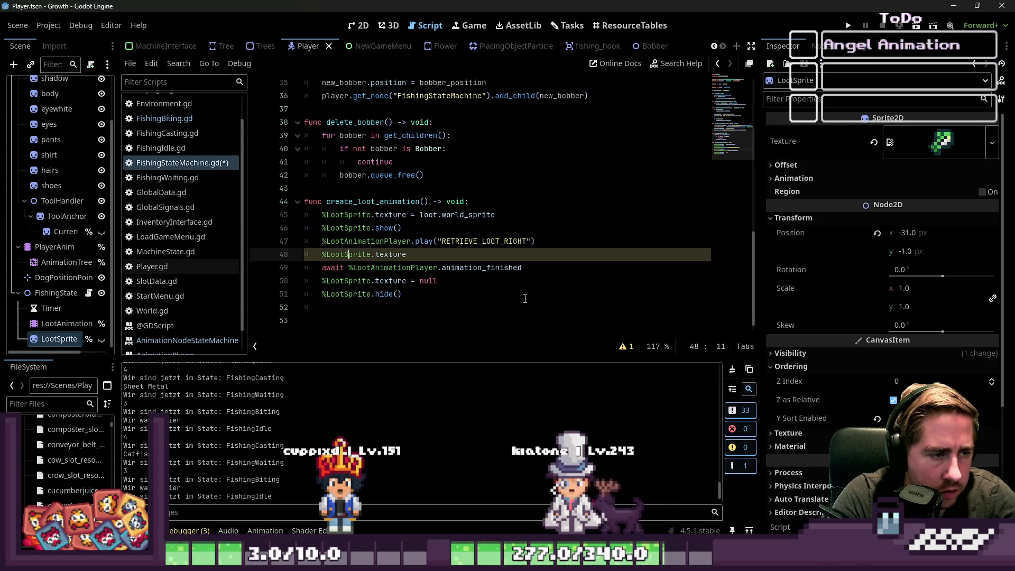
text(print()
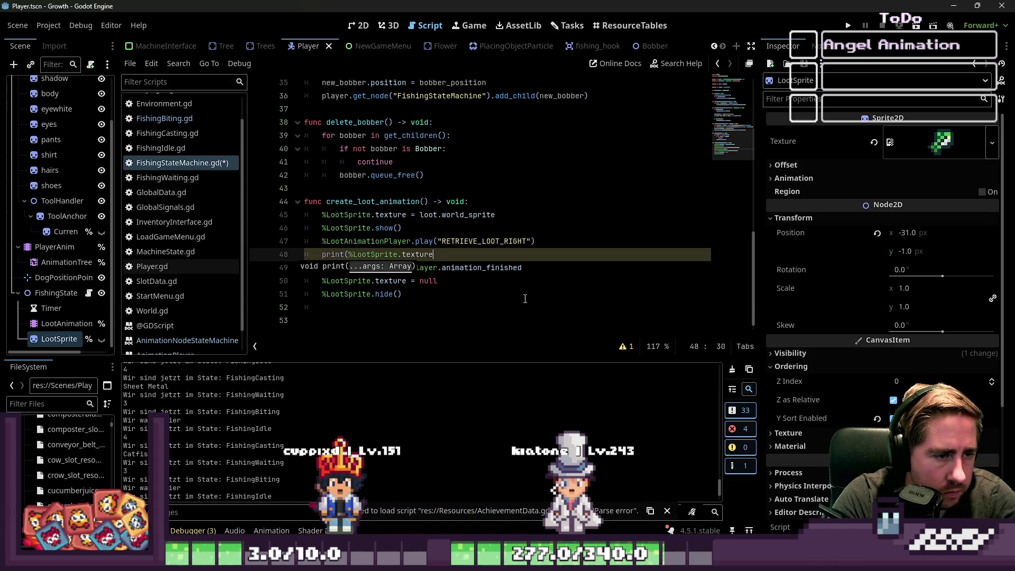
text(())
key(BackSpace)
text())
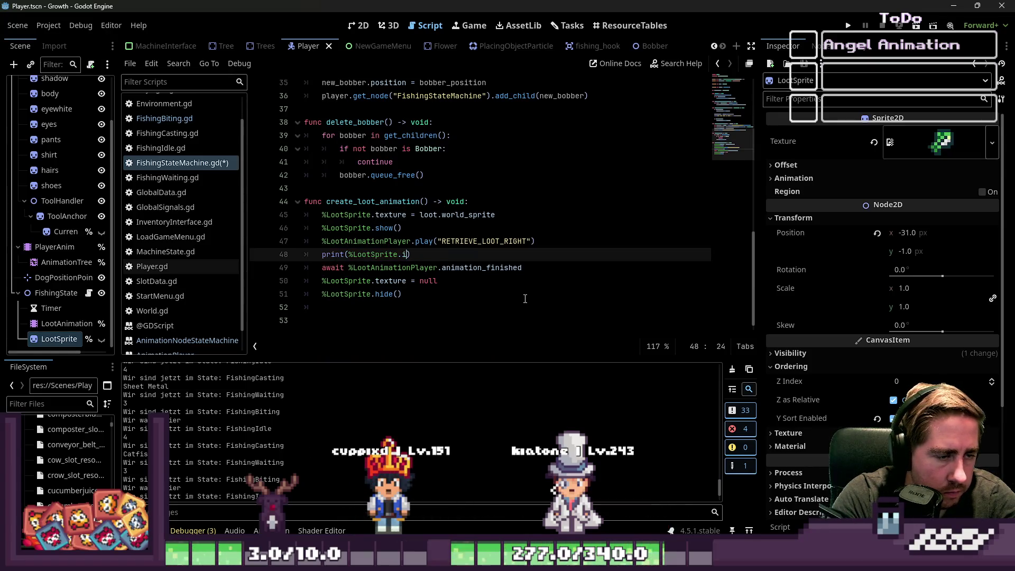
text(vi)
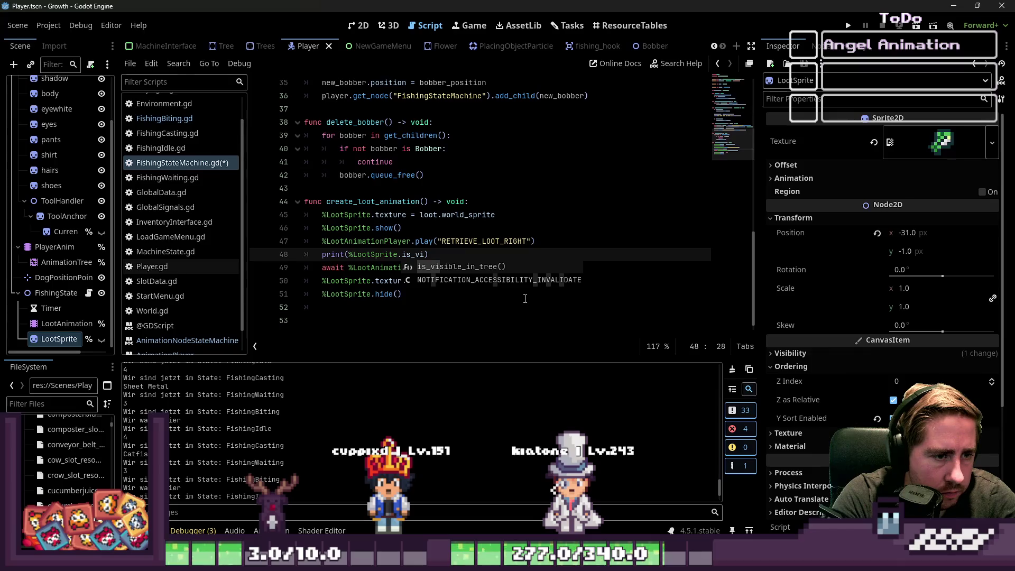
key(BackSpace)
key(BackSpace)
key(BackSpace)
text(visible)
key(Down)
key(Down)
key(Down)
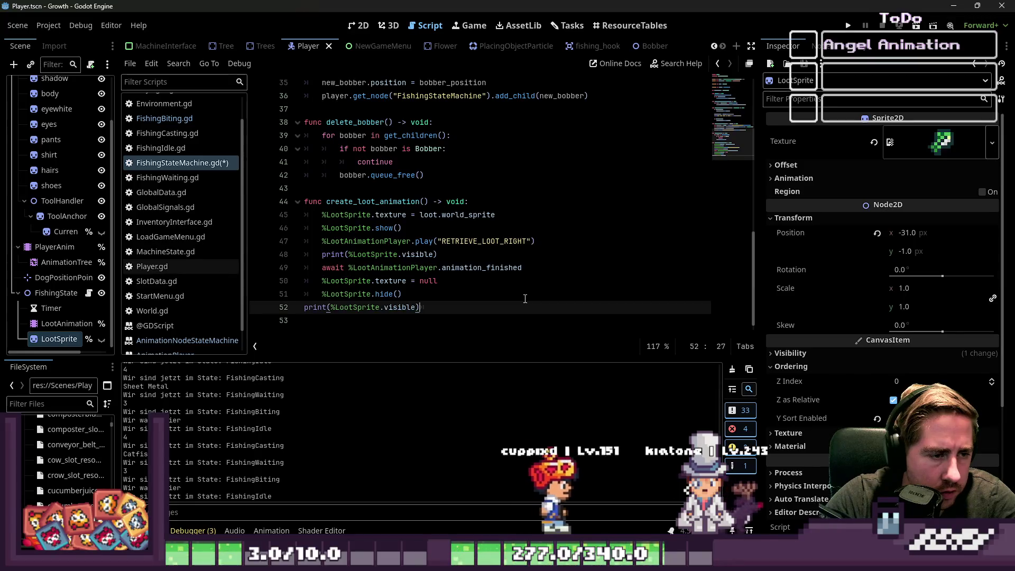
Paste the same visibility print after hide() and run the project.
text(print(%LootSprite.visible))
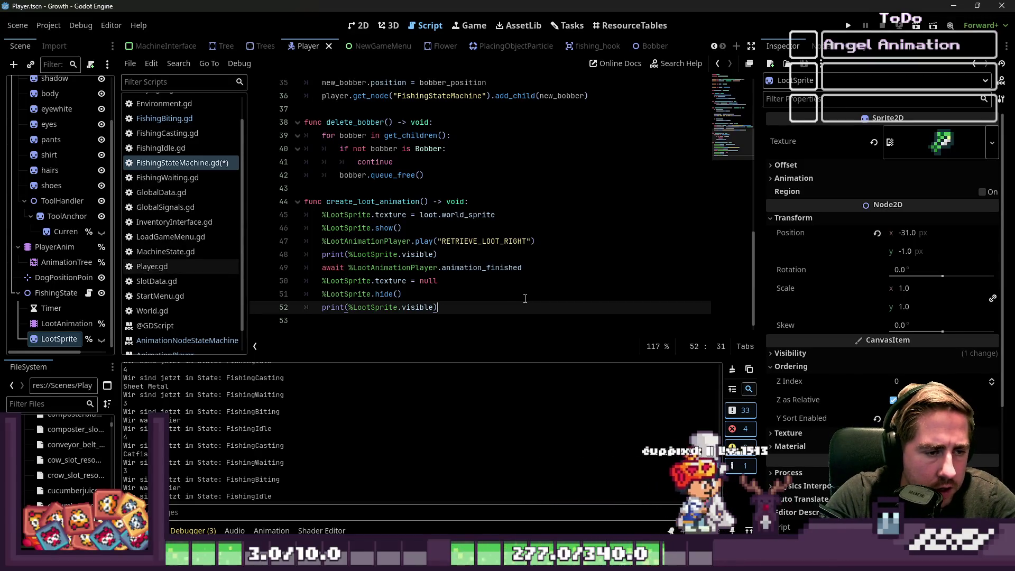
key(Up)
key(Up)
key(Up)
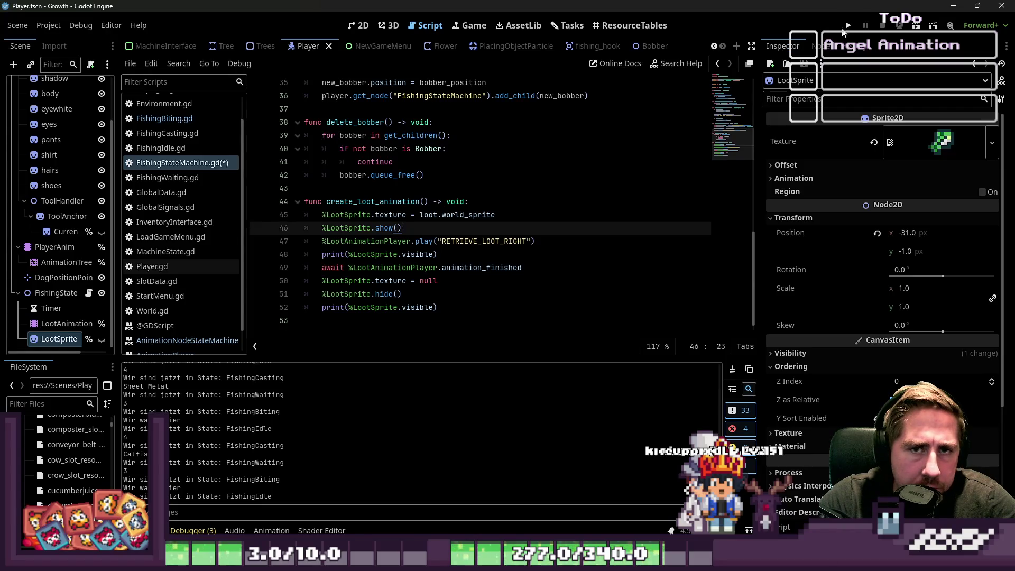
click(848, 26)
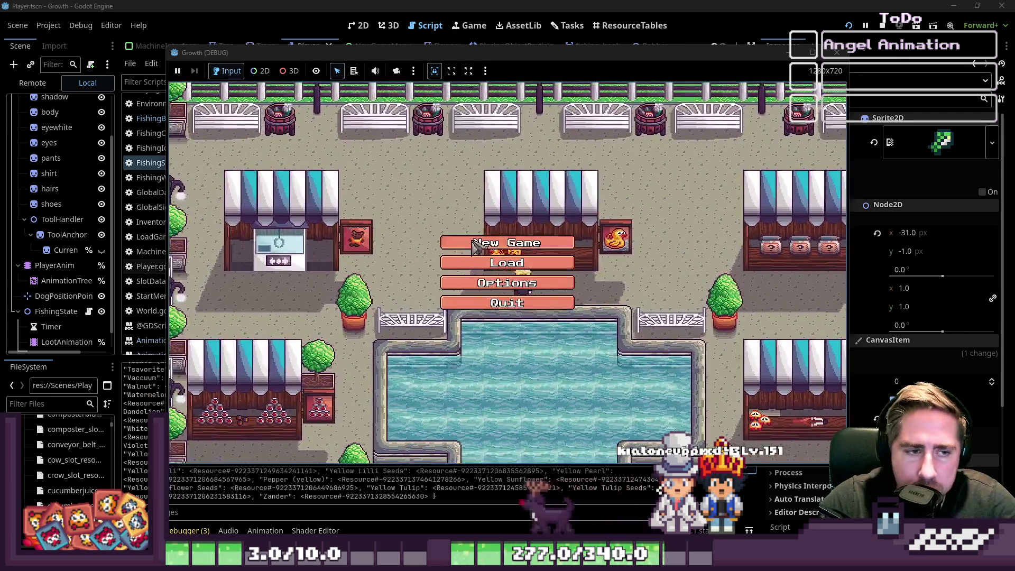
Start a new game as 'adsg' and put the fishing rod in hotbar slot 1.
click(522, 239)
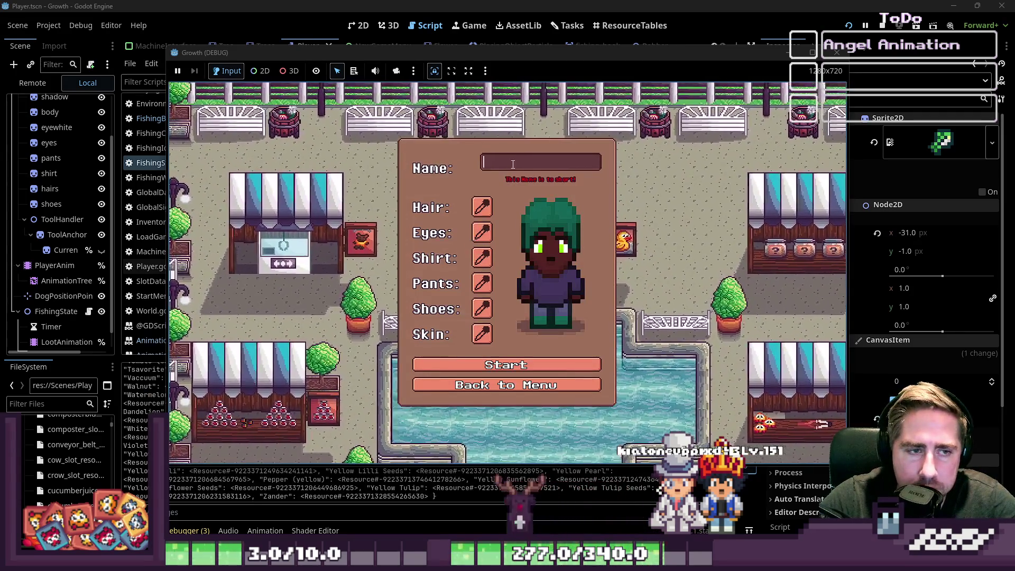
text(adsg)
key(Return)
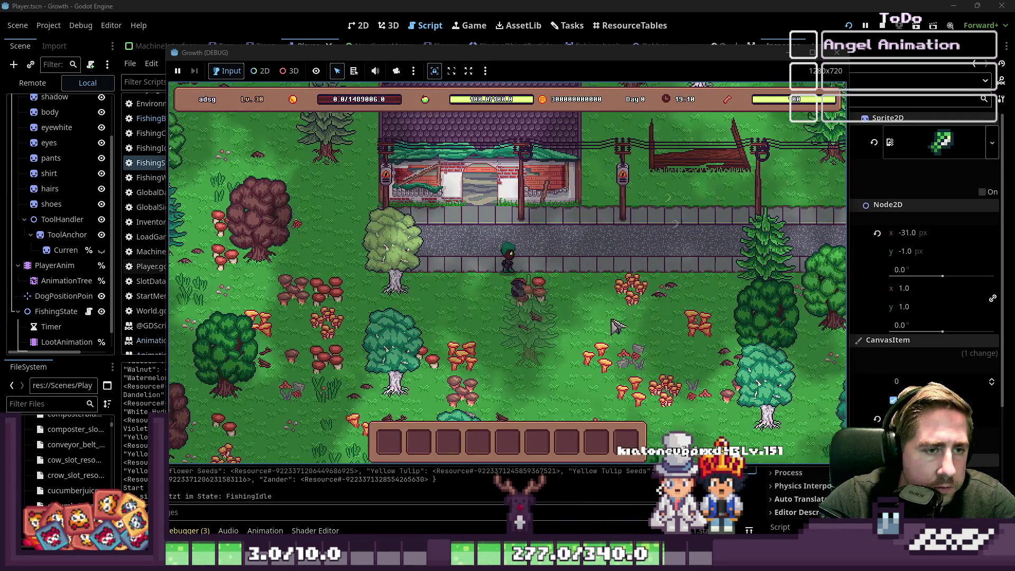
key(i)
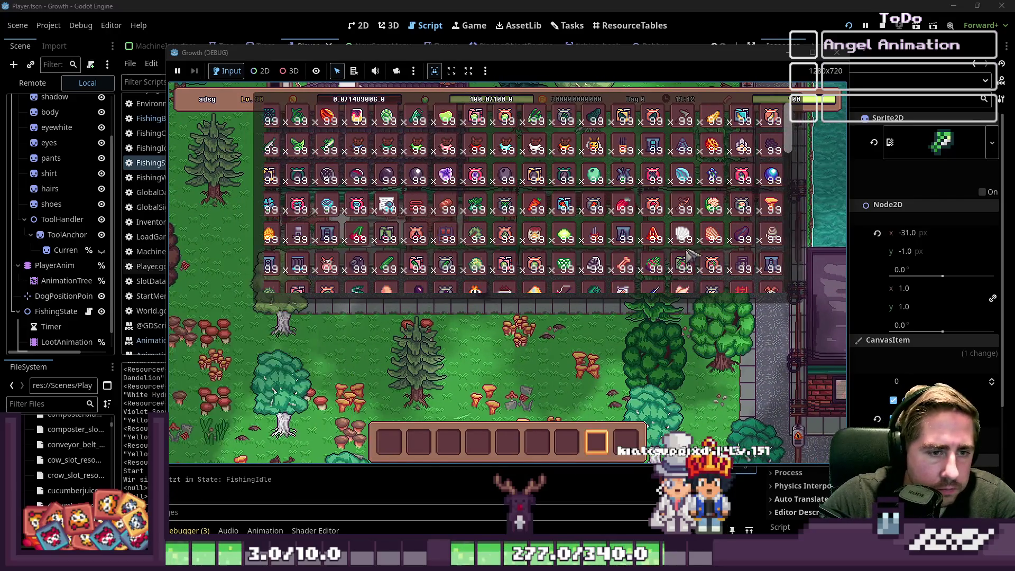
drag(687, 255, 388, 441)
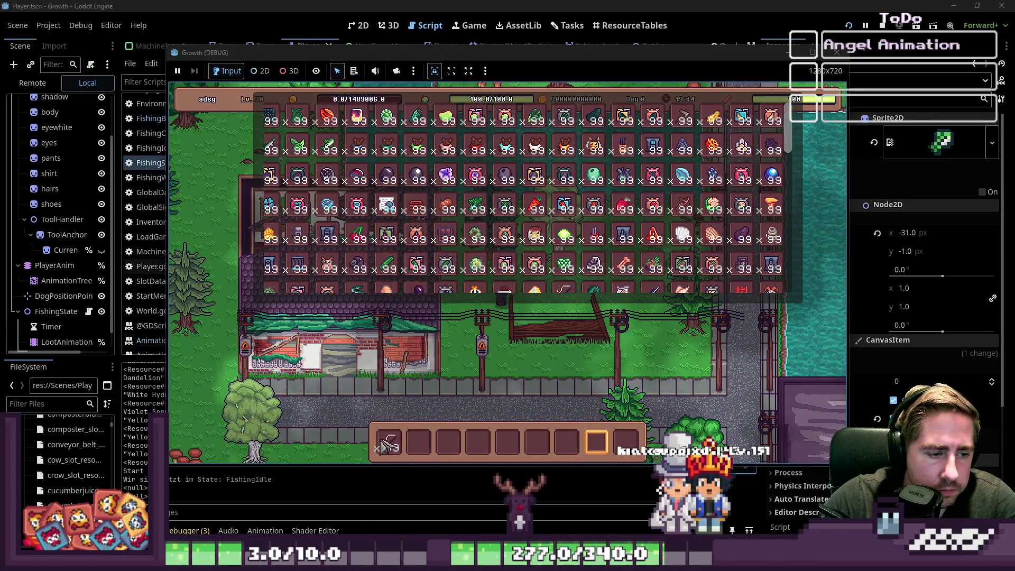
key(i)
Equip the rod, walk to the water, cast and reel in a catch, then open MachineInterface.
key(1)
key(d)
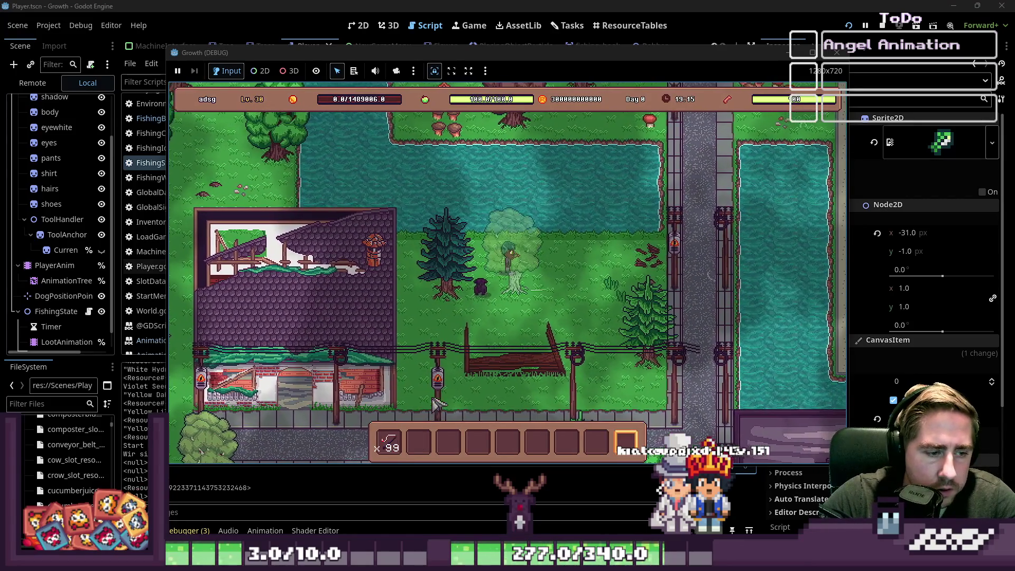
click(570, 247)
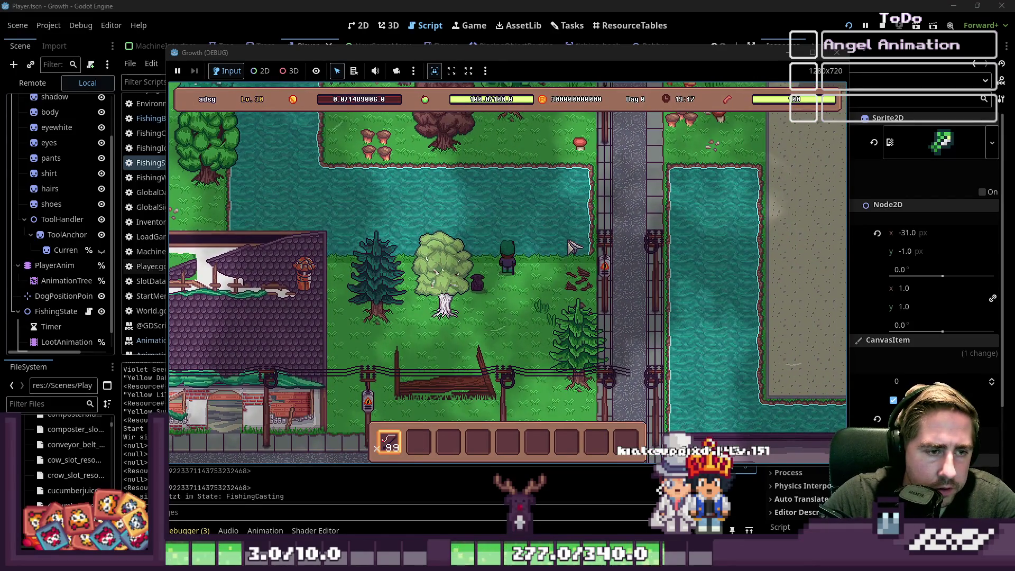
key(s)
key(d)
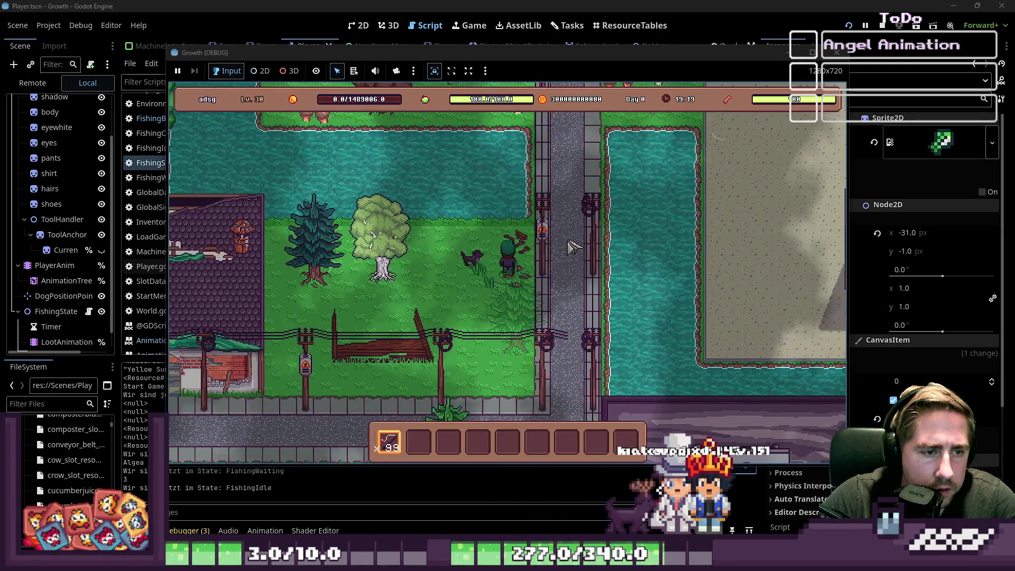
key(s)
key(d)
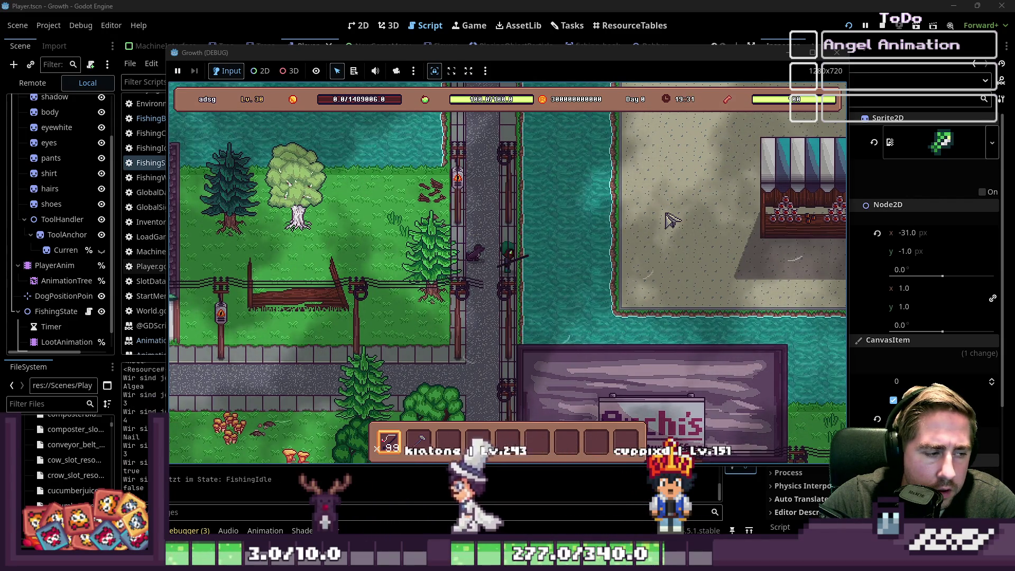
click(671, 219)
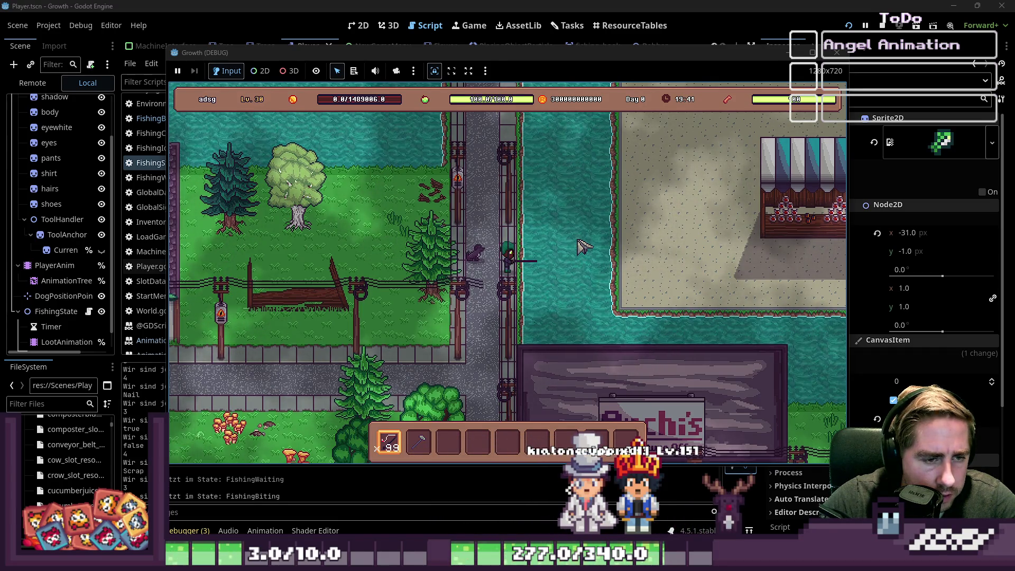
click(583, 246)
scroll(67, 122, up, 3)
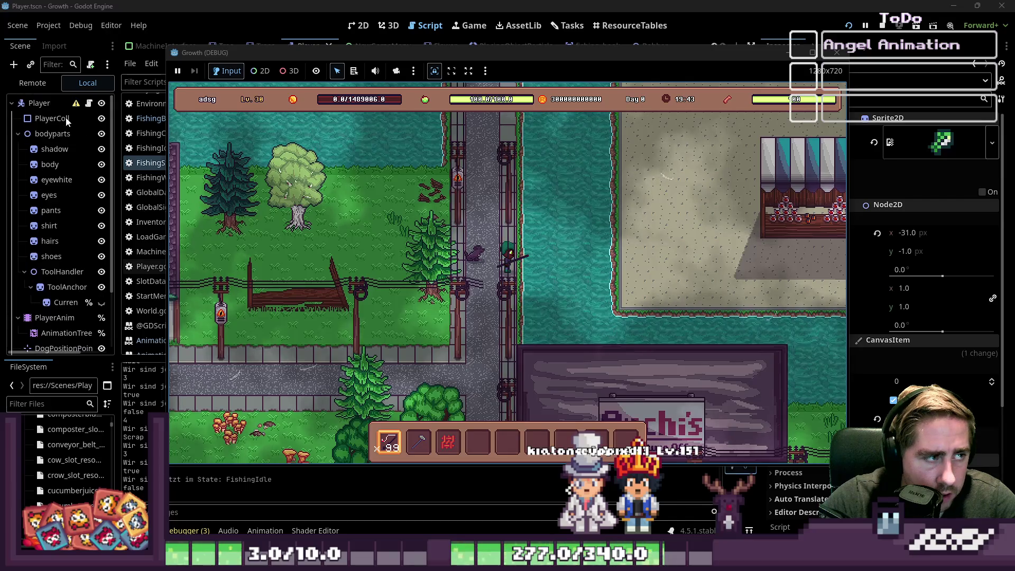
click(143, 46)
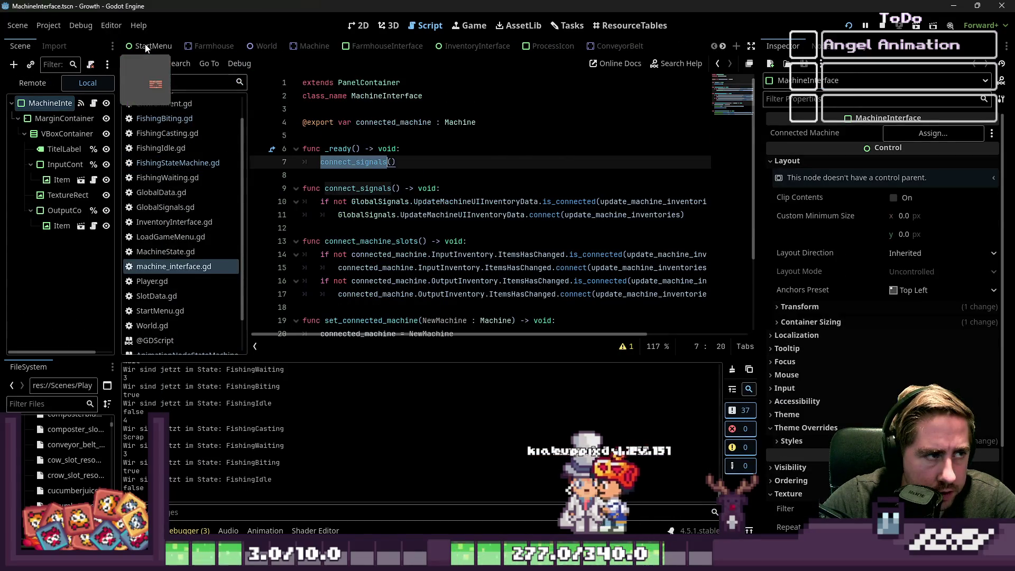
Hide the World scene's floor tilemap layer and return to the running game.
click(263, 47)
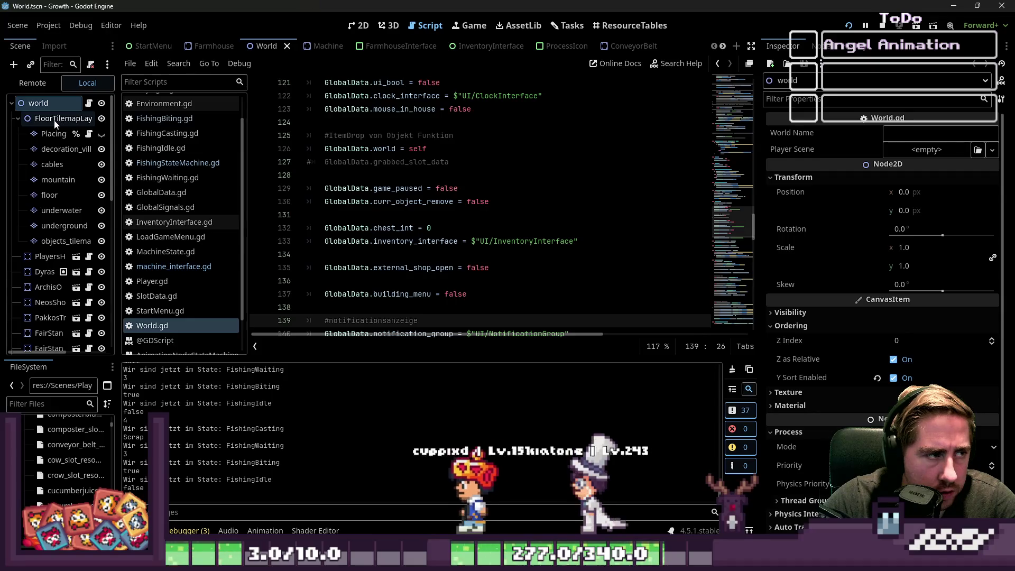
click(101, 118)
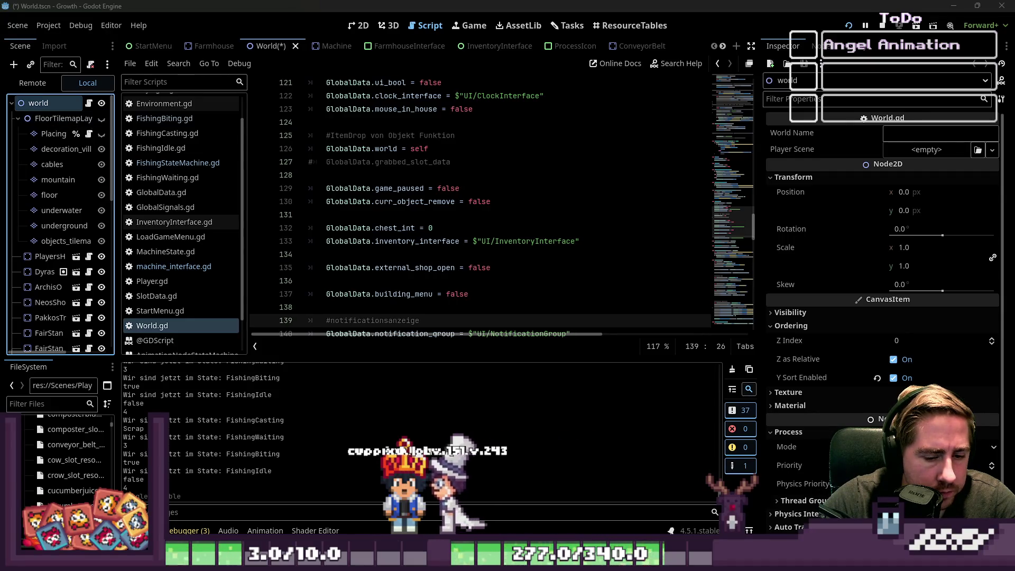
mouse_move(675, 561)
click(883, 502)
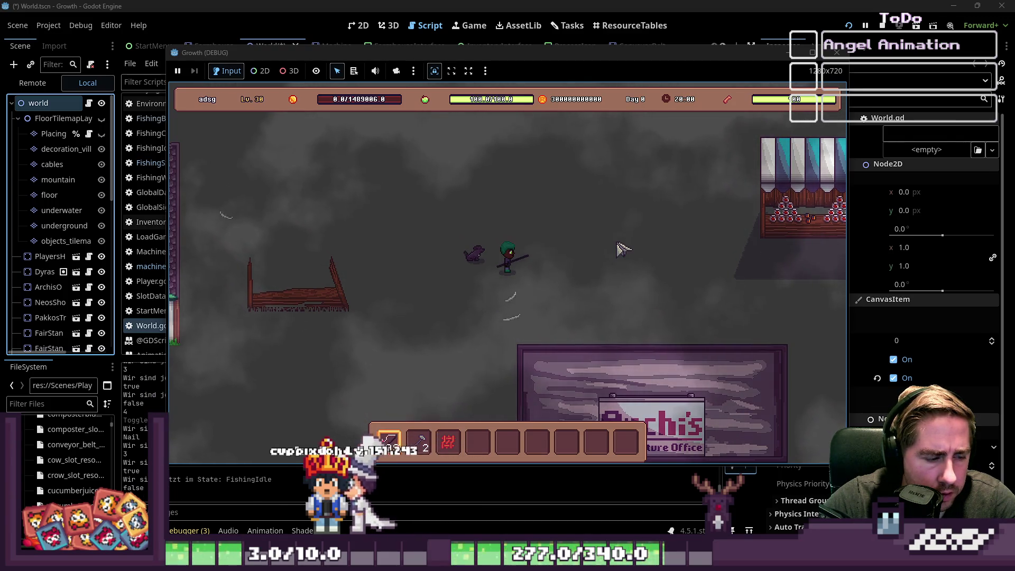
Cast the fishing rod again while walking the player up and down.
click(623, 249)
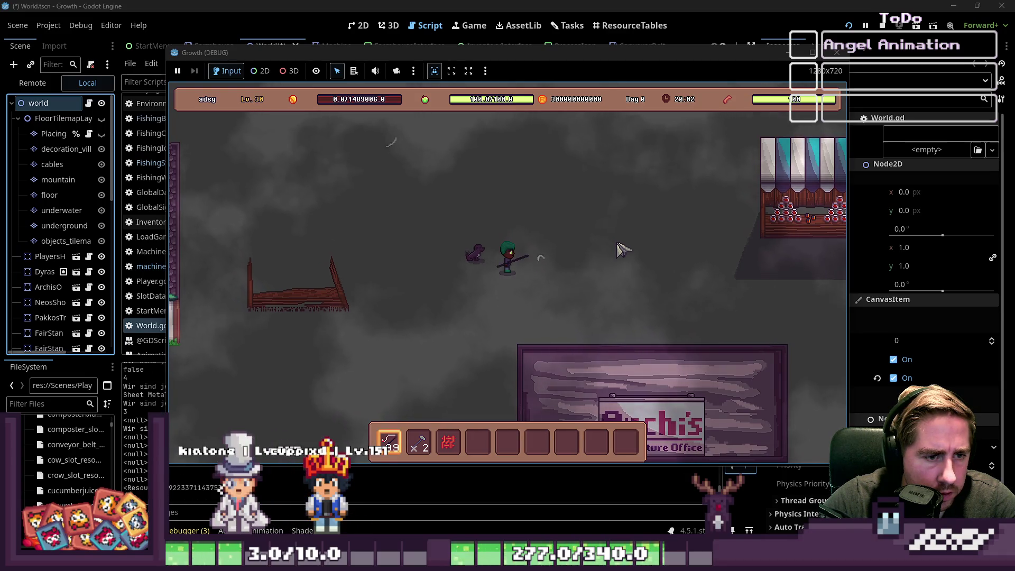
key(s)
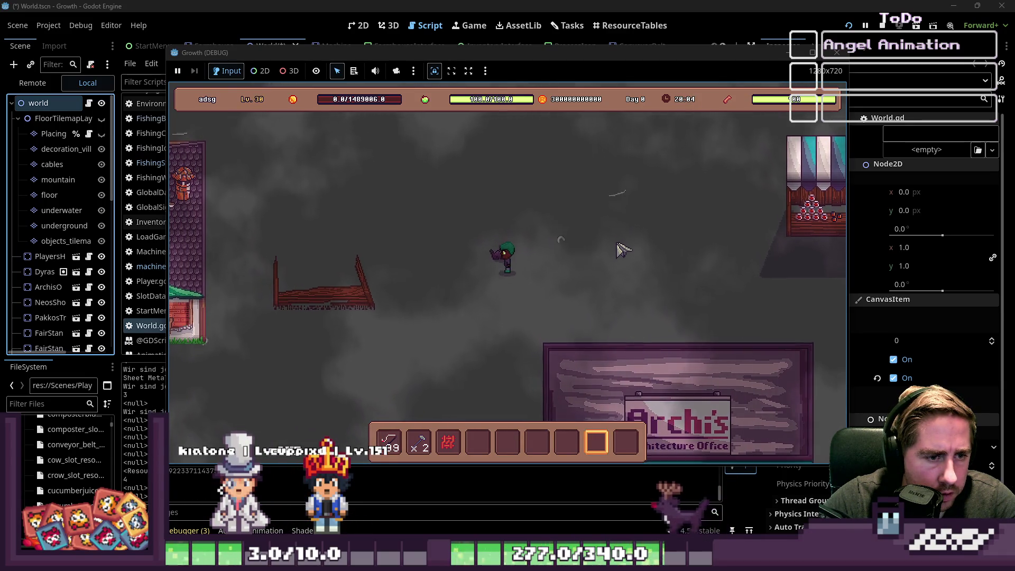
key(1)
key(w)
click(623, 250)
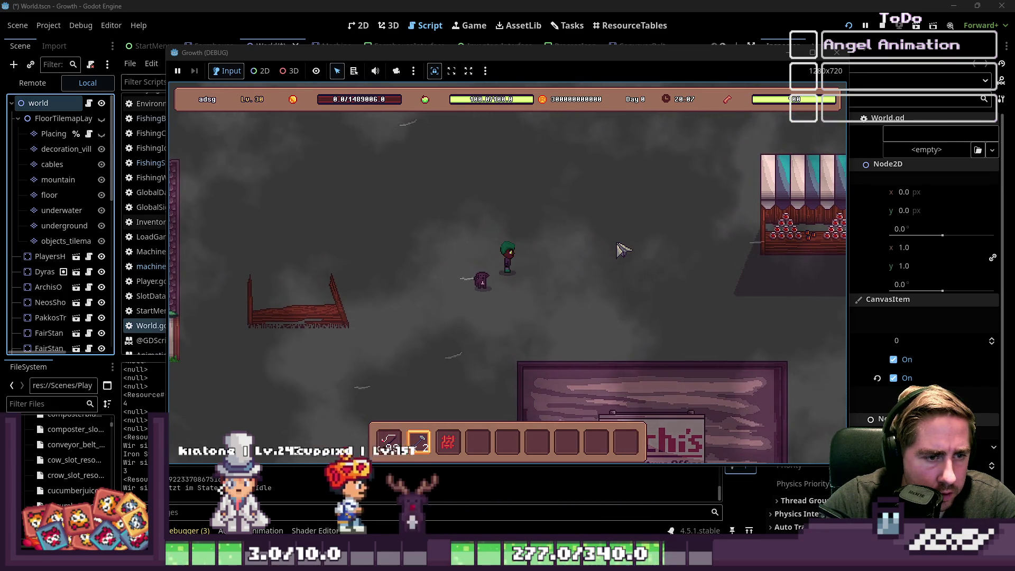
key(s)
key(1)
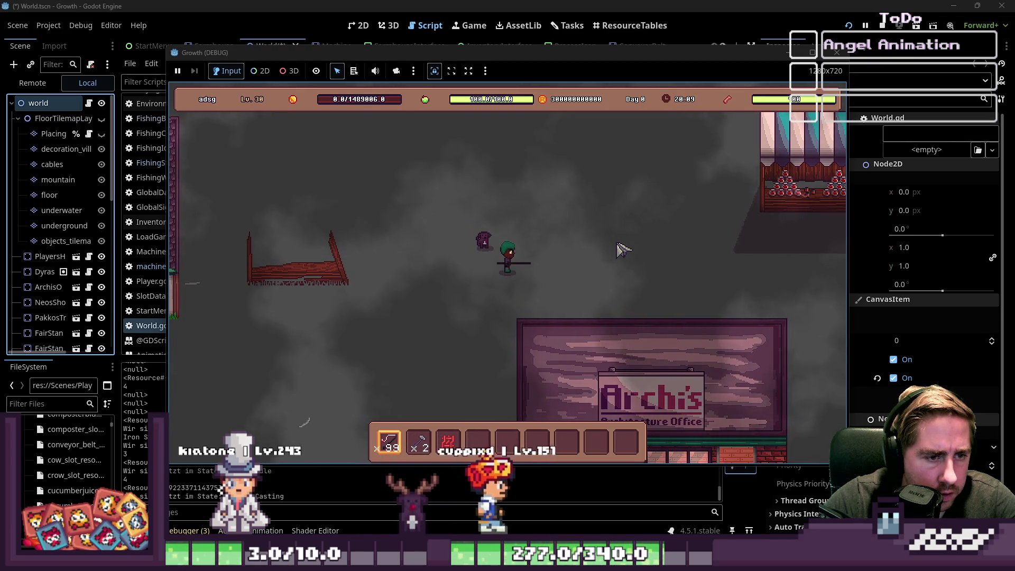
Walk around, re-equip the rod, cast to the right and check the output log.
key(2)
key(a)
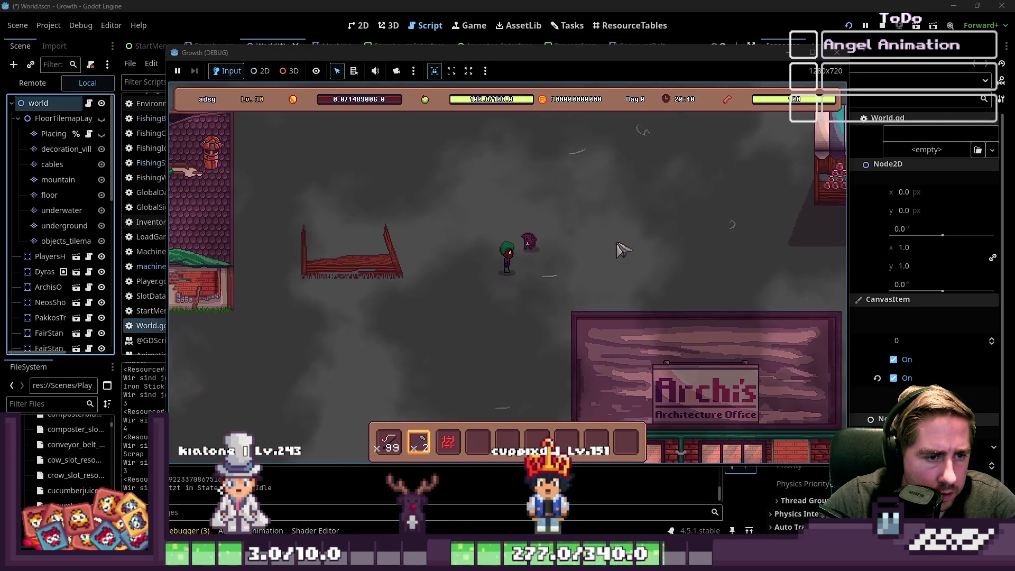
key(w)
key(d)
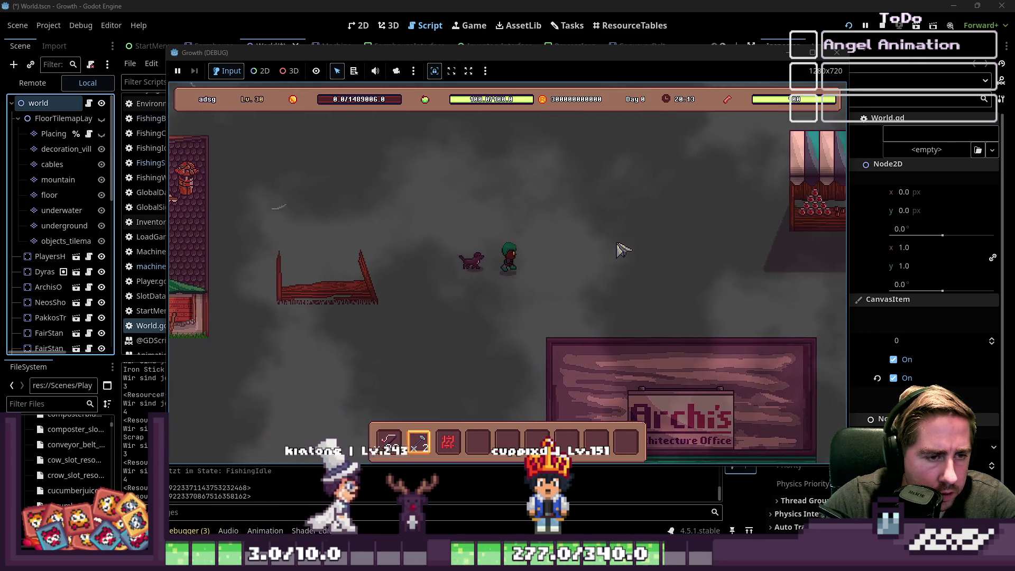
key(s)
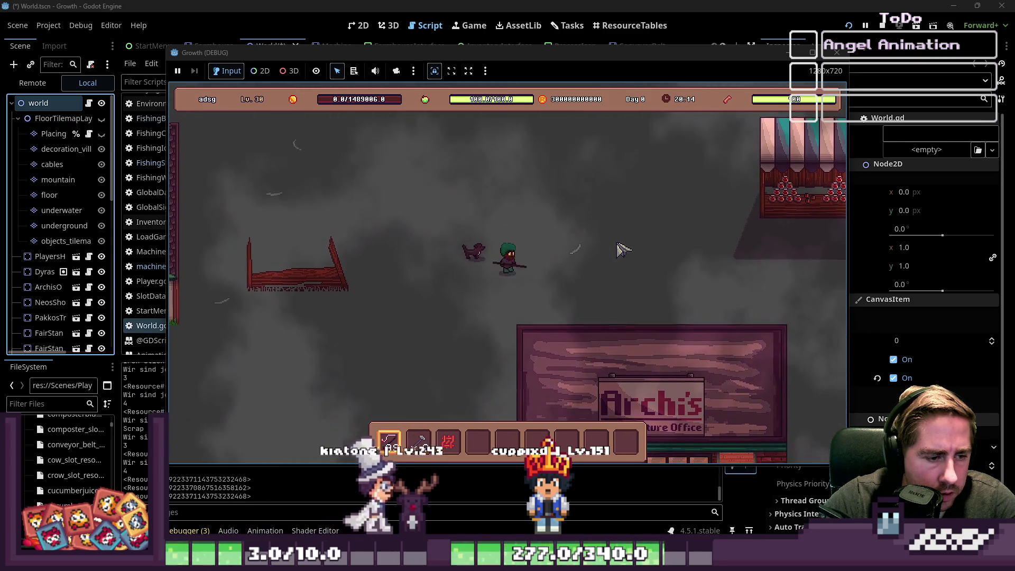
key(1)
click(623, 250)
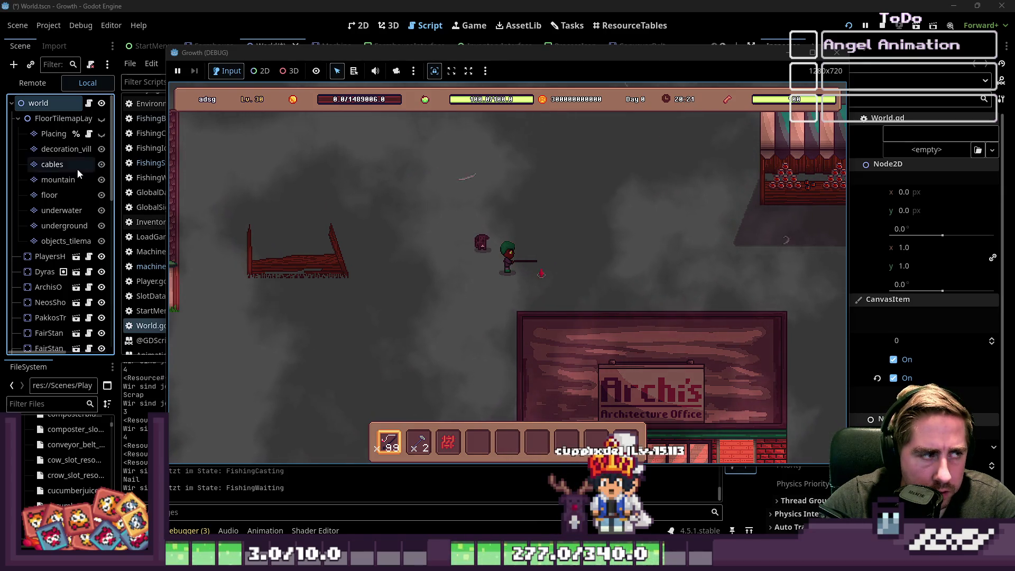
scroll(77, 169, down, 5)
scroll(58, 254, down, 3)
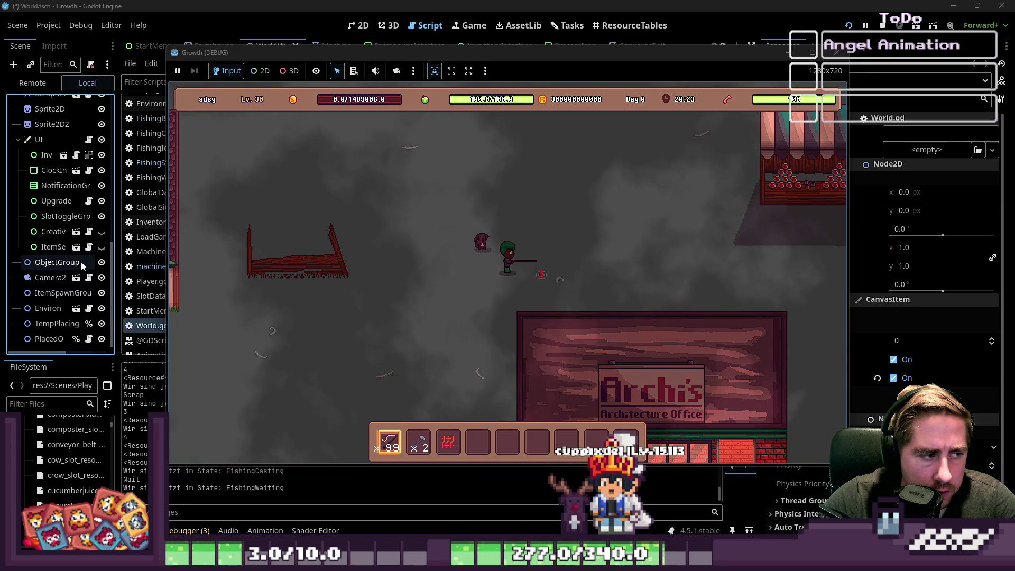
scroll(47, 159, up, 3)
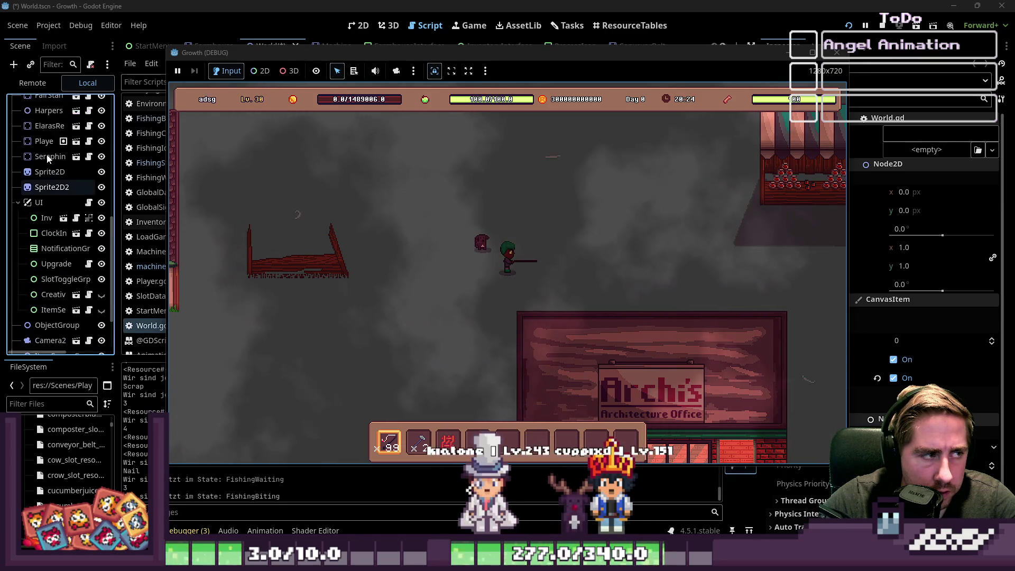
click(76, 143)
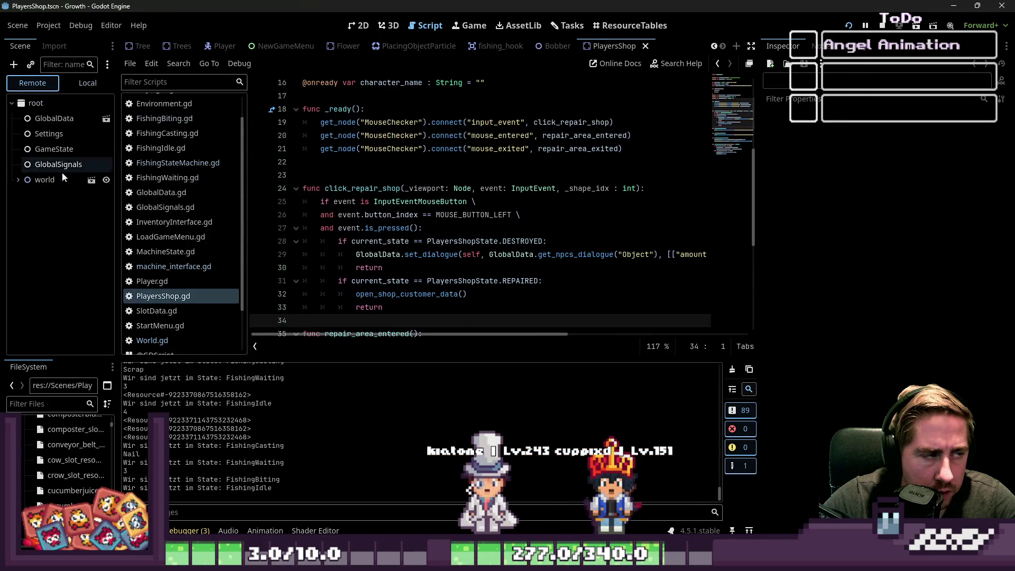
Expand world and the player's FishingState node in the Remote scene tree.
click(19, 180)
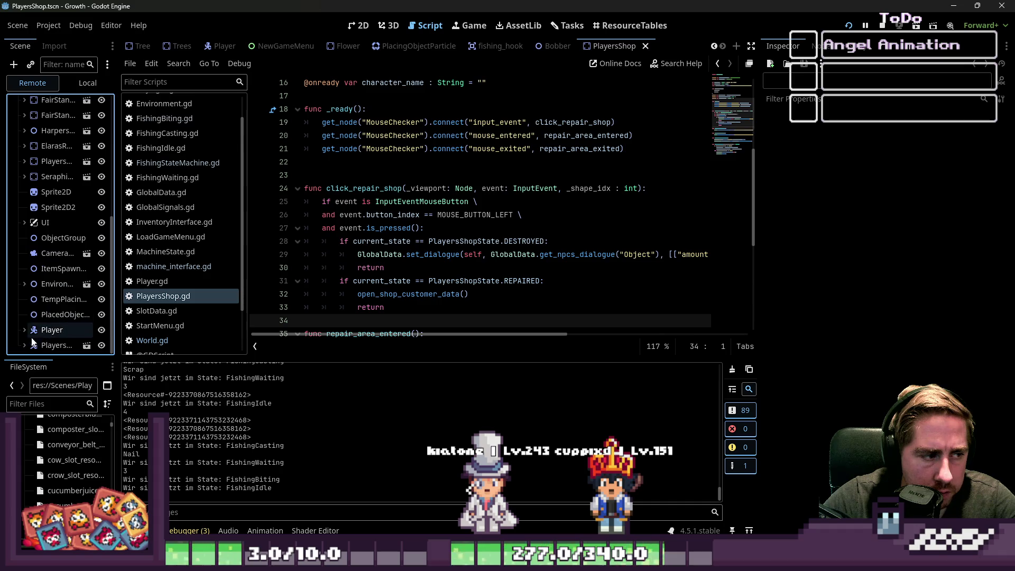
scroll(32, 323, down, 3)
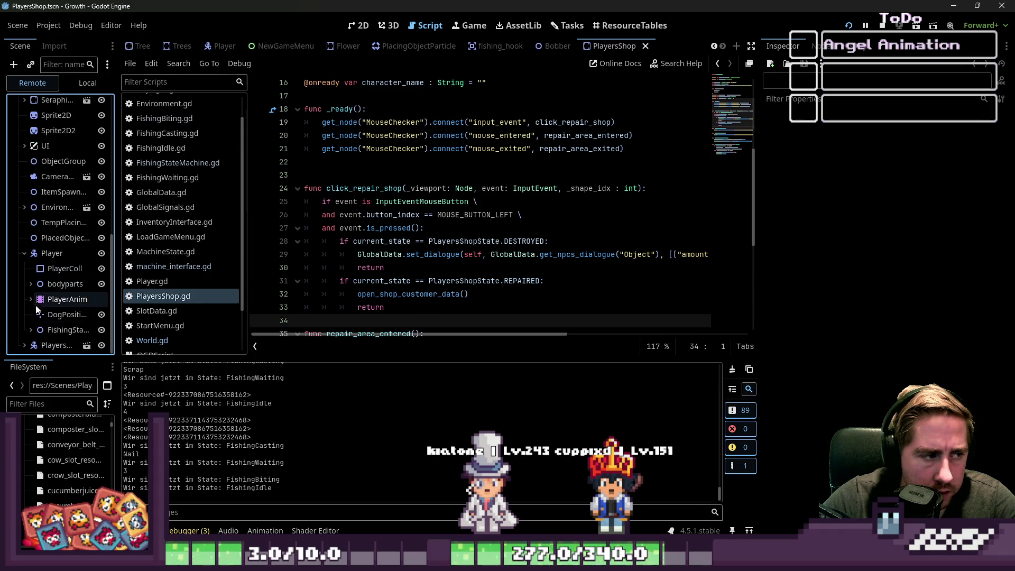
click(40, 330)
scroll(38, 327, down, 3)
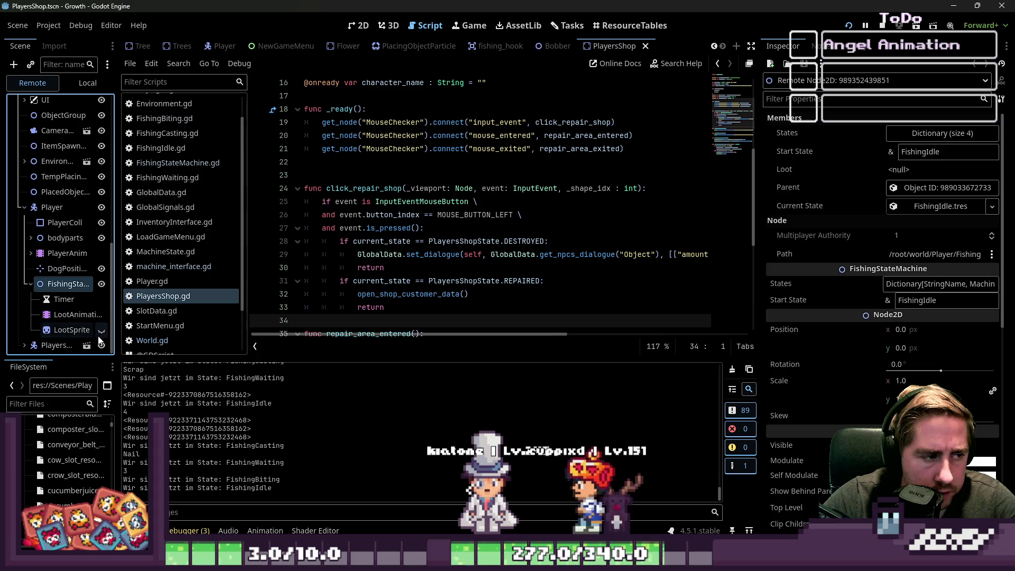
Watch the catch in the game, stop the run and view PlayersShop in 2D.
mouse_move(674, 561)
click(888, 503)
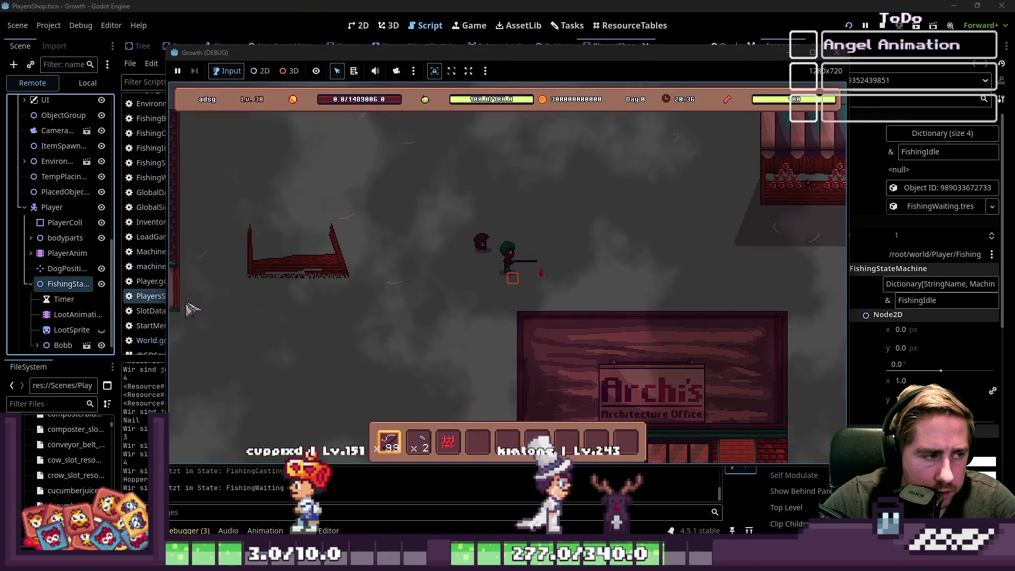
click(97, 333)
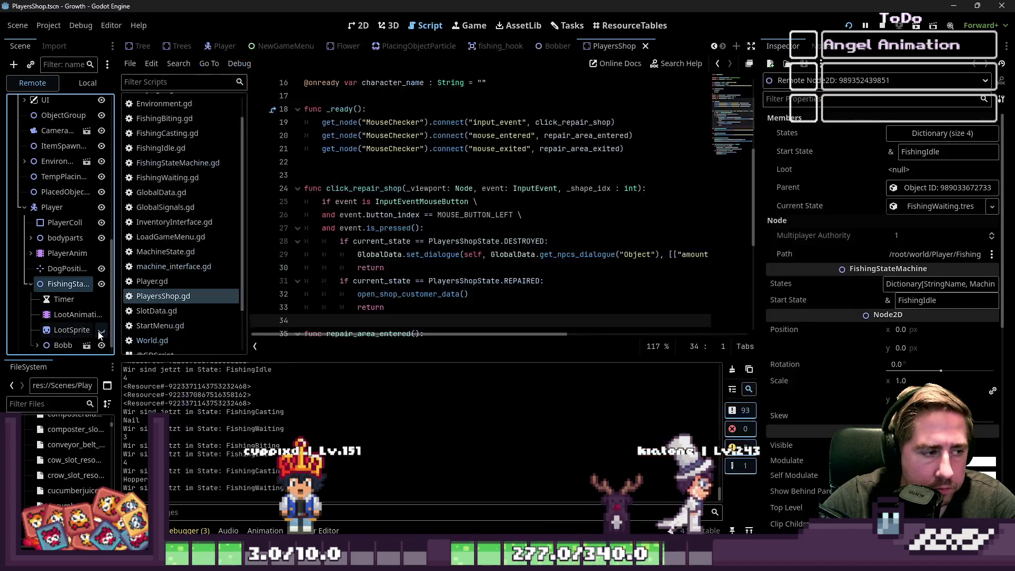
mouse_move(675, 561)
click(889, 502)
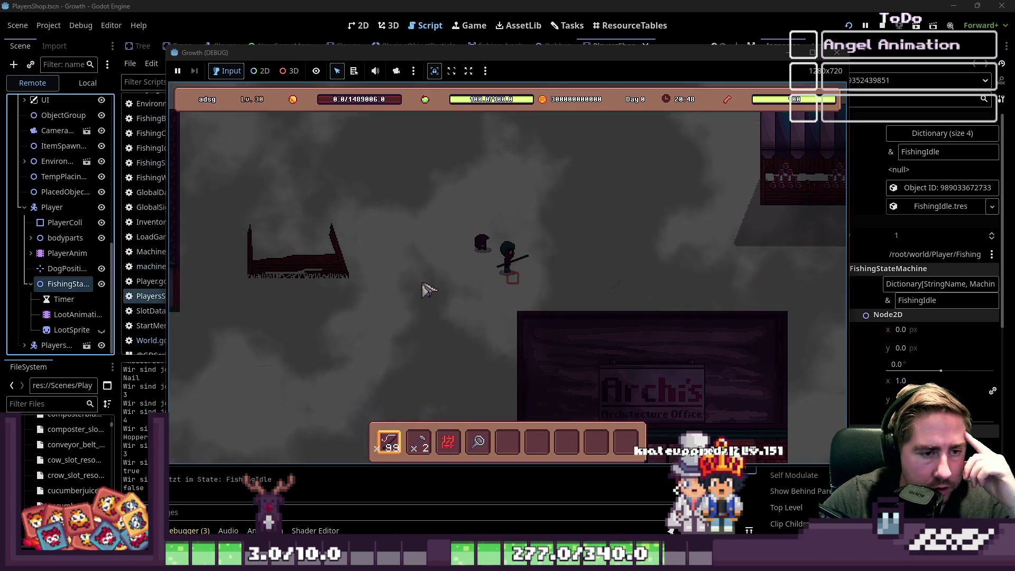
click(837, 52)
click(359, 25)
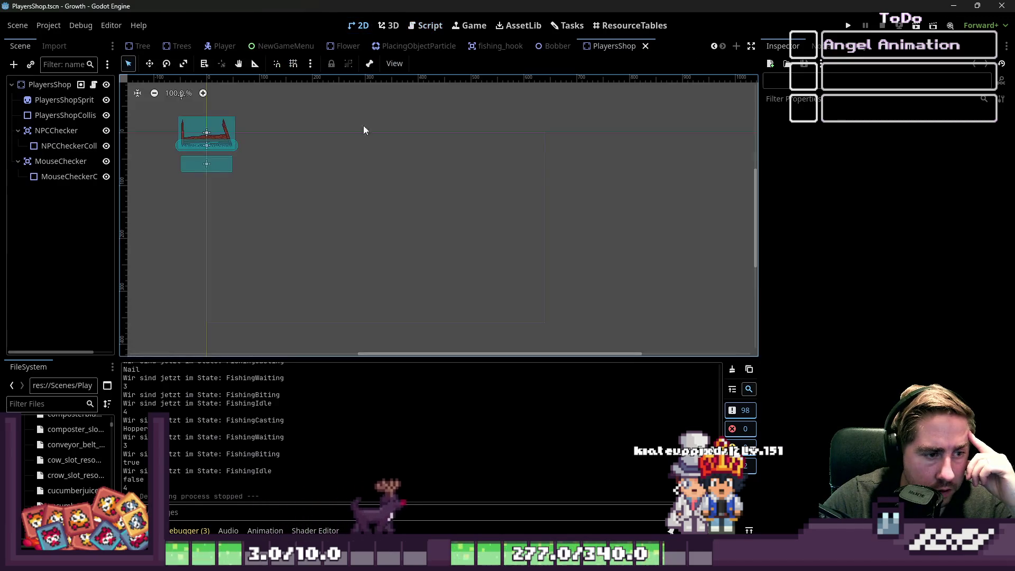
Open the Player scene in 2D, select LootSprite and show the LootAnimation timeline.
click(425, 25)
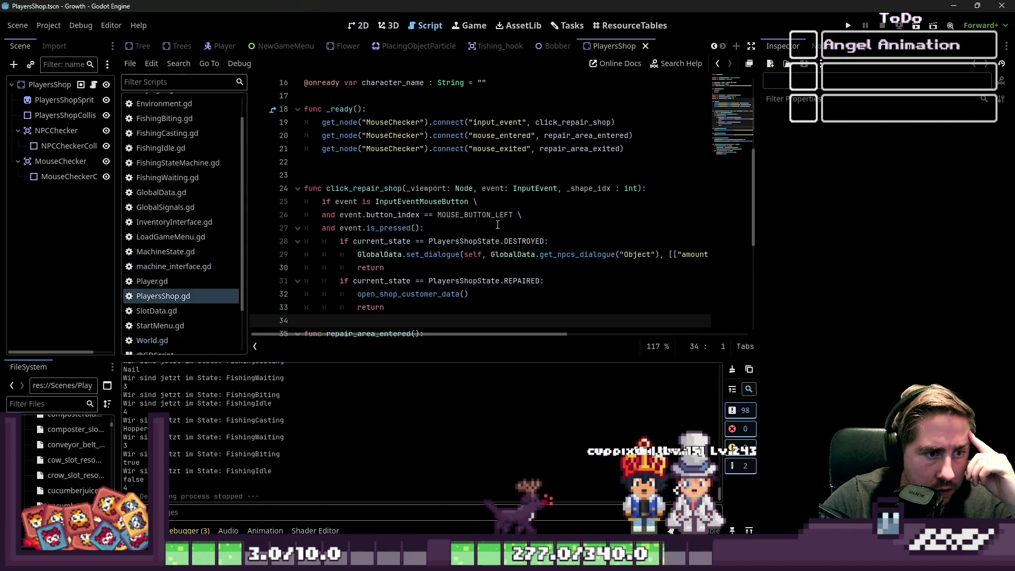
click(82, 176)
scroll(349, 47, up, 2)
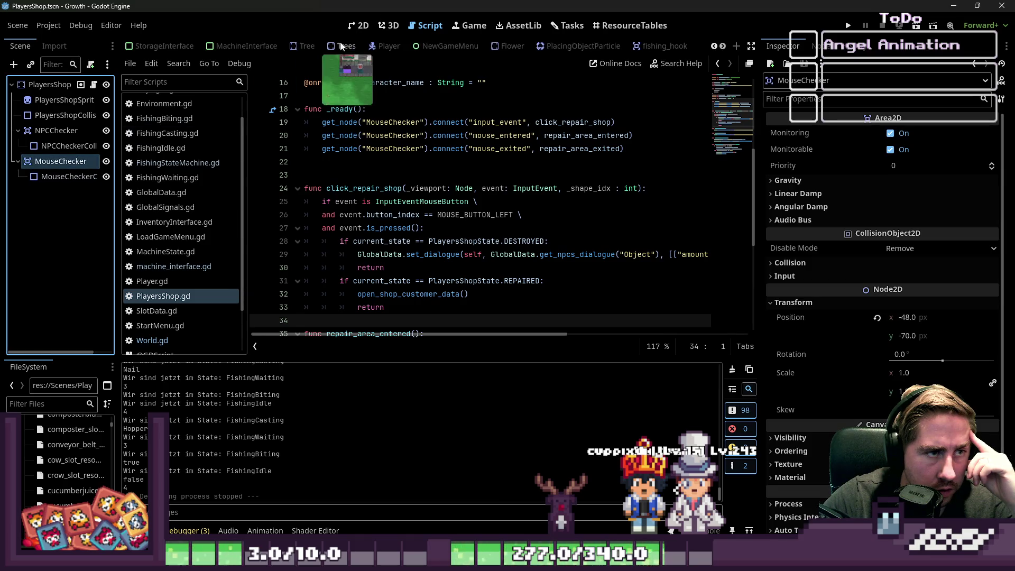
click(377, 47)
click(353, 29)
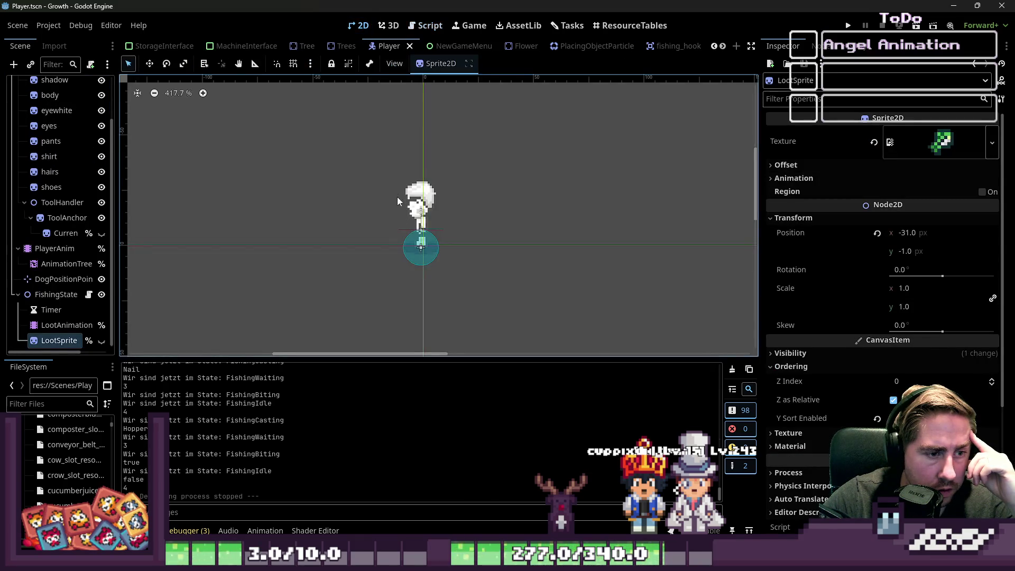
click(419, 211)
click(54, 325)
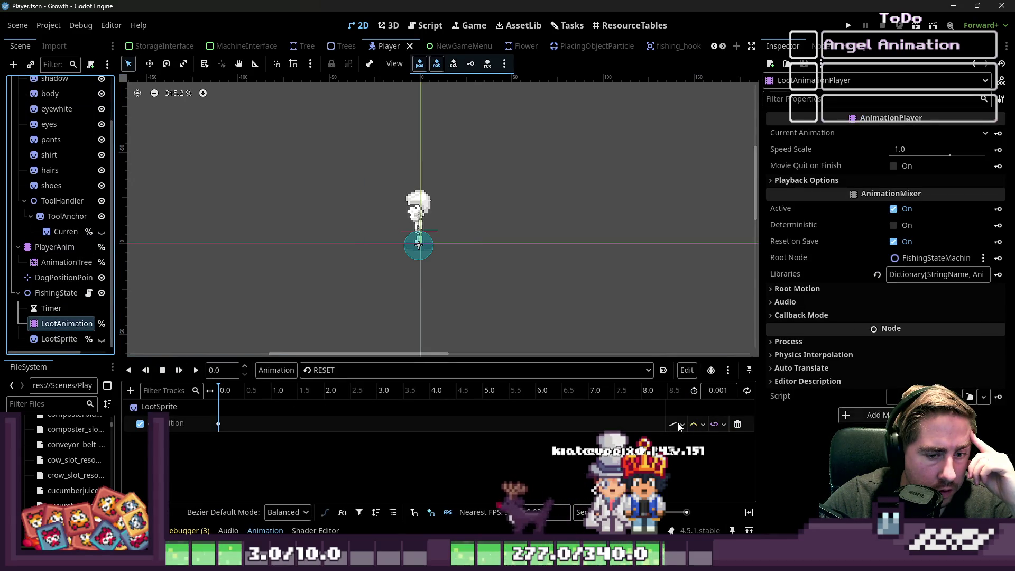
Load RETRIEVE_LOOT_LEFT, select the loot sprite position track and play it twice.
click(697, 424)
click(469, 371)
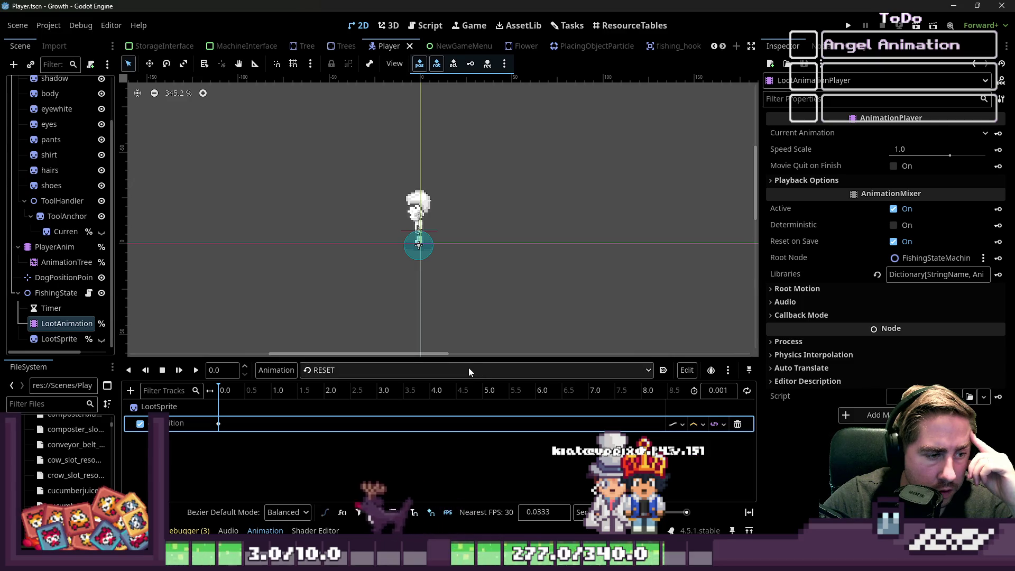
click(468, 370)
click(407, 400)
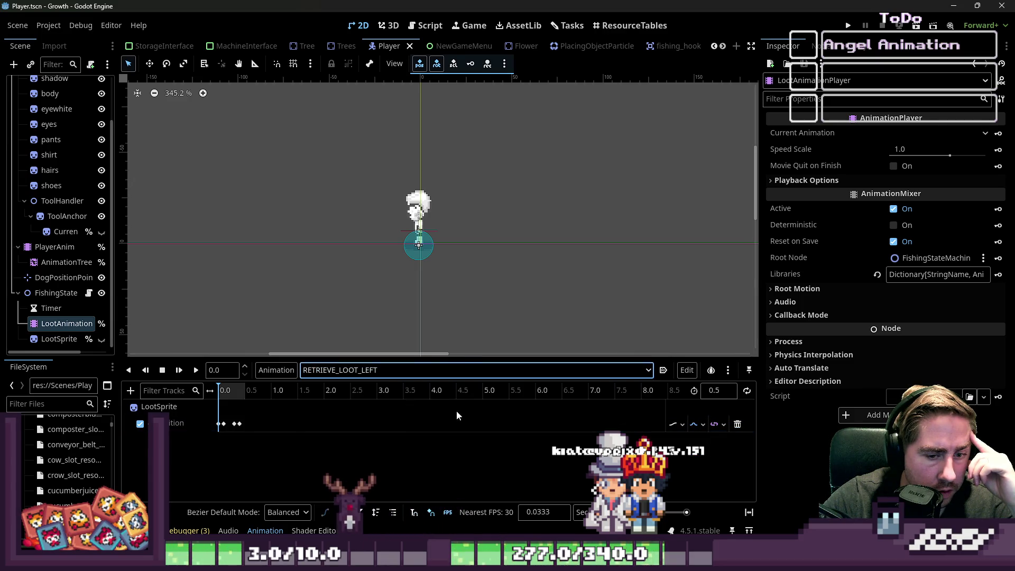
click(698, 425)
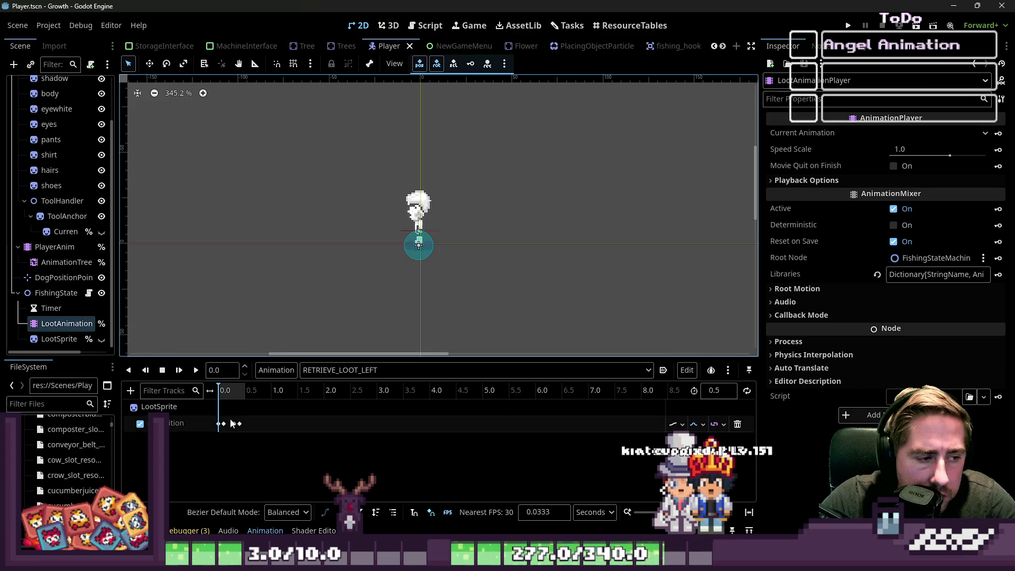
scroll(219, 423, up, 5)
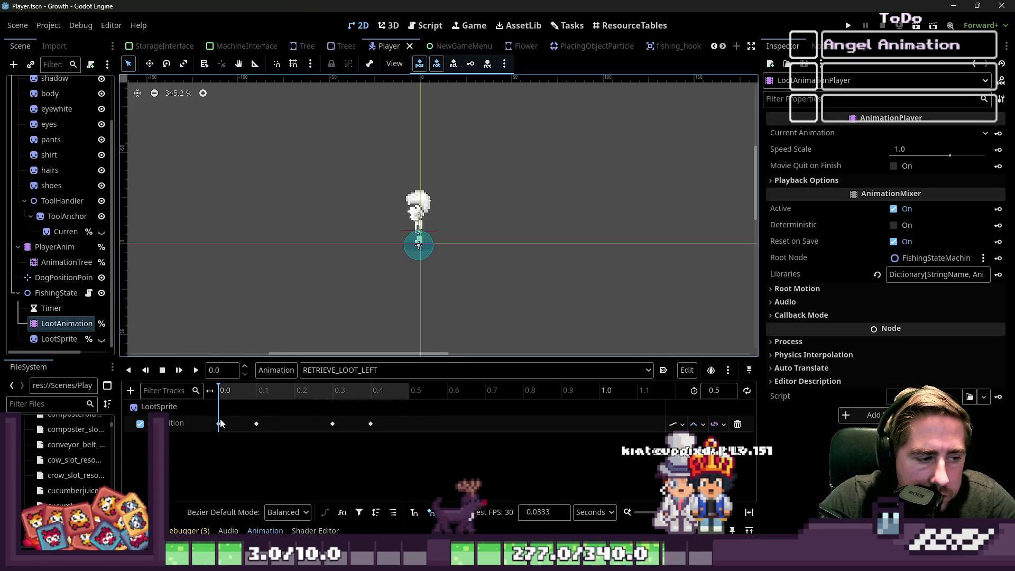
click(207, 423)
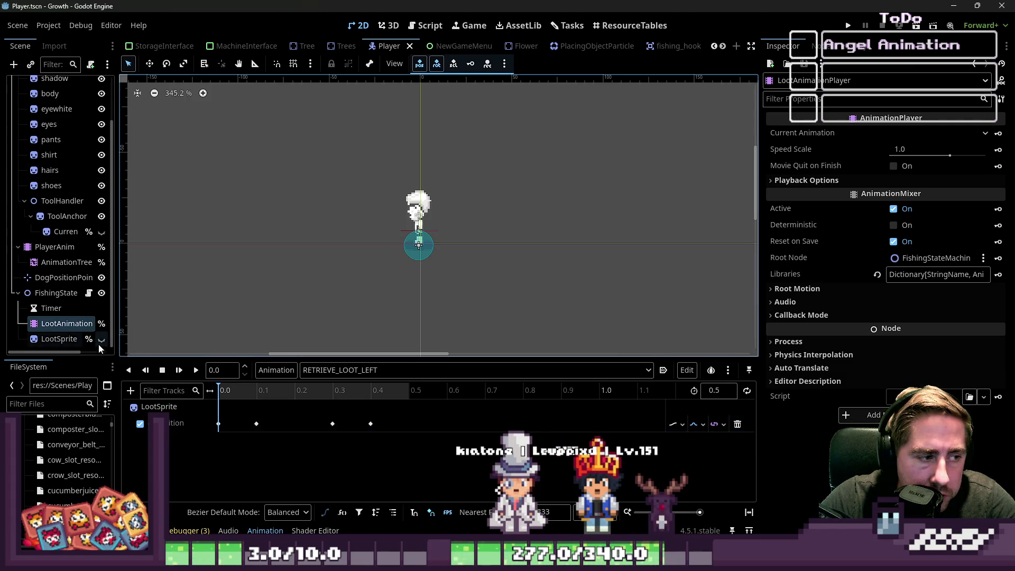
click(196, 371)
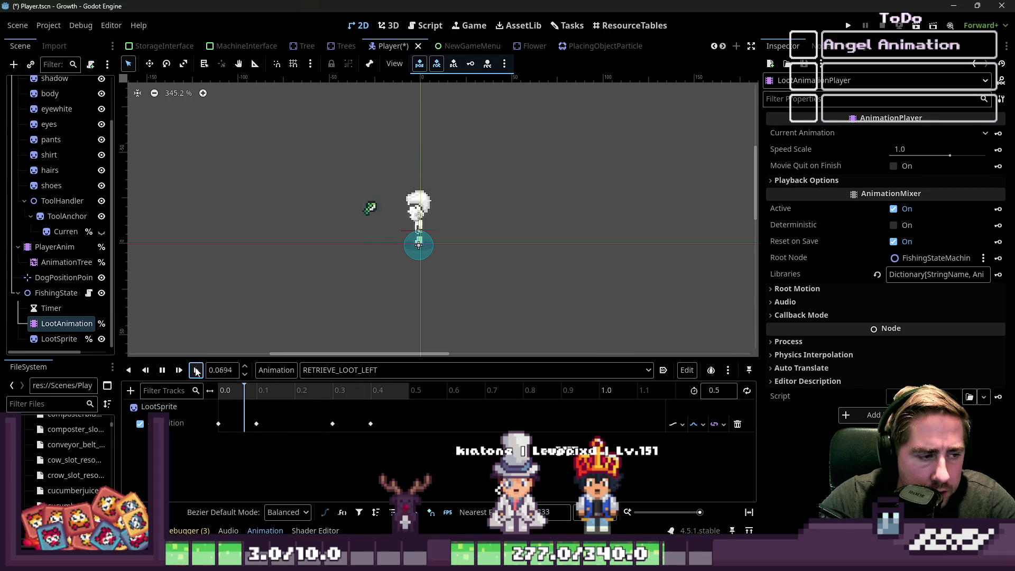
click(196, 370)
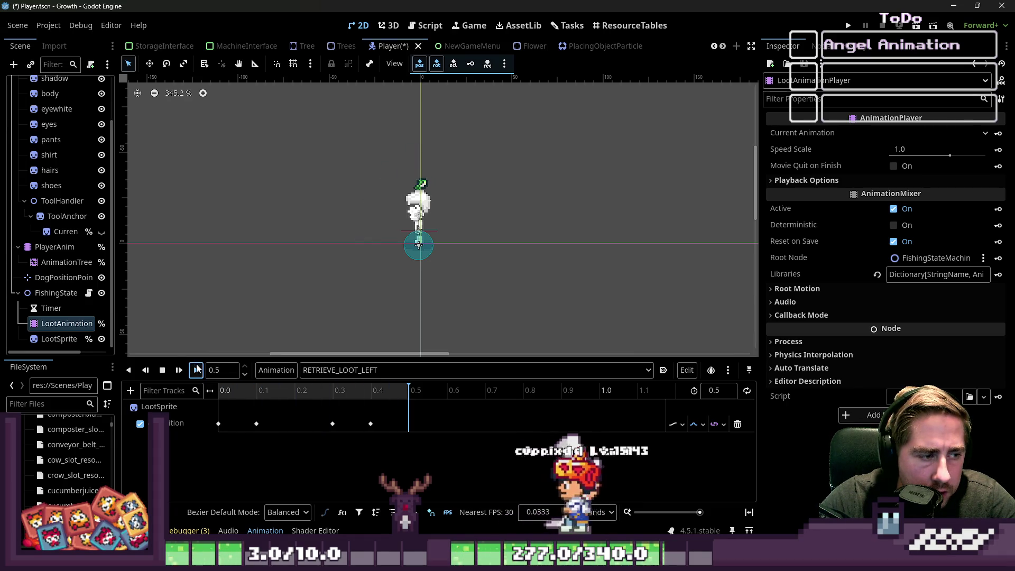
Set the track's interpolation to Nearest, preview it, then save and run the game.
click(697, 424)
click(698, 440)
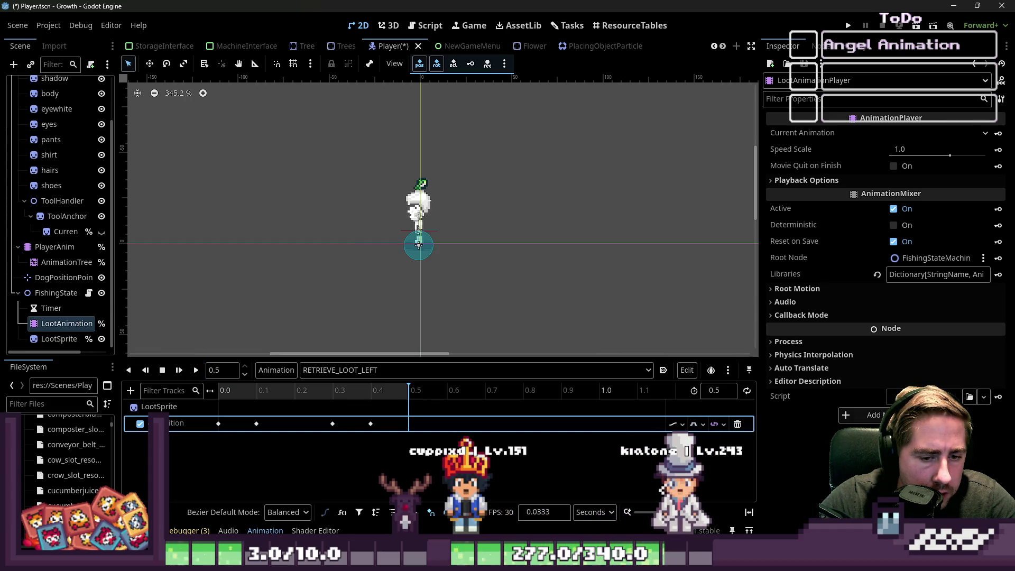
click(196, 370)
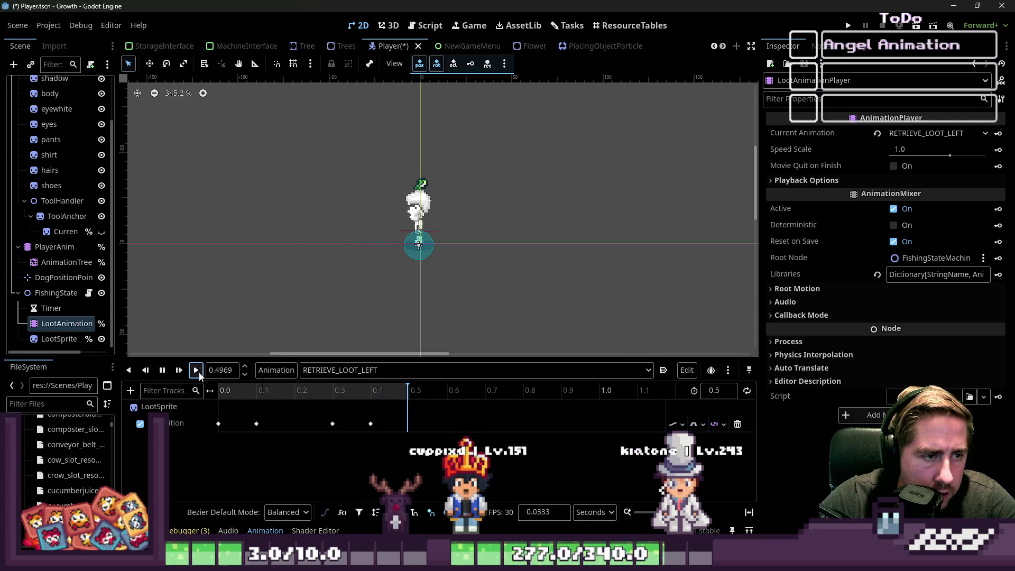
click(697, 424)
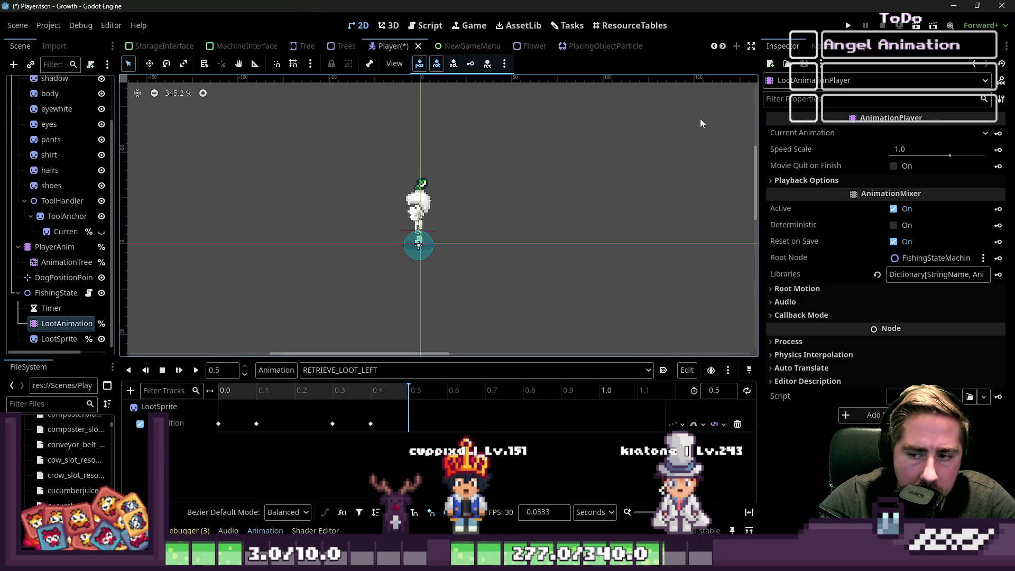
click(849, 26)
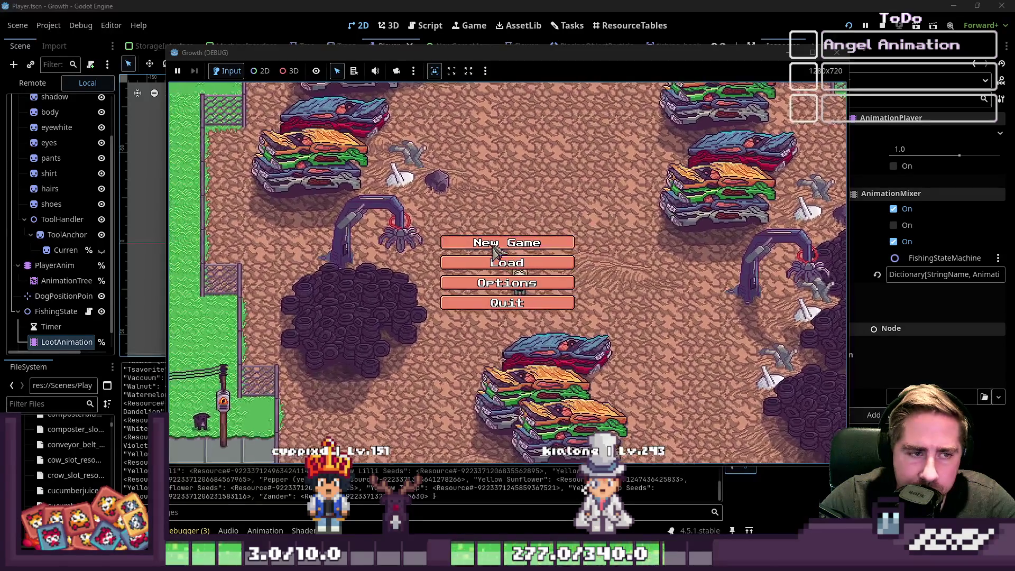
Start a new game with character 'dsag' and walk up and to the right.
click(545, 252)
text(dsag)
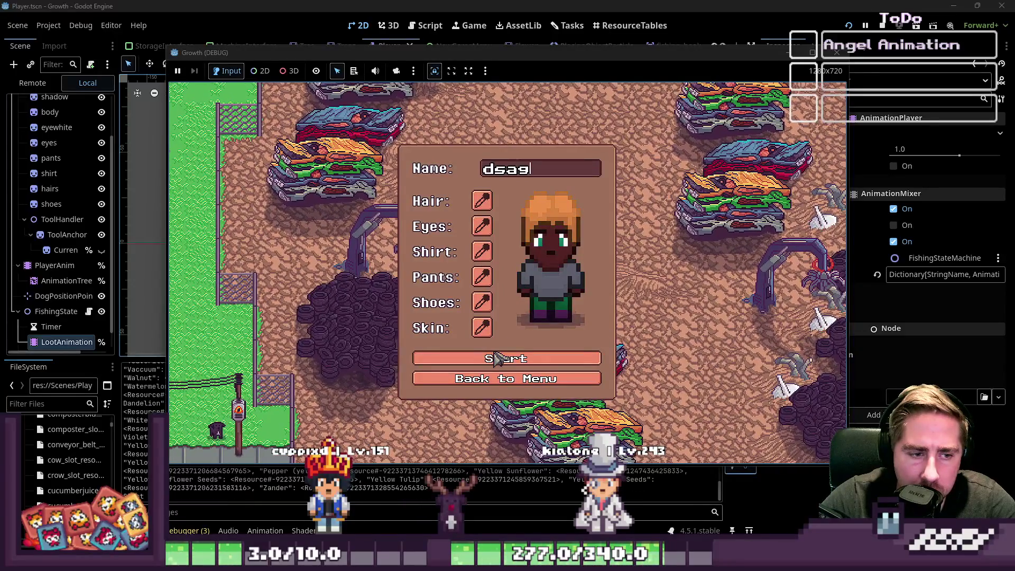
click(503, 358)
key(w+d)
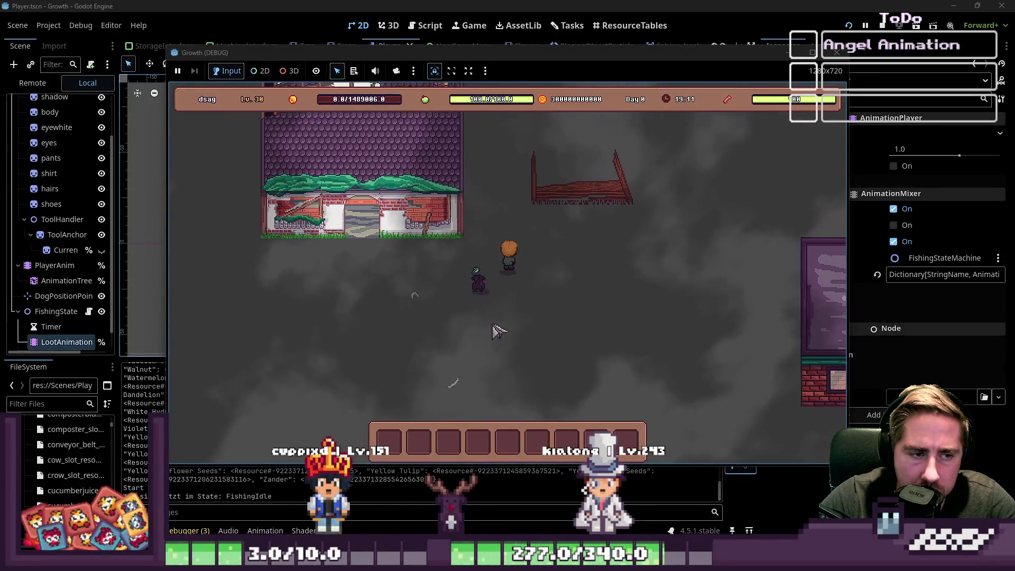
key(w+d)
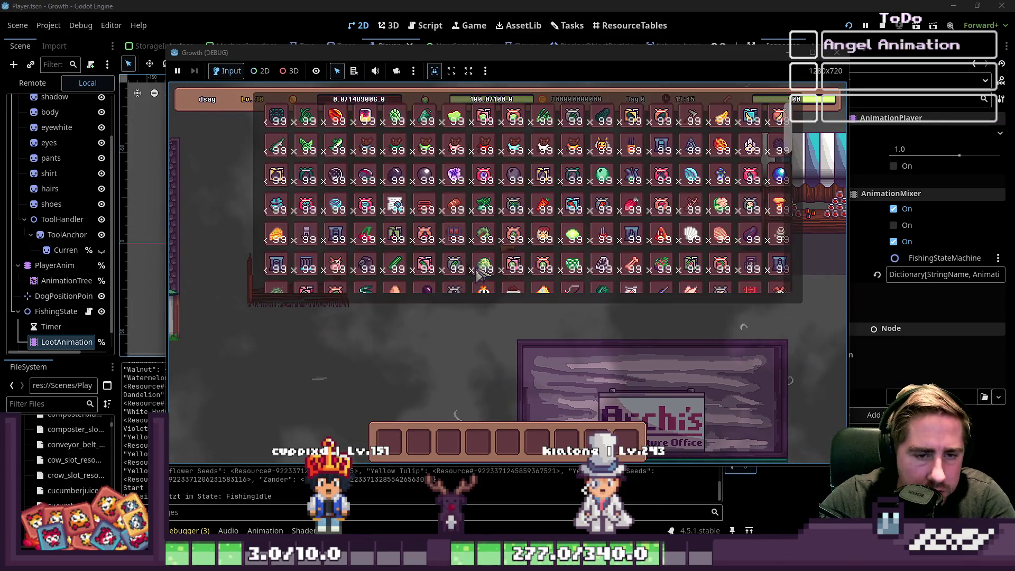
Equip the fishing rod, cast the line twice, then stop the game.
key(i)
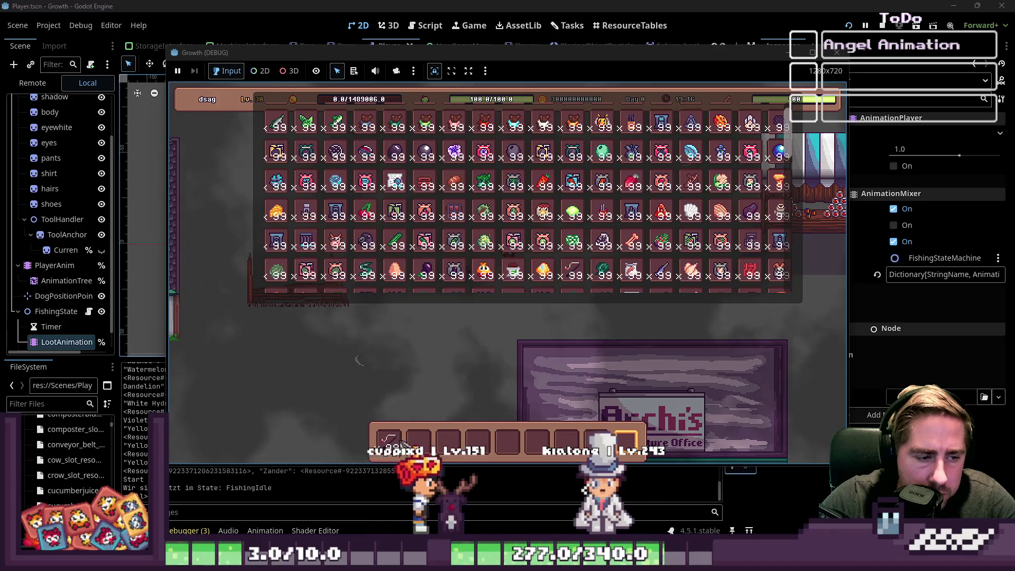
key(i)
key(1)
key(w)
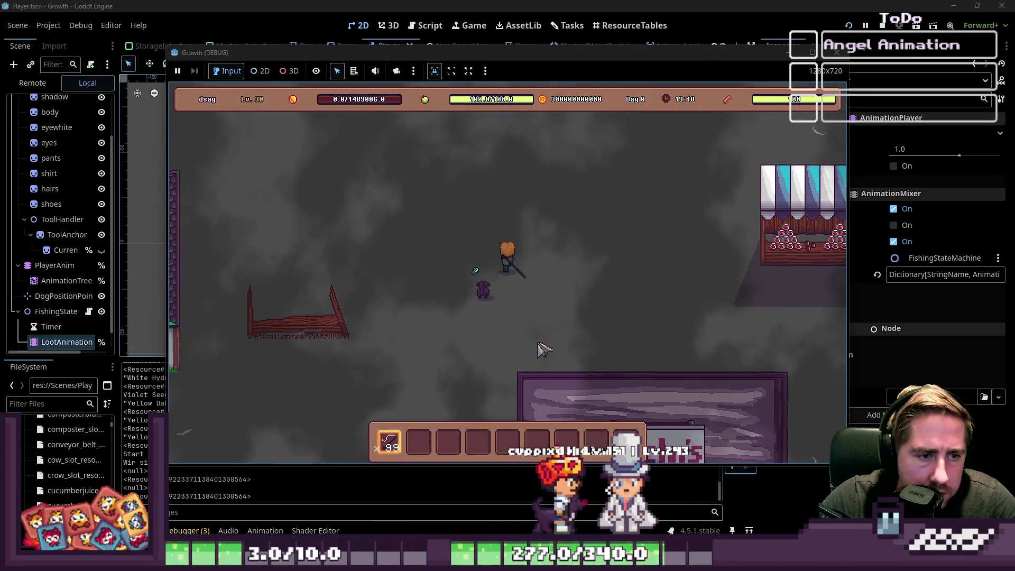
click(545, 347)
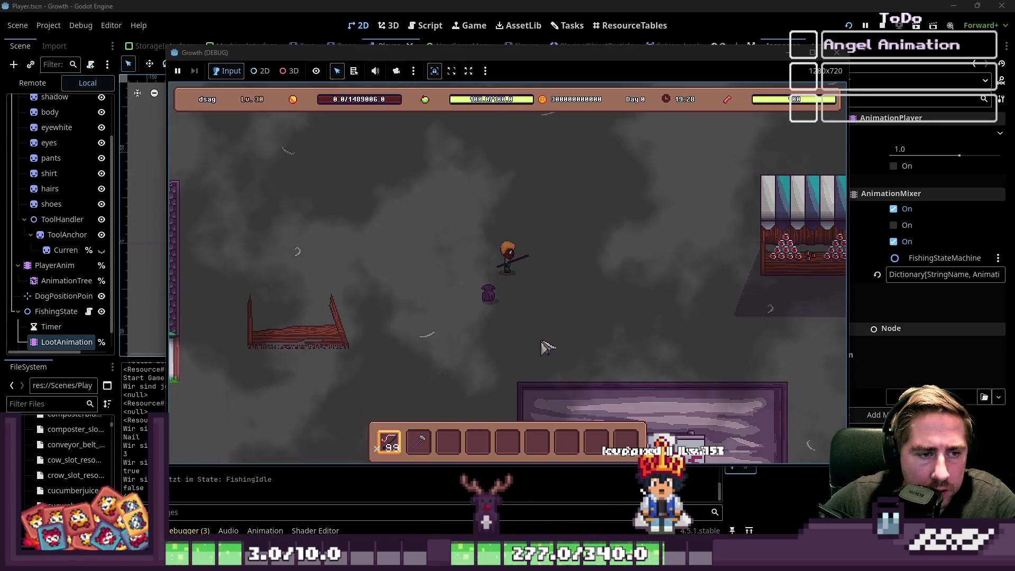
click(543, 342)
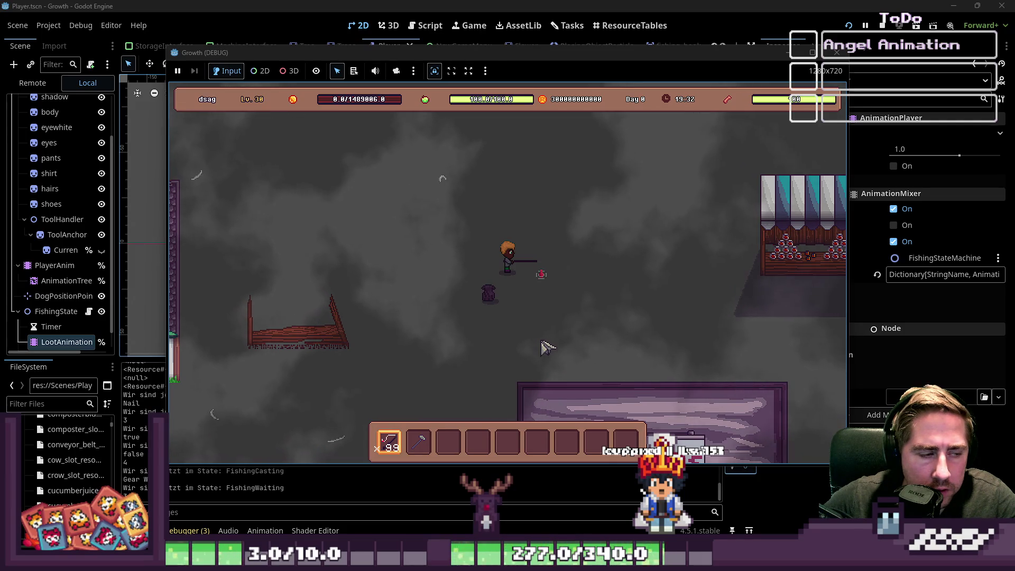
click(837, 53)
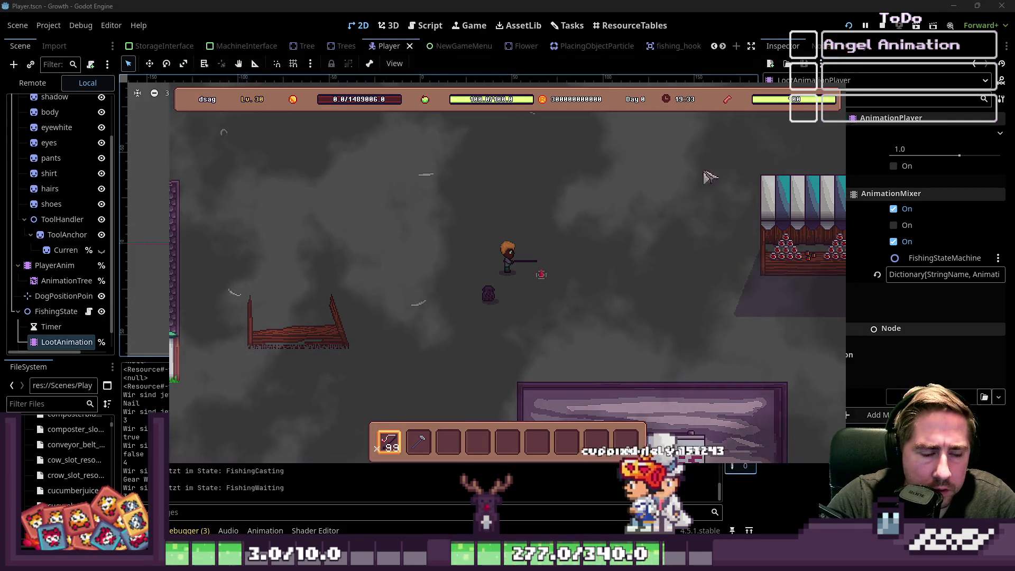
Open FishingStateMachine.gd and inspect the FishingState node's properties.
click(425, 25)
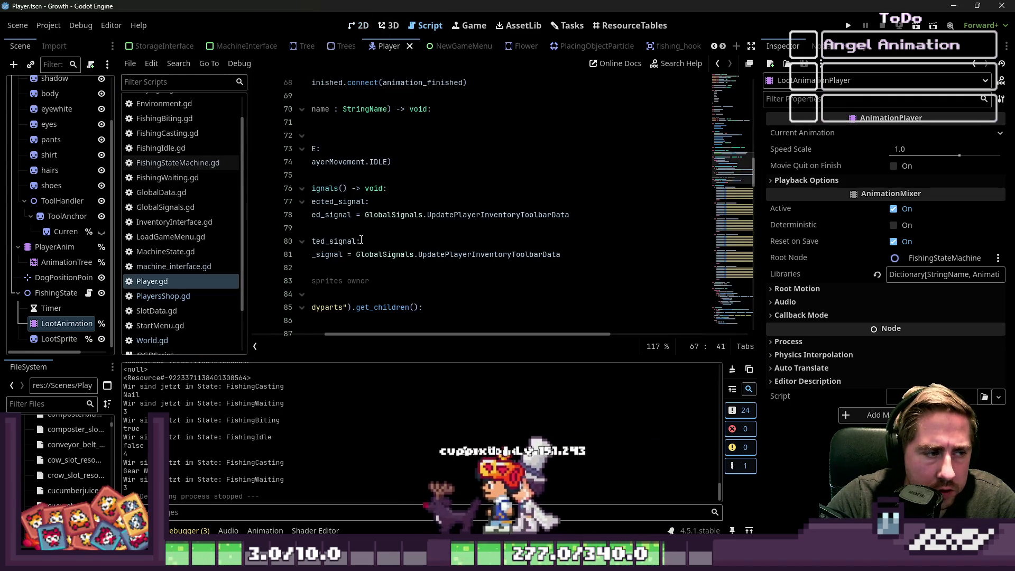
scroll(476, 168, down, 4)
drag(409, 336, 231, 326)
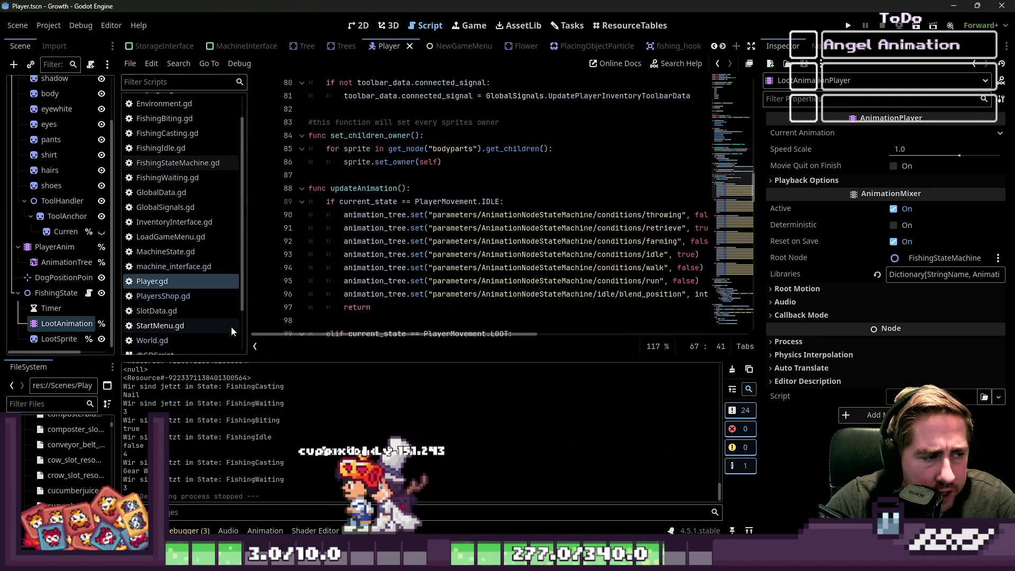
click(195, 164)
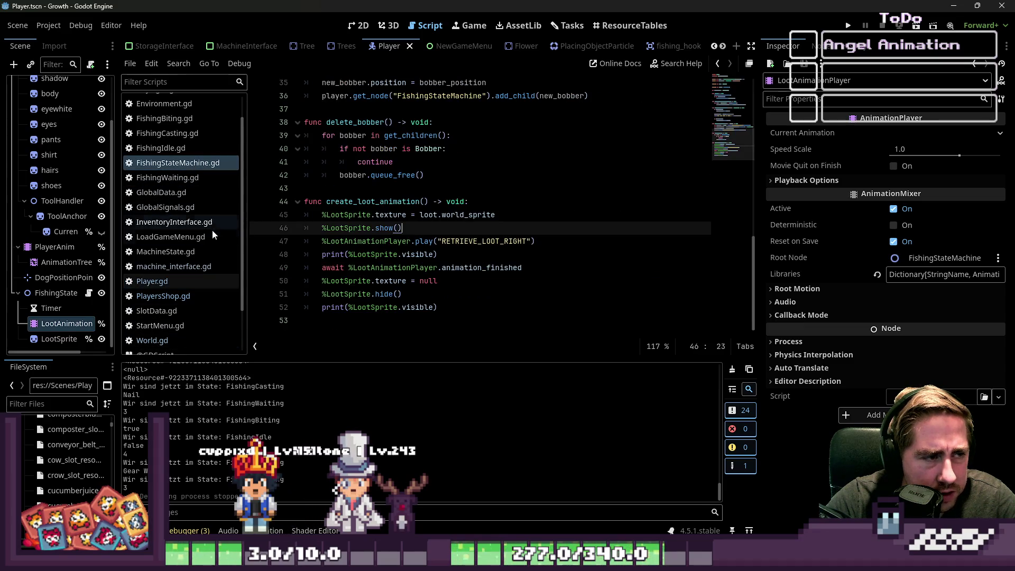
click(59, 294)
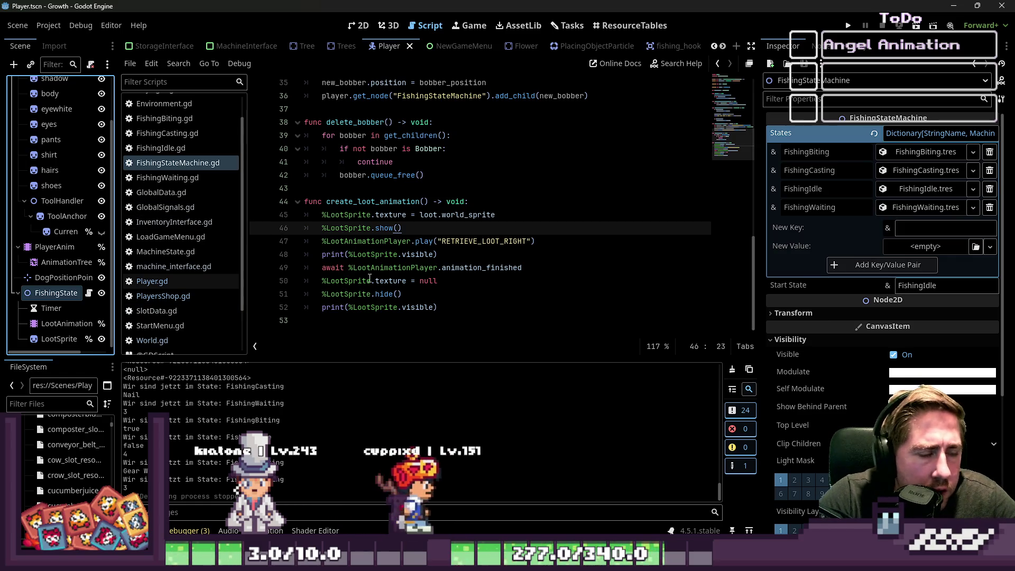
scroll(210, 202, down, 1)
scroll(208, 207, down, 4)
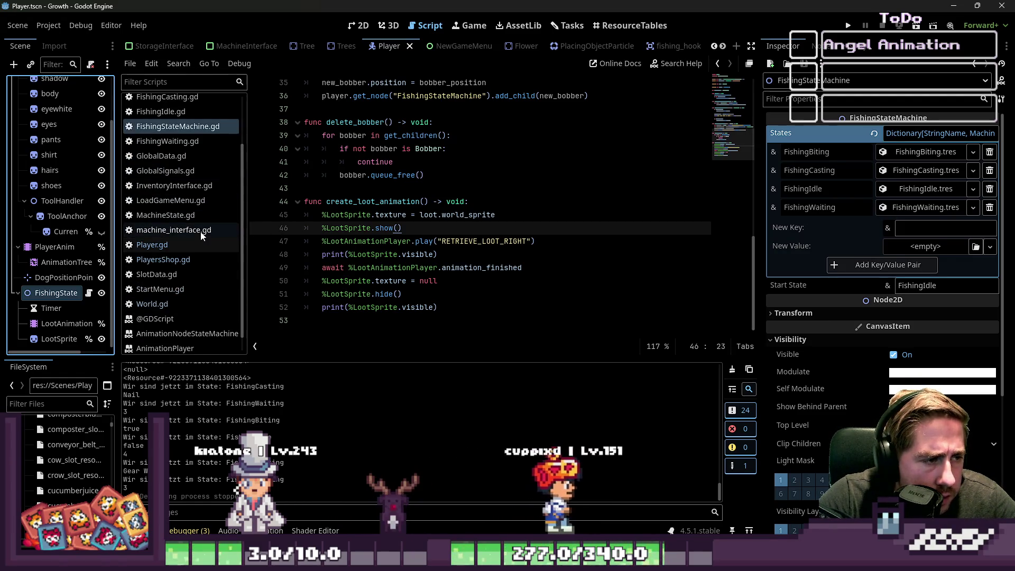
scroll(201, 232, up, 5)
scroll(357, 206, up, 3)
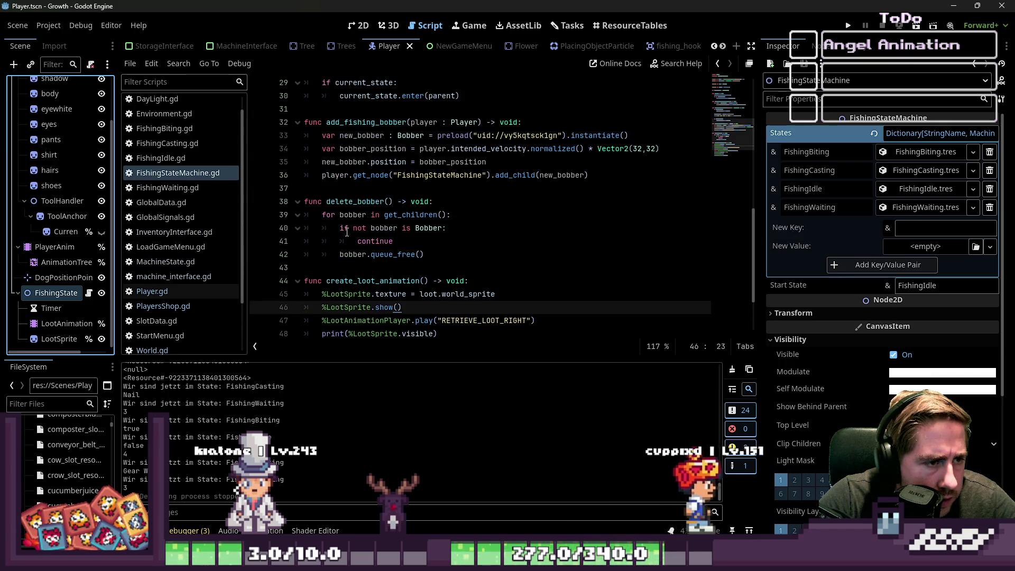
Review the delete_bobber function on lines 39-41 and the await line below.
double_click(357, 201)
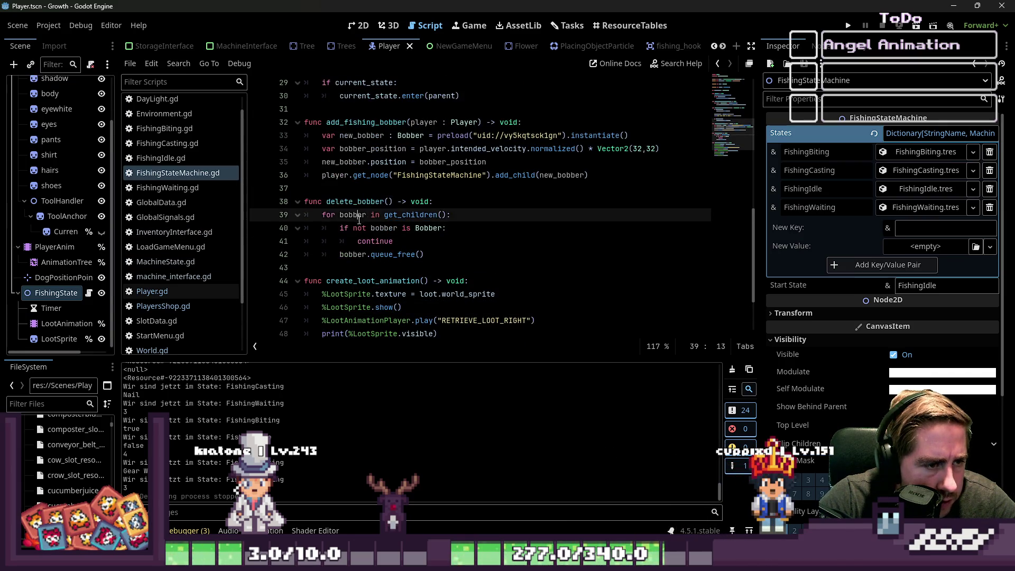
double_click(378, 228)
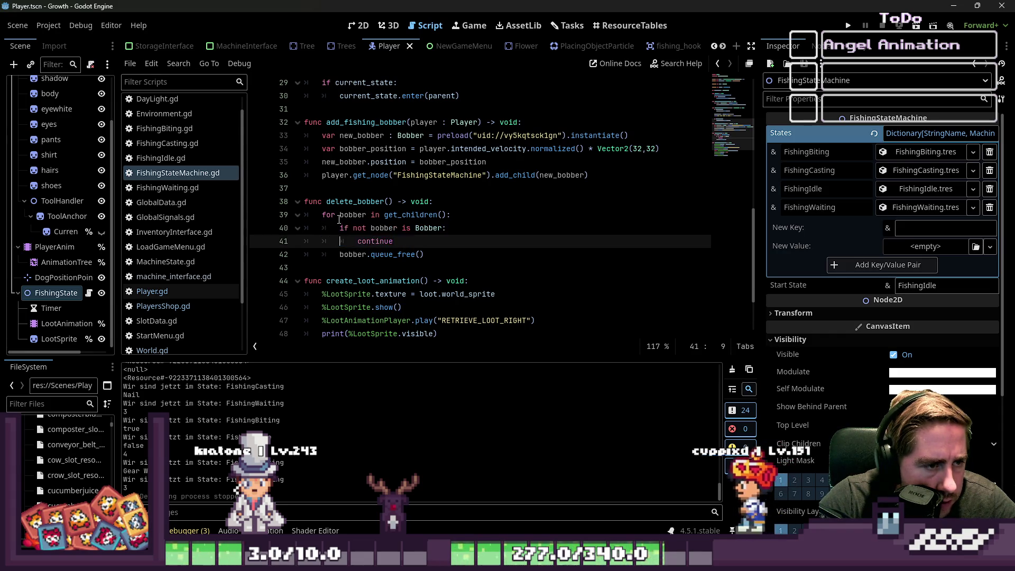
click(358, 215)
click(407, 228)
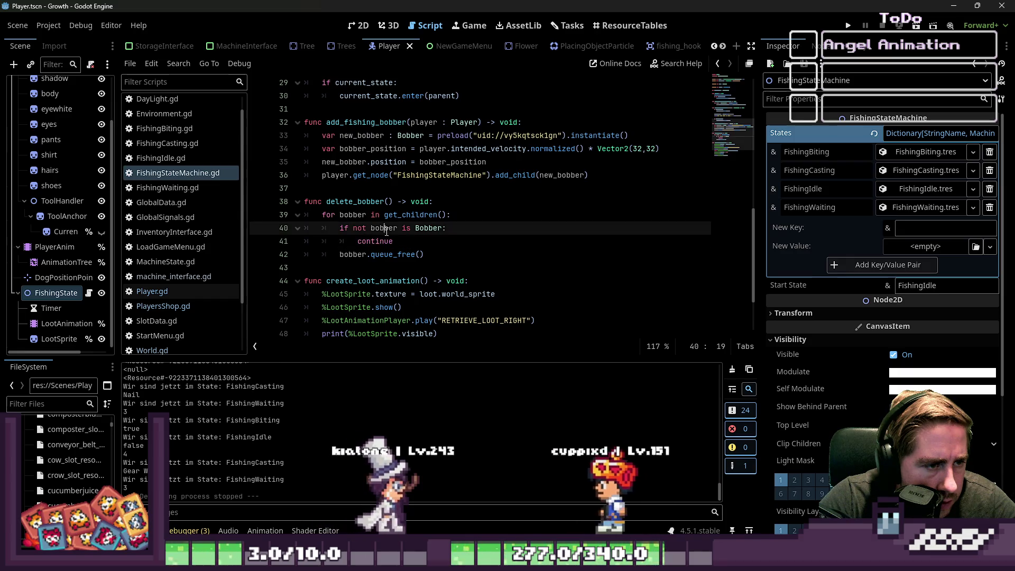
click(417, 242)
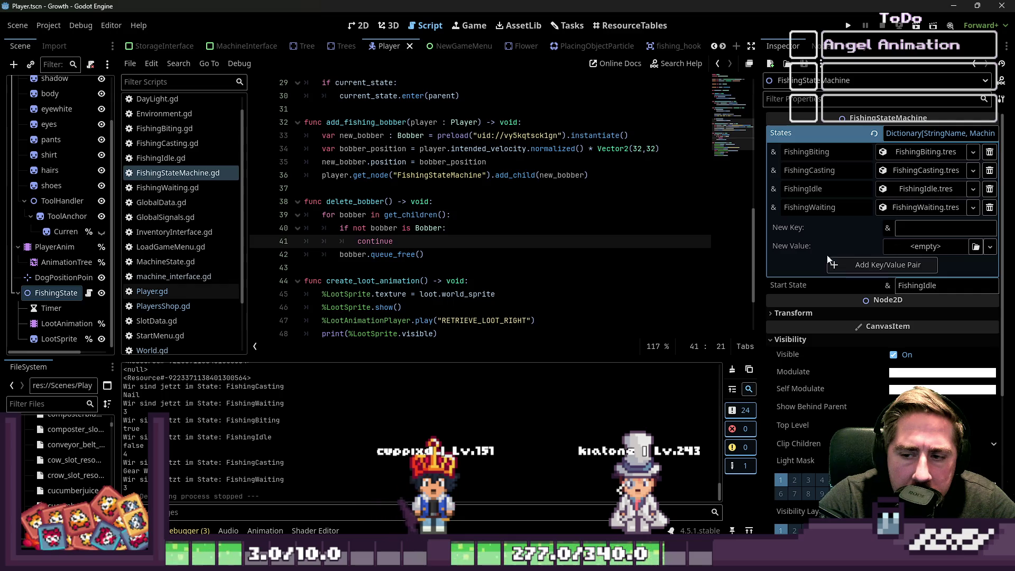
scroll(542, 308, down, 2)
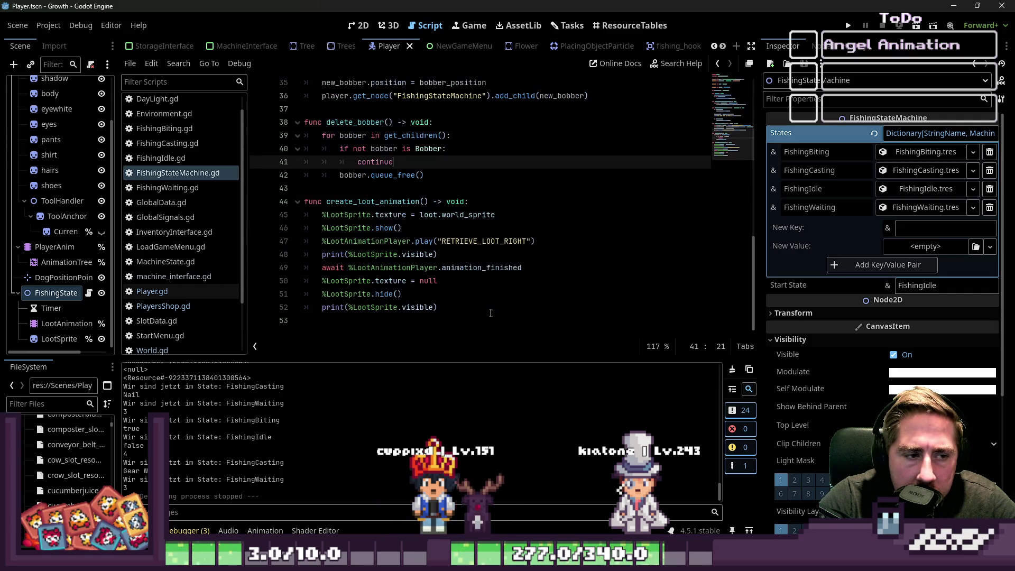
click(445, 294)
click(341, 268)
click(519, 294)
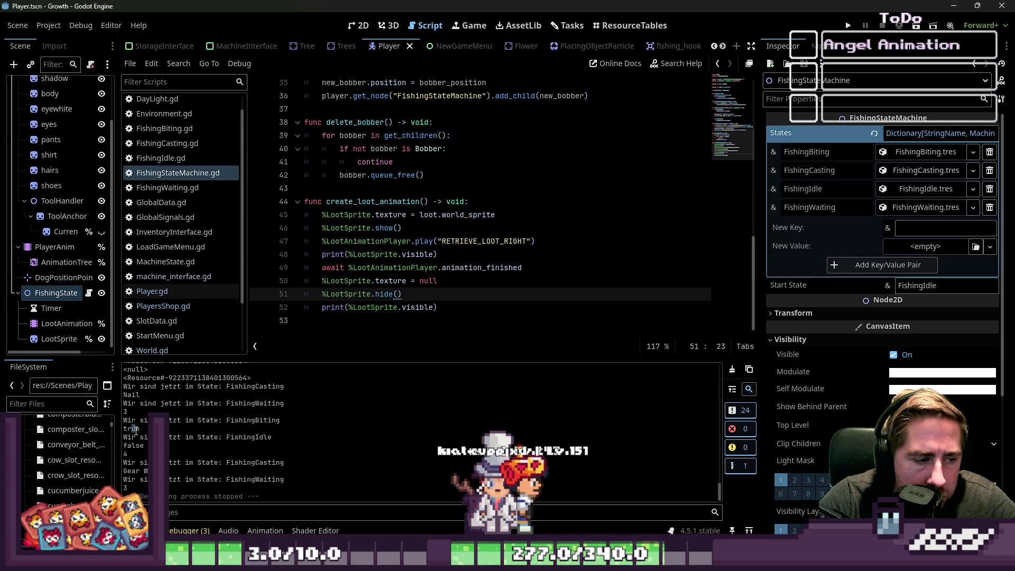
Select the FishingIdle output and the print and await lines 48-52 of create_loot_animation.
drag(130, 437, 175, 436)
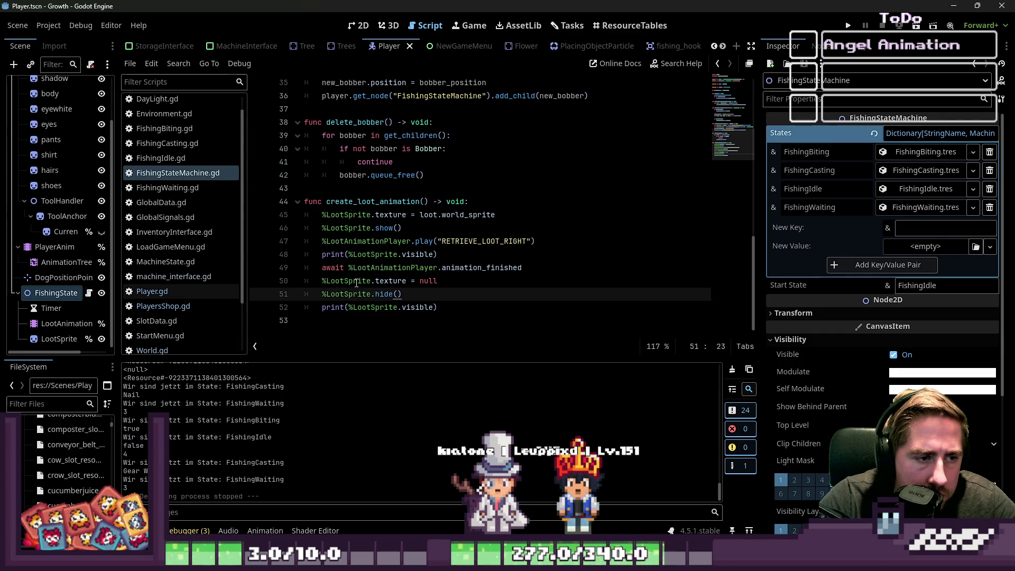
drag(323, 255, 414, 258)
click(375, 304)
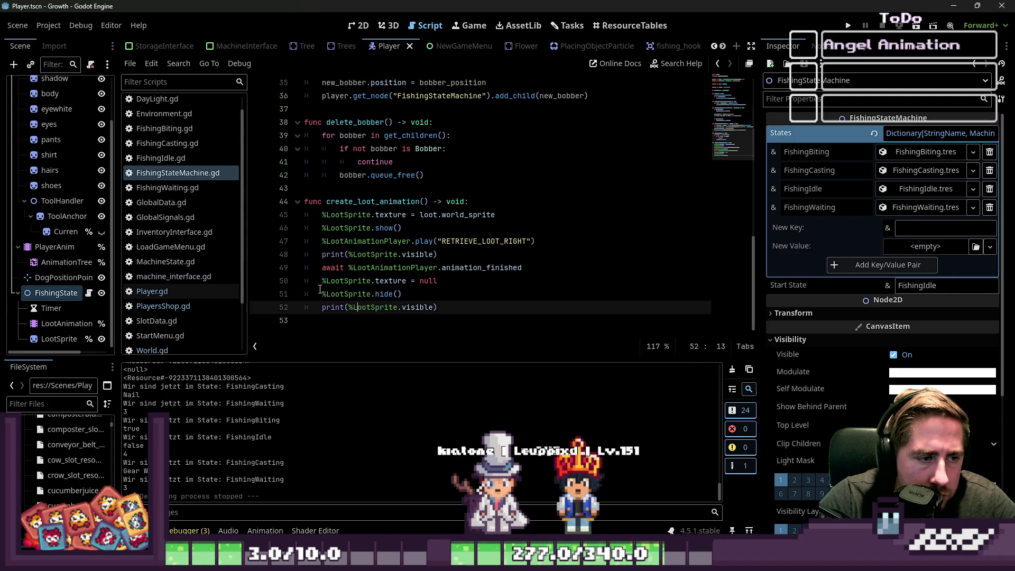
drag(321, 268, 515, 267)
click(328, 309)
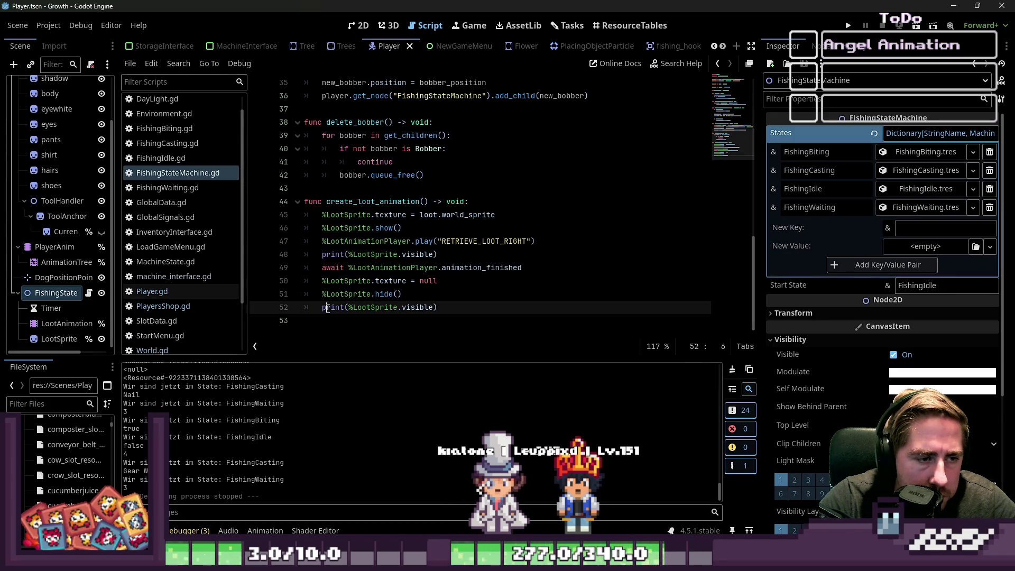
click(482, 304)
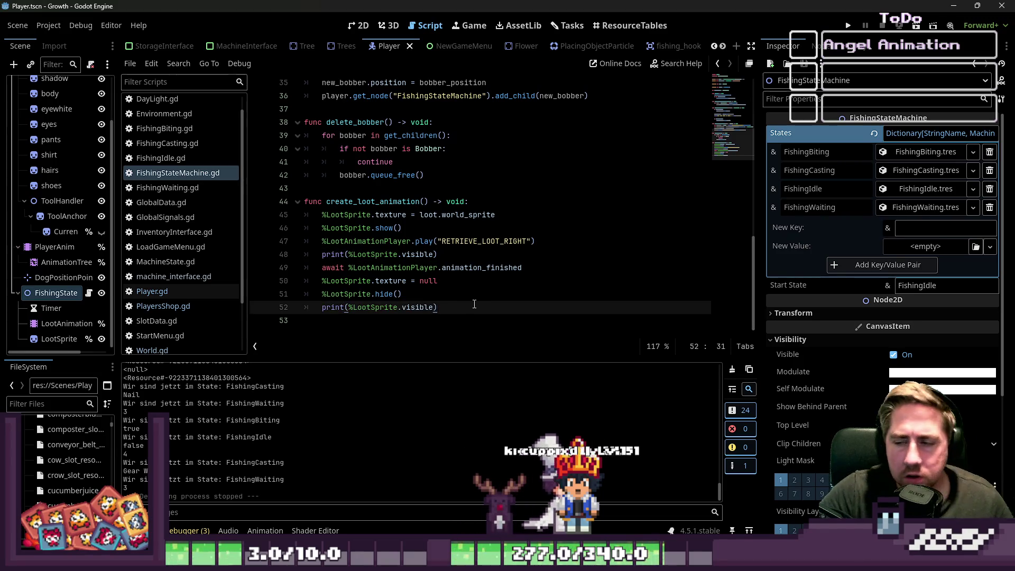
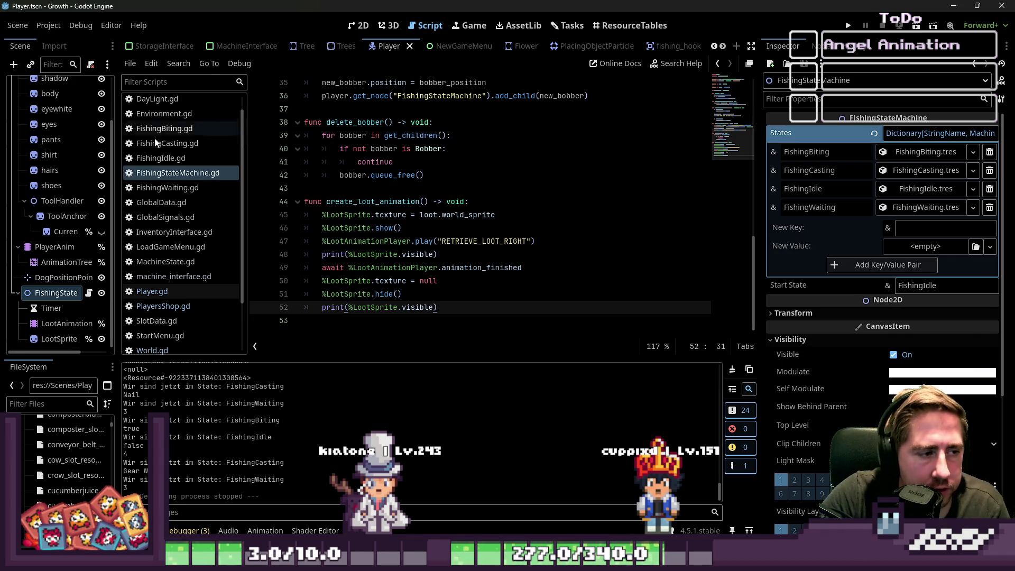
Inspect the Timer node's properties, then the Player node's properties in the Inspector.
click(44, 309)
click(56, 293)
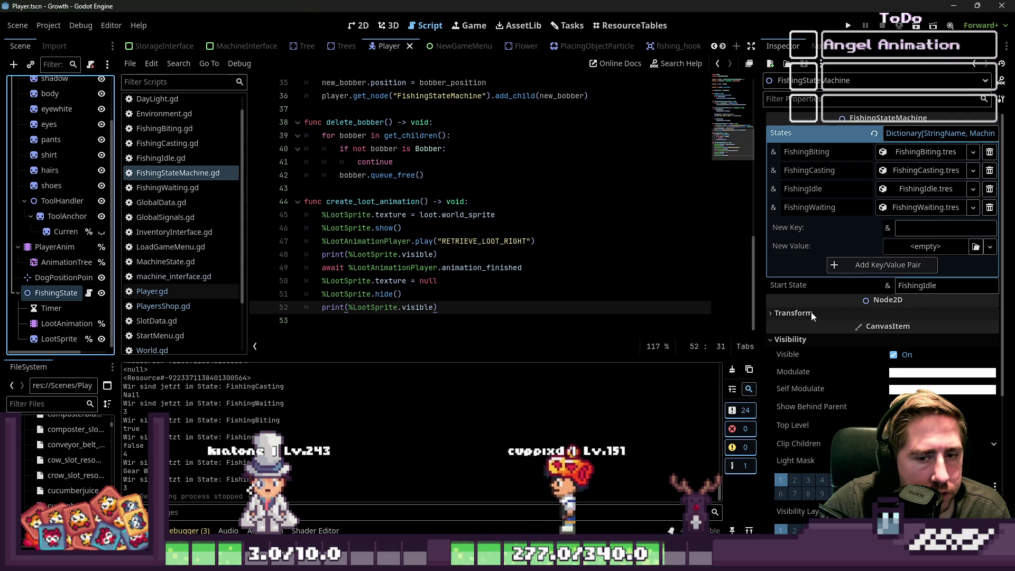
scroll(482, 239, up, 6)
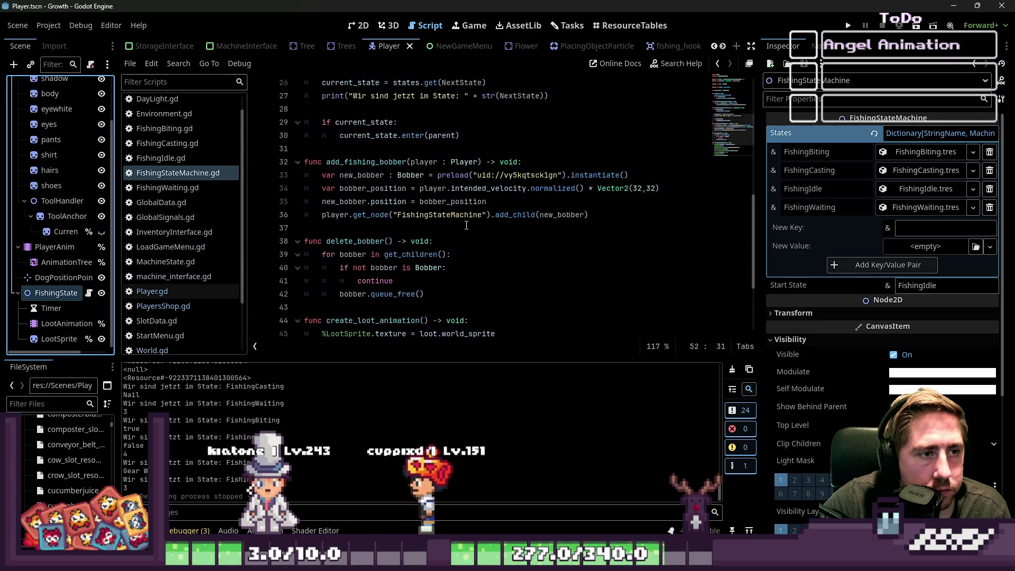
scroll(482, 238, up, 1)
scroll(191, 195, up, 1)
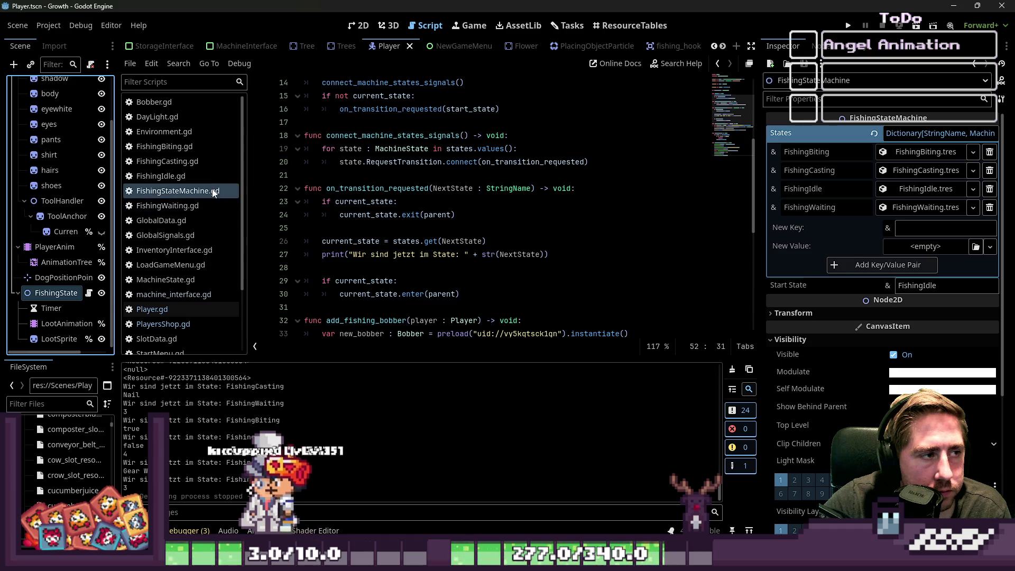
scroll(36, 201, up, 3)
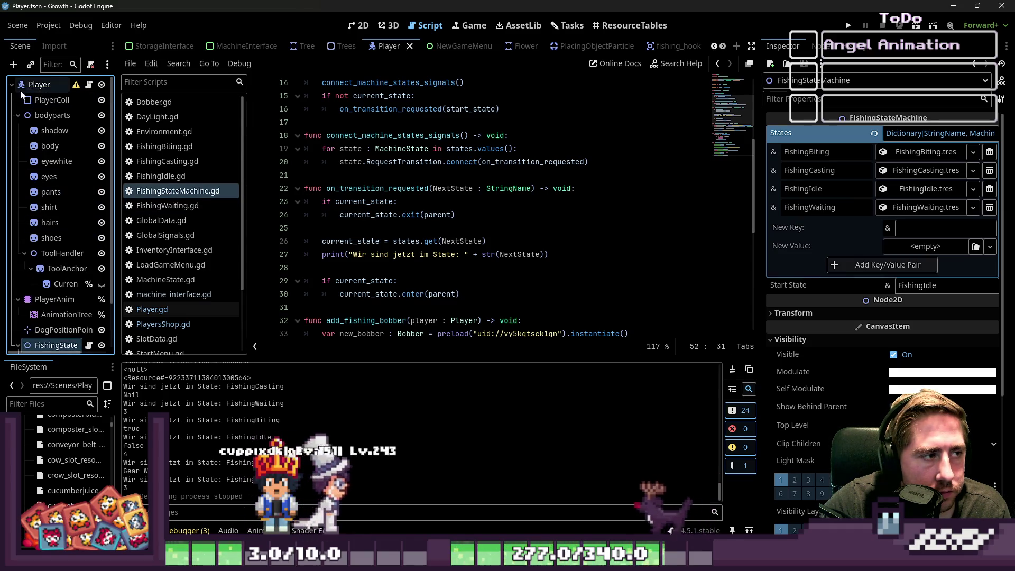
click(29, 86)
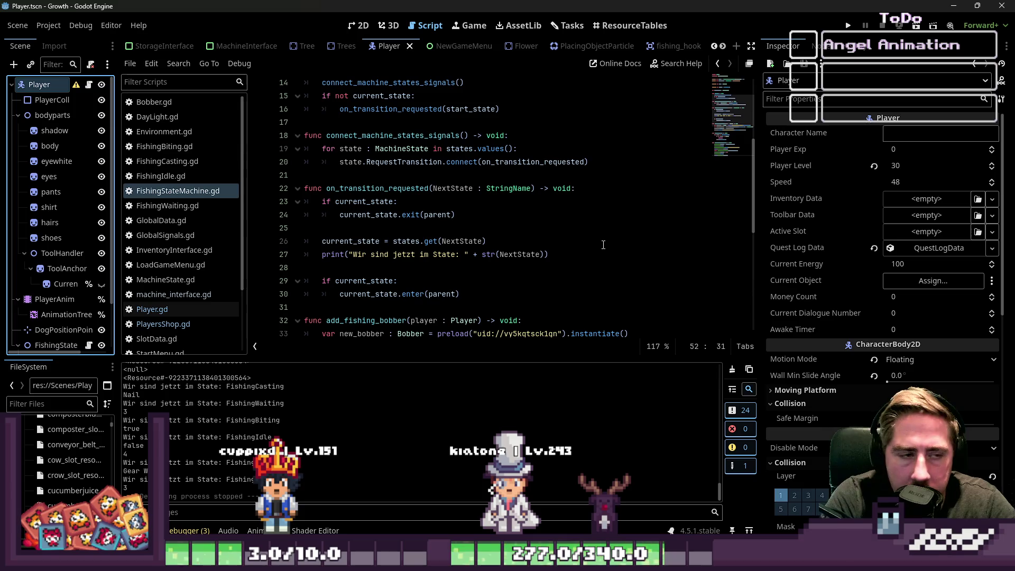
Show the LootSprite node's texture and position, then return to the visibility print line in the script.
scroll(52, 238, down, 3)
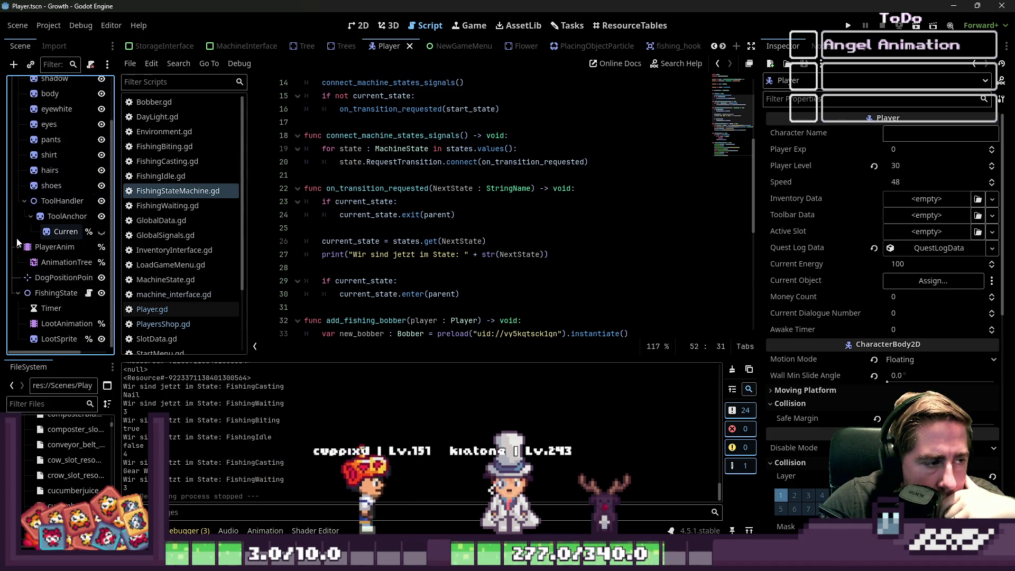
click(59, 339)
scroll(434, 271, down, 7)
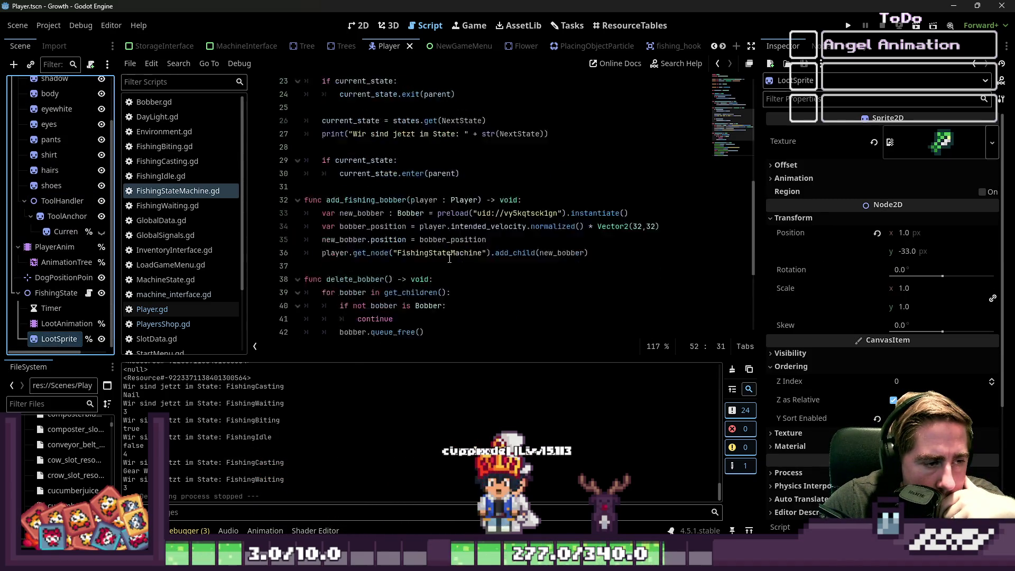
click(434, 271)
Add print(parent.global_position) below the visibility print in create_loot_animation.
click(561, 253)
key(Return)
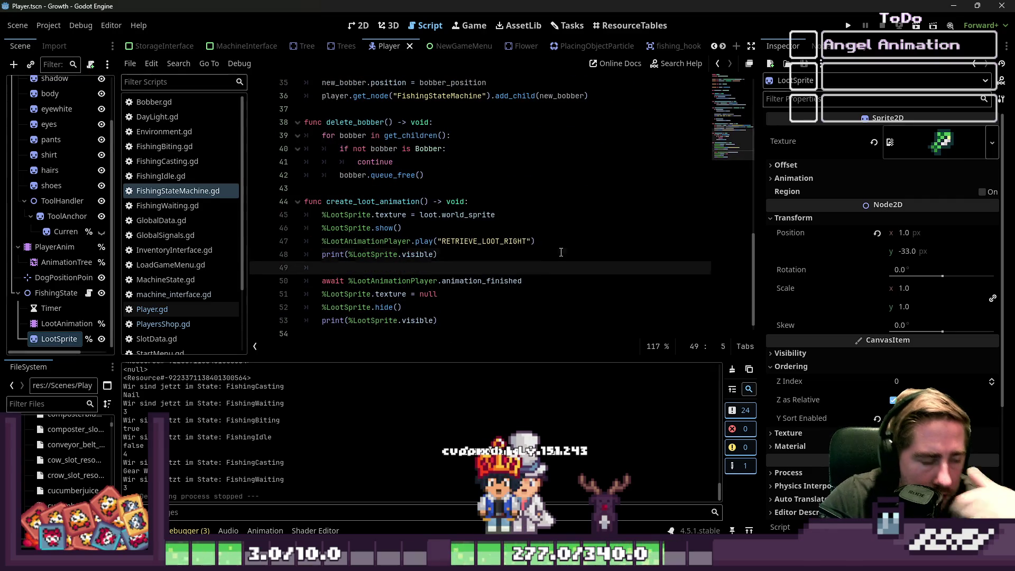
text(print()
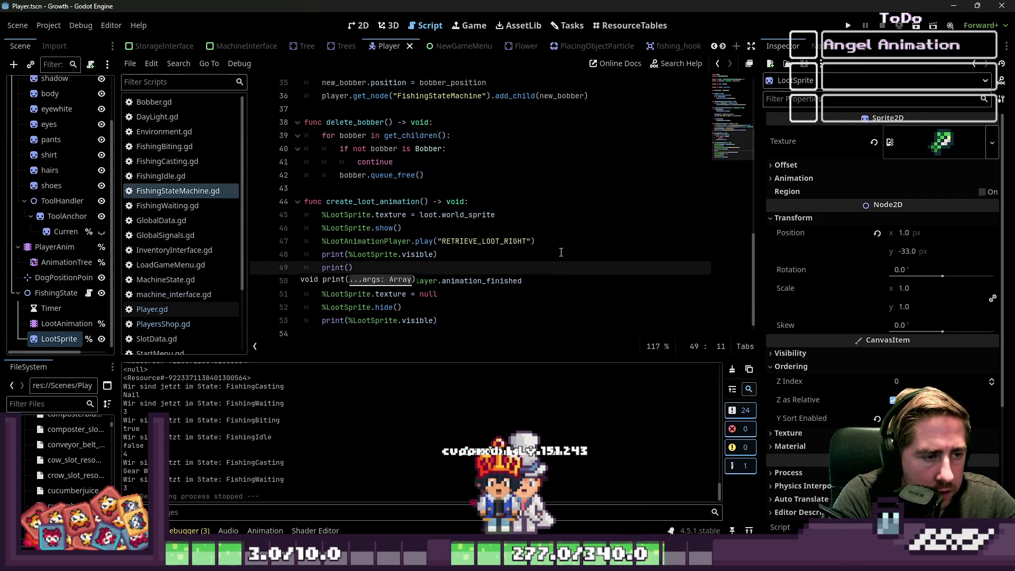
text(p)
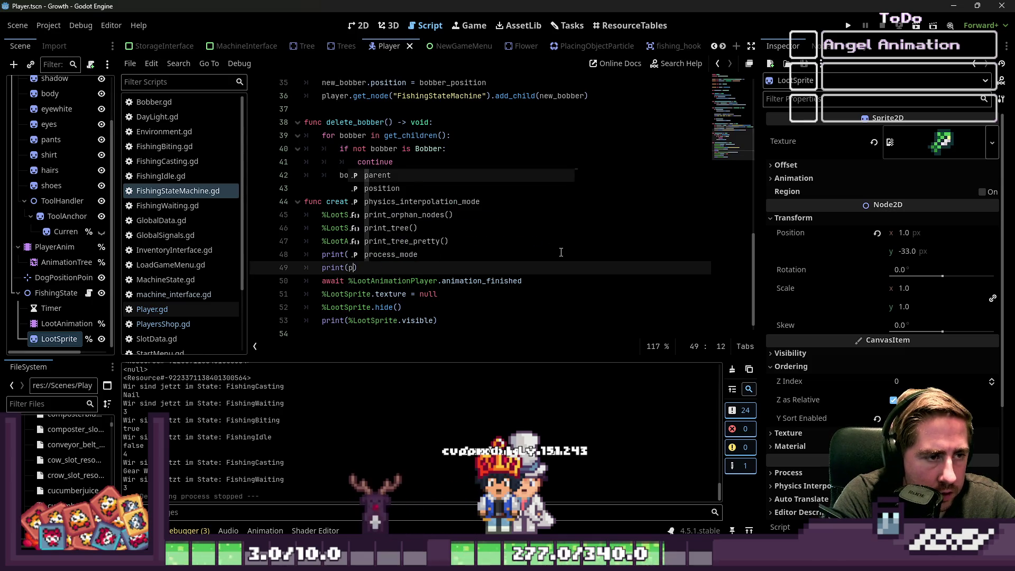
text(arent.positi)
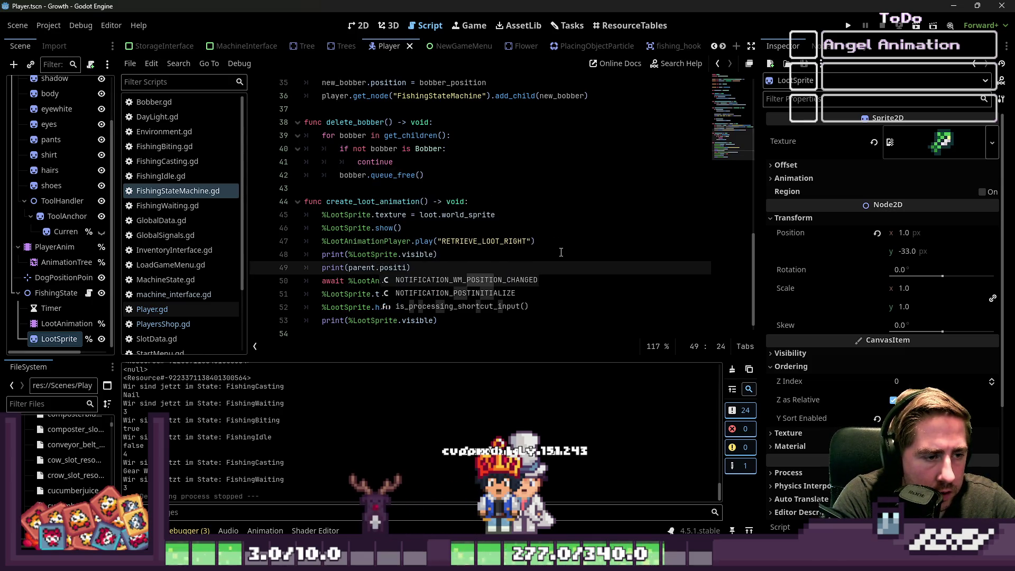
key(BackSpace)
key(BackSpace)
key(BackSpace)
text(global_p)
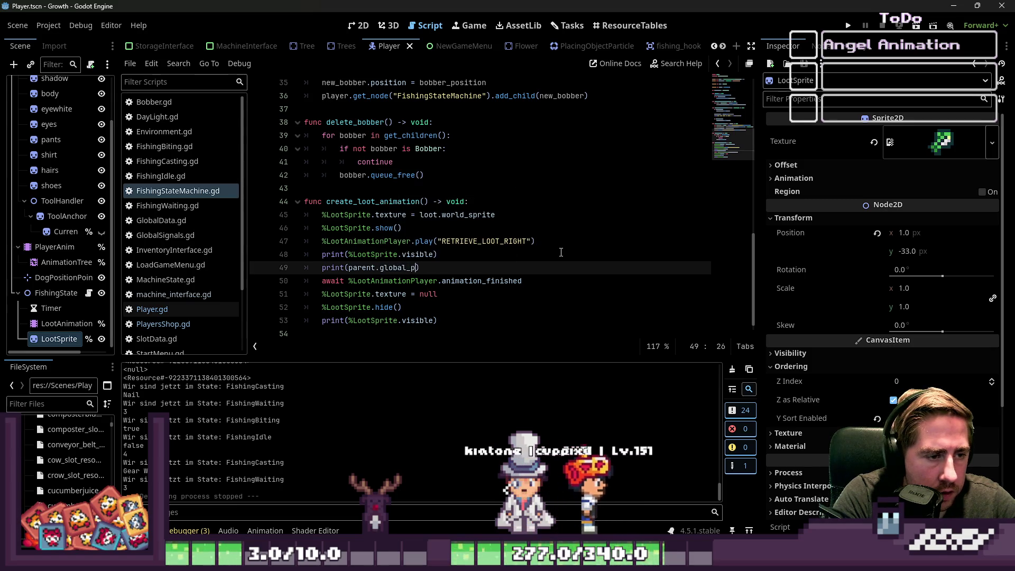
text(osition)
Add a second print of %LootSprite.global_position and run the project.
key(Return)
text(print(%LootSpri)
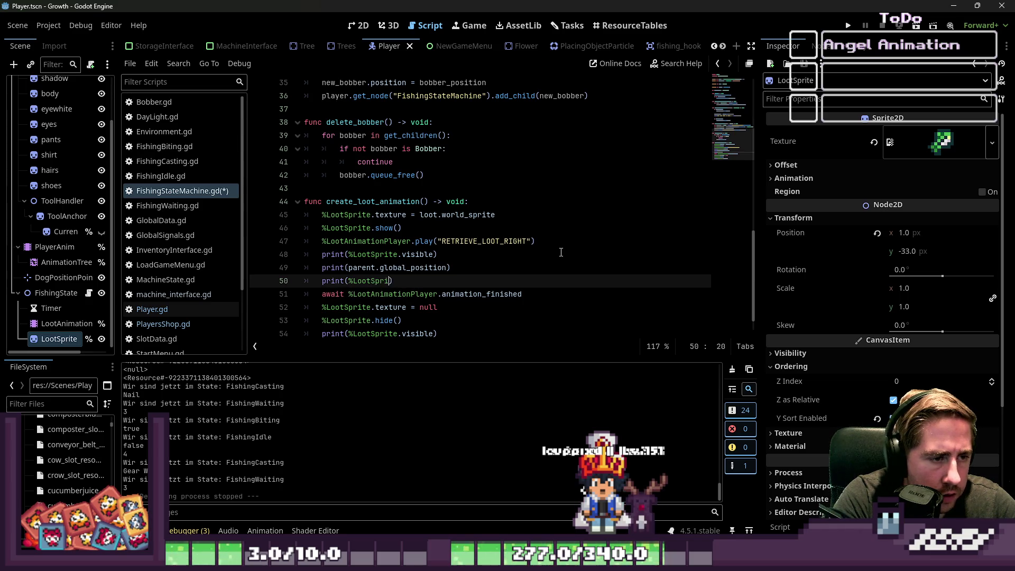
text(pos)
key(Return)
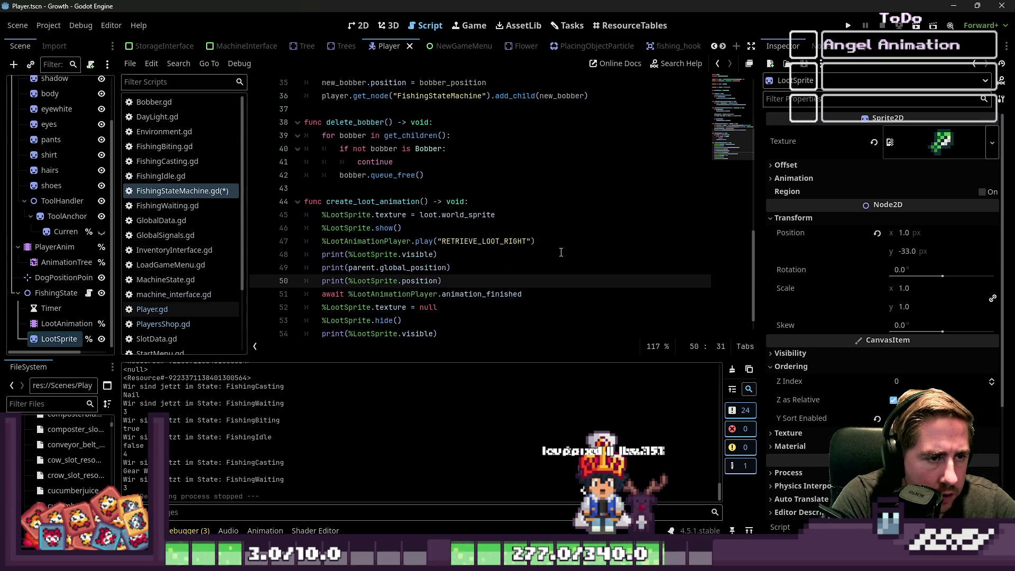
key(BackSpace)
key(BackSpace)
key(BackSpace)
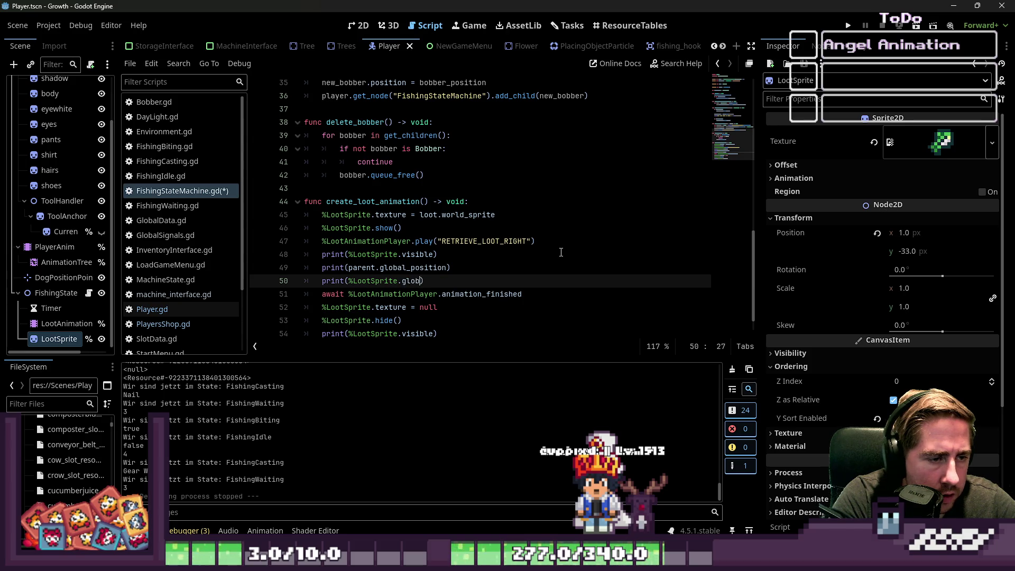
text(al_position)
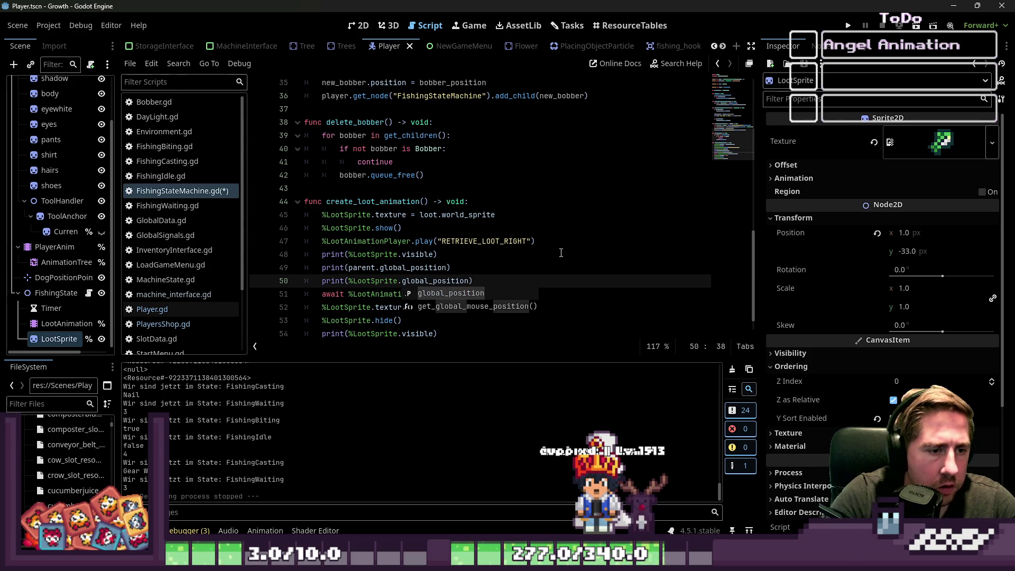
click(848, 25)
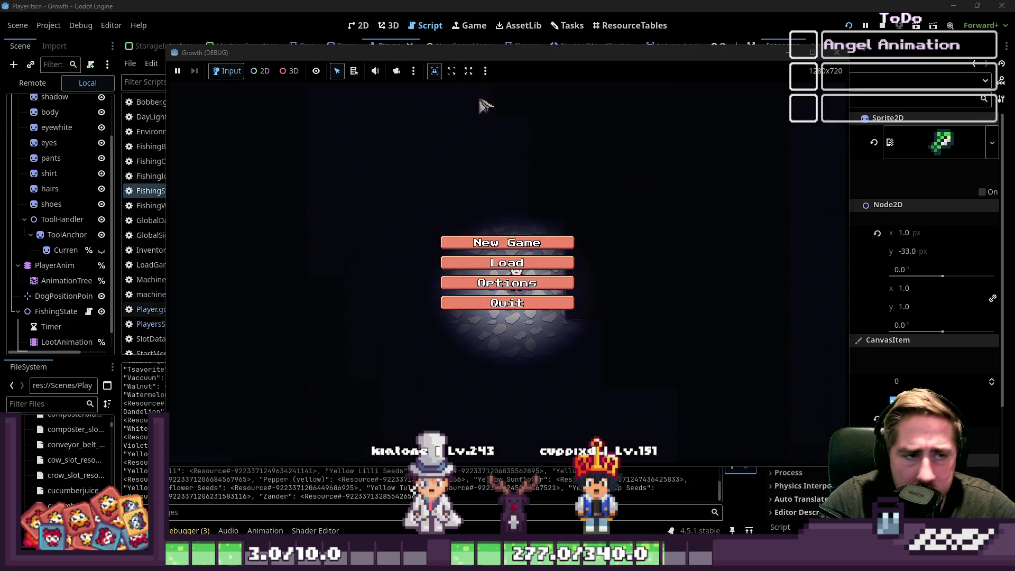
Start a new game with a freshly named character.
click(523, 241)
text(wqel)
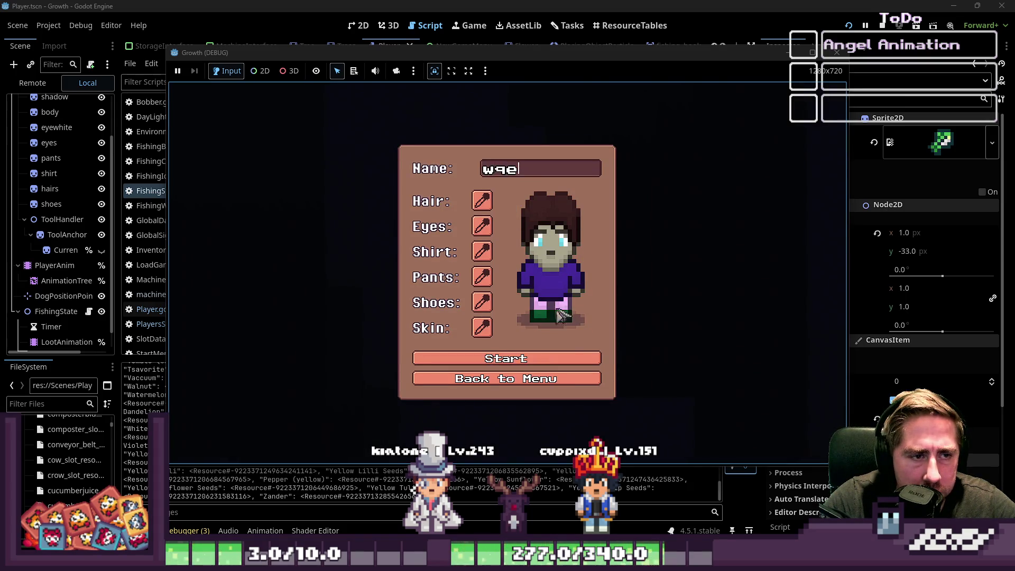
click(497, 359)
Walk to the water, equip the fishing rod, land a catch, then stop the game with F8.
key(d)
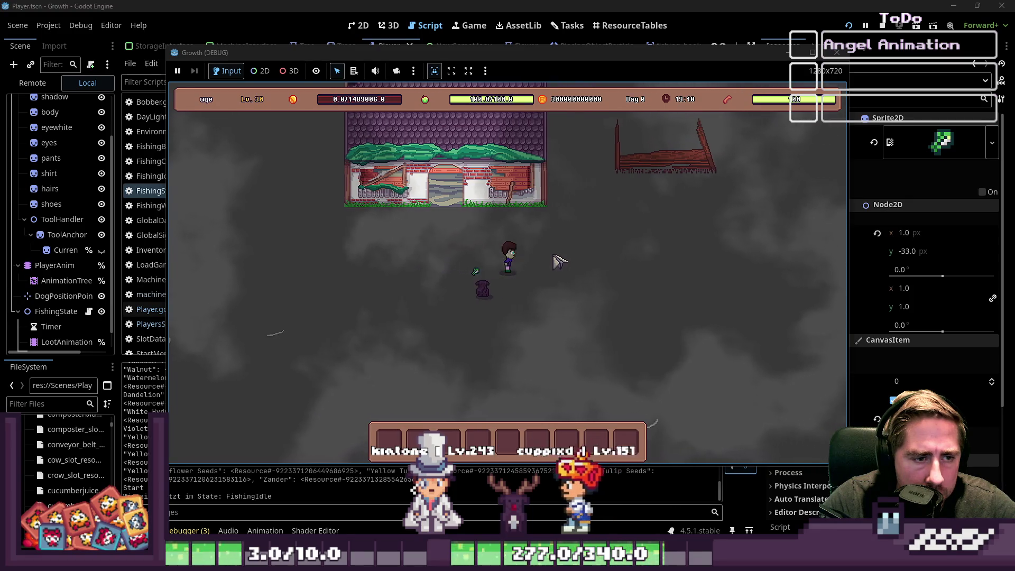
key(i)
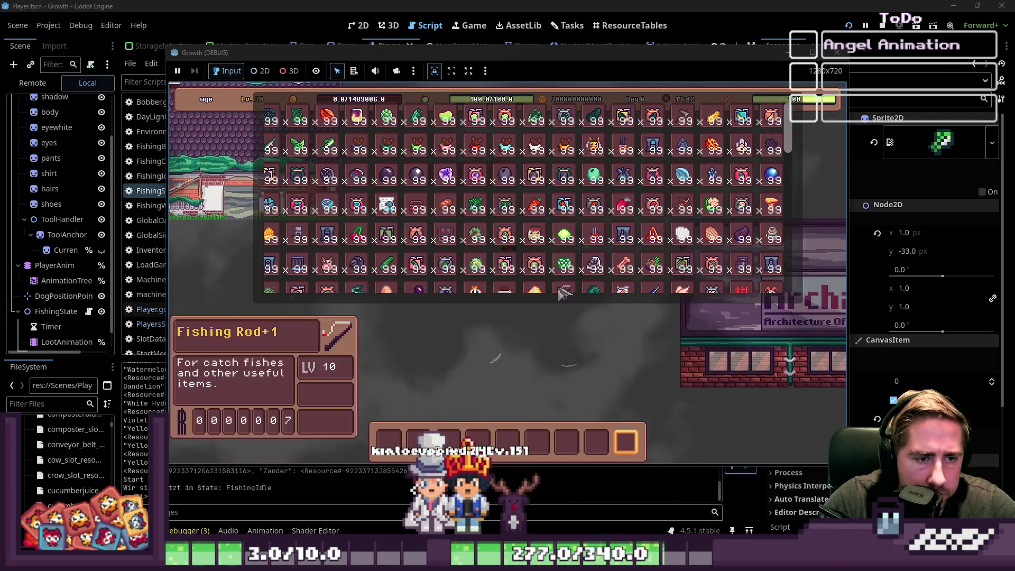
key(i)
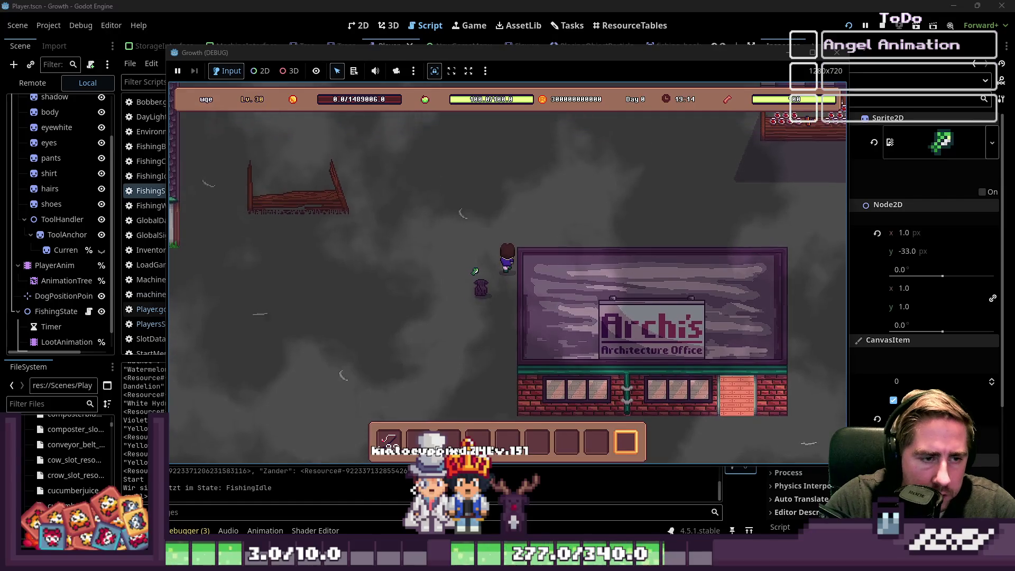
key(w)
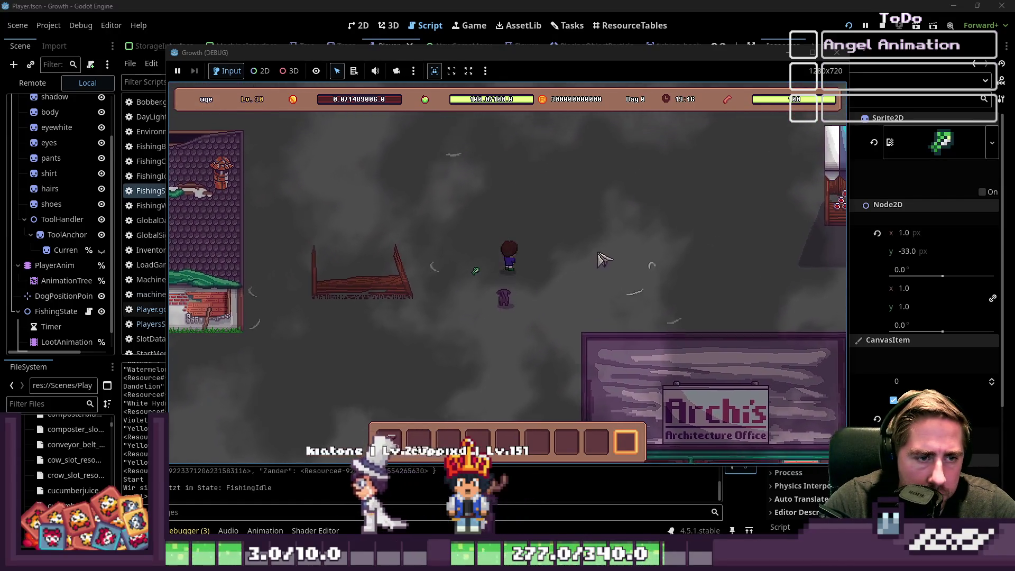
key(w)
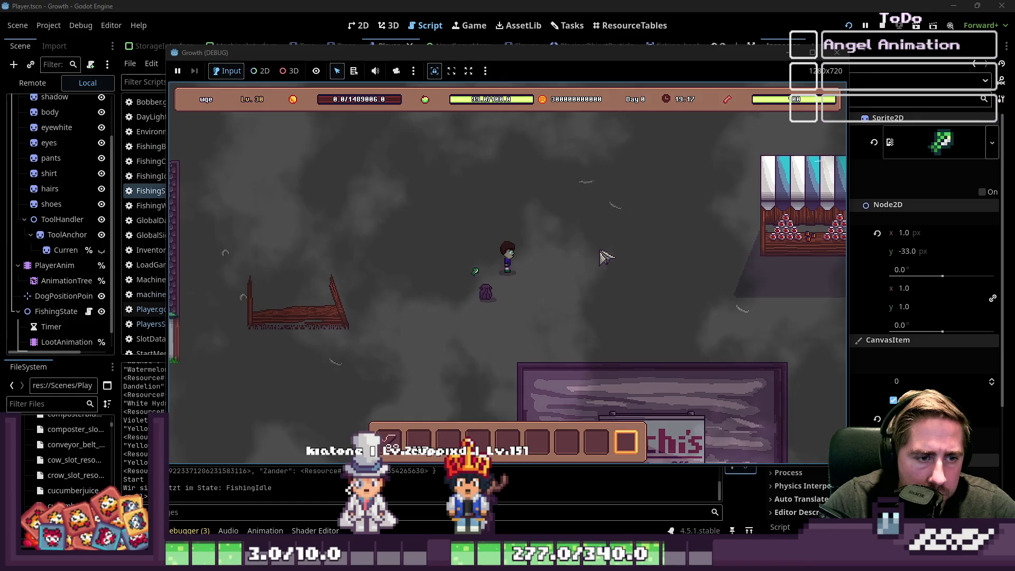
key(1)
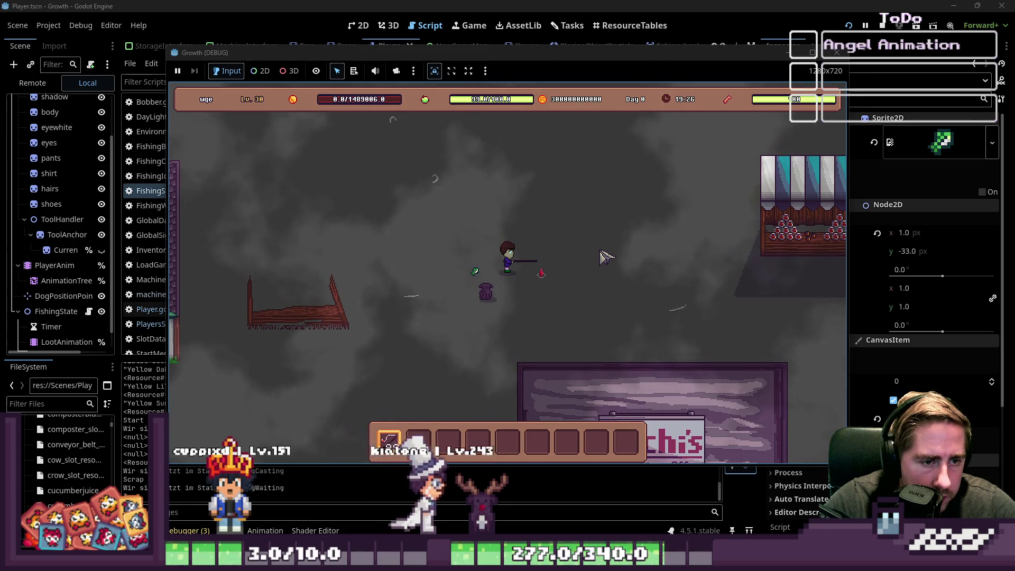
click(604, 257)
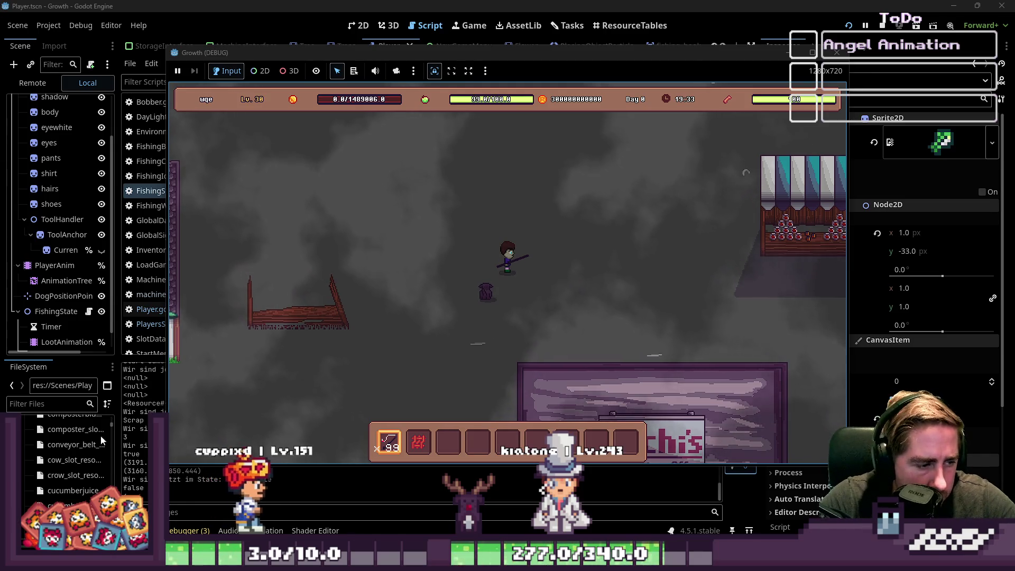
key(F8)
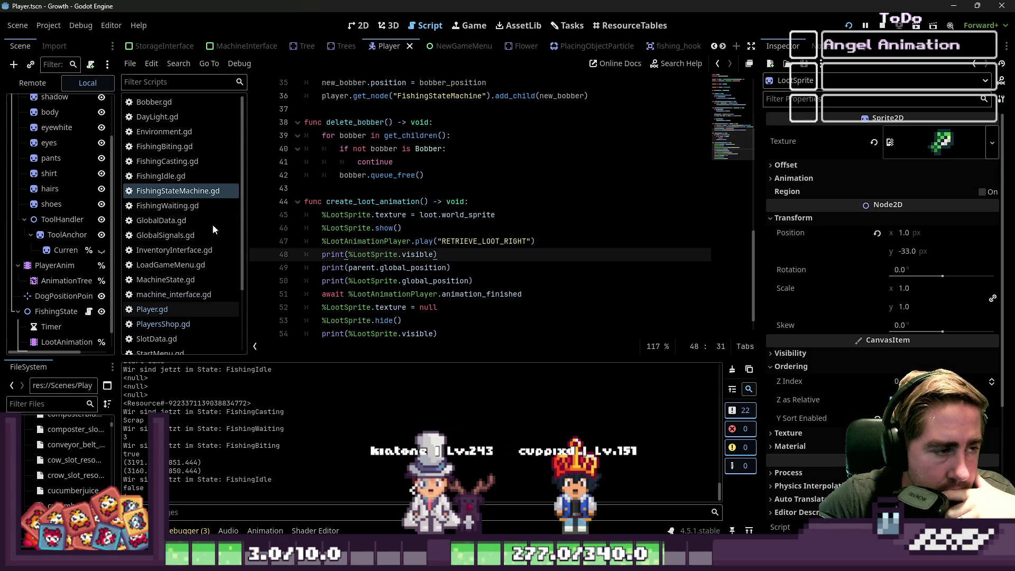
Comment out the %LootSprite.hide() call and the visibility print with Ctrl+K, then rerun the project.
scroll(33, 277, down, 1)
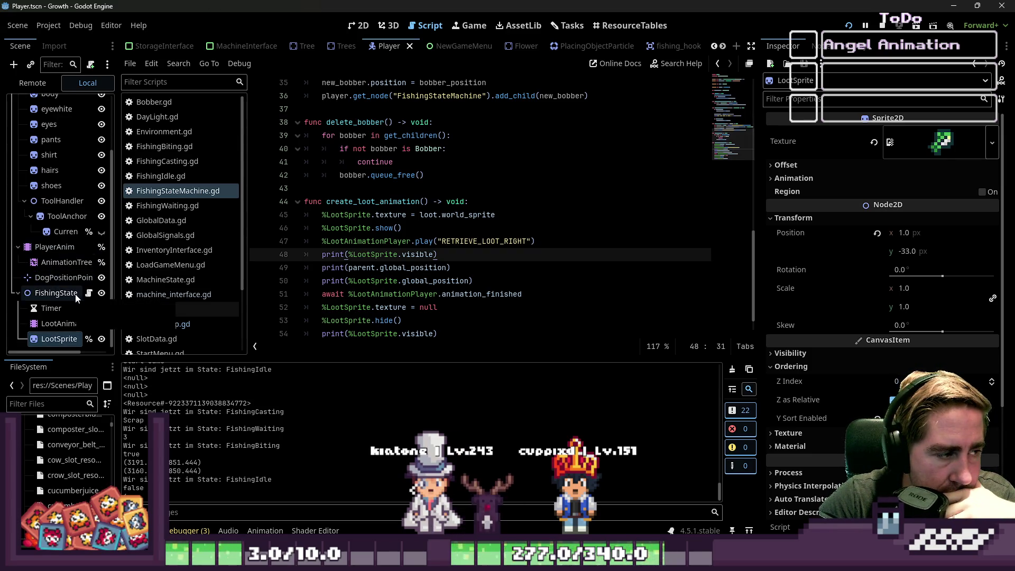
click(396, 321)
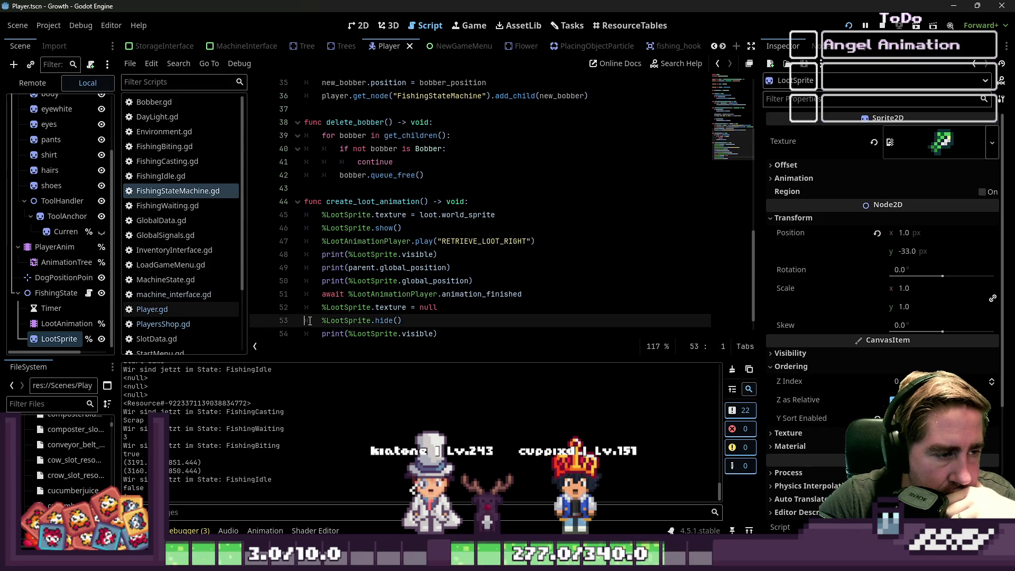
key(ctrl+k)
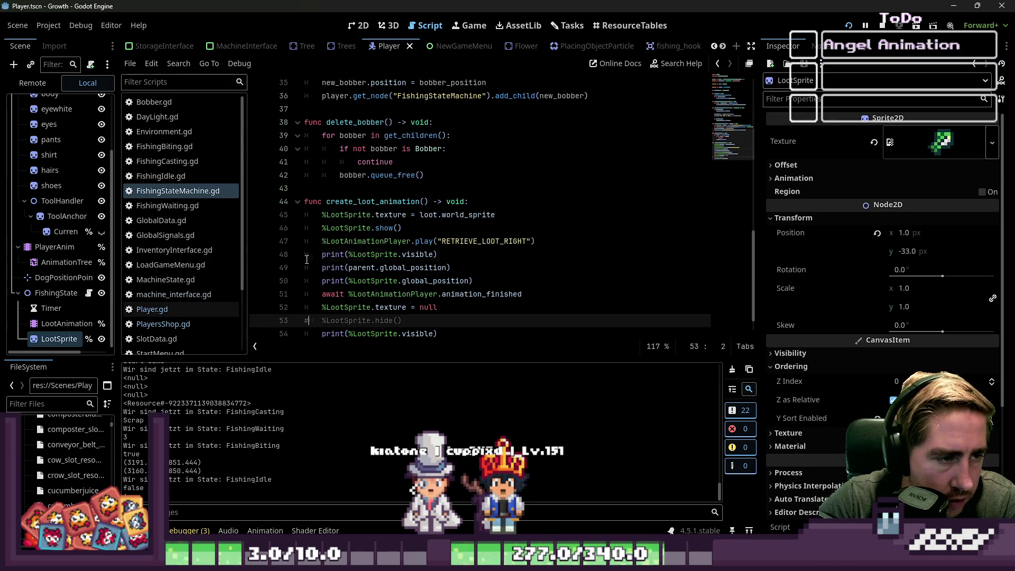
click(308, 255)
key(ctrl+k)
click(544, 245)
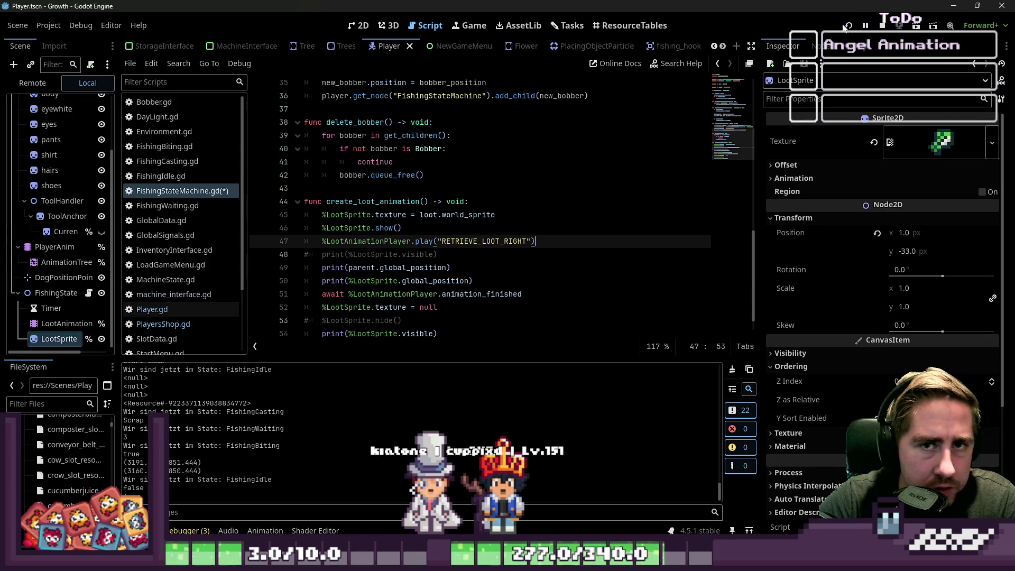
click(845, 26)
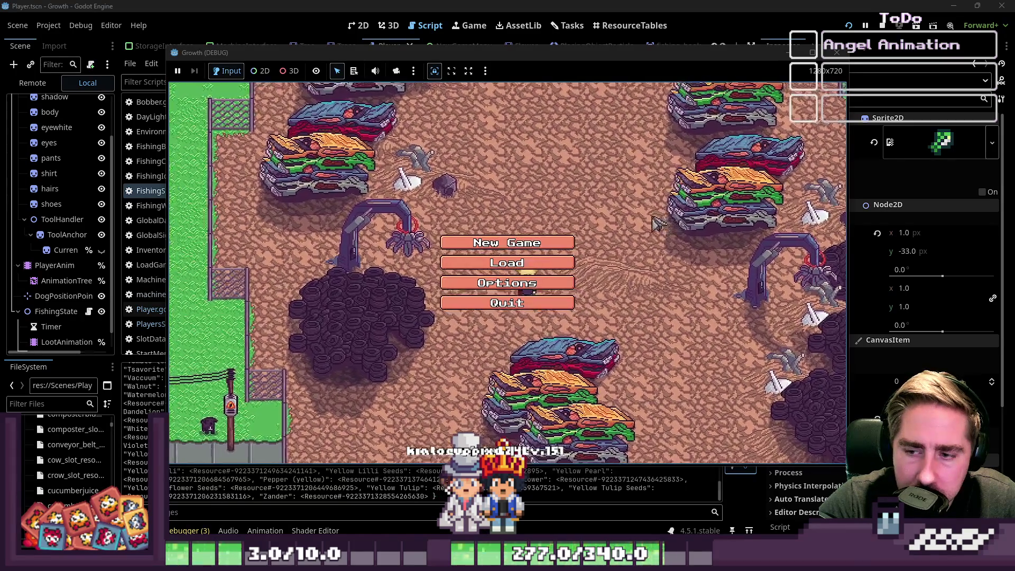
Start another new game with a freshly named character.
click(505, 243)
text(dsavc)
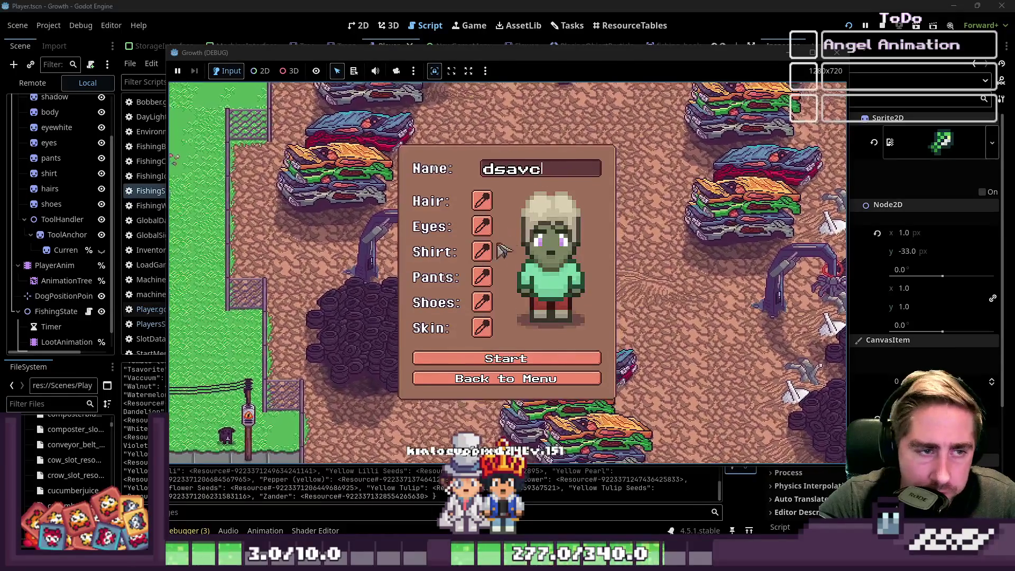
click(494, 359)
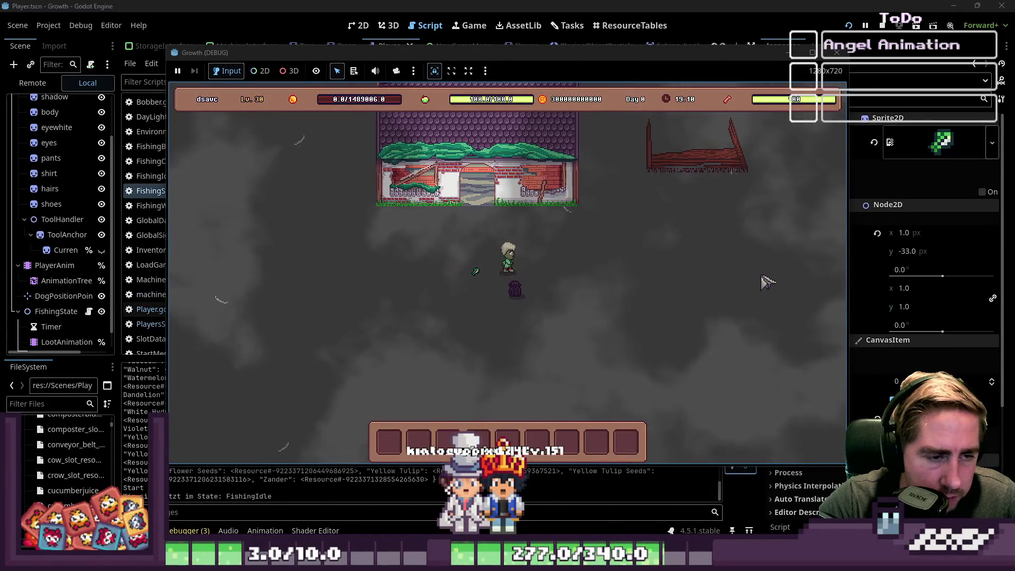
Move the fishing rod from the inventory to the hotbar, walk up and right, and equip it.
key(d)
key(i)
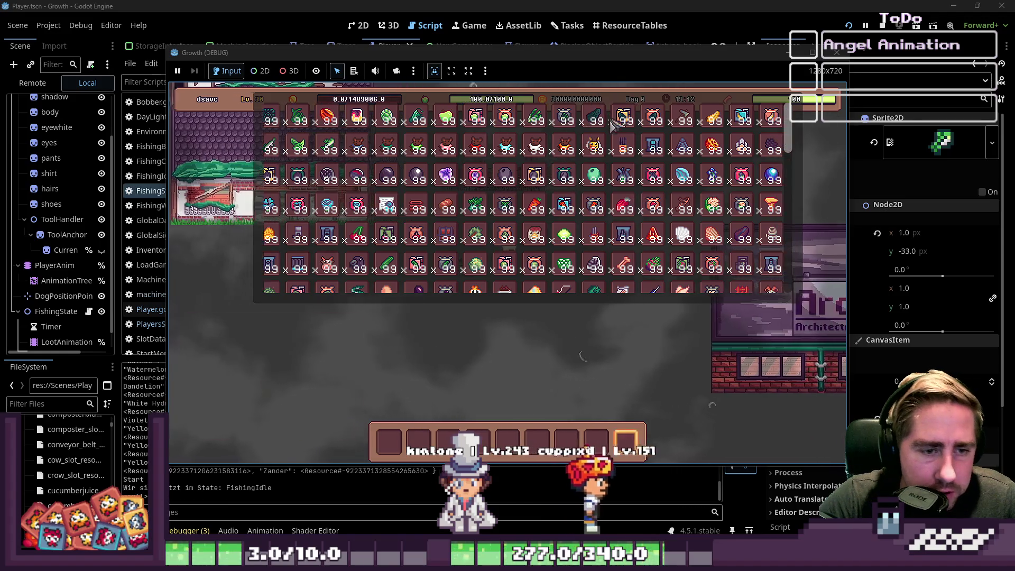
scroll(611, 212, down, 3)
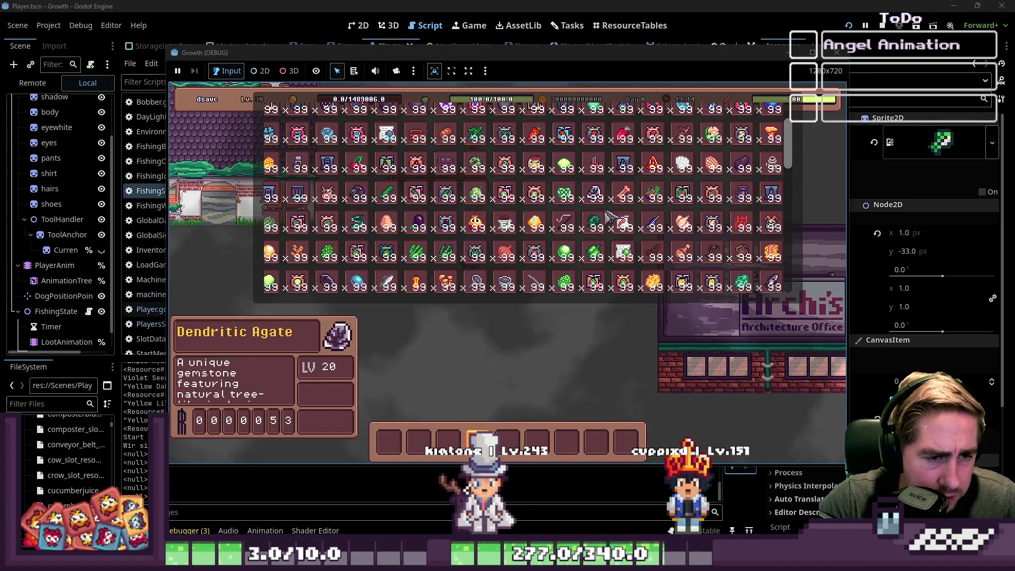
click(564, 224)
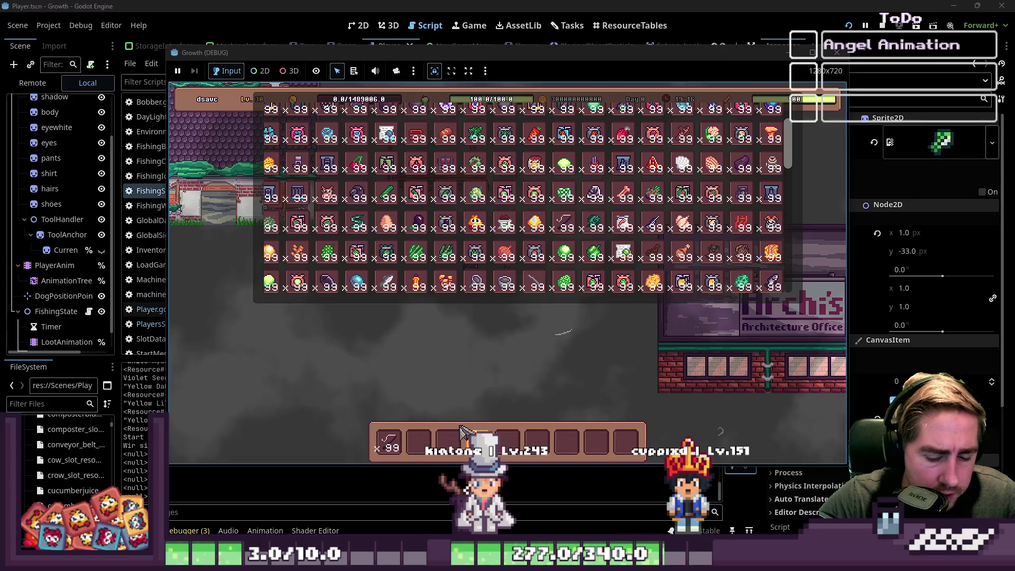
key(i)
key(d)
key(w)
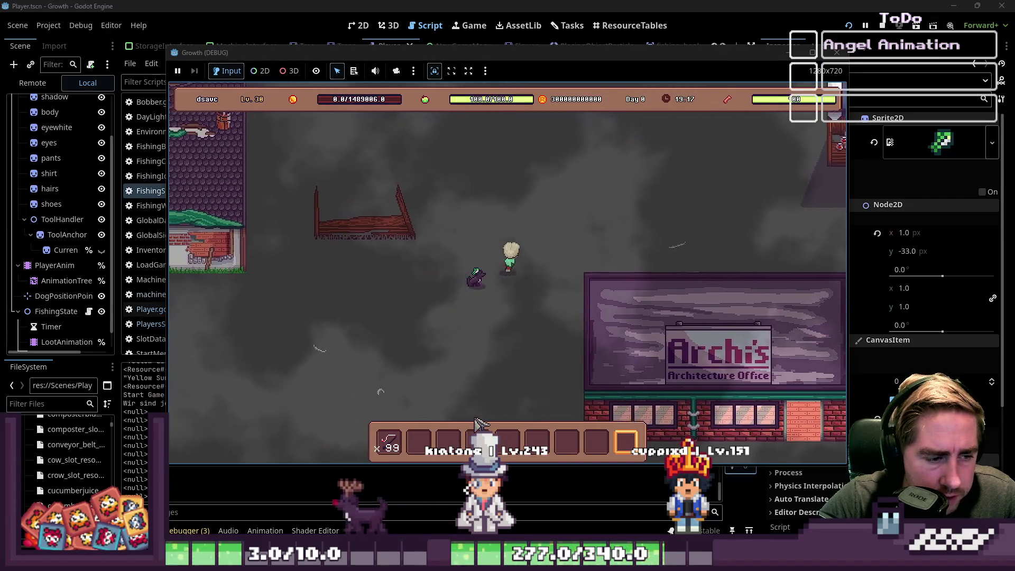
key(1)
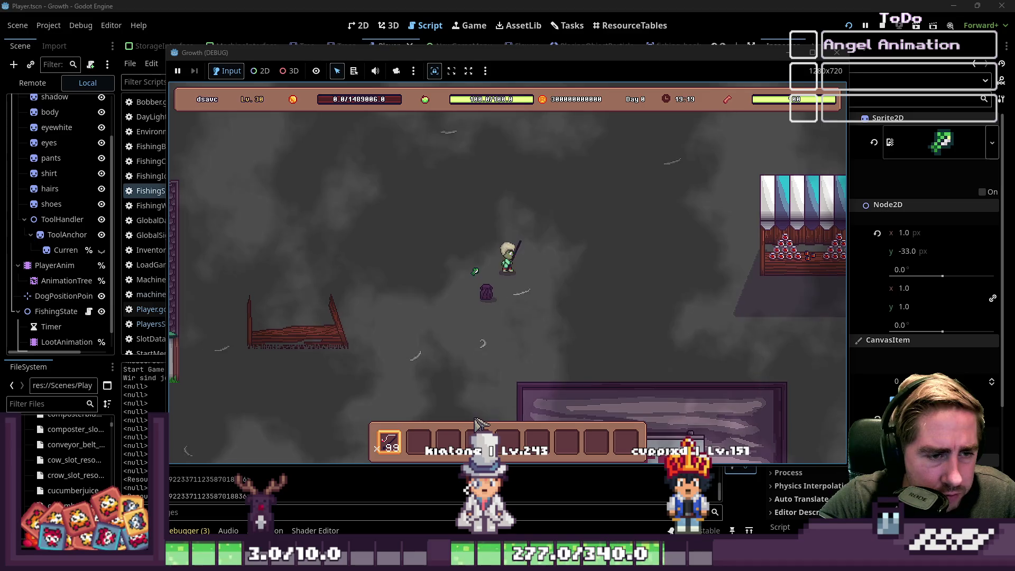
Cast and reel in the line, then close the game and return to line 45 of the script.
click(479, 423)
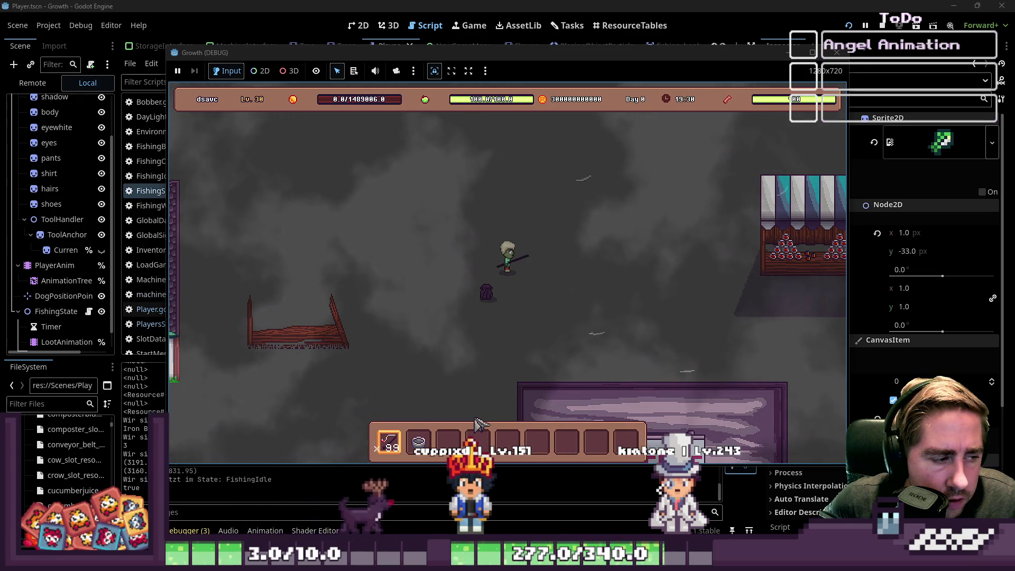
click(479, 424)
click(479, 424)
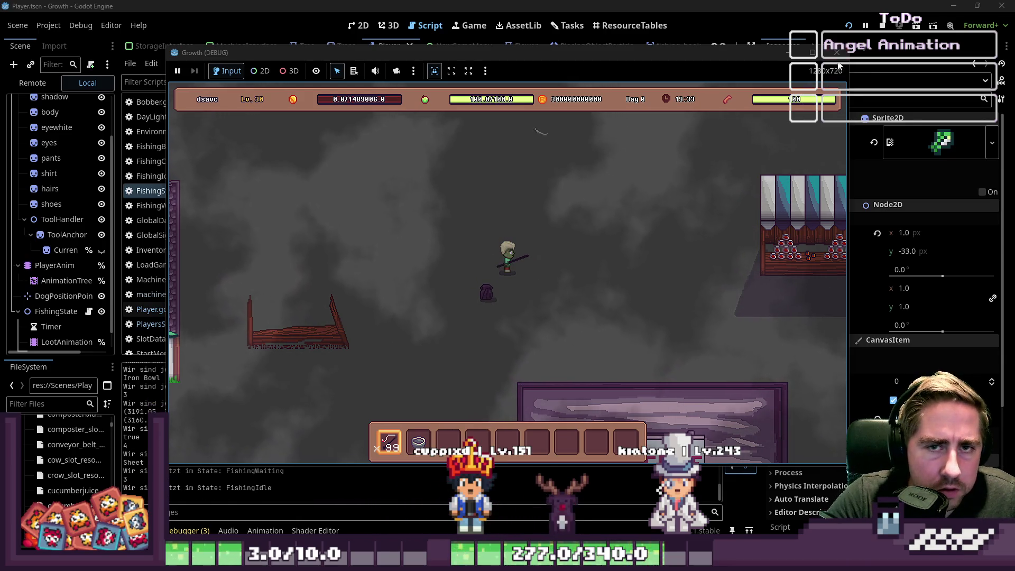
click(837, 53)
click(505, 216)
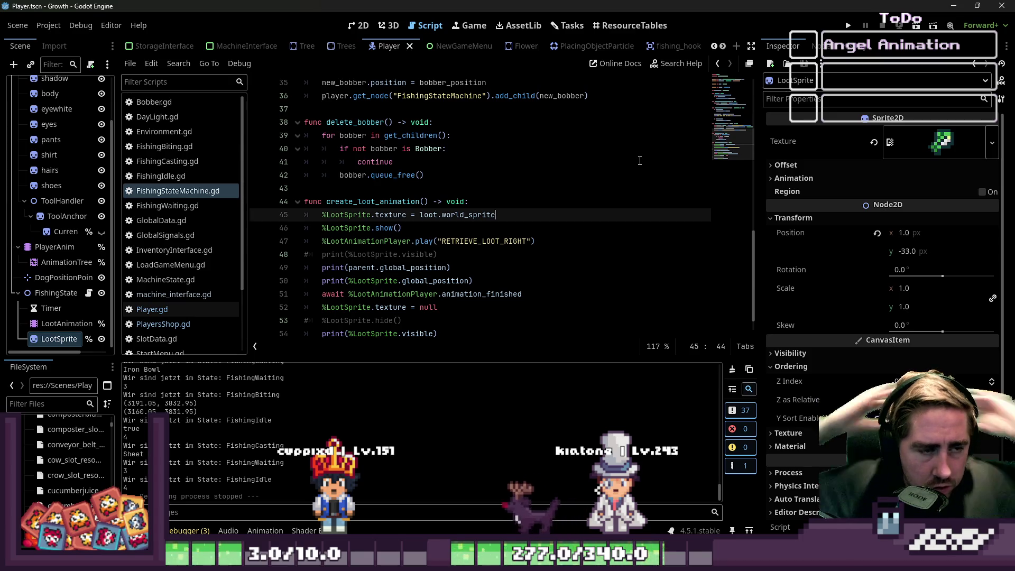
Change the loot sprite's texture on line 45 to loot.texture_world.
key(BackSpace)
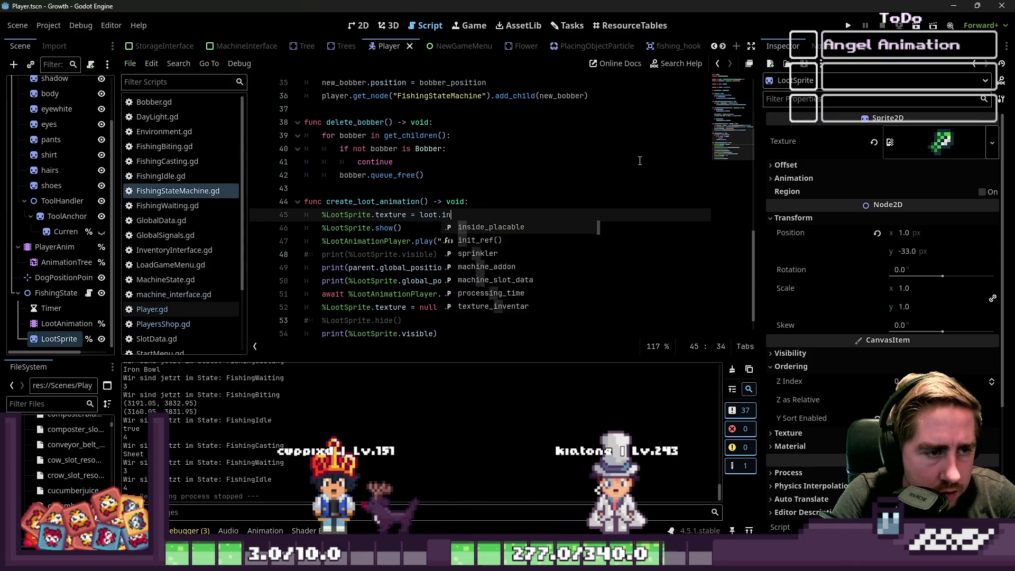
text(nven)
key(BackSpace)
key(BackSpace)
key(BackSpace)
text(texture_world)
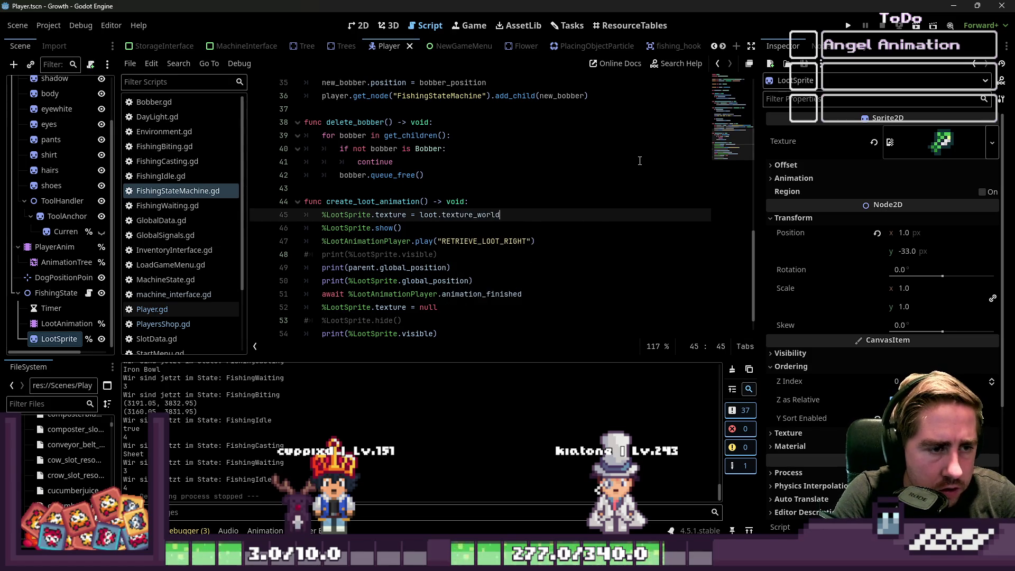
Delete the debug print lines 48–50 after the animation play call.
click(472, 241)
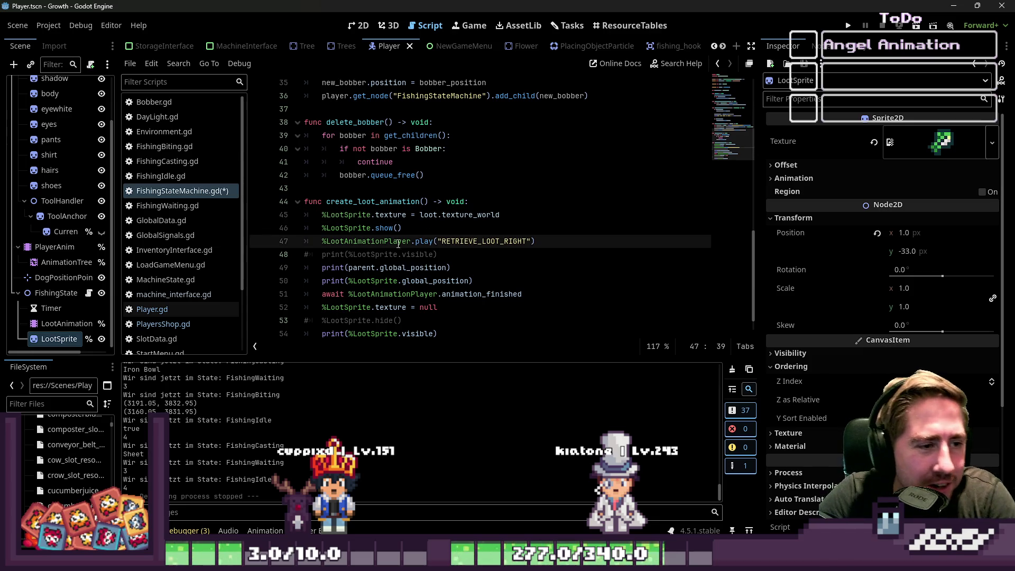
click(430, 254)
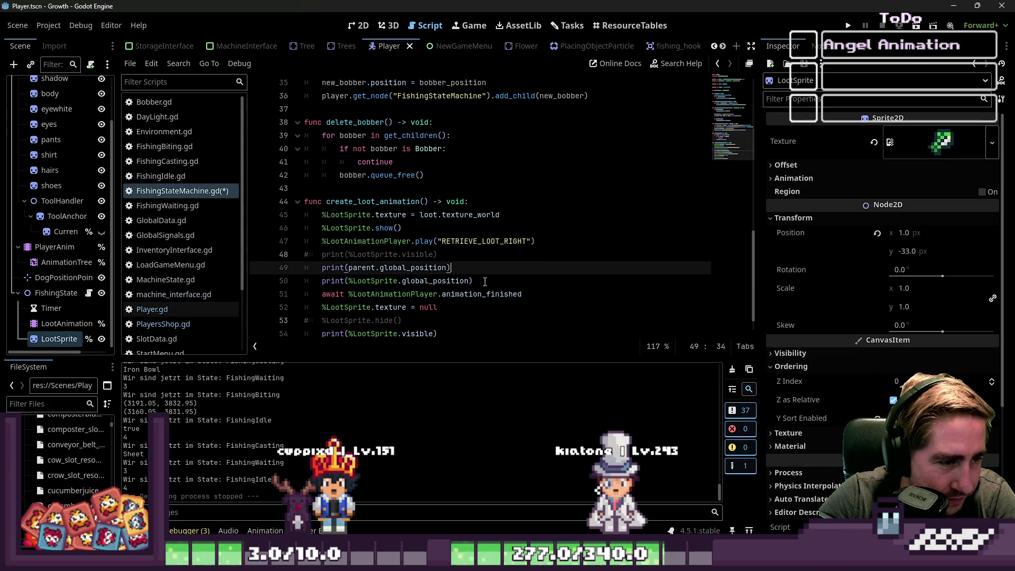
drag(472, 281, 535, 241)
key(BackSpace)
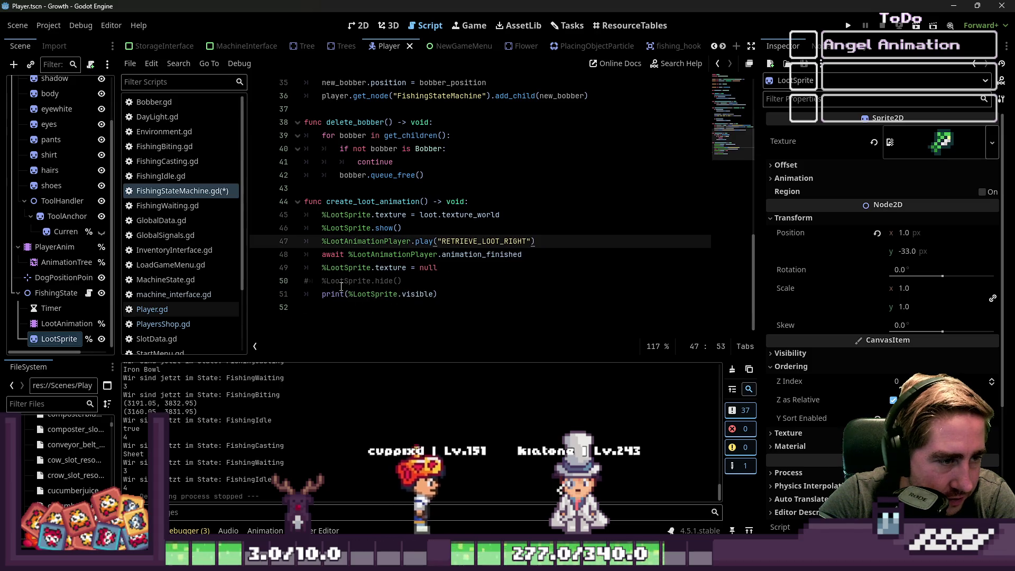
Undo the deletion, then delete only the two global_position print lines.
key(ctrl+z)
click(349, 270)
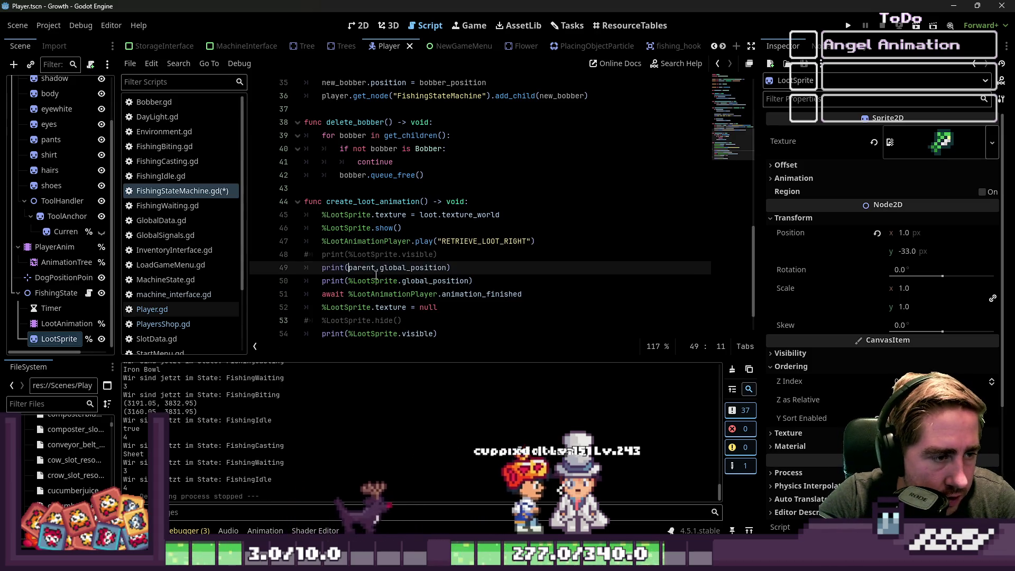
click(311, 255)
drag(473, 281, 305, 267)
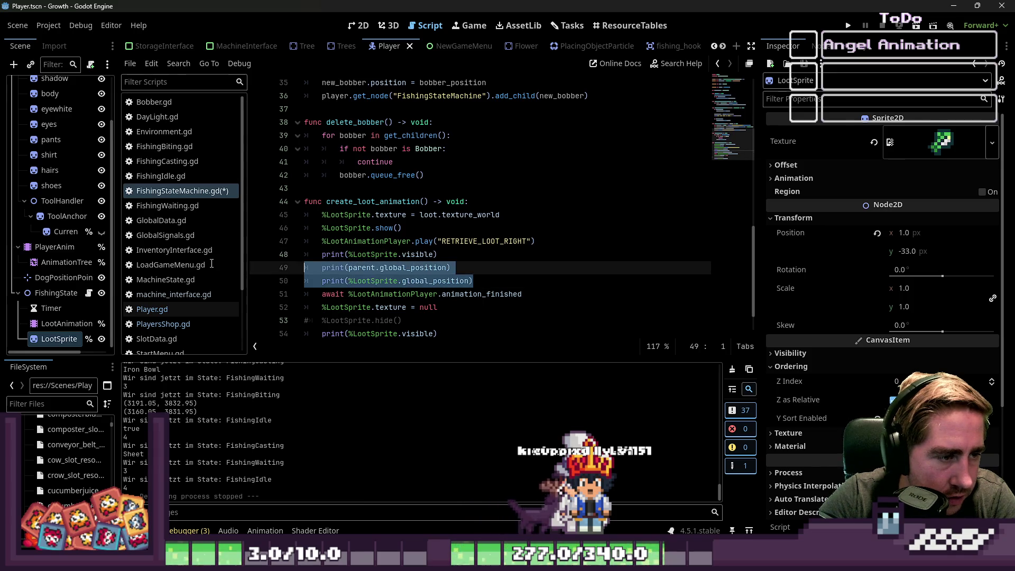
key(shift+Up)
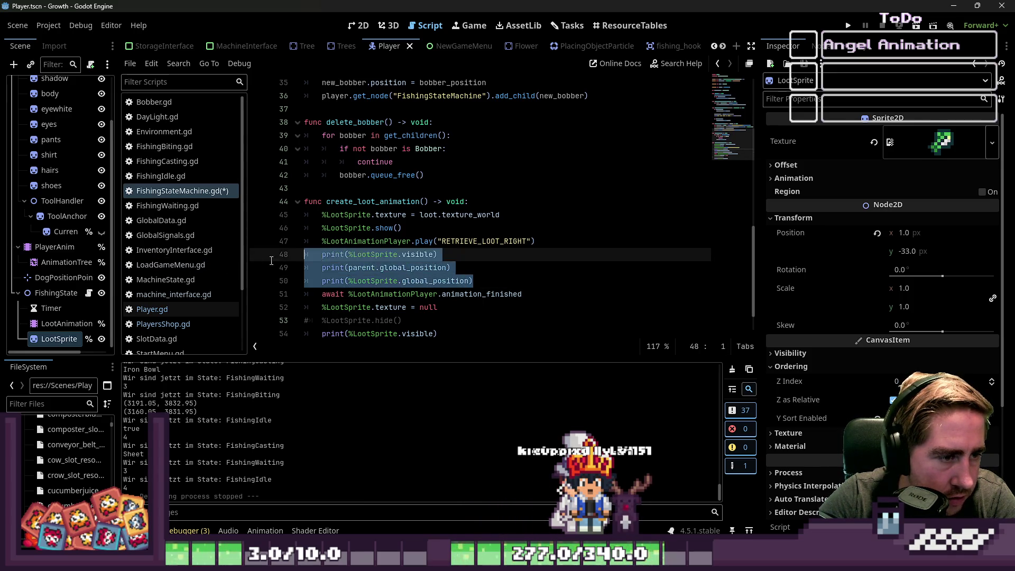
key(shift+Down)
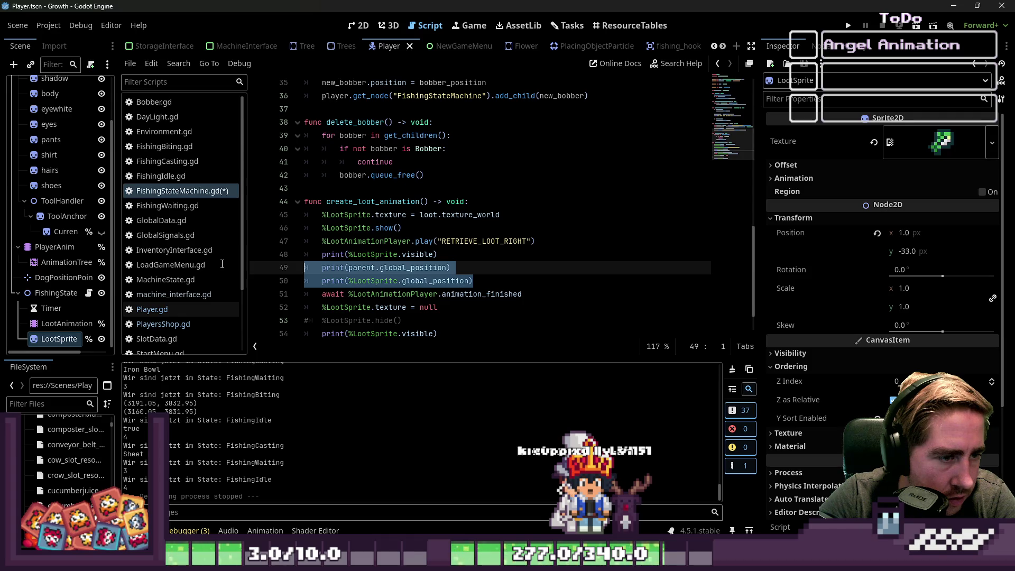
key(Delete)
key(Delete)
Erase the commented visibility print on line 48 and the leftover empty line.
click(471, 256)
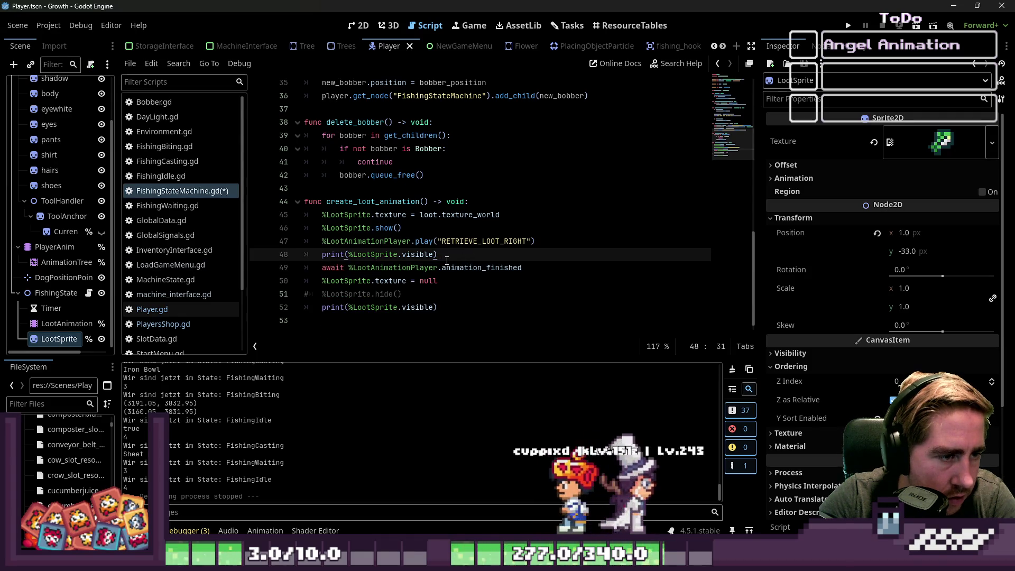
key(shift+Home)
key(BackSpace)
key(BackSpace)
key(BackSpace)
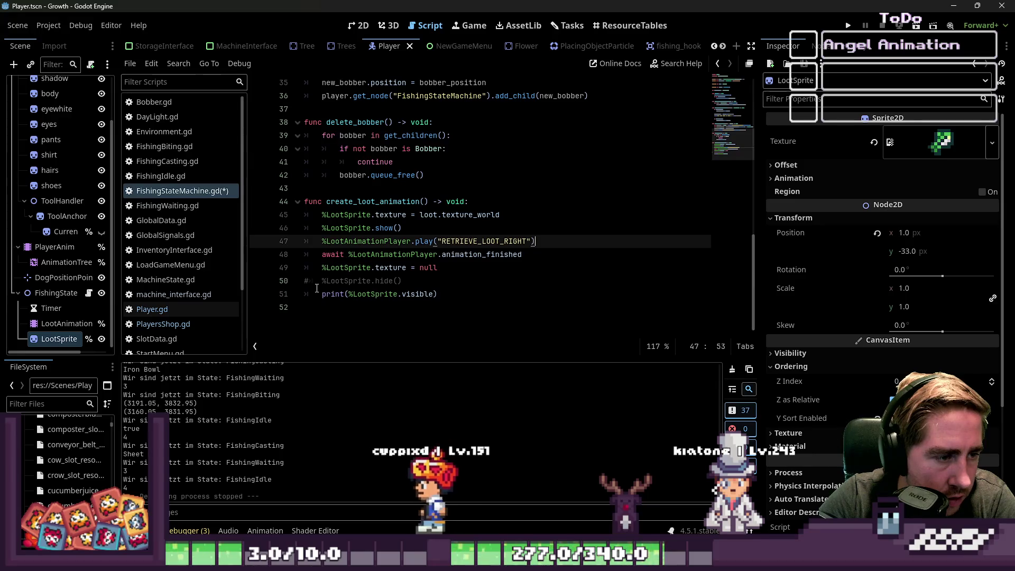
click(312, 282)
Save the script, hide the LootSprite node in the scene, and run the game.
click(379, 304)
key(ctrl+s)
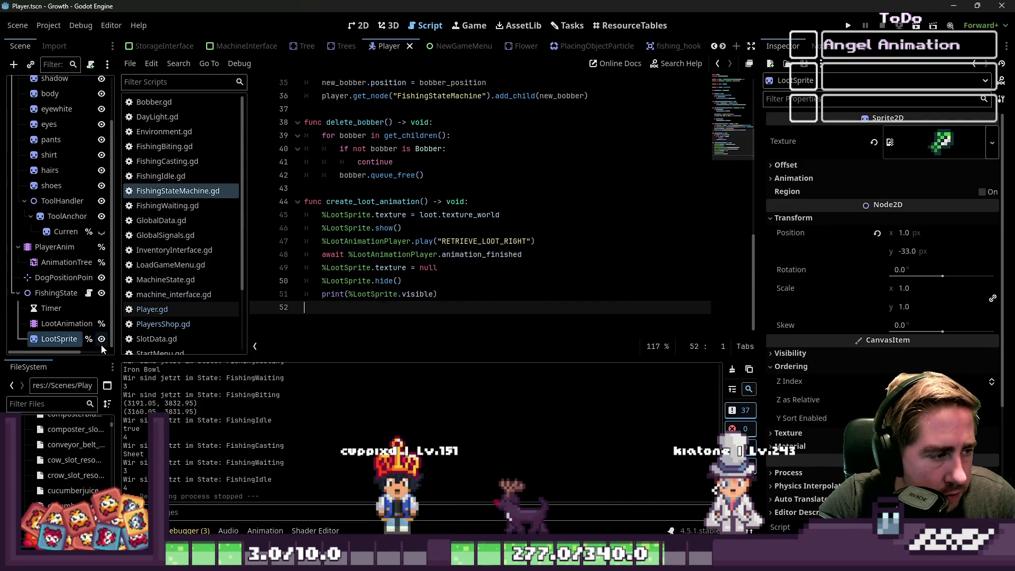
click(101, 339)
click(848, 25)
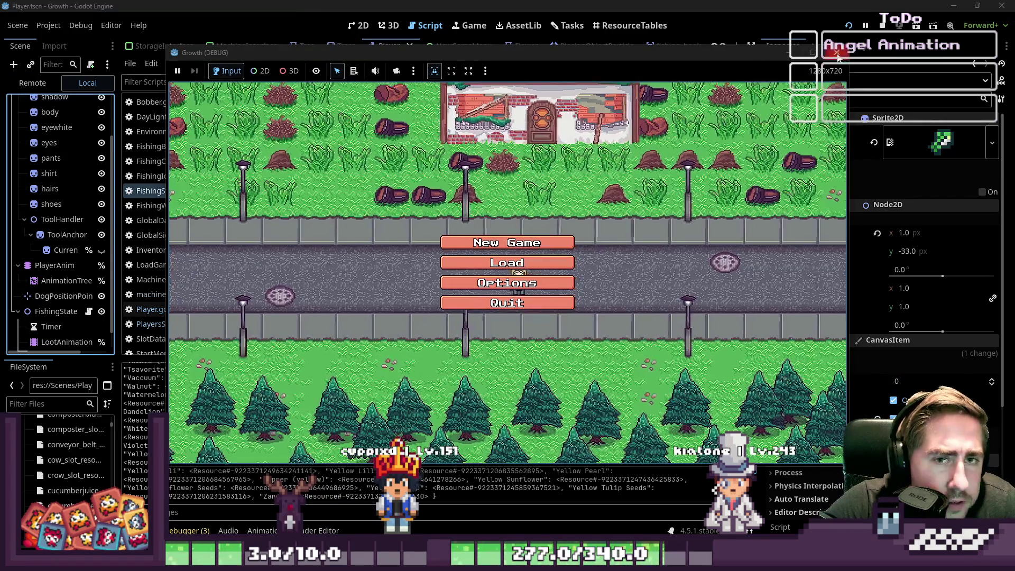
Stop the game, open and save the World scene in the 2D view, and run it.
key(F8)
click(353, 23)
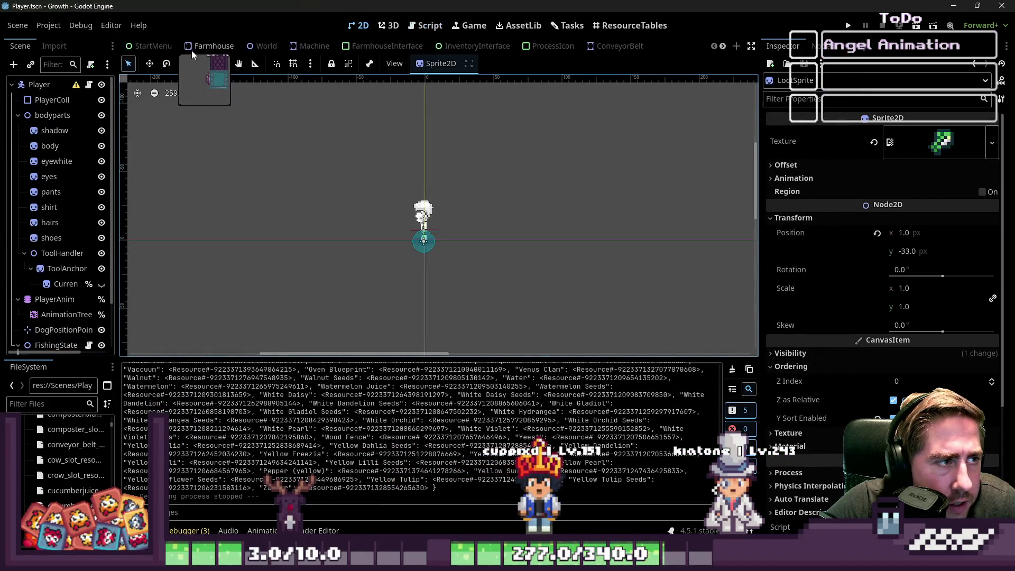
click(264, 46)
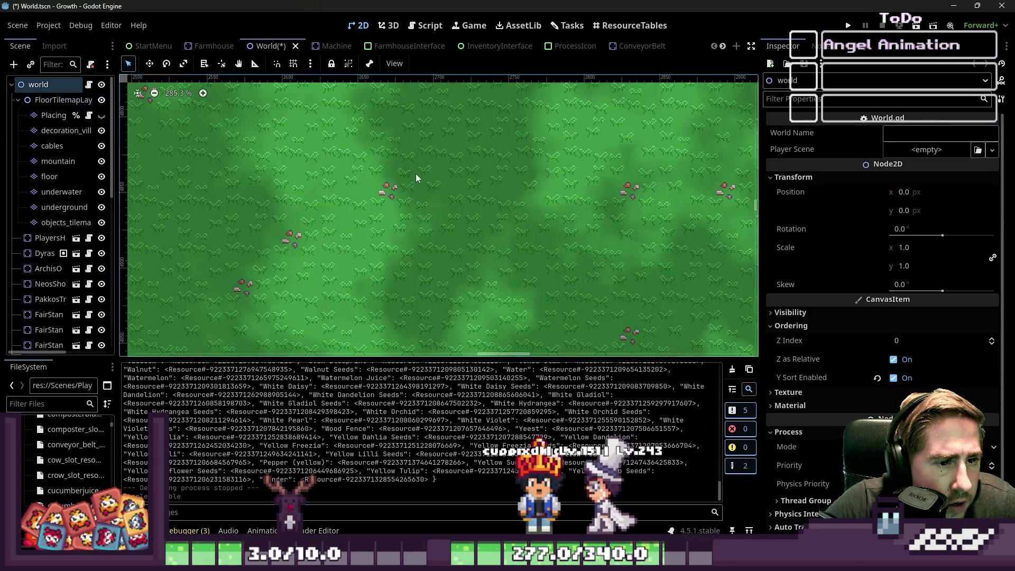
key(ctrl+s)
click(847, 26)
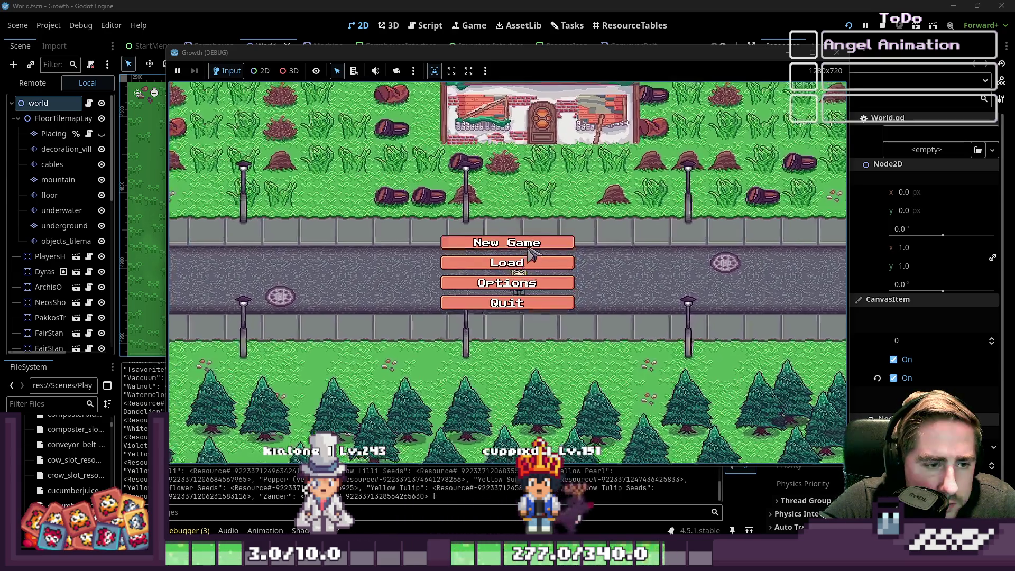
Start a new game with a freshly named character in the farm world.
click(539, 264)
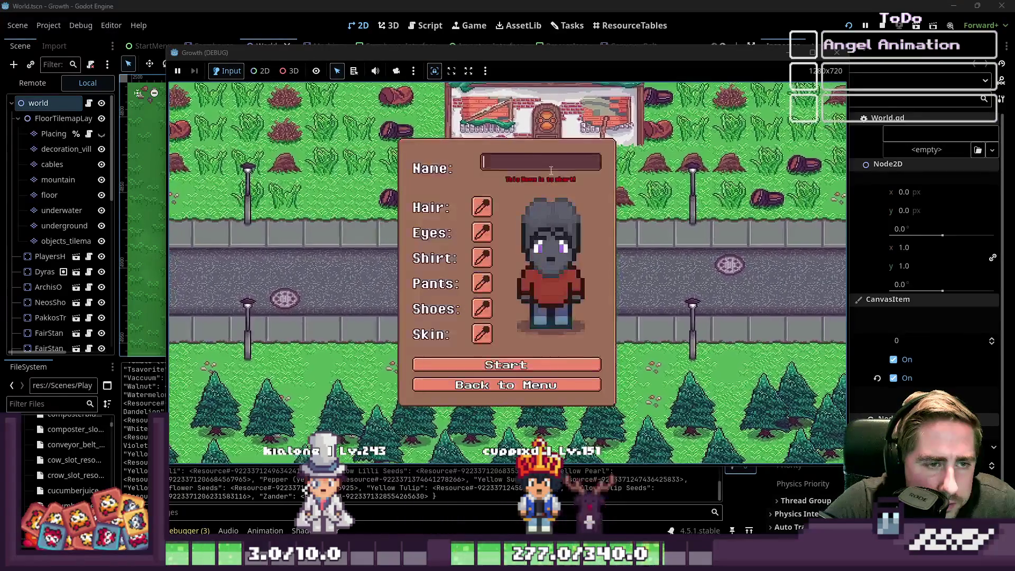
text(cxygv)
click(506, 358)
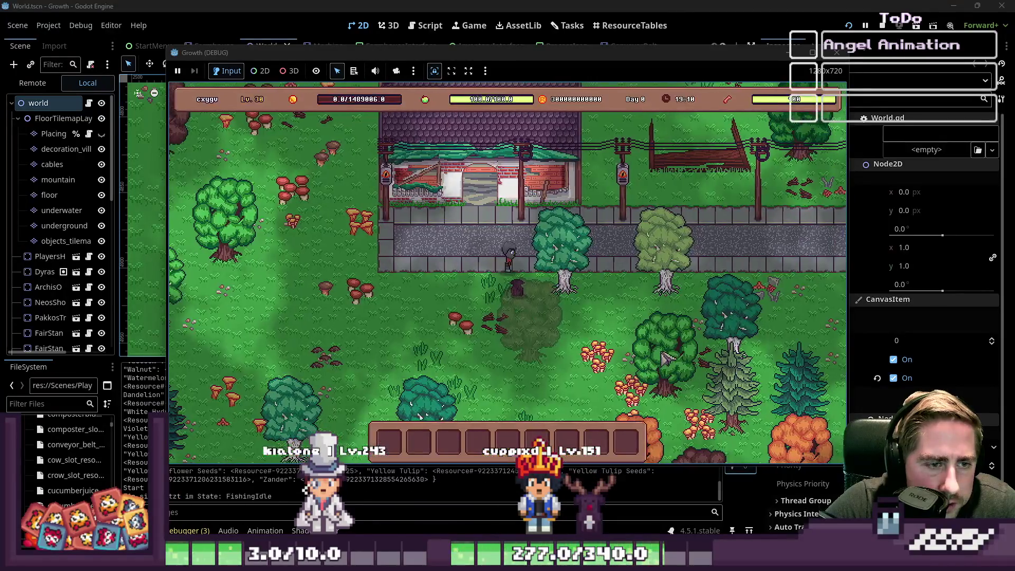
Drag the fishing rod into hotbar slot 1, equip it, and walk to the riverbank.
key(i)
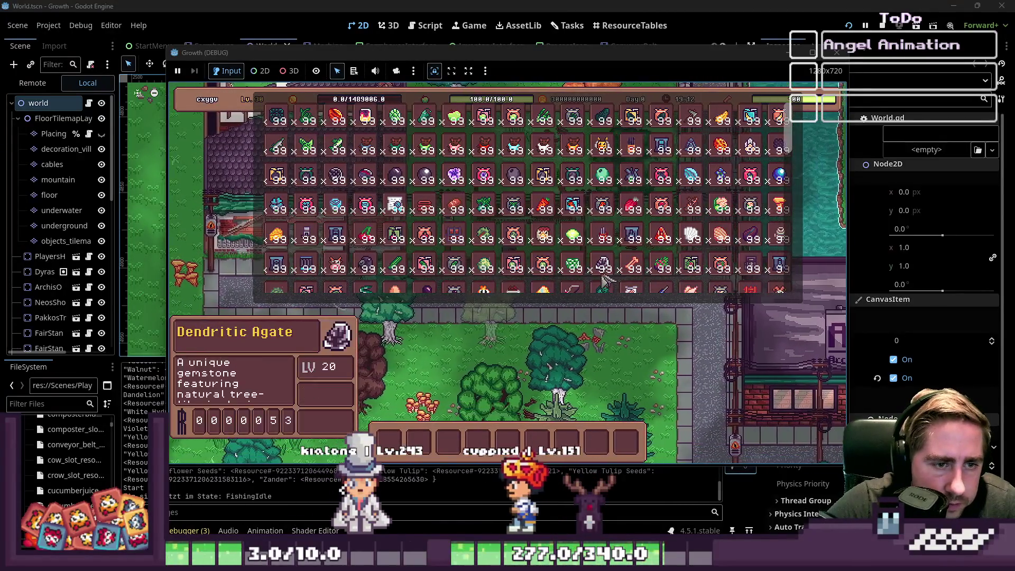
drag(574, 289, 391, 440)
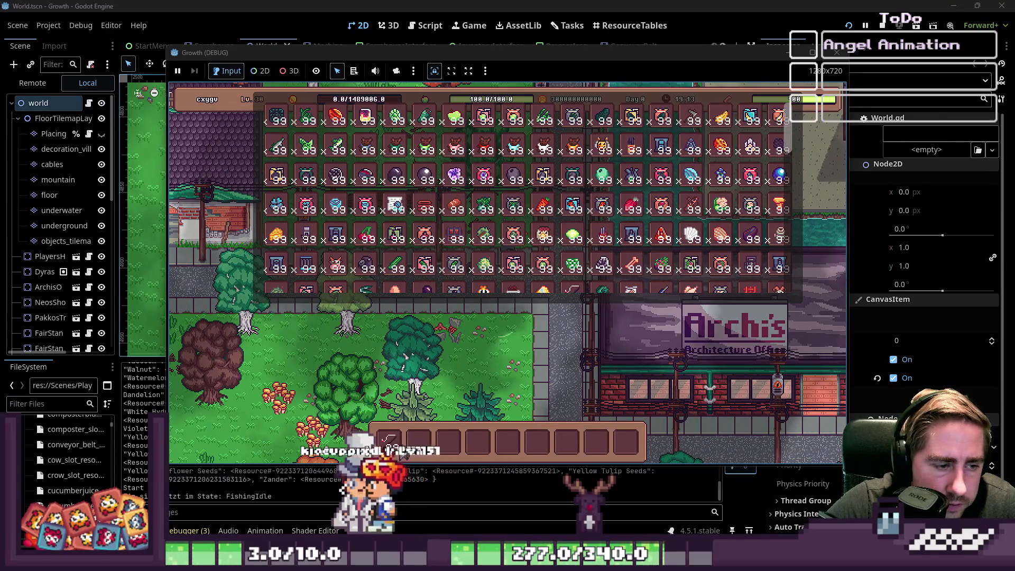
key(i)
key(1)
key(w)
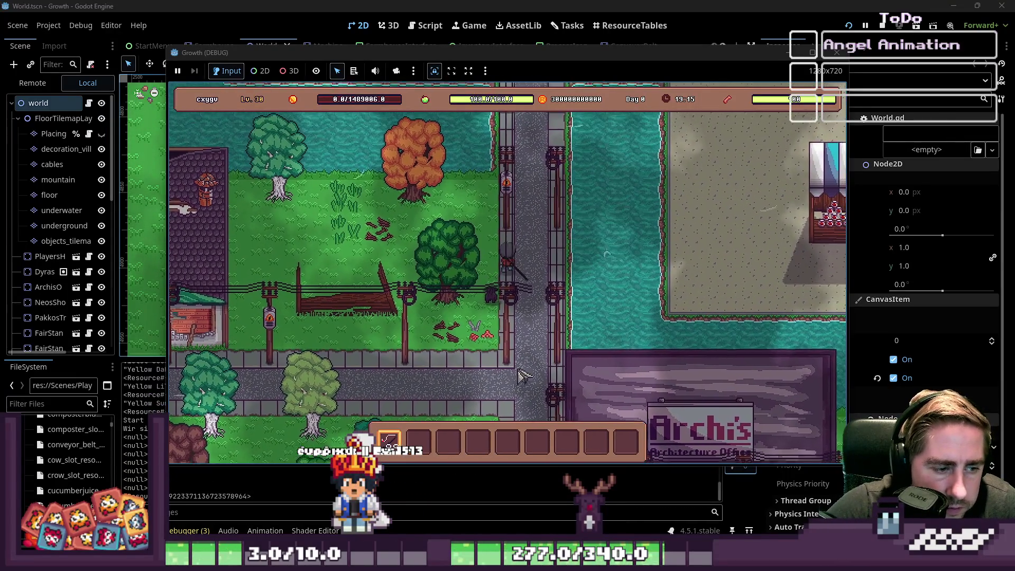
key(d)
Cast into the river and the pond, reel in biting fish, recast, then stop the game.
click(579, 338)
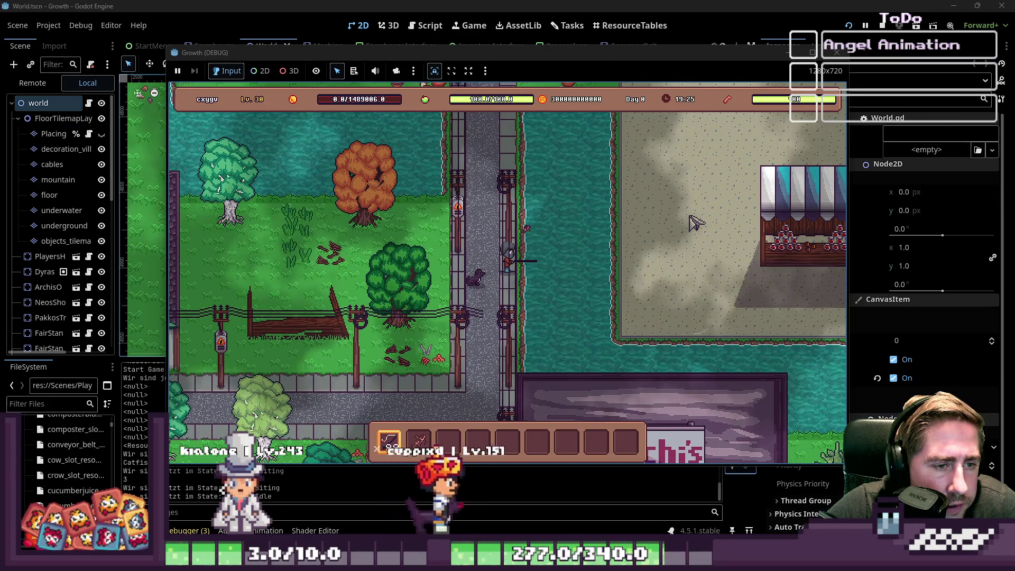
key(w)
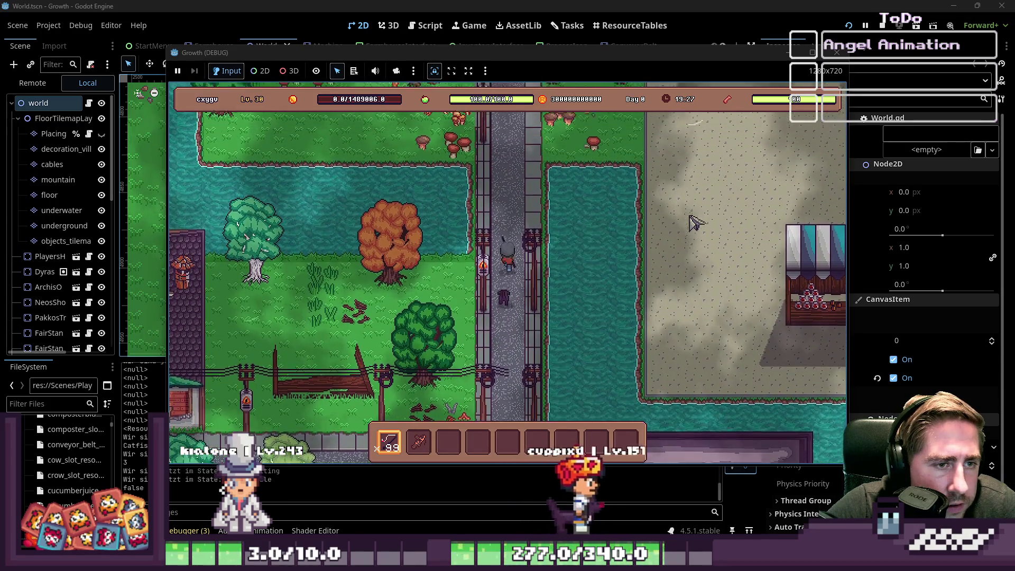
key(d)
click(505, 224)
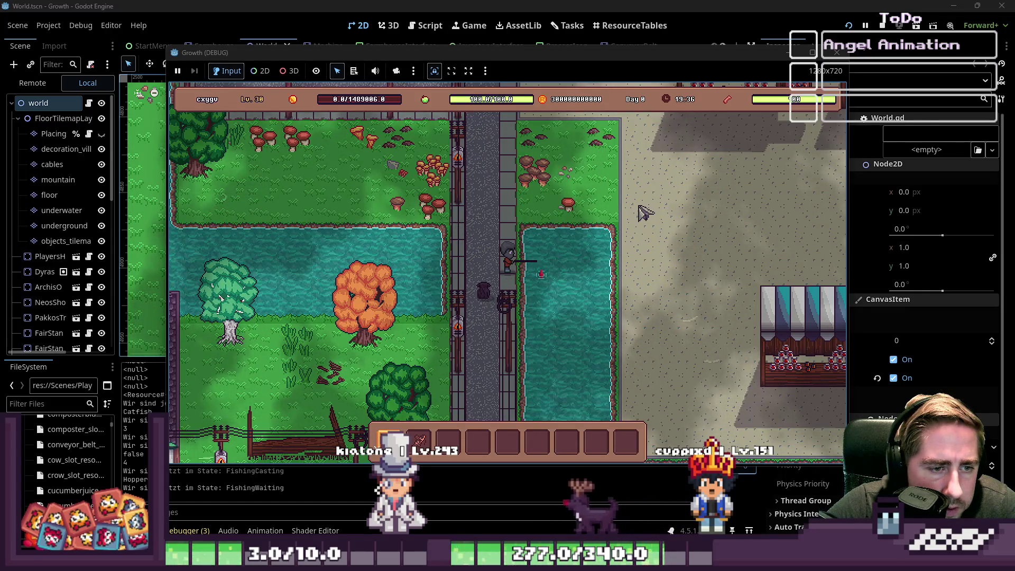
click(644, 213)
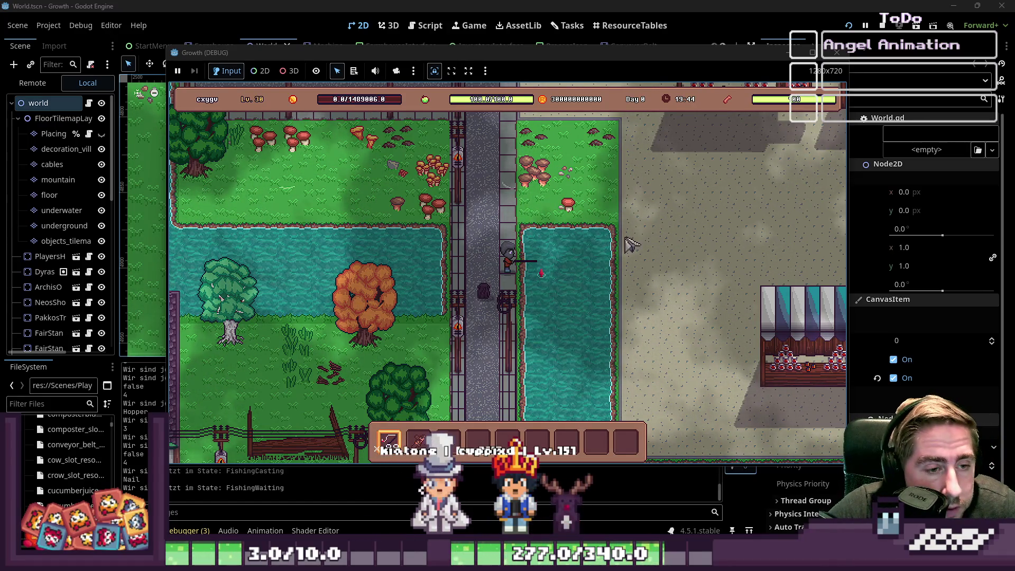
click(693, 245)
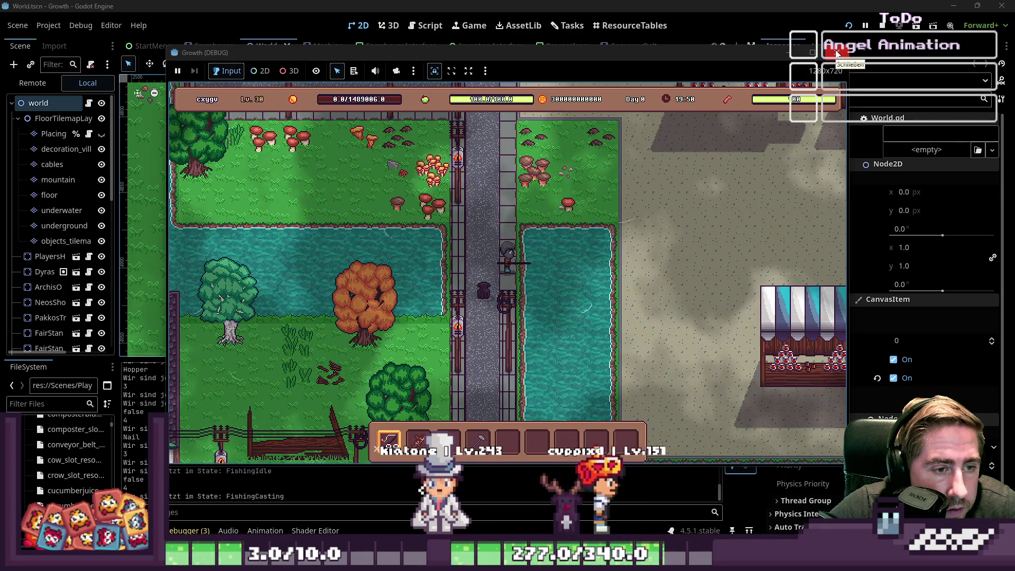
key(space)
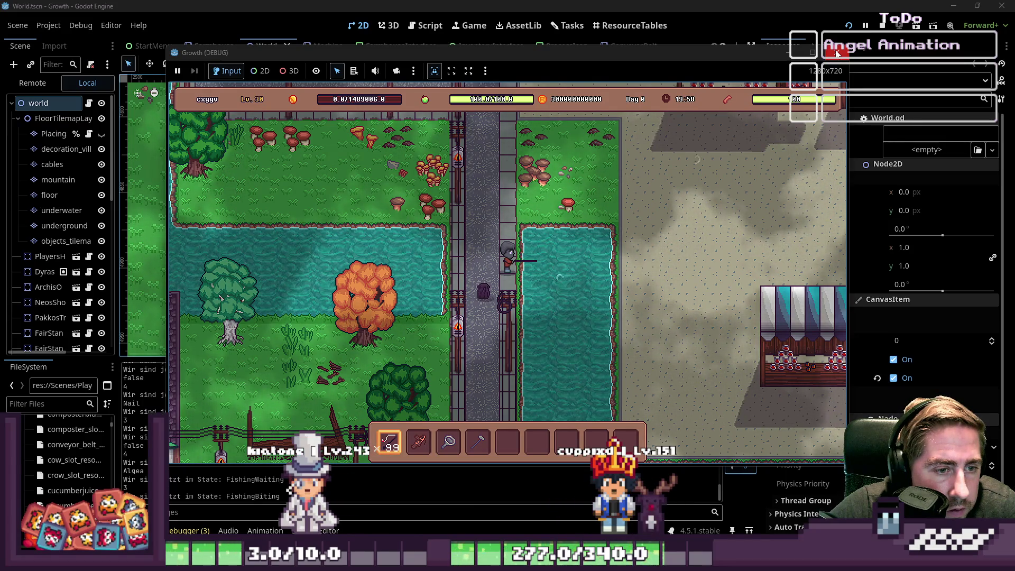
click(837, 53)
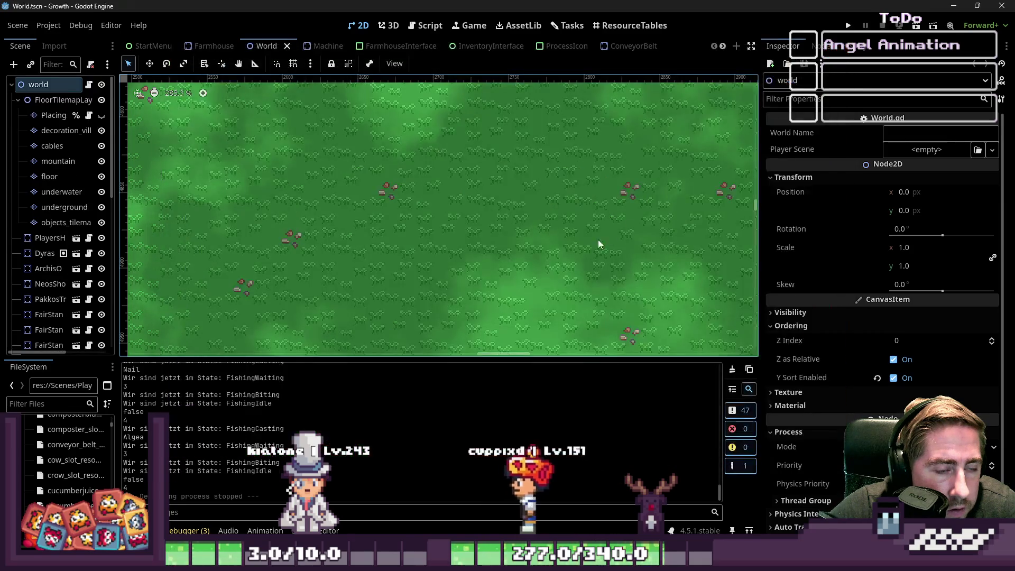
Switch to the Script workspace and hide the Output log panel with Ctrl+J.
click(414, 145)
click(425, 25)
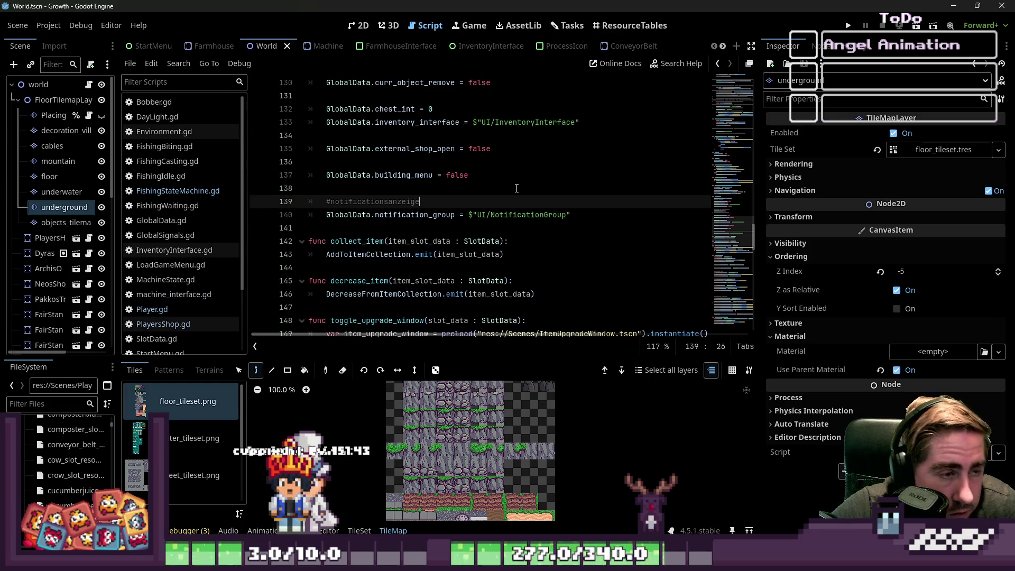
scroll(516, 188, up, 4)
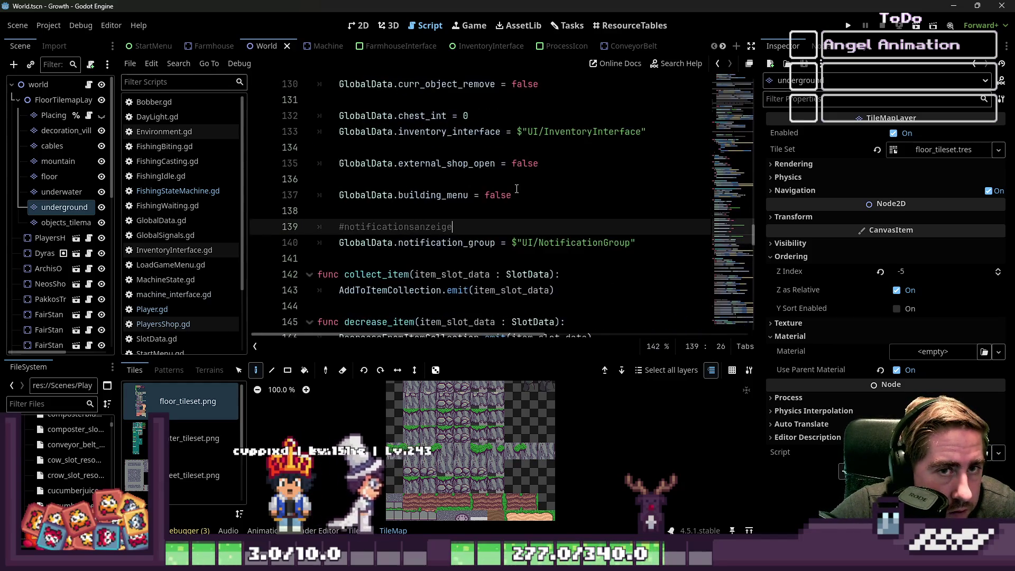
scroll(517, 188, up, 1)
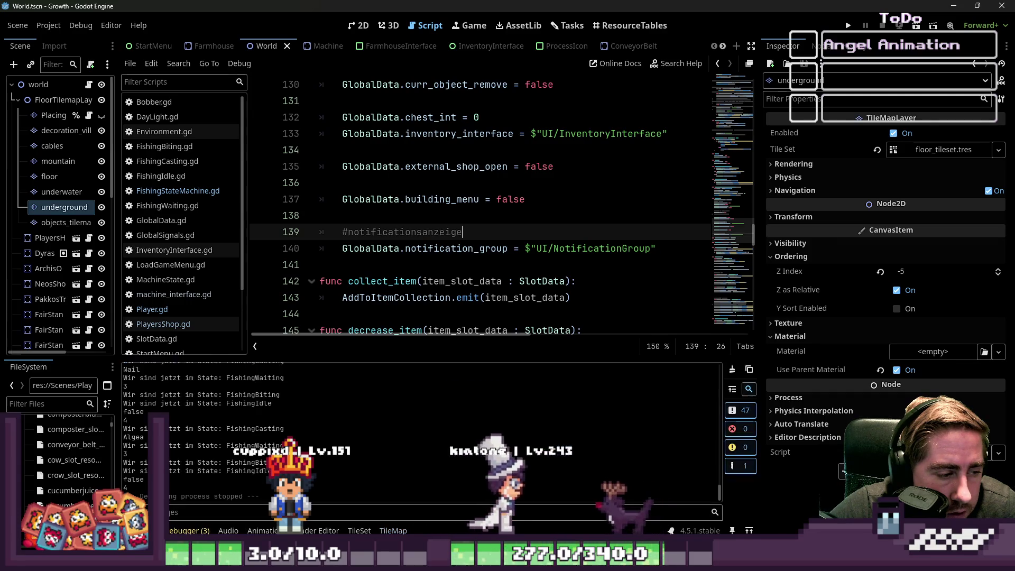
key(ctrl+j)
scroll(460, 271, down, 15)
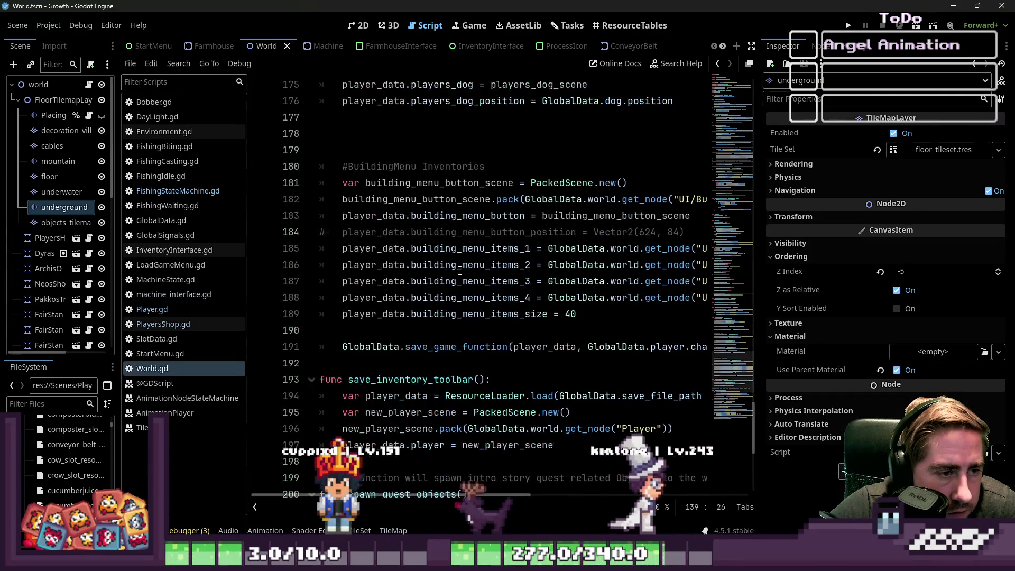
scroll(460, 271, down, 4)
Open Player.gd and scroll up to its _process and _ready functions.
click(177, 310)
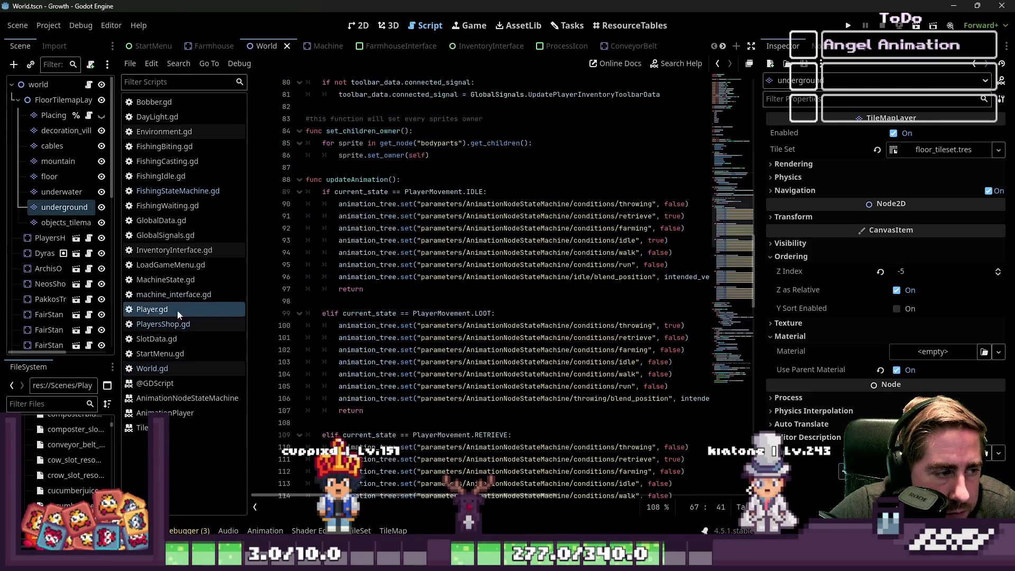
scroll(364, 287, up, 2)
click(410, 241)
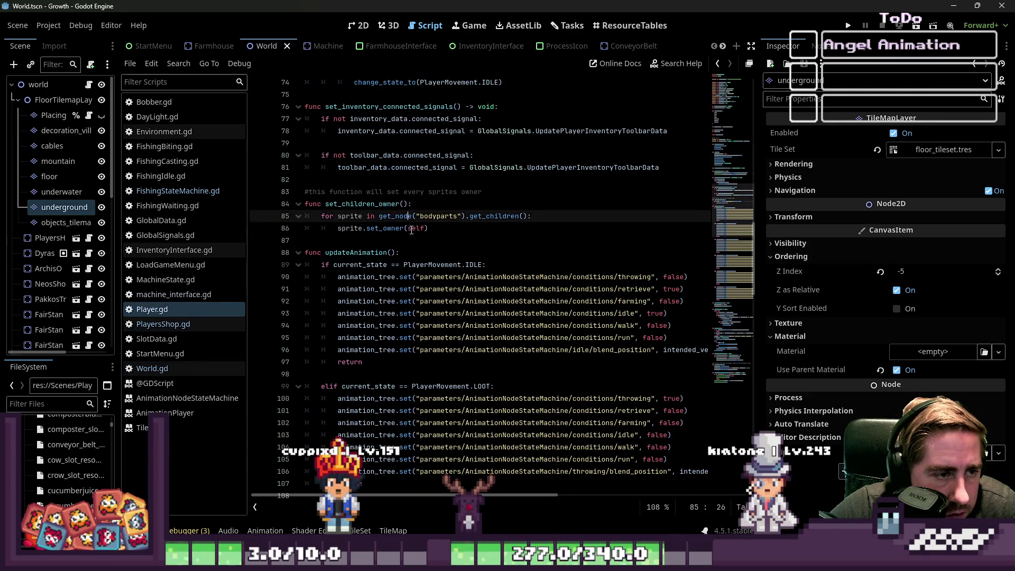
scroll(409, 241, up, 3)
scroll(375, 305, up, 8)
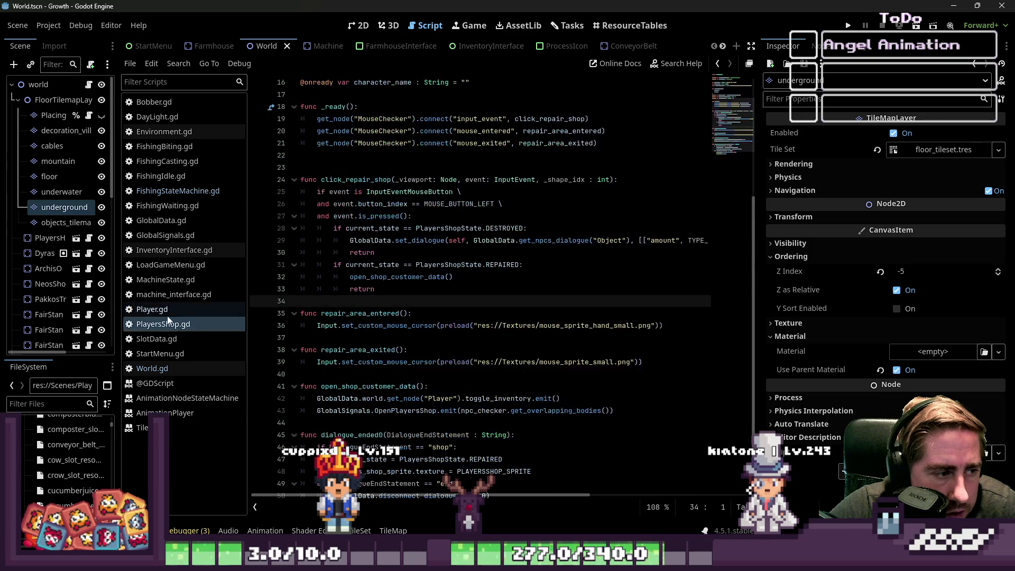
scroll(374, 305, up, 2)
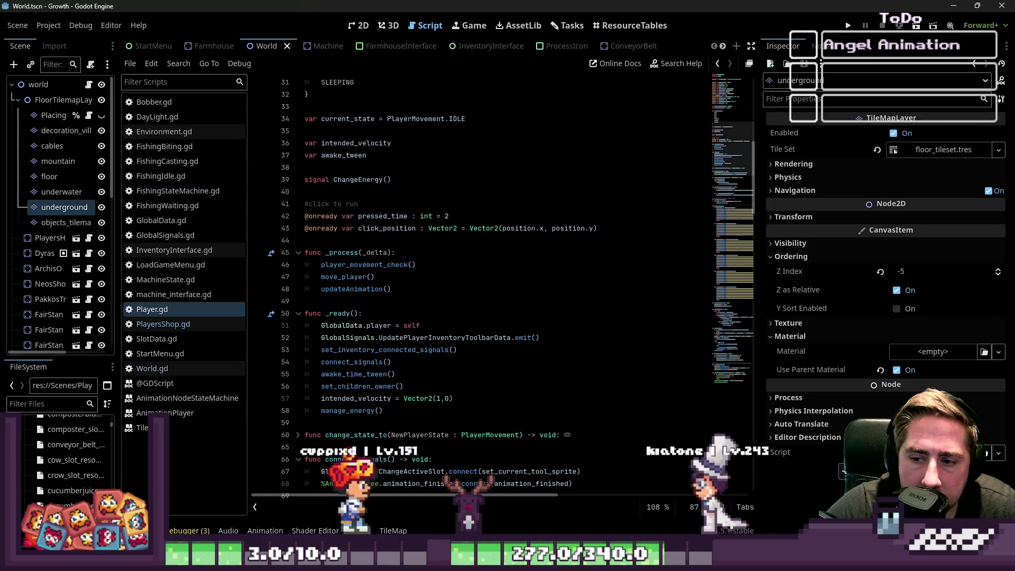
Add a line after change_state_to(IDLE) in the RETRIEVE branch and begin a get_node("Fishing") call.
click(415, 288)
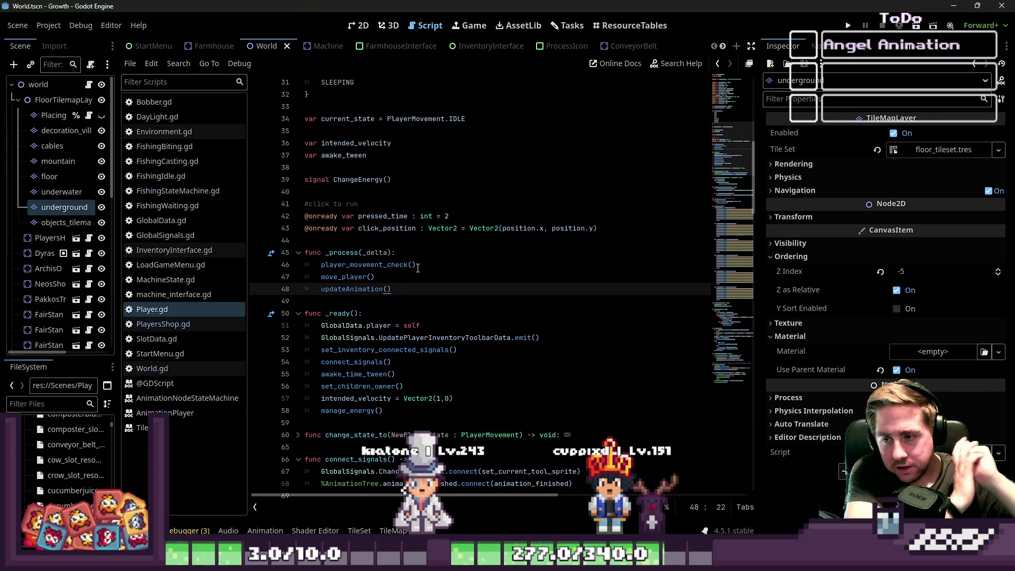
scroll(708, 173, down, 3)
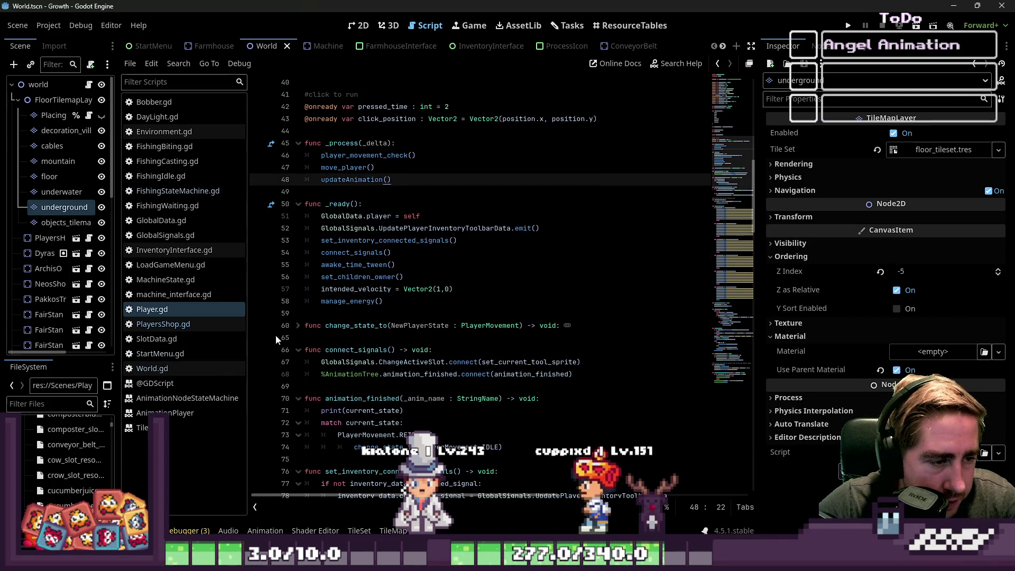
click(298, 325)
scroll(318, 322, down, 3)
click(377, 314)
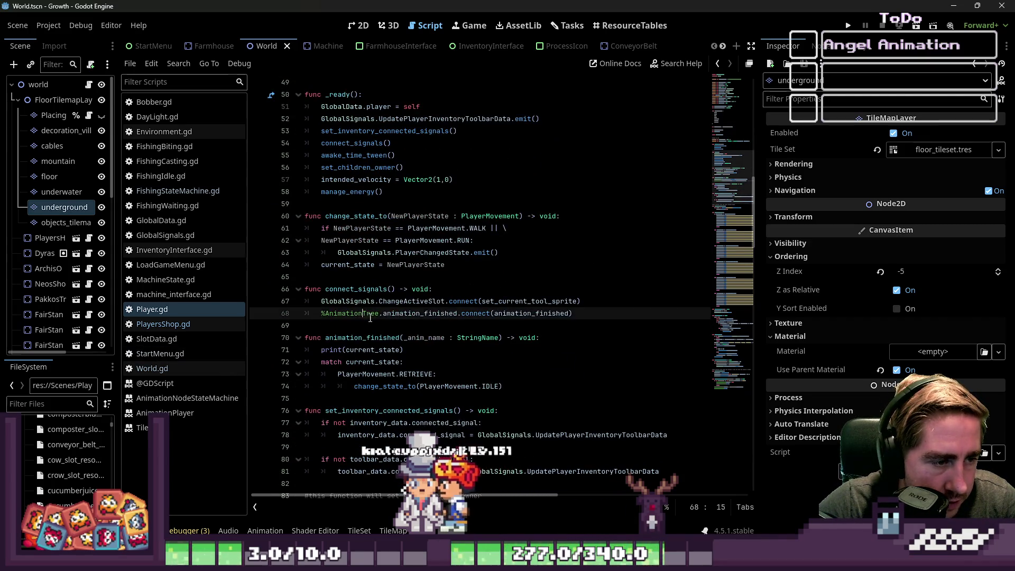
click(407, 339)
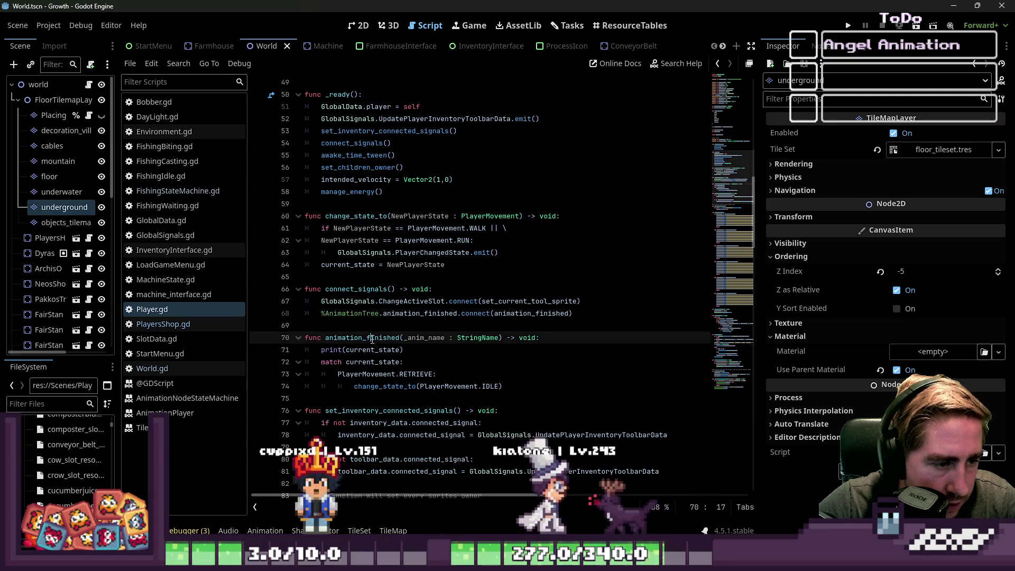
click(427, 365)
click(554, 391)
key(Return)
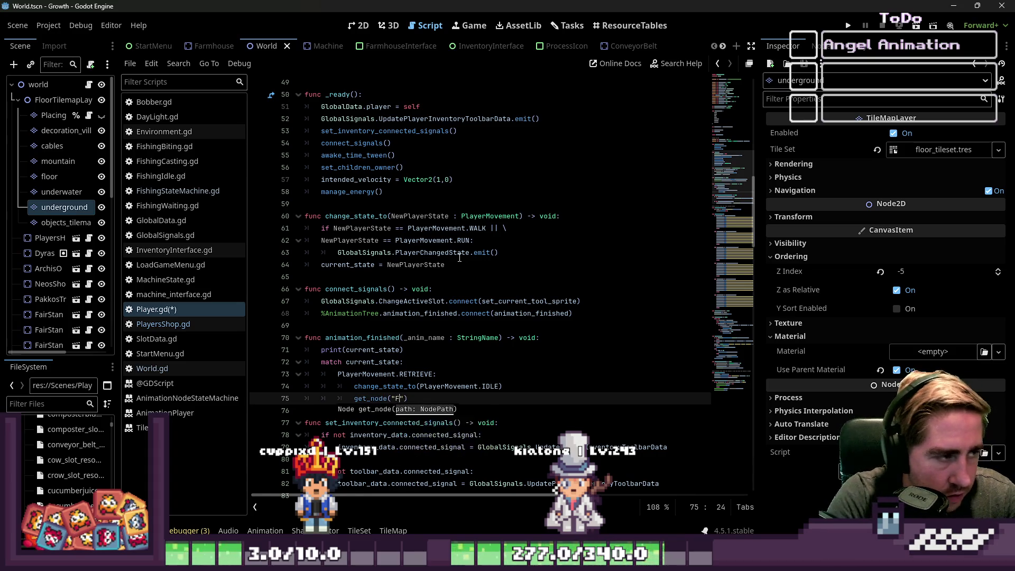
text(ishing)
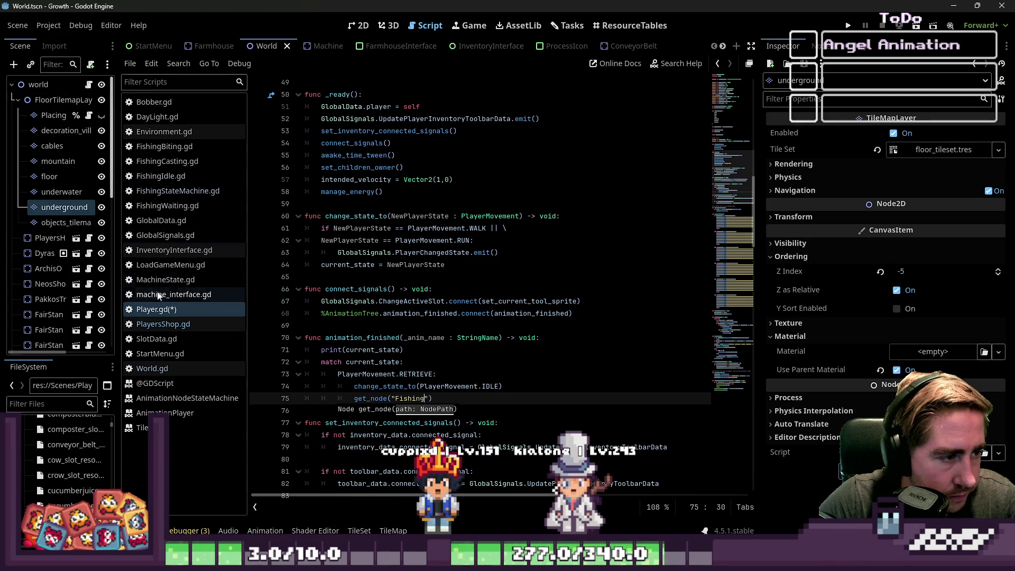
Collapse FloorTilemapLayers in the scene tree and bring up FishingStateMachine.gd at create_loot_animation.
click(18, 100)
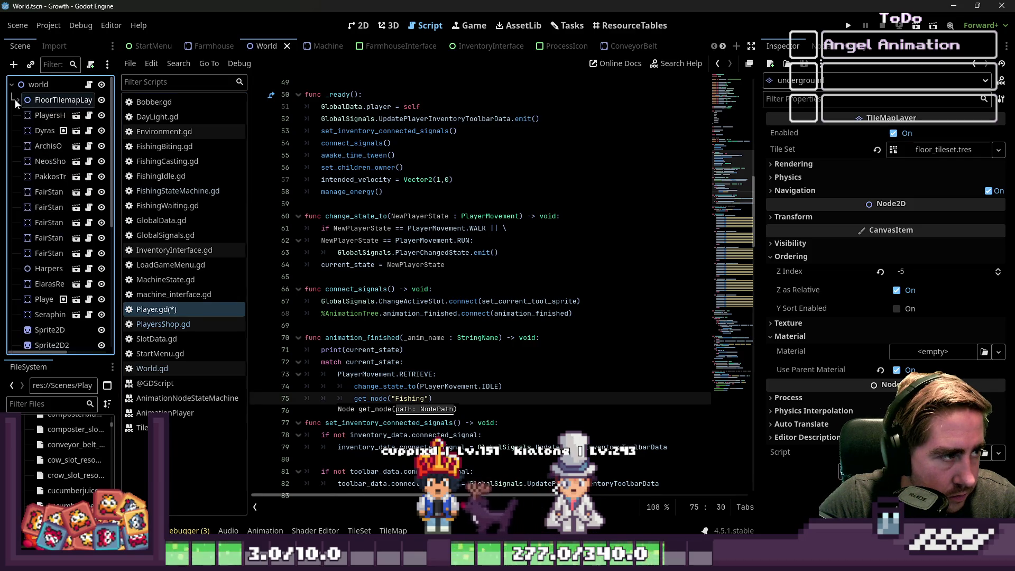
click(58, 100)
scroll(58, 234, down, 3)
scroll(59, 235, down, 3)
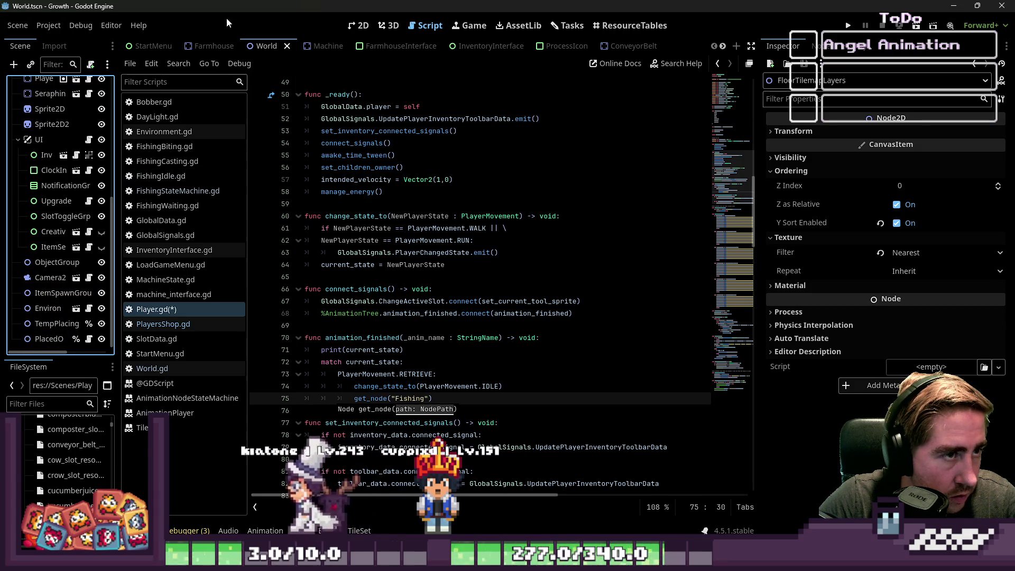
click(179, 191)
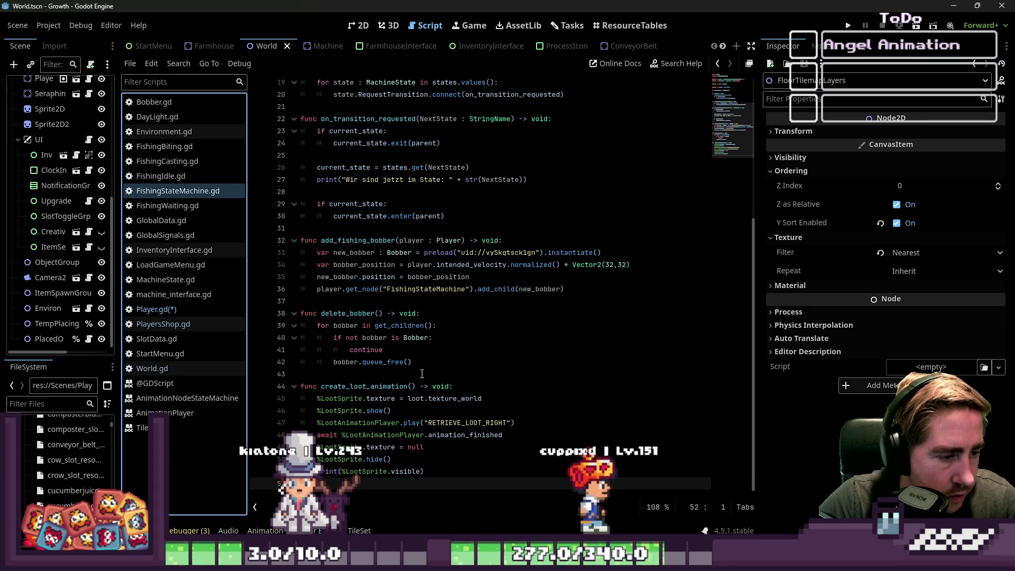
Inspect create_loot_animation and FishingCasting.gd's timer await before add_fishing_bobber on line 16.
double_click(365, 386)
scroll(58, 212, up, 5)
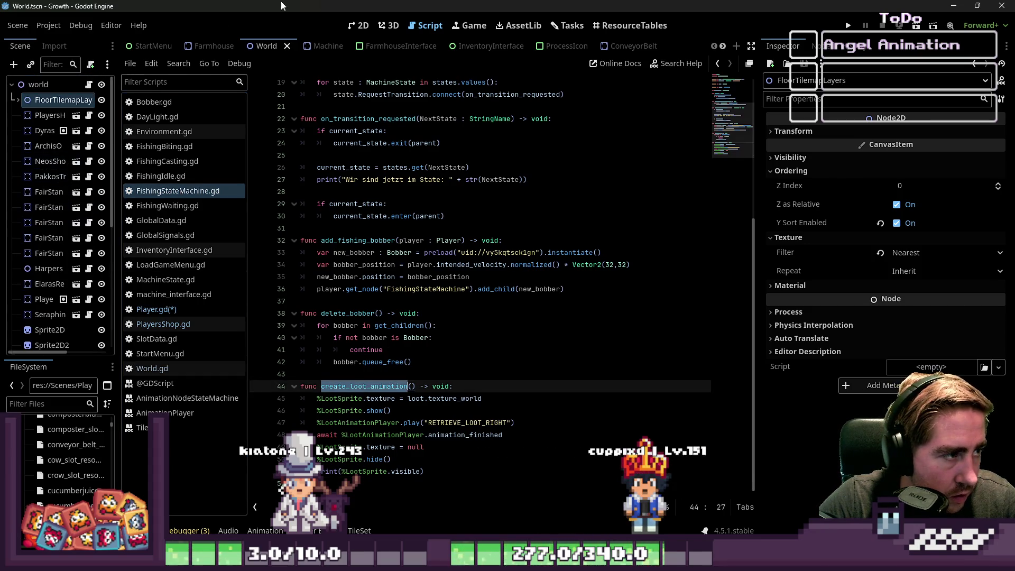
scroll(407, 46, down, 5)
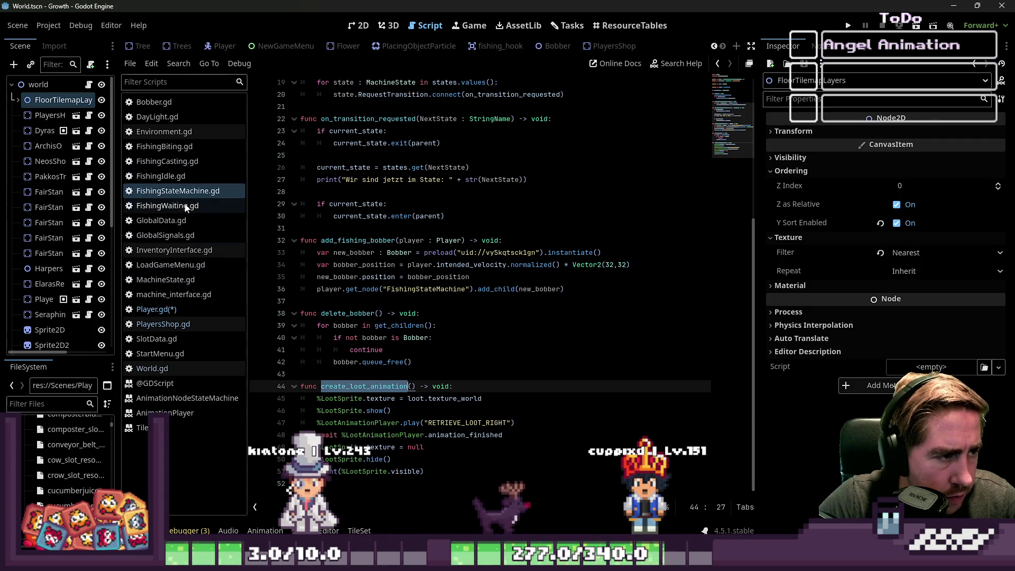
click(177, 150)
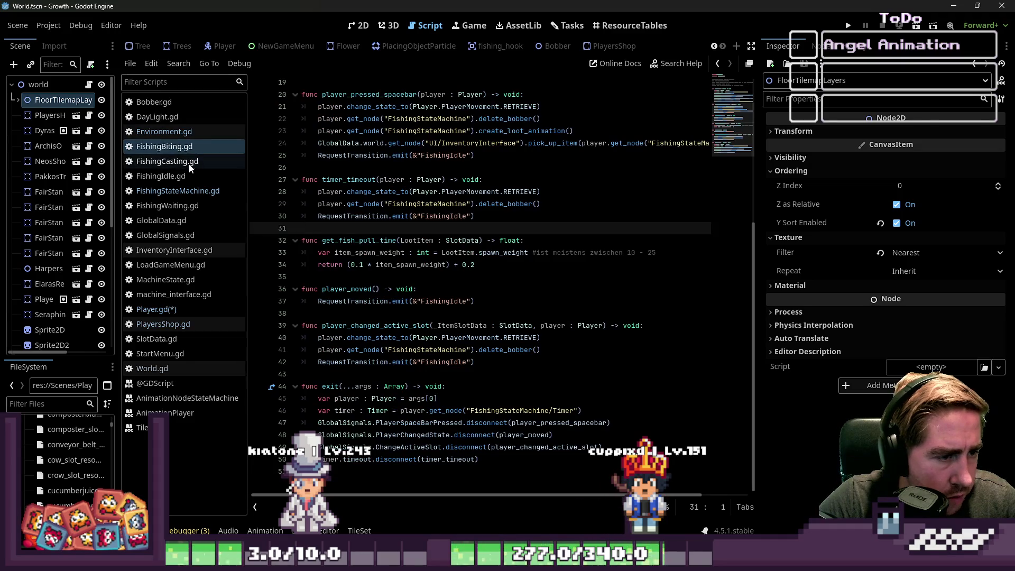
click(190, 166)
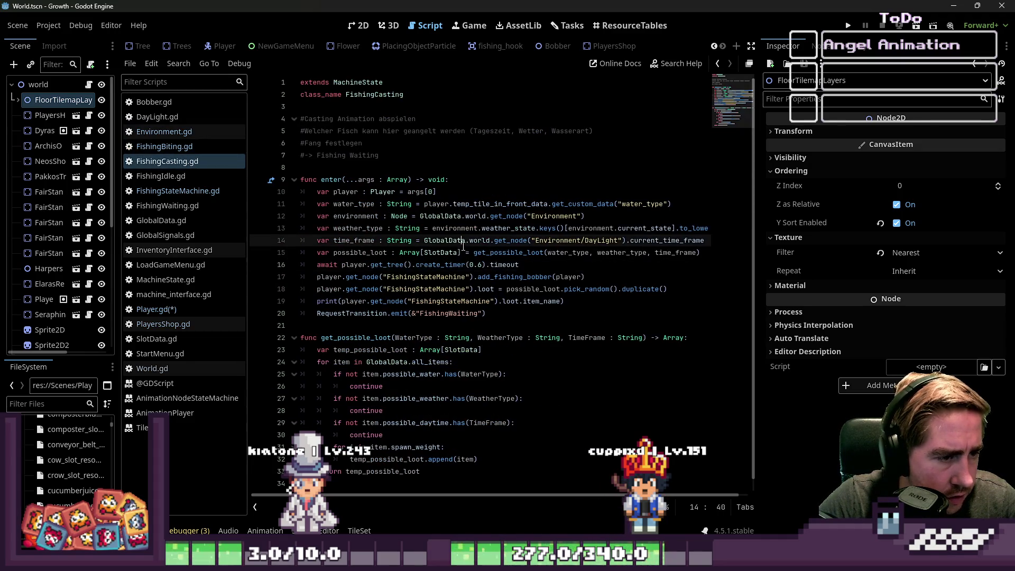
drag(519, 264, 186, 267)
click(443, 289)
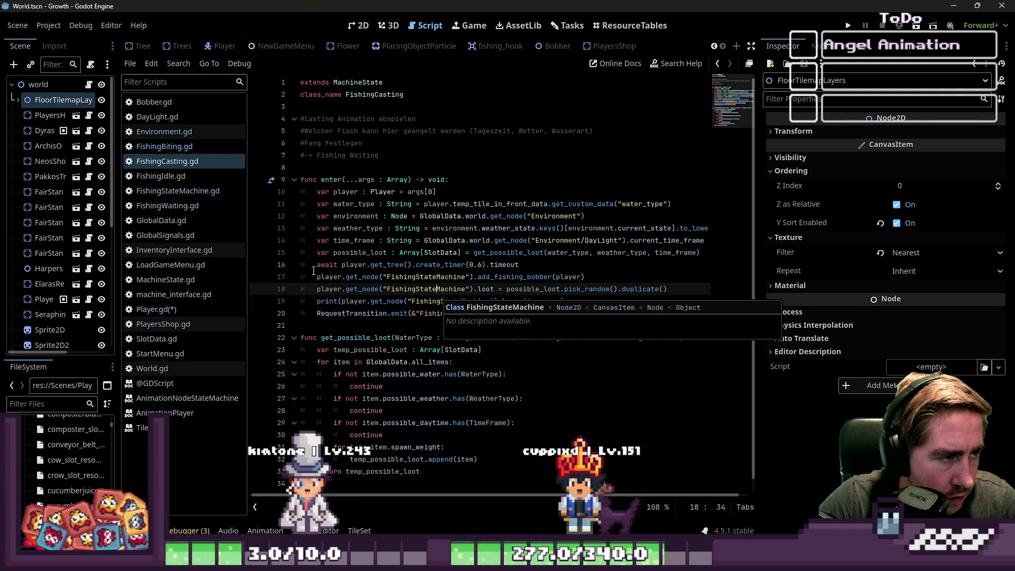
mouse_move(520, 265)
mouse_down()
mouse_move(254, 242)
mouse_move(116, 264)
mouse_up()
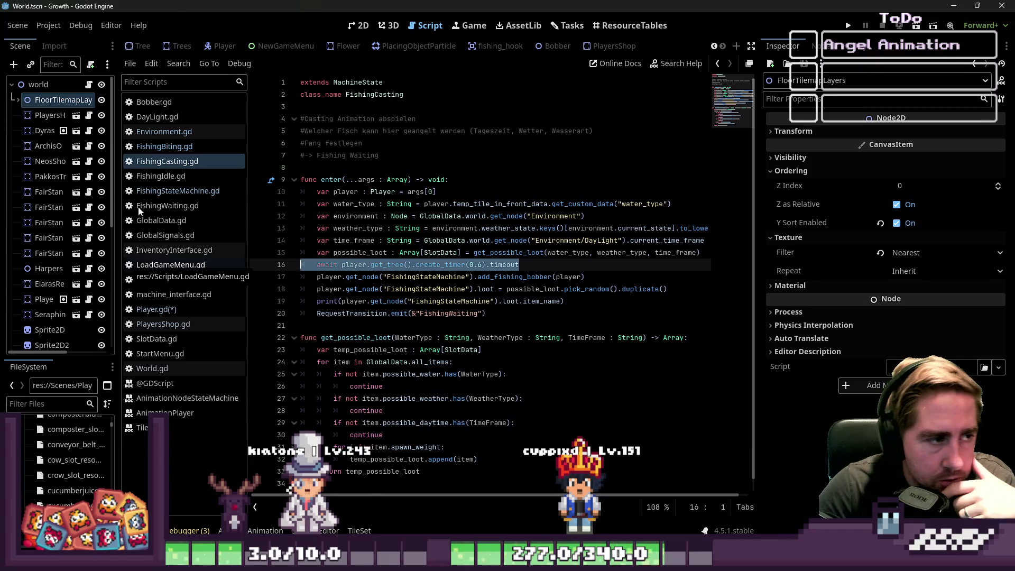
click(477, 276)
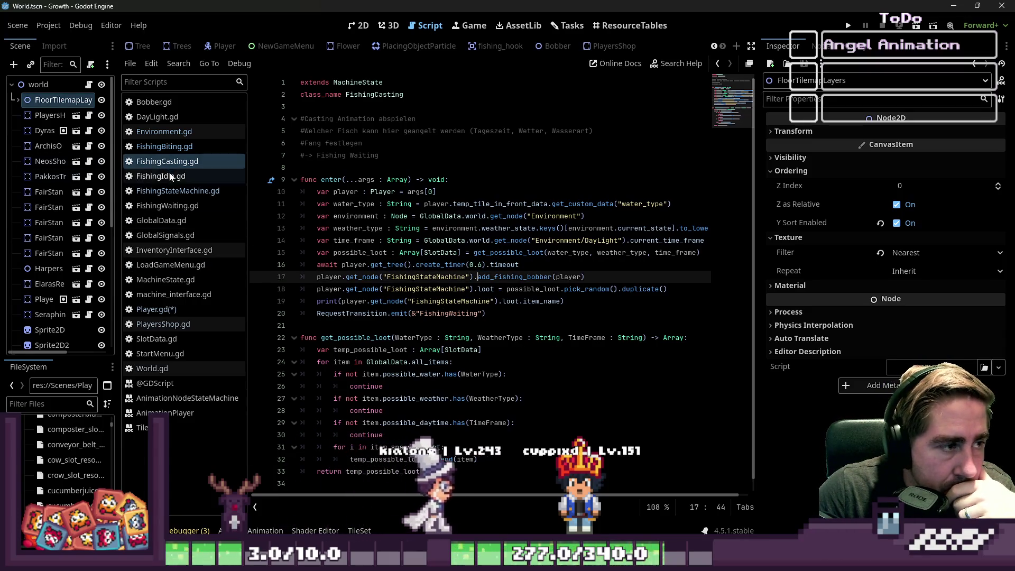
Delete the create_loot_animation() line from FishingBiting.gd's player_pressed_spacebar and return to Player.gd.
click(182, 150)
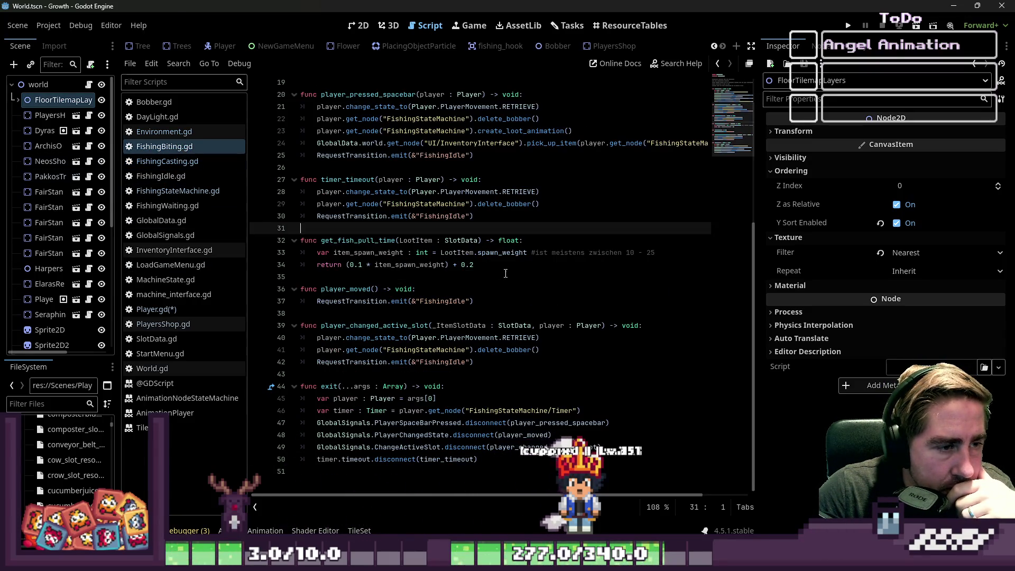
click(548, 206)
click(504, 228)
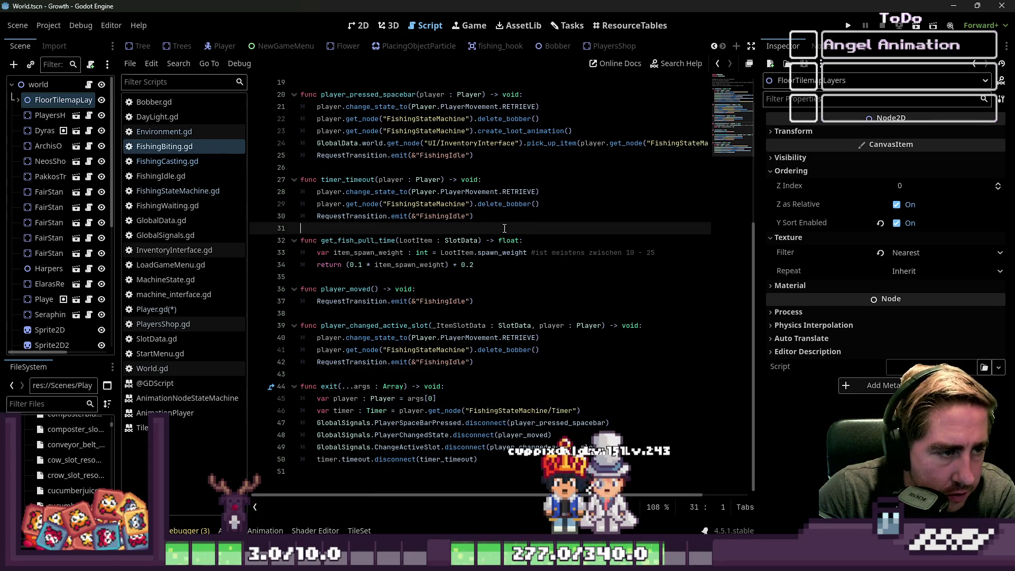
click(510, 204)
double_click(423, 192)
click(479, 253)
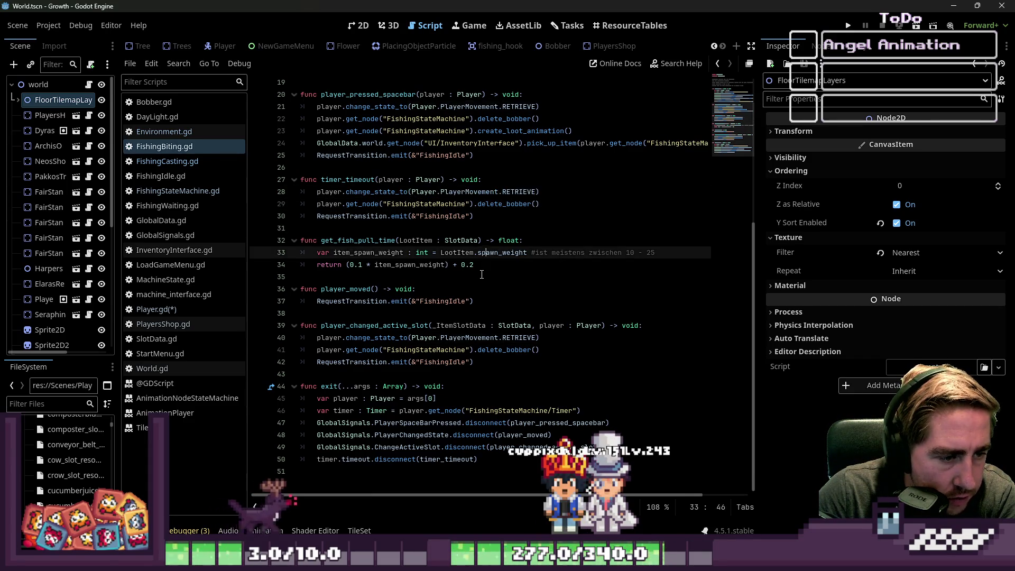
scroll(388, 223, up, 2)
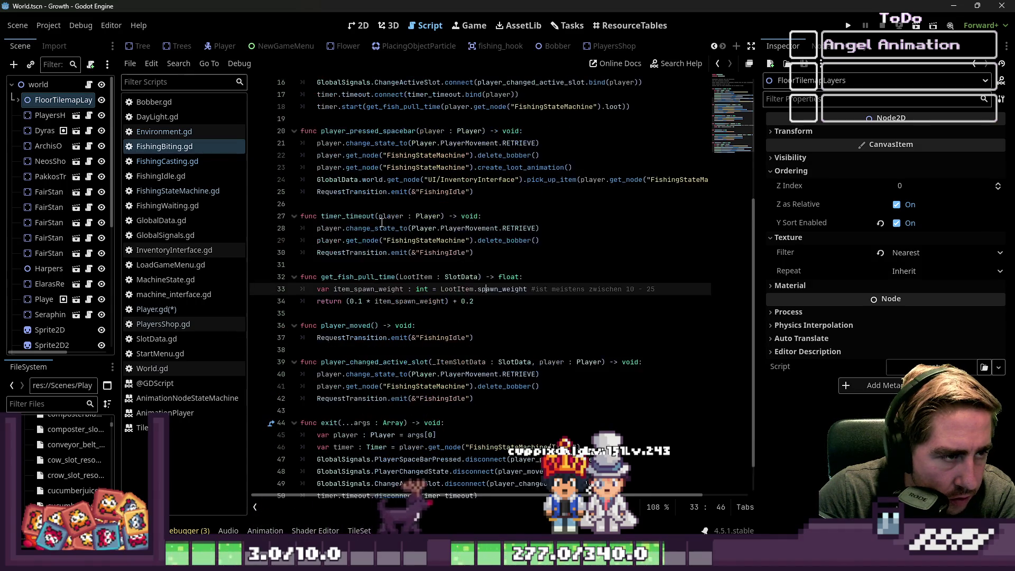
mouse_move(317, 179)
mouse_down()
mouse_move(543, 191)
mouse_move(250, 209)
mouse_up()
click(542, 191)
key(Delete)
click(328, 228)
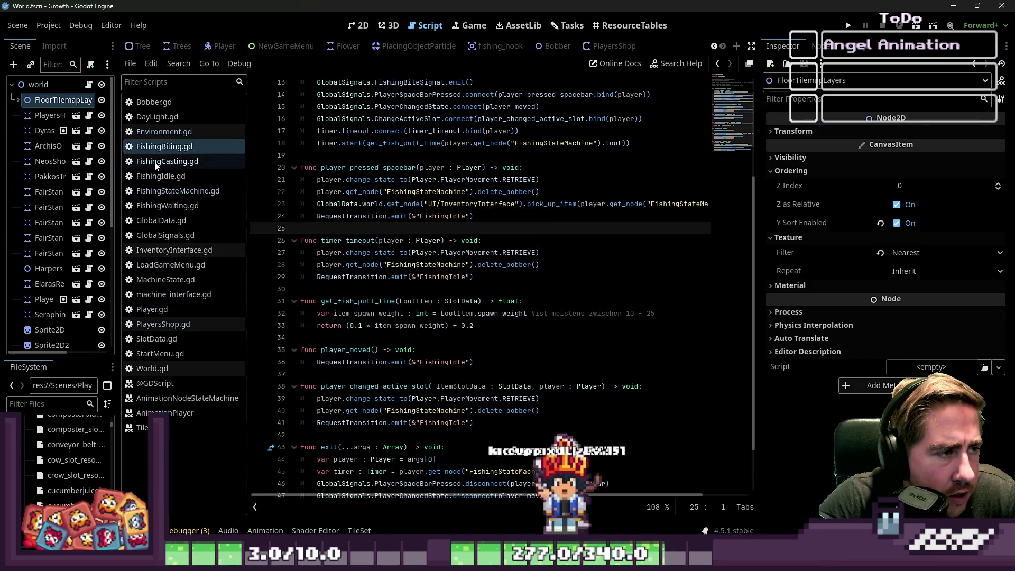
click(166, 313)
Add get_node("FishingStateMachine").create_loot_animation() under the RETRIEVE case and save Player.gd.
click(396, 252)
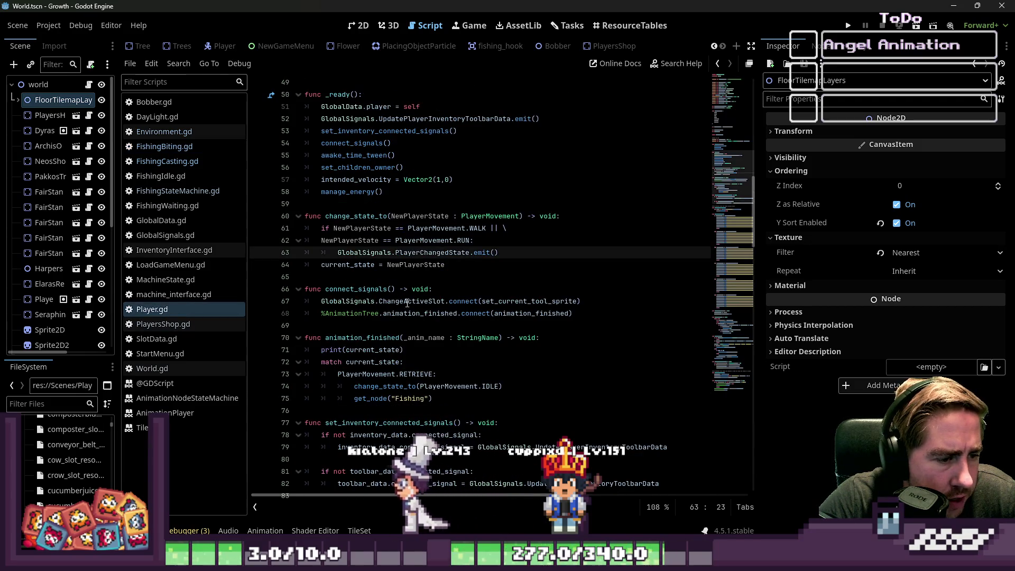
scroll(407, 307, down, 1)
scroll(406, 307, down, 2)
click(518, 361)
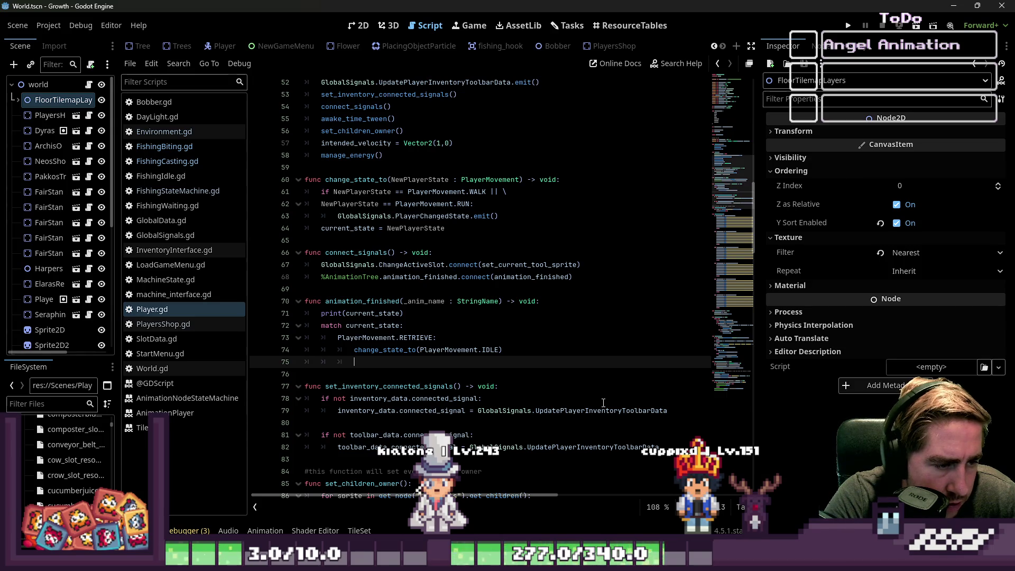
text(get_node("Fishing)
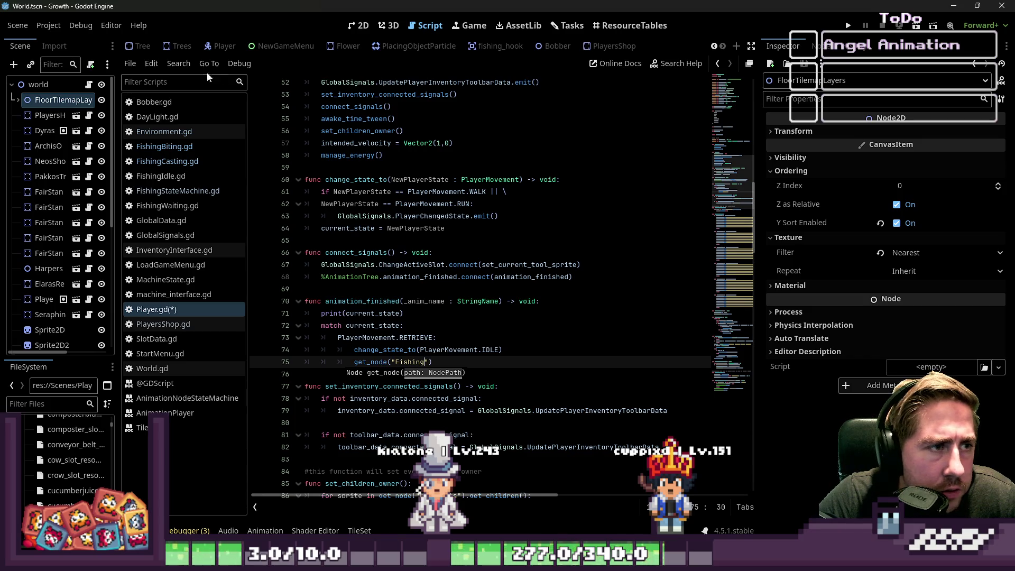
click(222, 46)
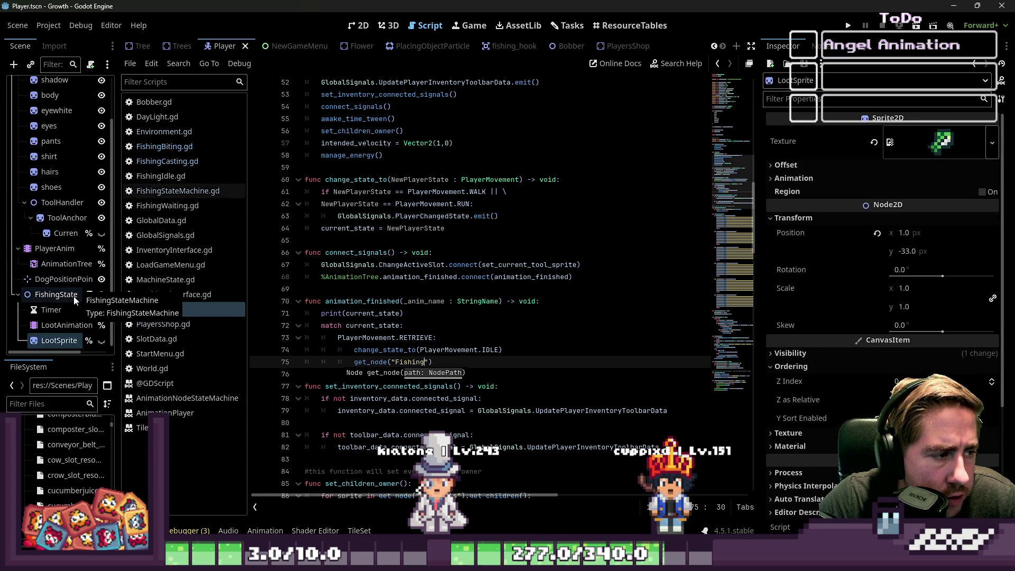
key(Left)
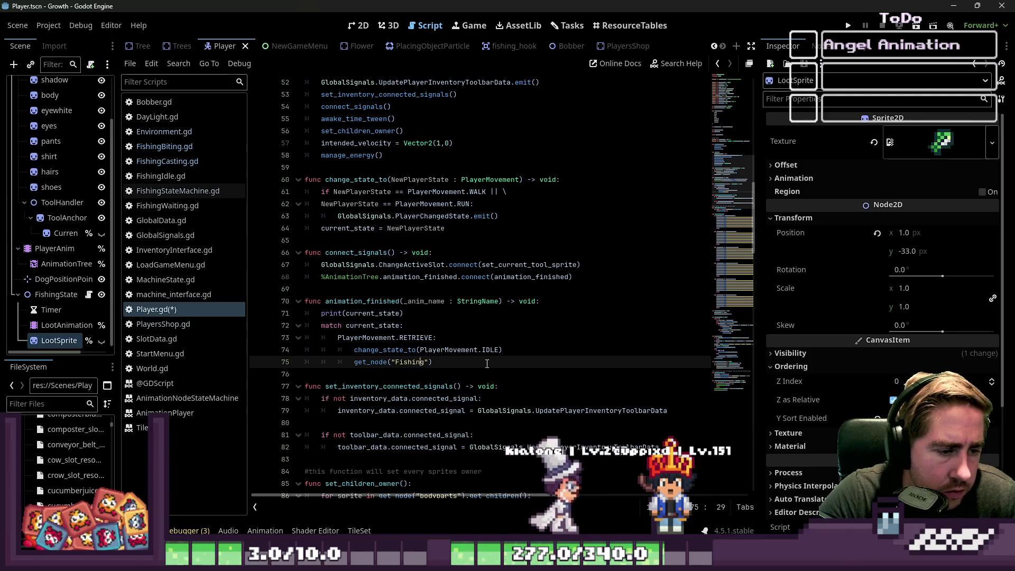
key(Right)
text(StateMachine").create_loot_animation)
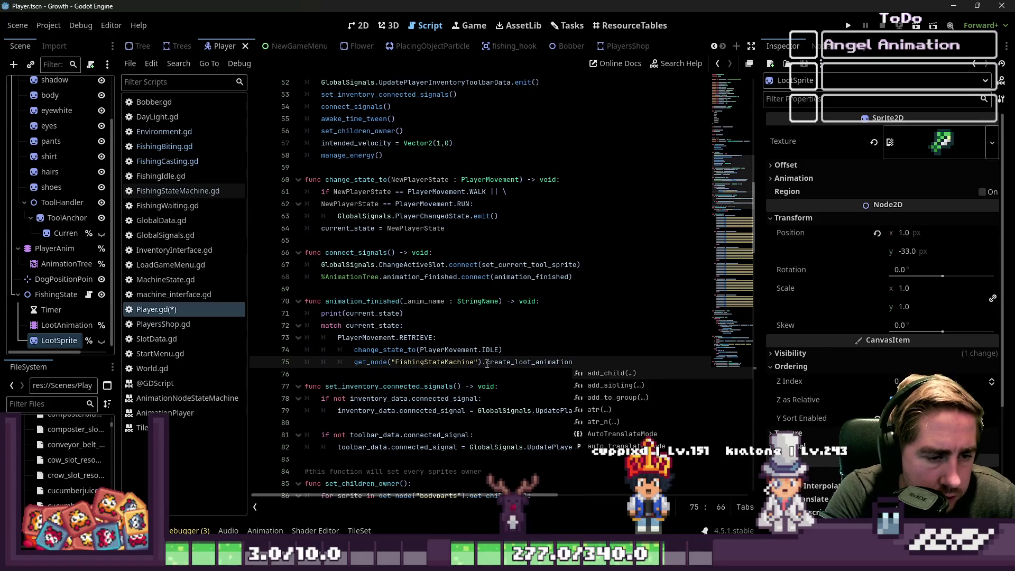
text(())
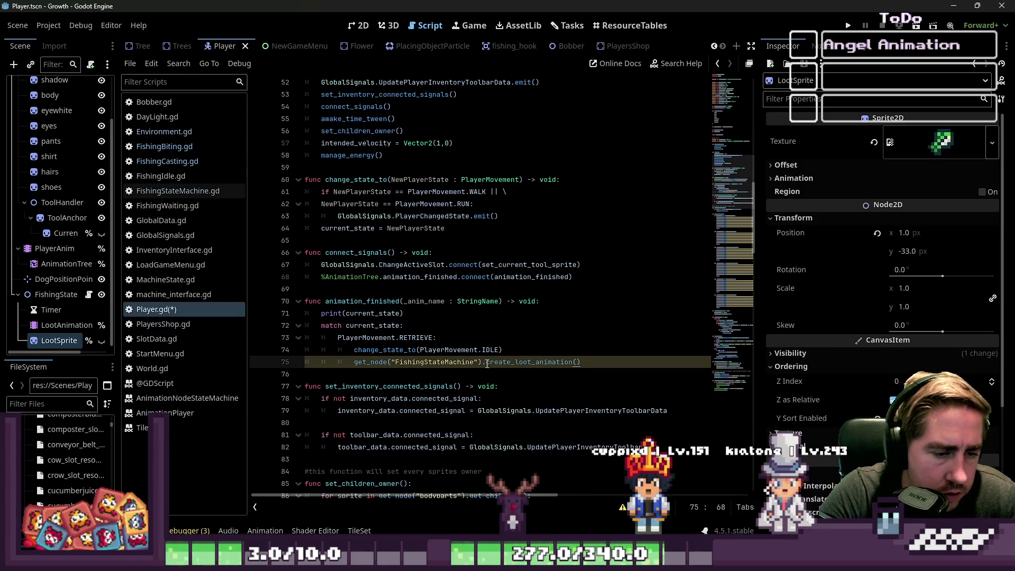
key(Return)
key(ctrl+s)
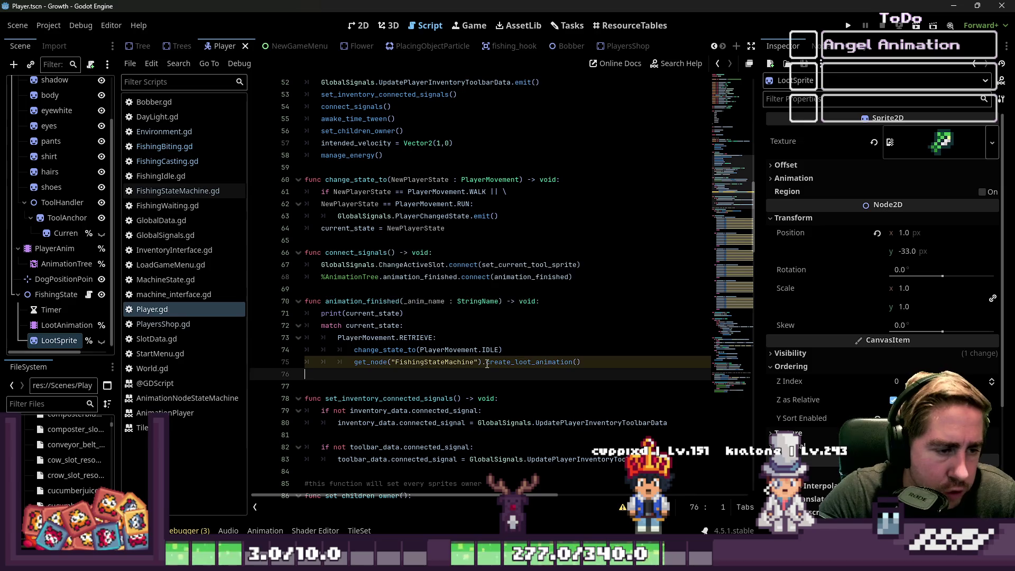
Copy the RETRIEVE case lines 73–74 and paste a duplicate below it.
click(506, 321)
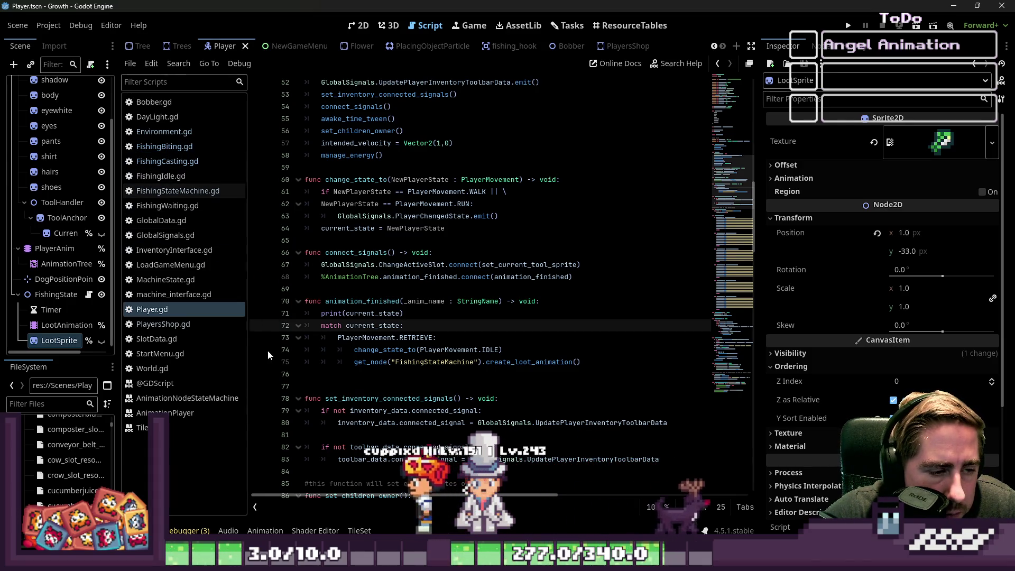
click(438, 339)
drag(474, 332, 322, 340)
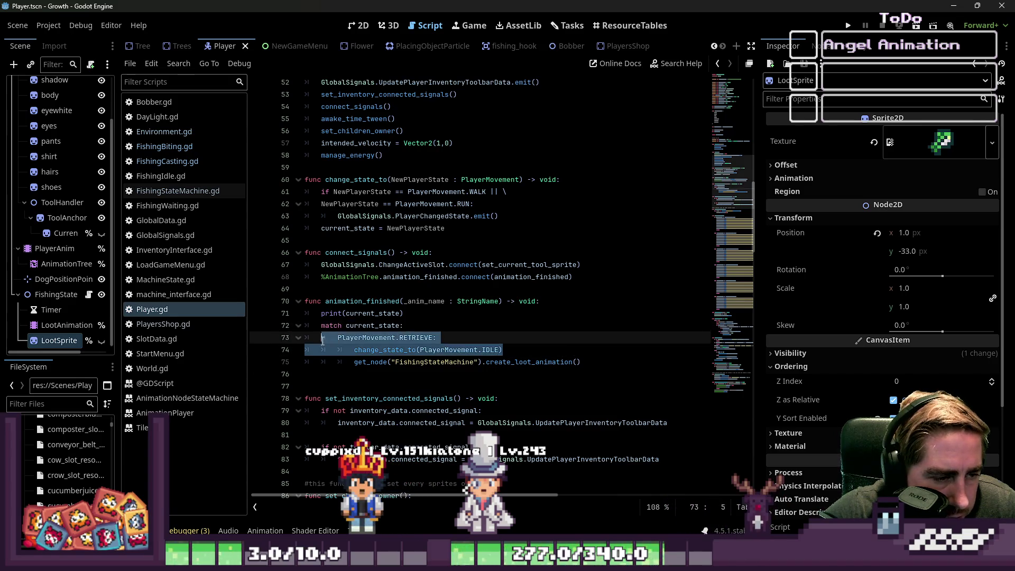
key(ctrl+c)
key(Down)
key(Down)
key(Down)
key(Return)
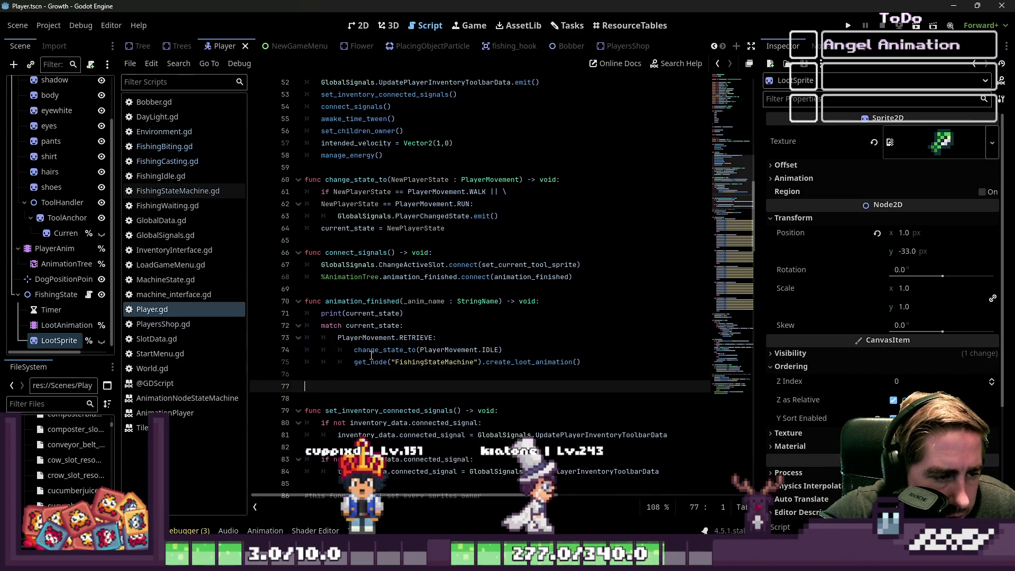
key(ctrl+v)
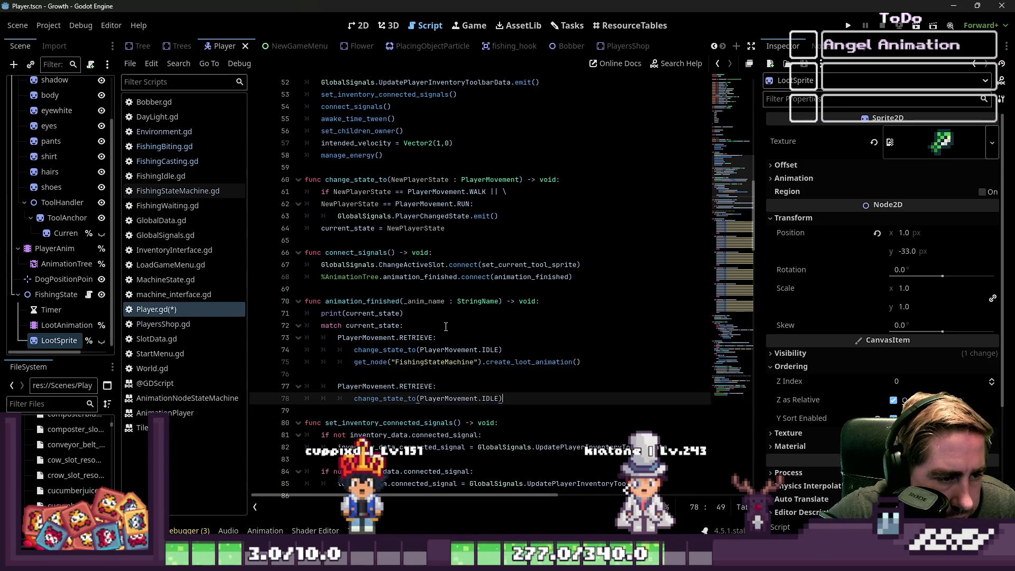
Redo the pasted duplicate, relabel its case as LOOT, and save Player.gd.
click(363, 387)
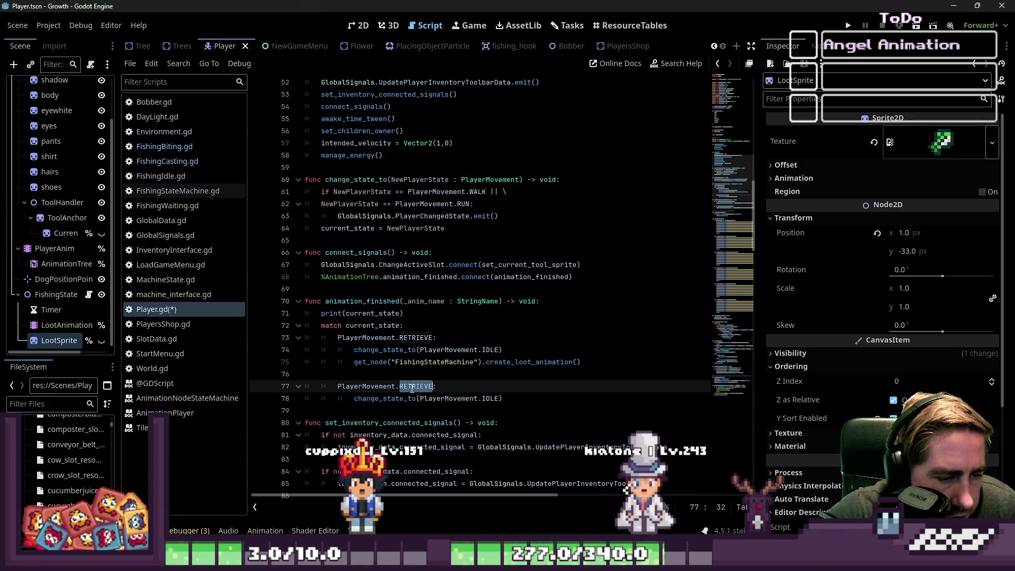
key(ctrl+z)
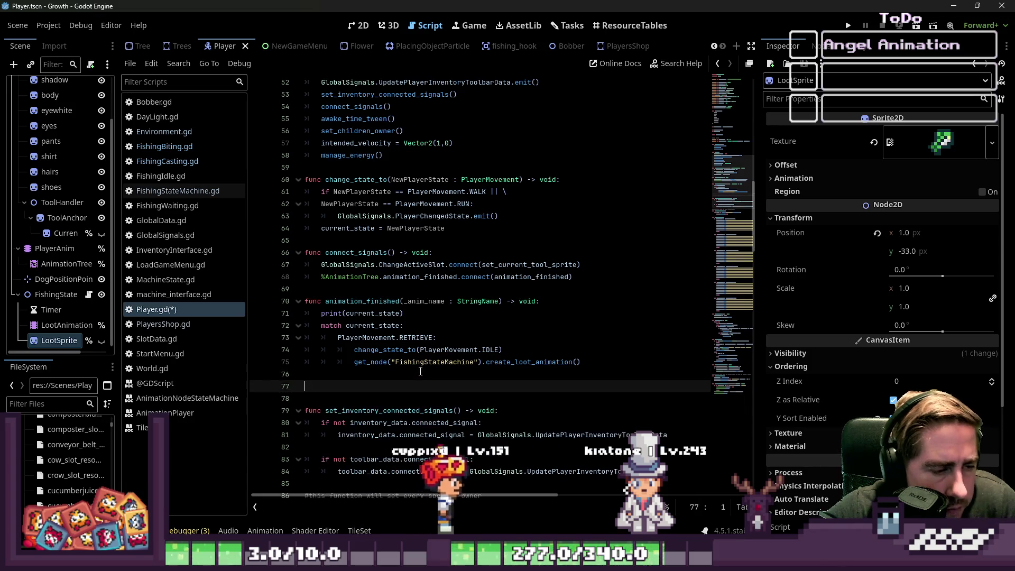
key(Return)
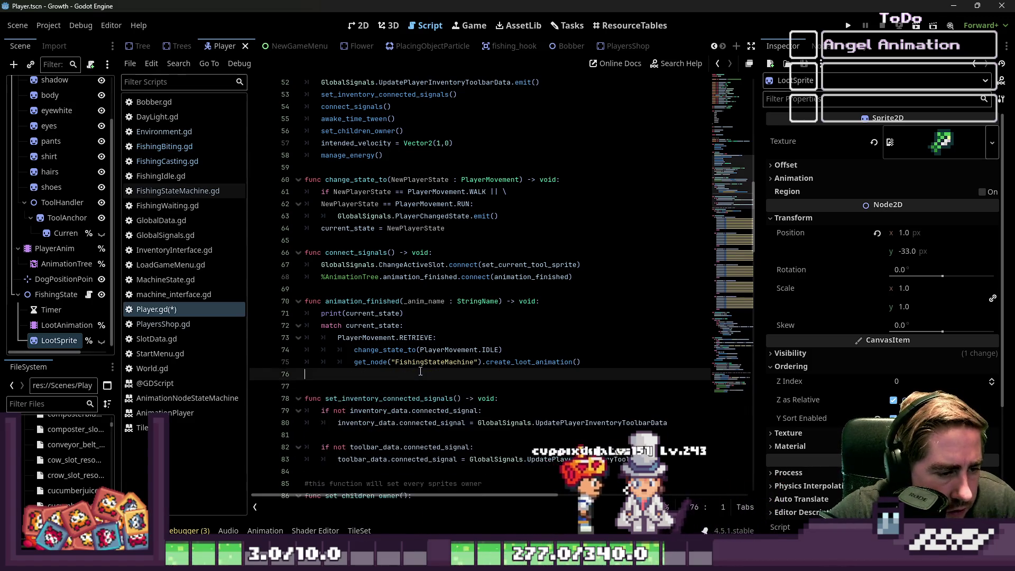
key(BackSpace)
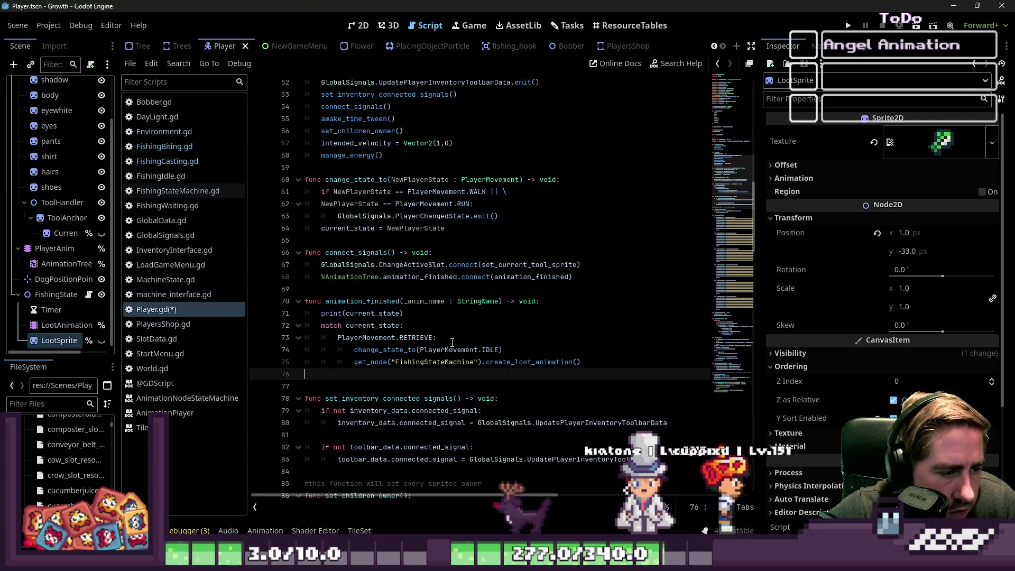
key(ctrl+v)
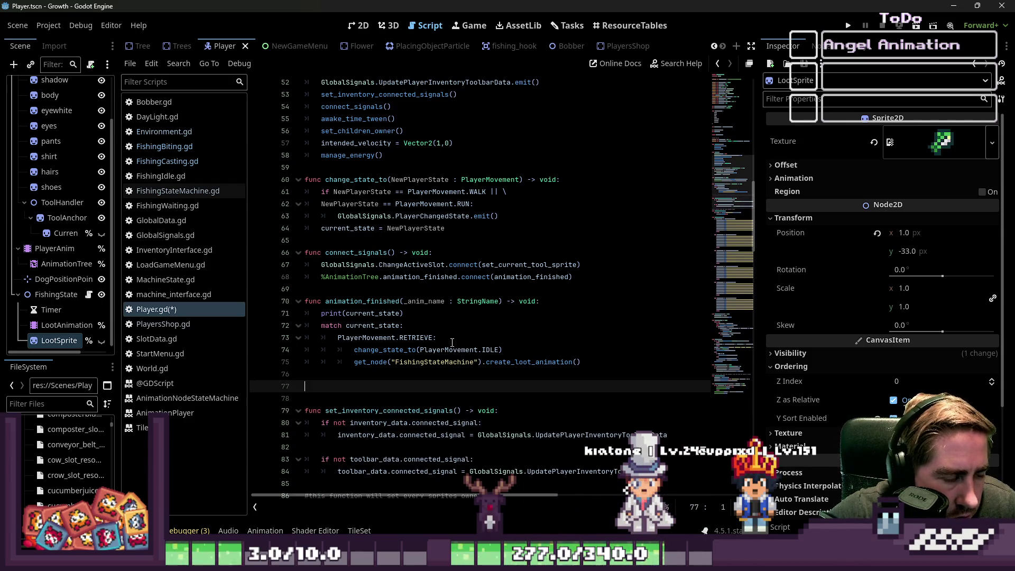
key(Up)
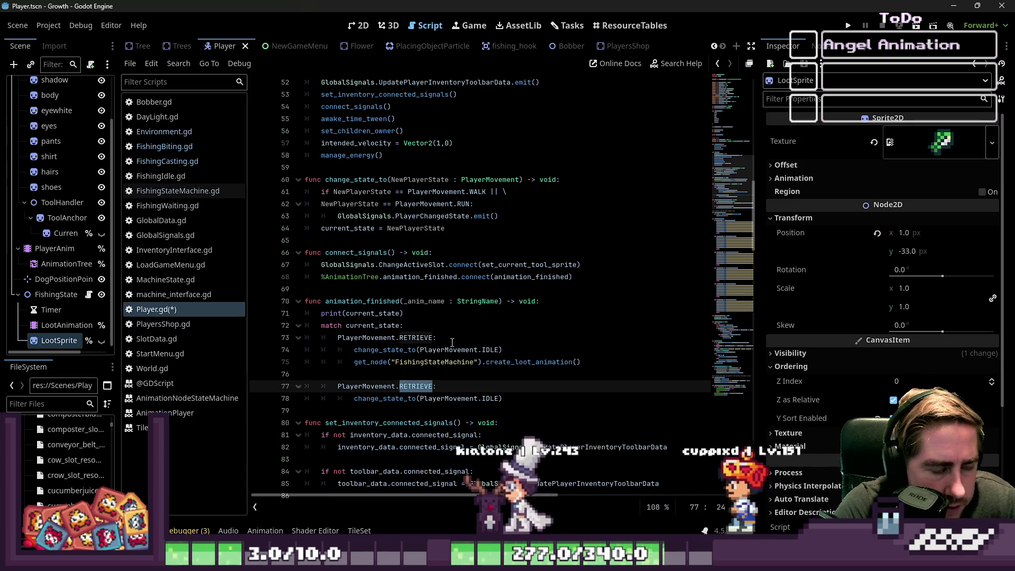
text(T)
text(H)
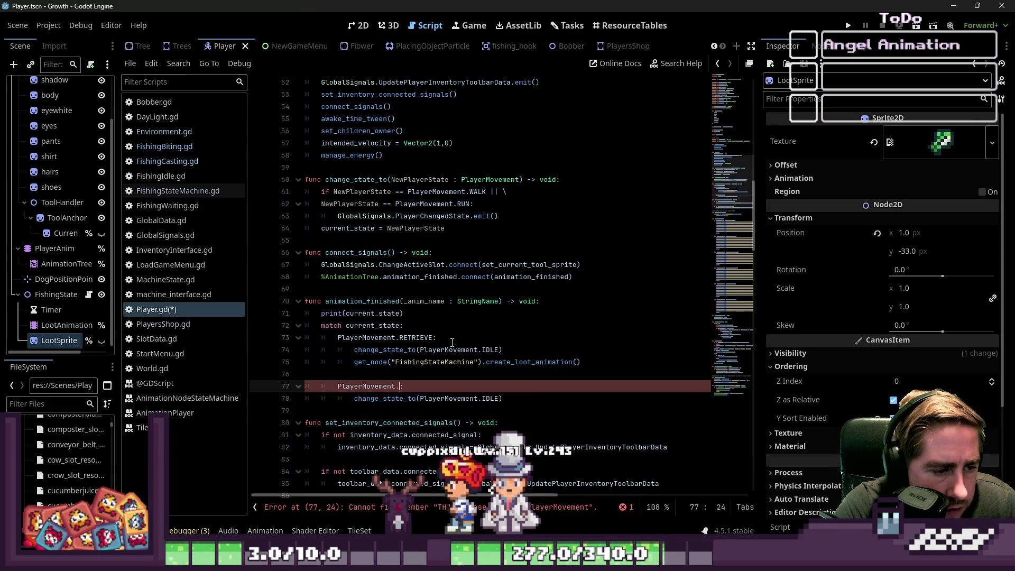
click(378, 230)
key(ctrl+s)
Review the create_loot_animation calls in the RETRIEVE and LOOT cases, then switch to FishingCasting.gd.
click(516, 396)
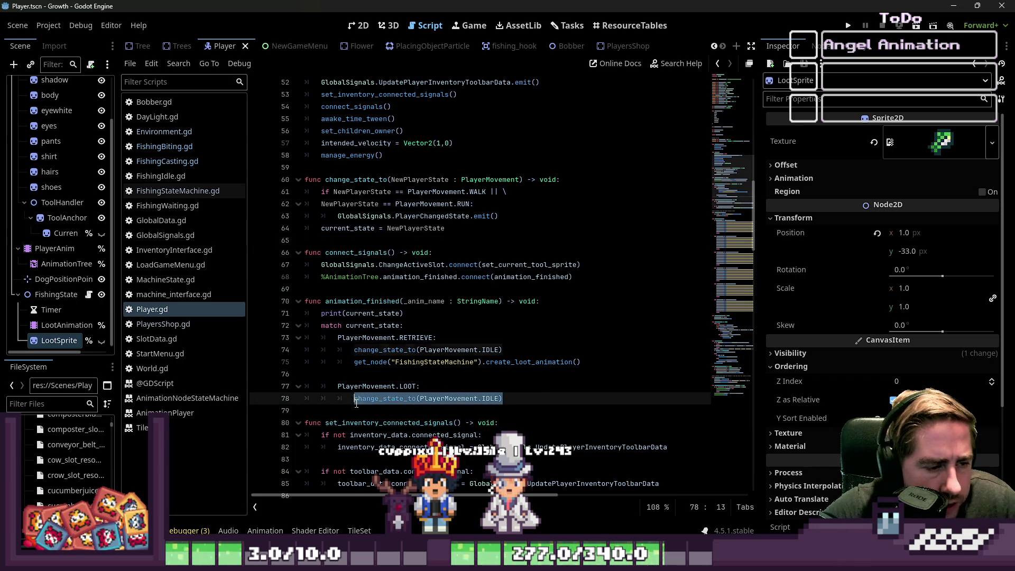
drag(593, 363, 345, 361)
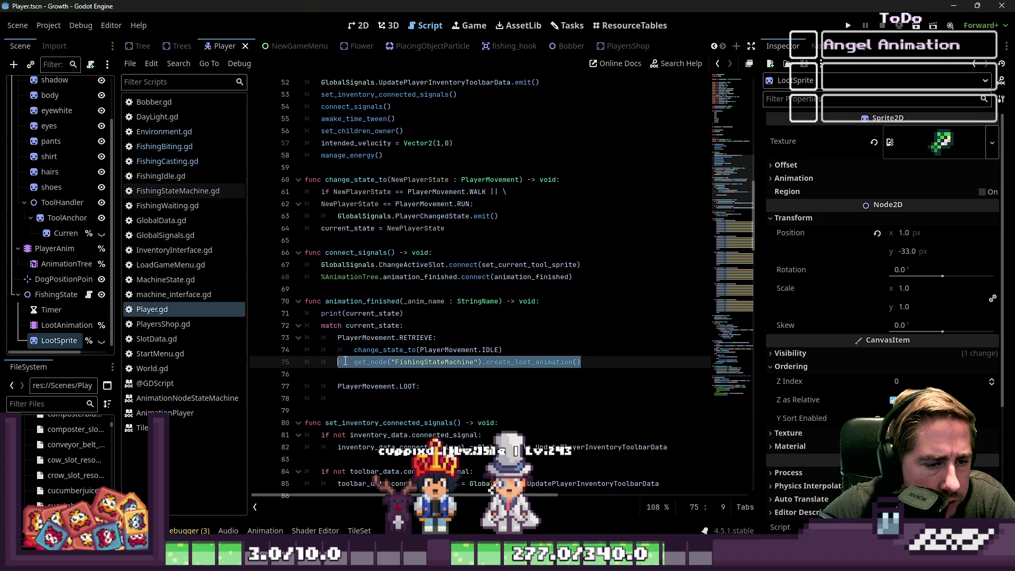
click(346, 402)
click(334, 399)
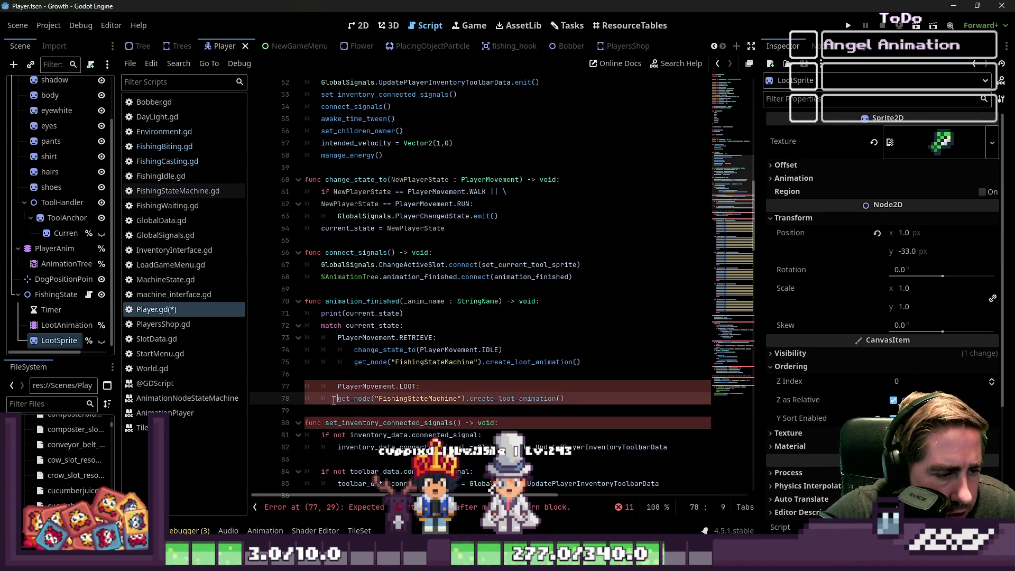
click(391, 362)
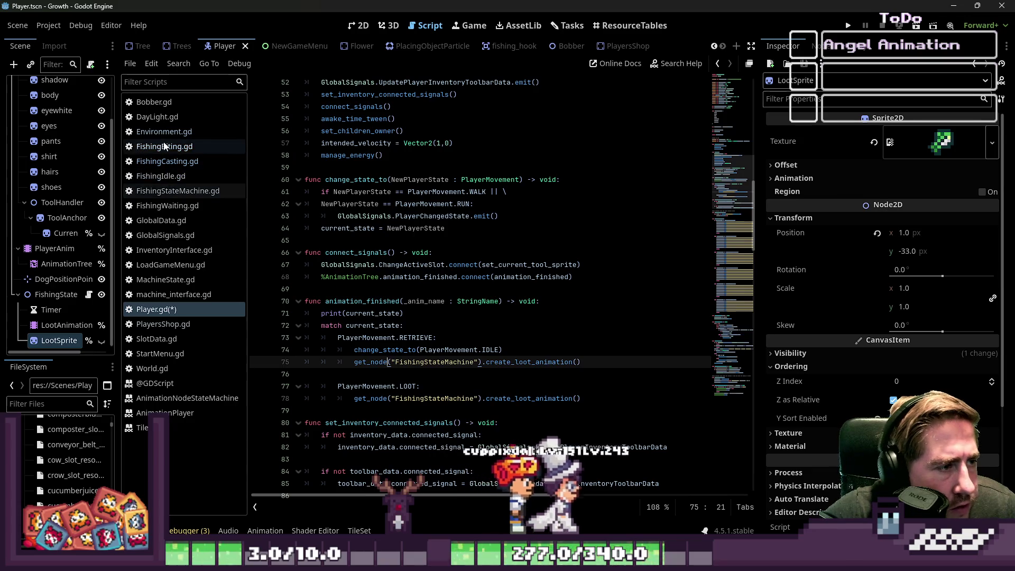
click(170, 160)
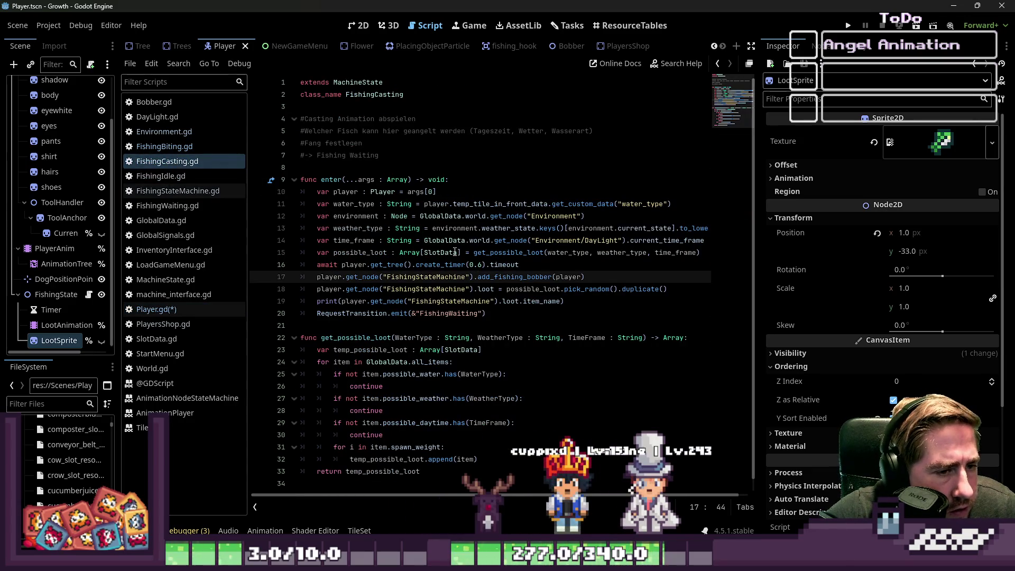
click(572, 263)
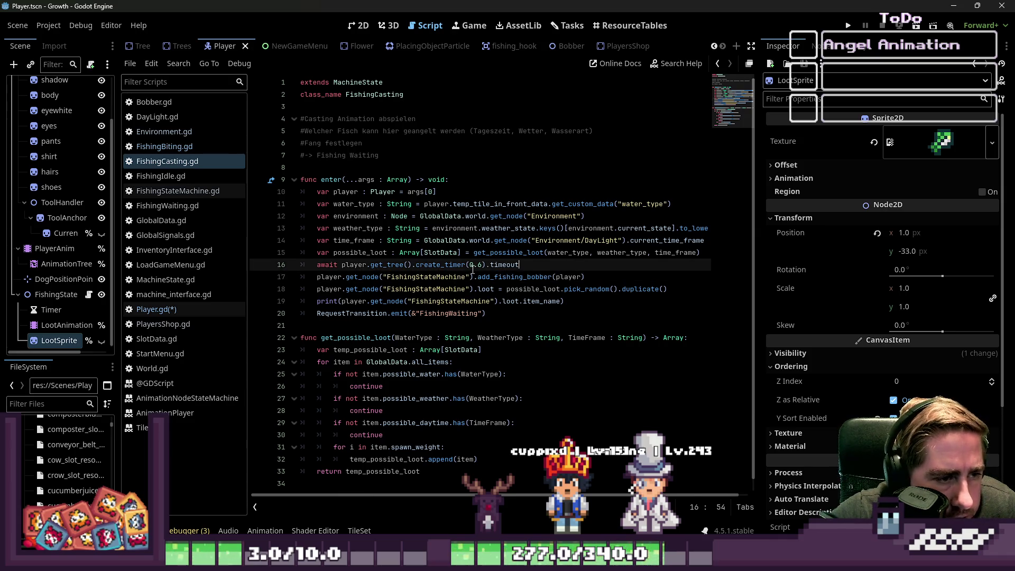
Remove the empty line after FishingCasting.gd's timeout await and check its FishingWaiting transition.
drag(585, 277, 421, 281)
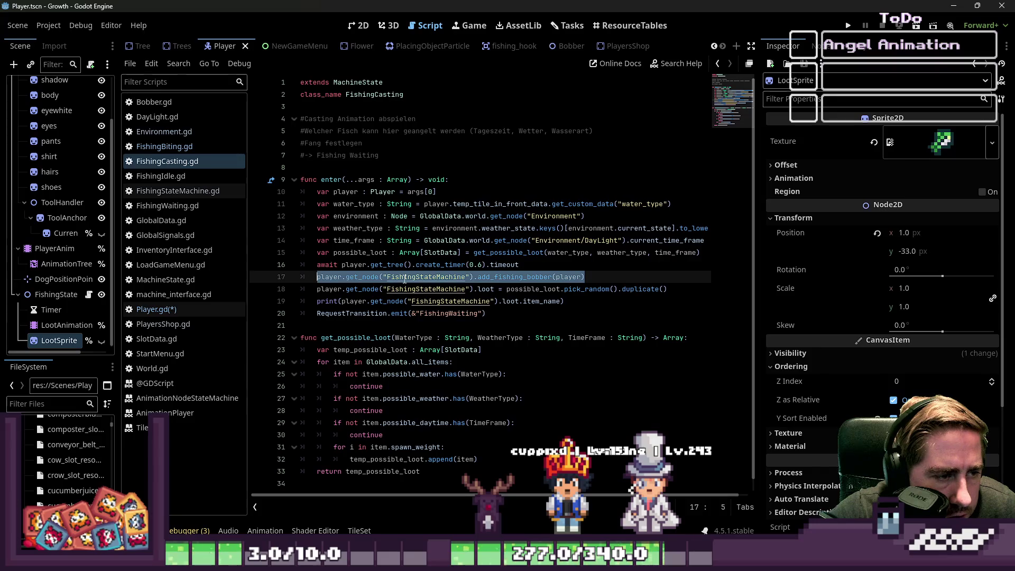
key(BackSpace)
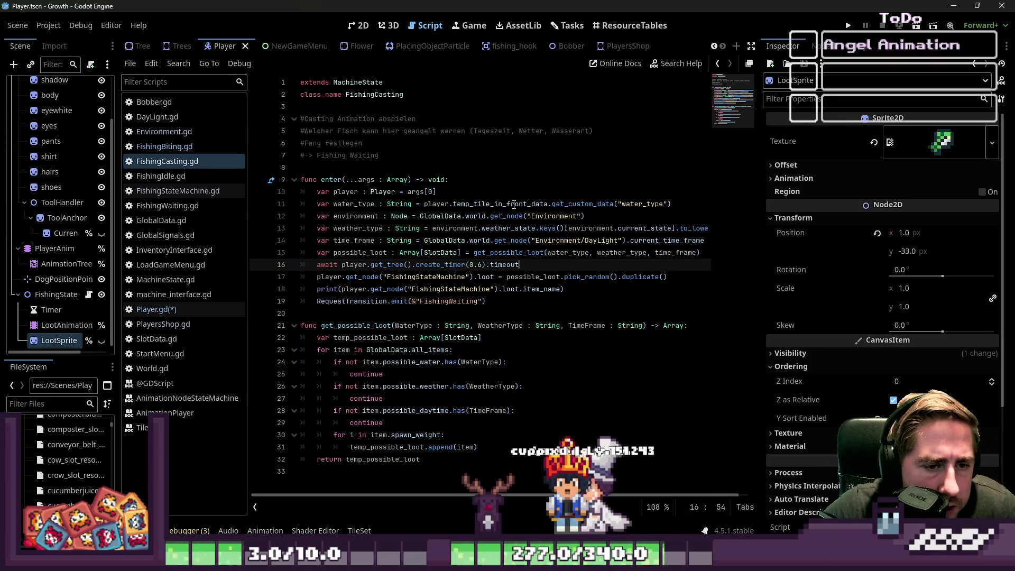
click(497, 285)
click(436, 301)
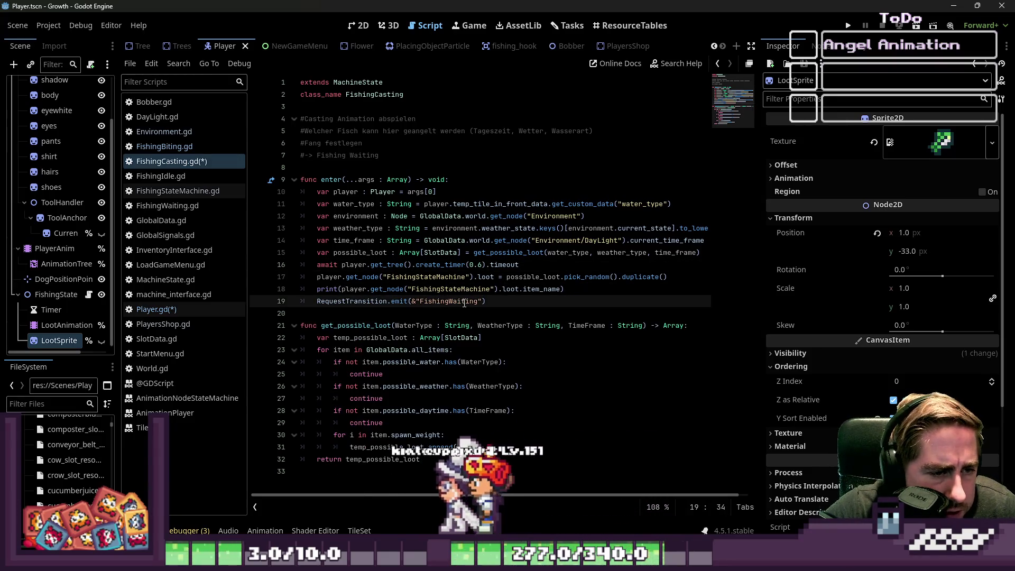
click(488, 277)
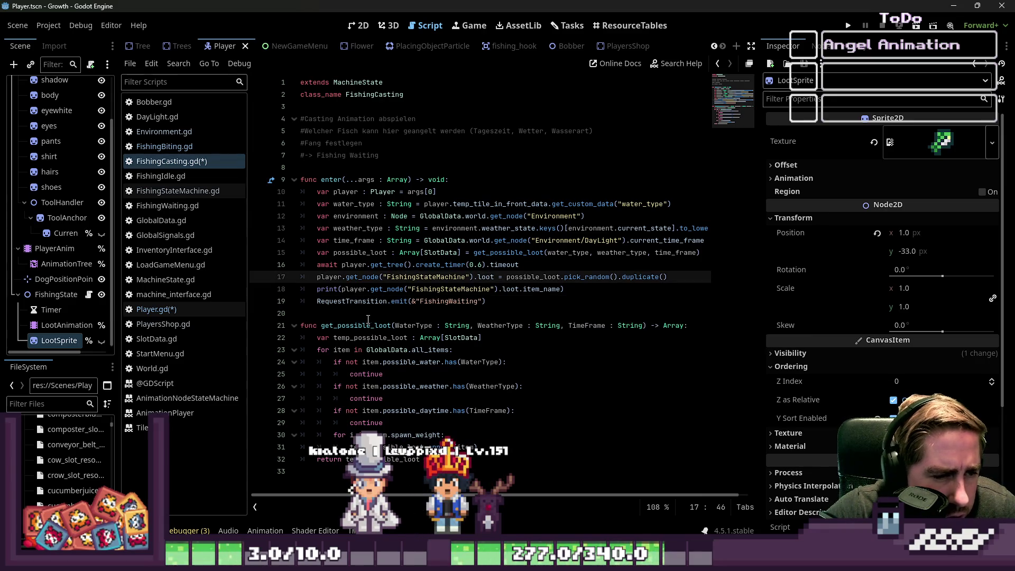
Review FishingWaiting.gd's timer timeout connection and active slot change handler.
click(185, 148)
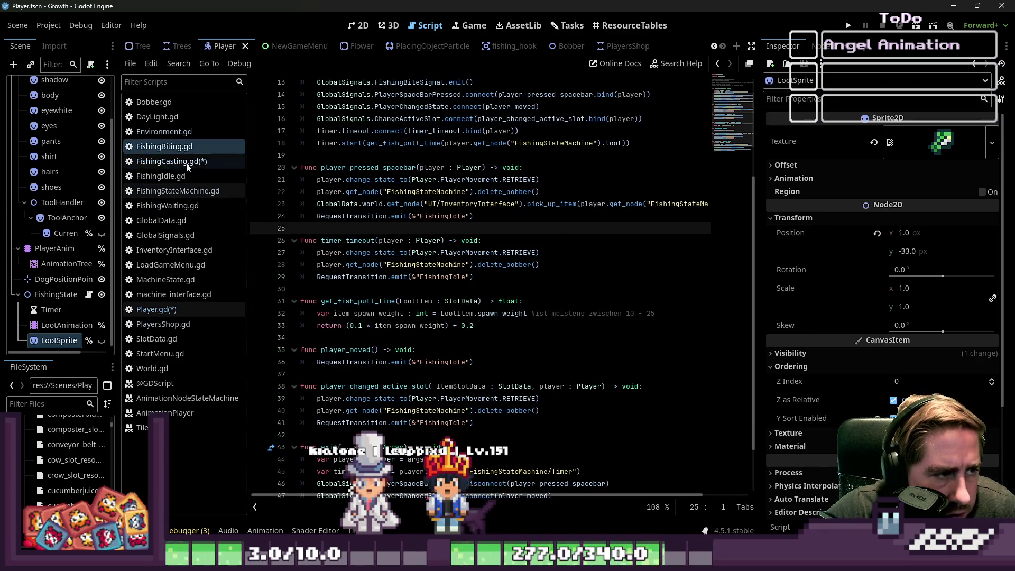
click(187, 164)
click(170, 209)
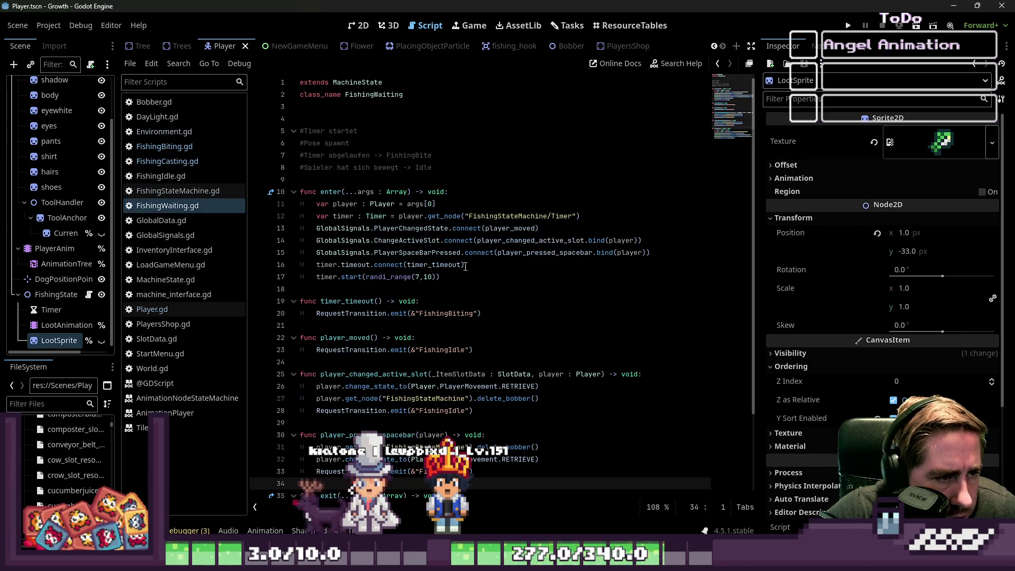
click(411, 265)
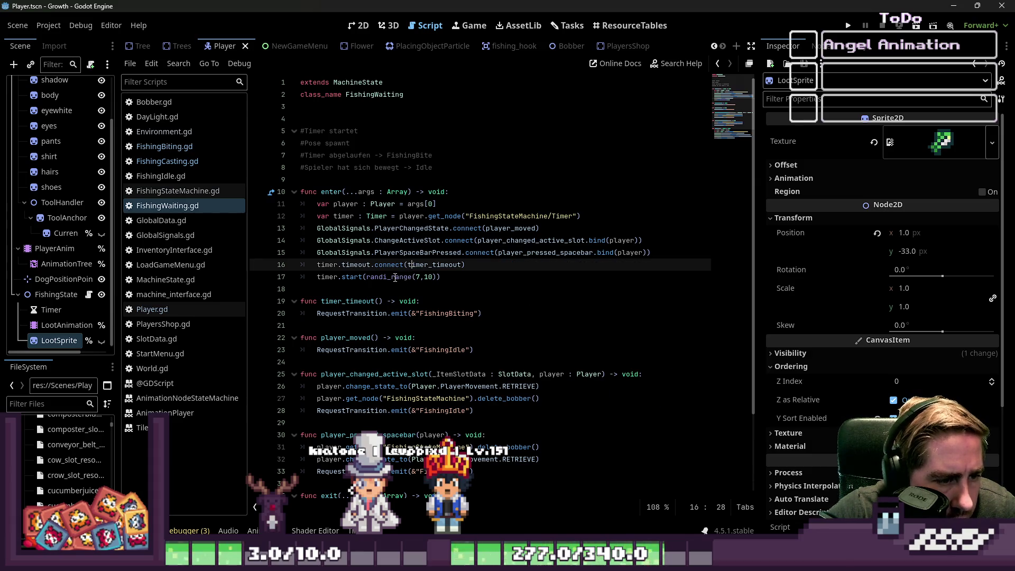
click(391, 374)
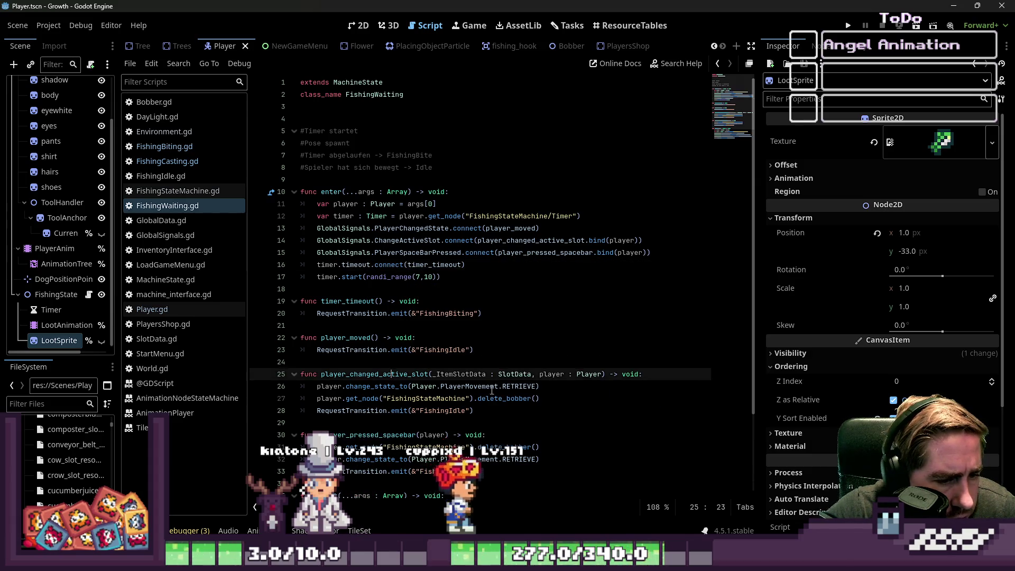
scroll(492, 391, down, 1)
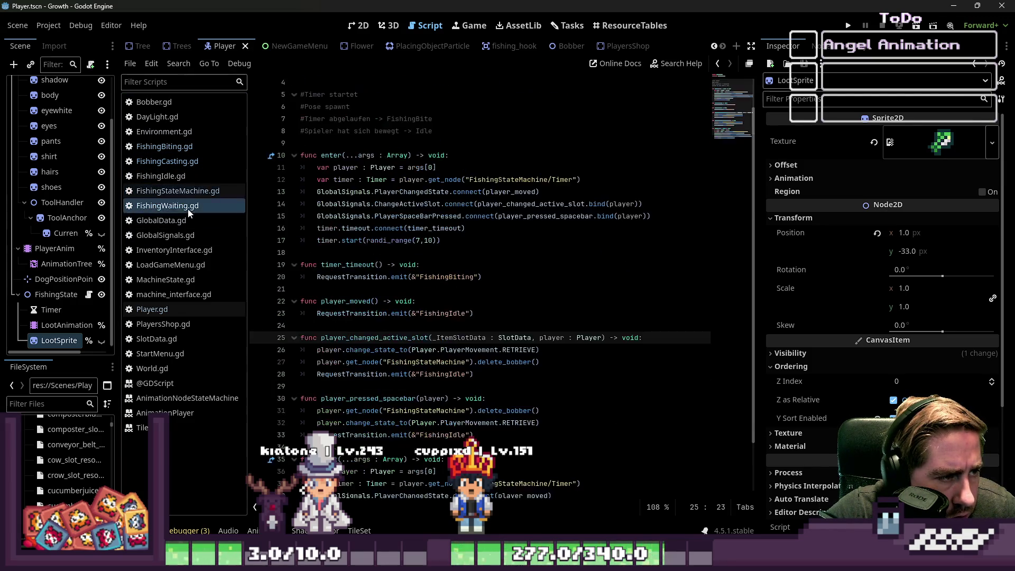
click(182, 162)
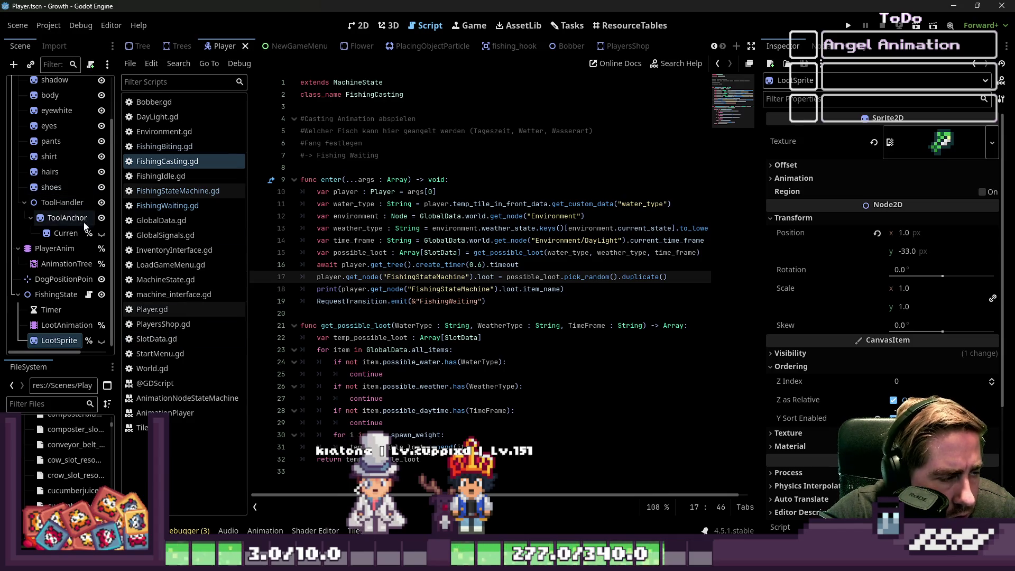
Set Player.gd's LOOT case to call add_fishing_bobber(self) and save.
click(166, 311)
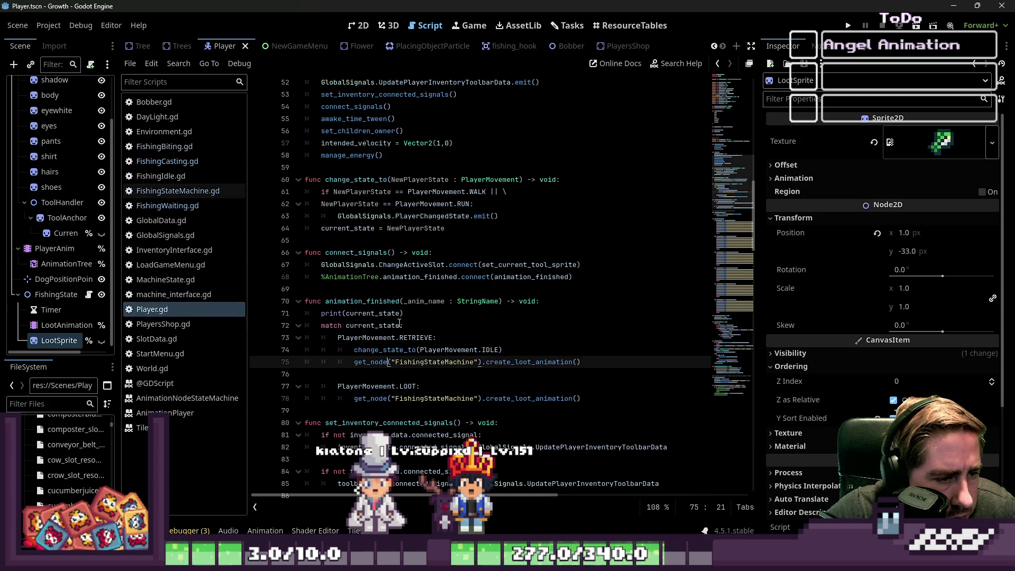
click(605, 390)
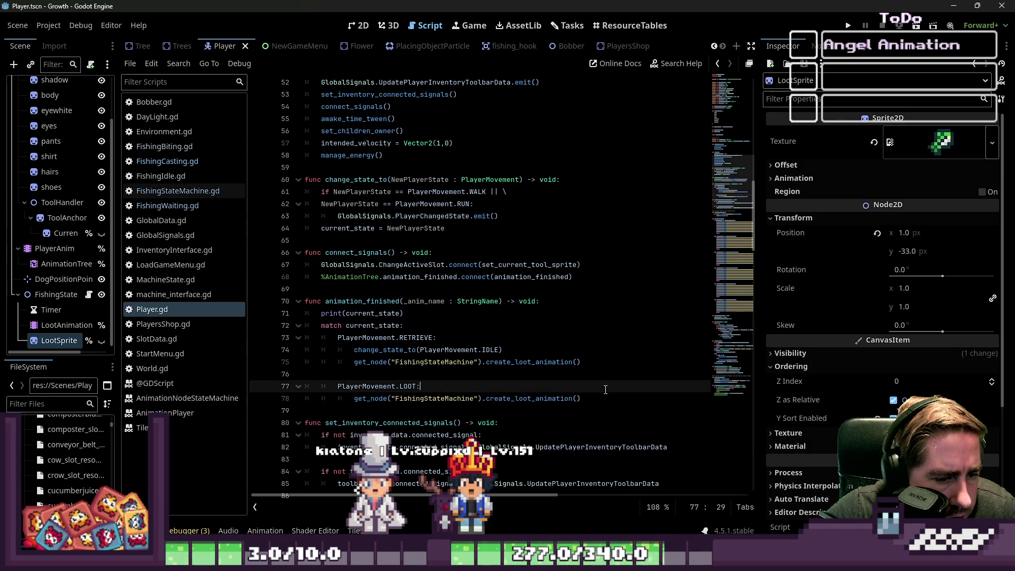
mouse_move(596, 399)
mouse_down()
mouse_move(354, 399)
mouse_move(384, 400)
mouse_up()
text(player.get_node("FishingStateMachine").add_fishing_bobber(player))
key(BackSpace)
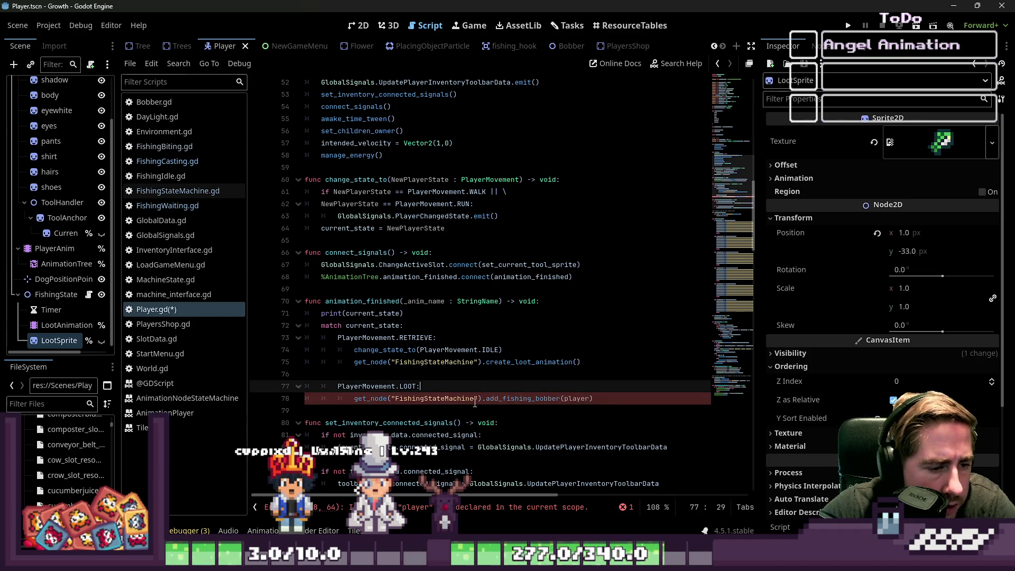
click(491, 400)
click(563, 400)
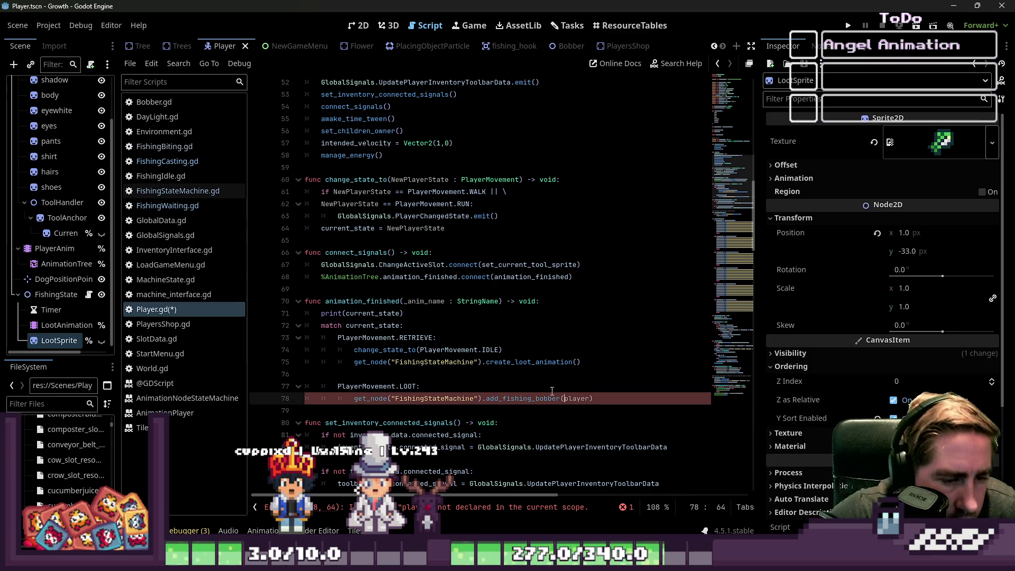
key(Delete)
key(Delete)
key(Delete)
text(self)
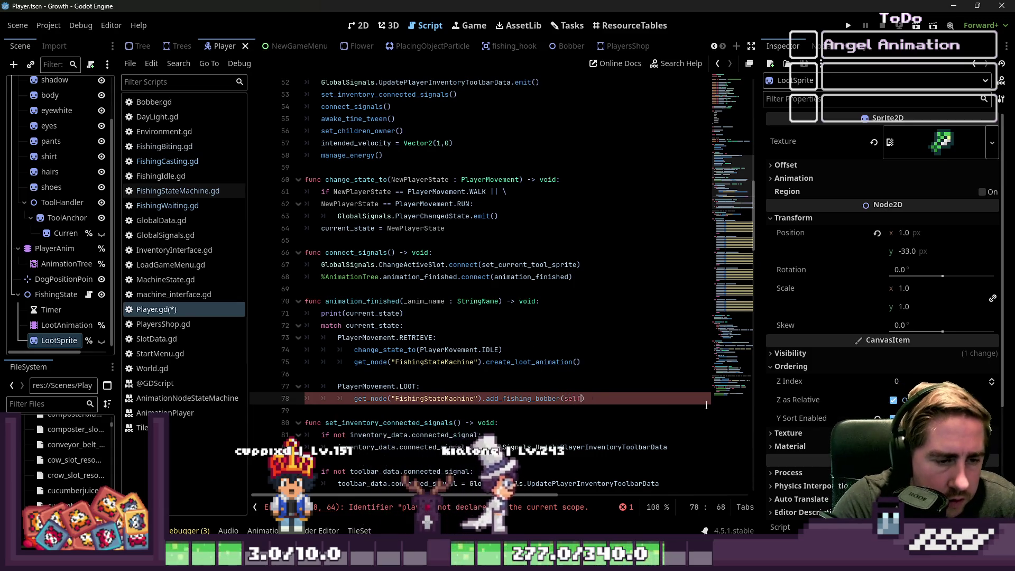
key(ctrl+s)
click(682, 350)
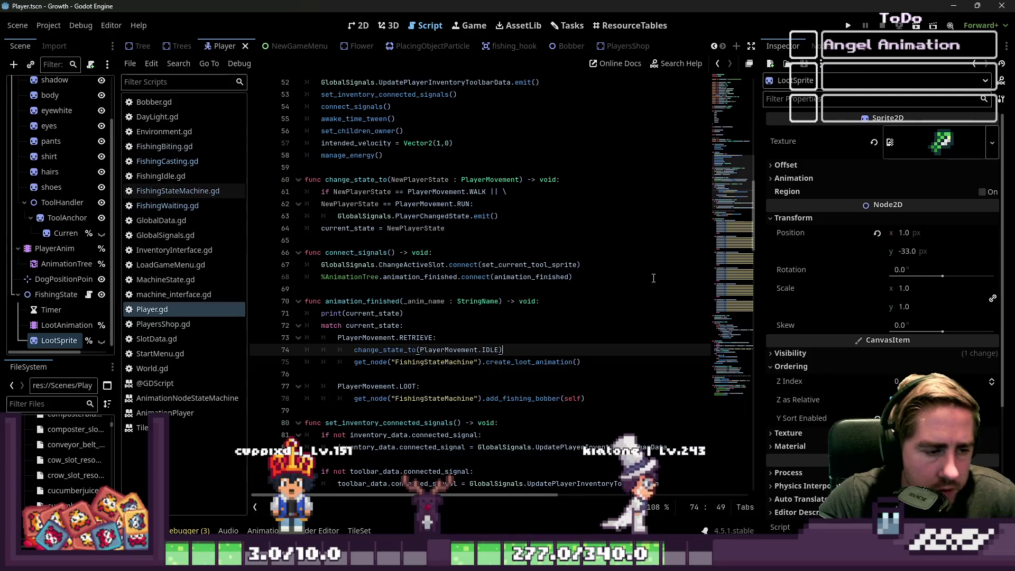
Test-run the game, then delete FishingCasting.gd's 0.6-second timeout line and relaunch with F5.
click(849, 25)
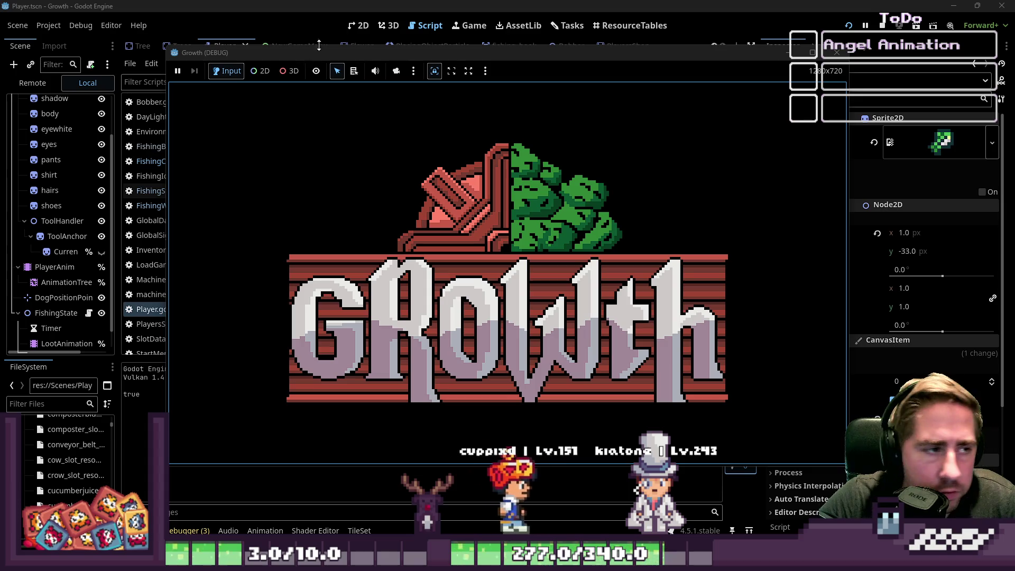
click(882, 26)
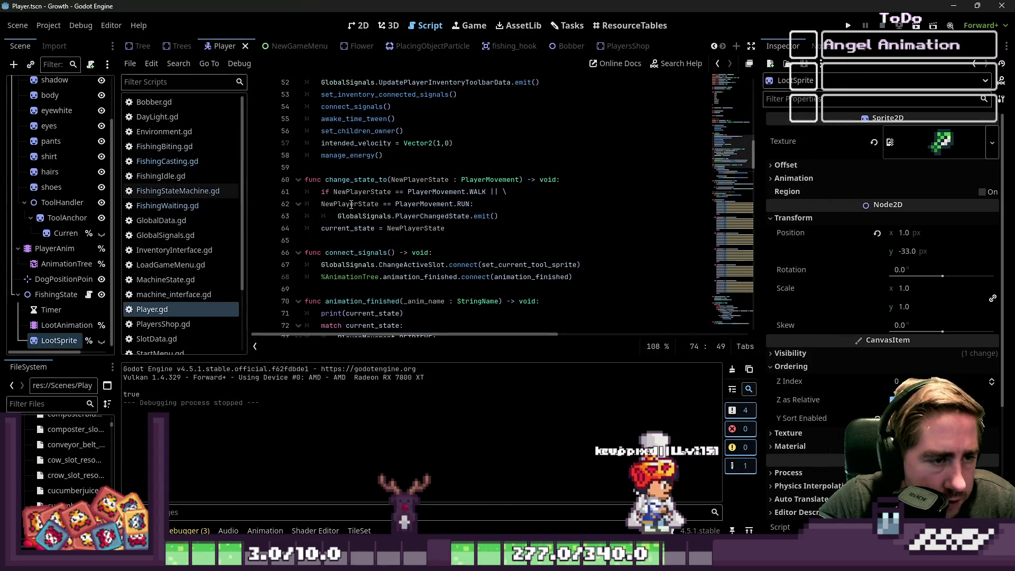
click(155, 191)
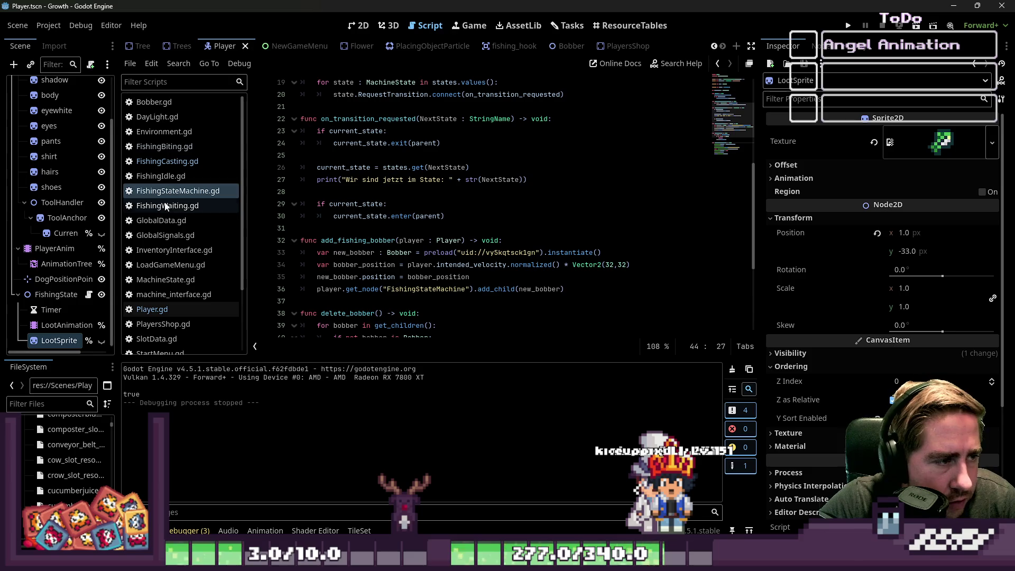
click(183, 162)
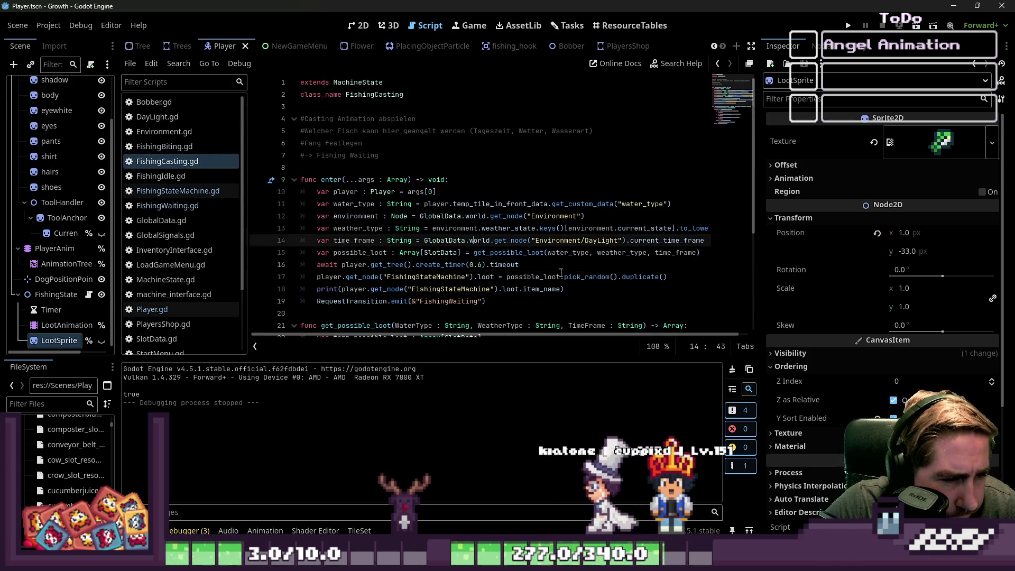
triple_click(476, 264)
key(BackSpace)
key(BackSpace)
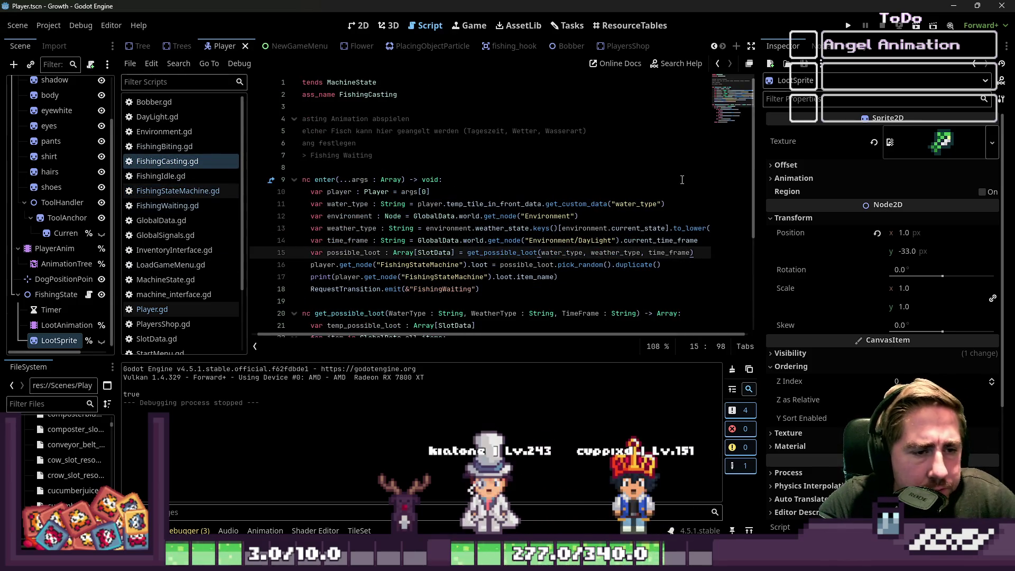
key(F5)
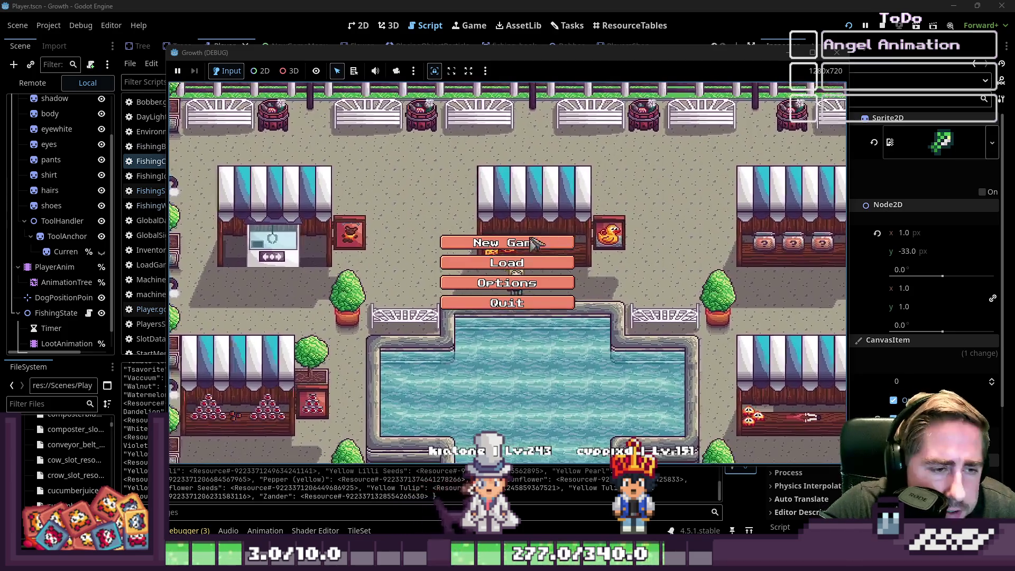
Create a character, put a 99-item stack in the hotbar, walk to the water and cast.
click(537, 231)
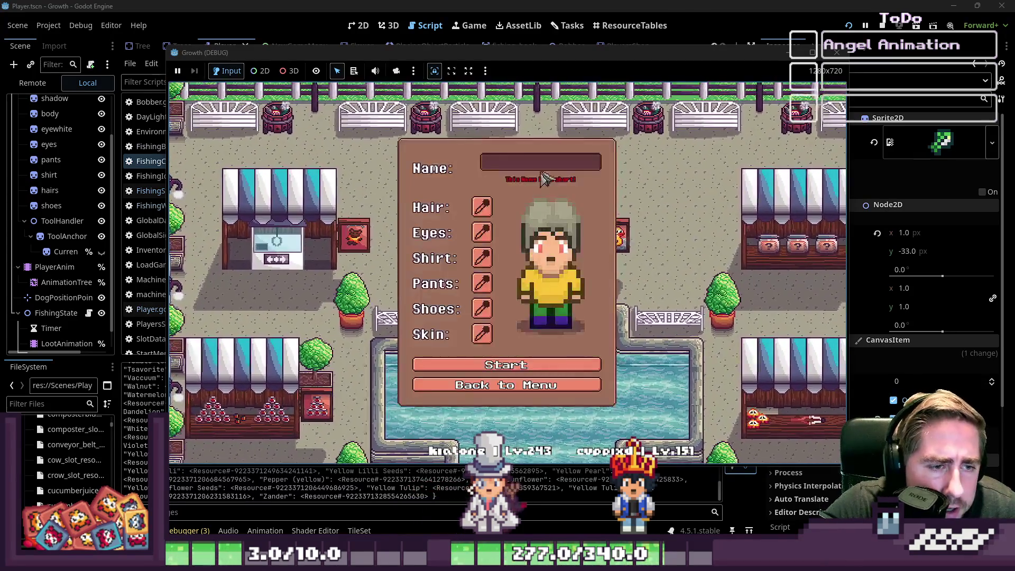
text(asdg)
key(Return)
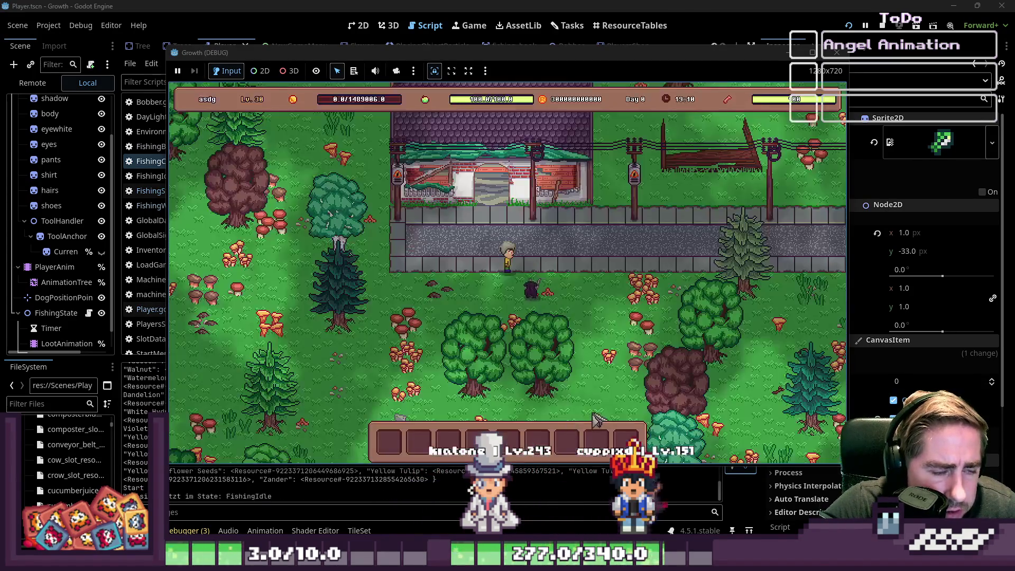
key(i)
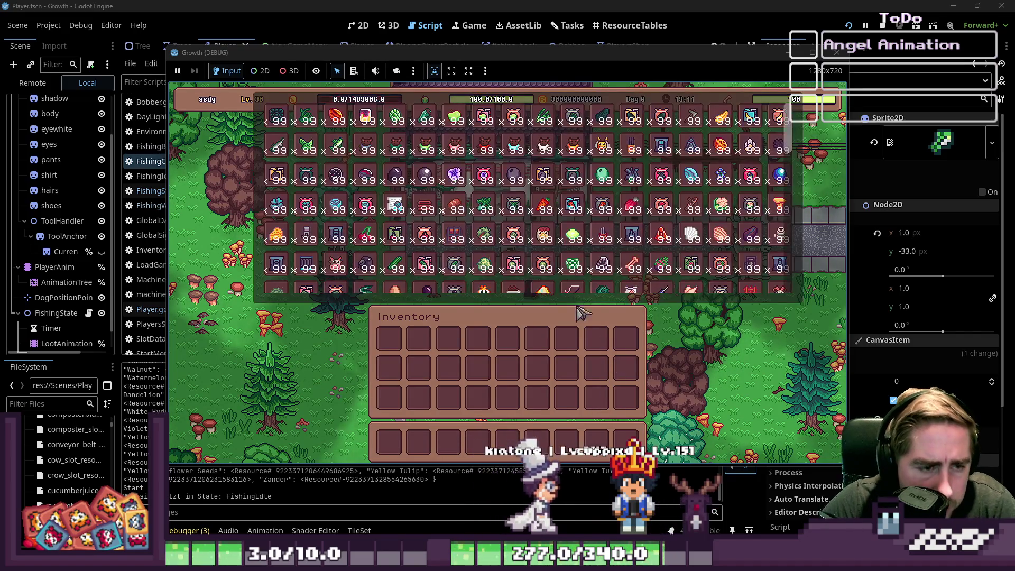
drag(553, 249, 534, 325)
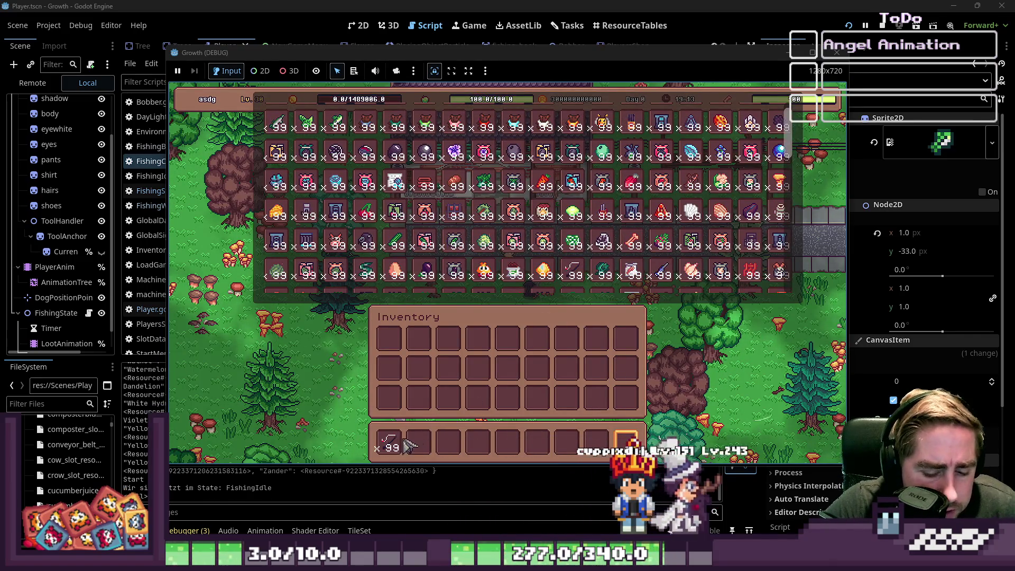
key(1)
key(w)
key(d)
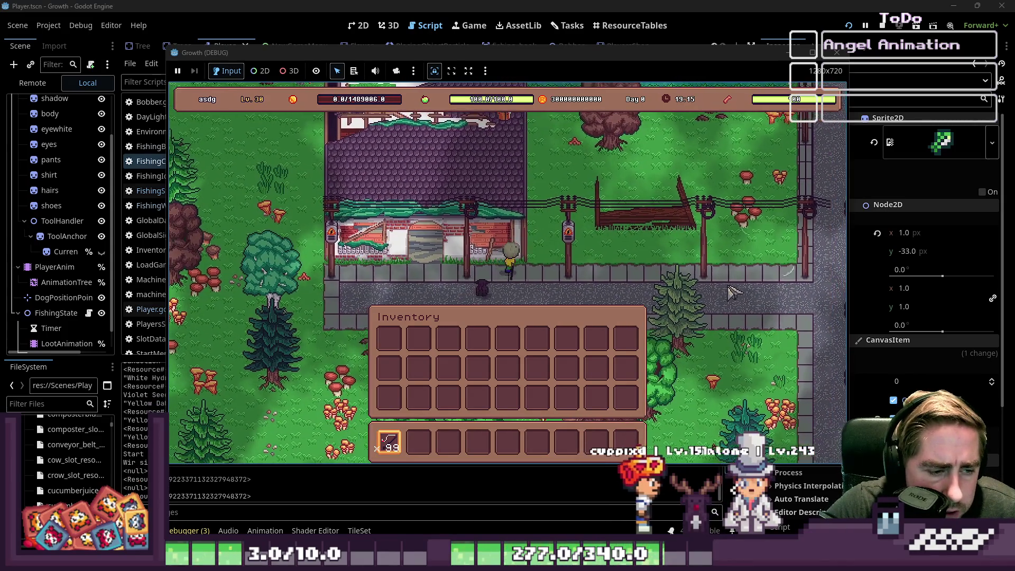
key(w)
key(d)
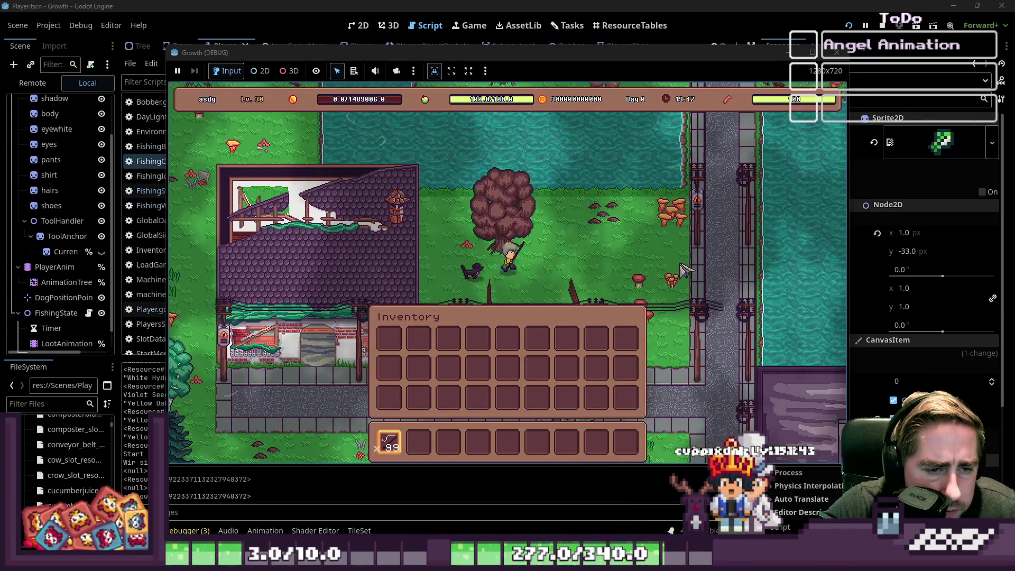
key(w)
key(d)
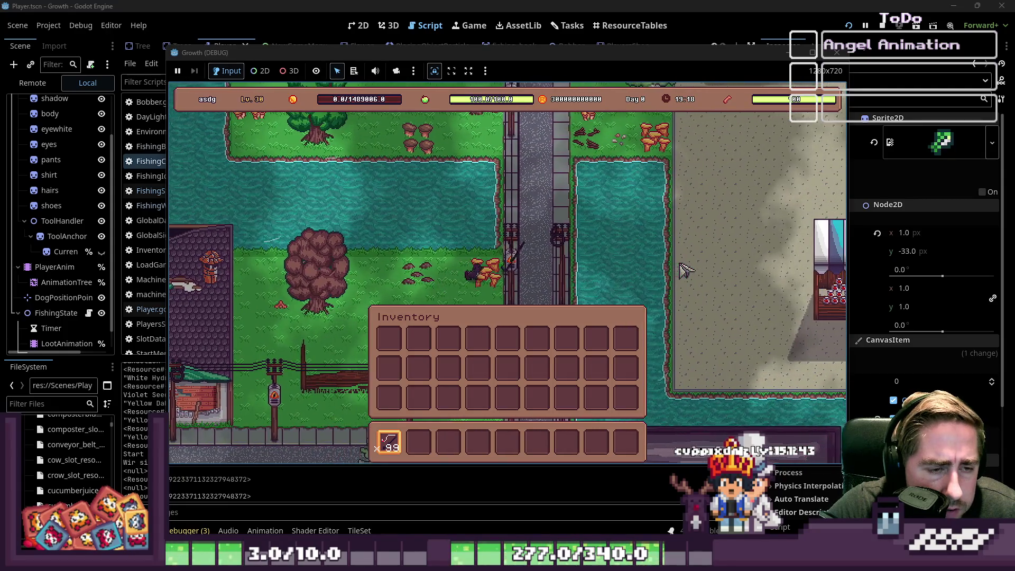
key(w)
key(d)
click(700, 271)
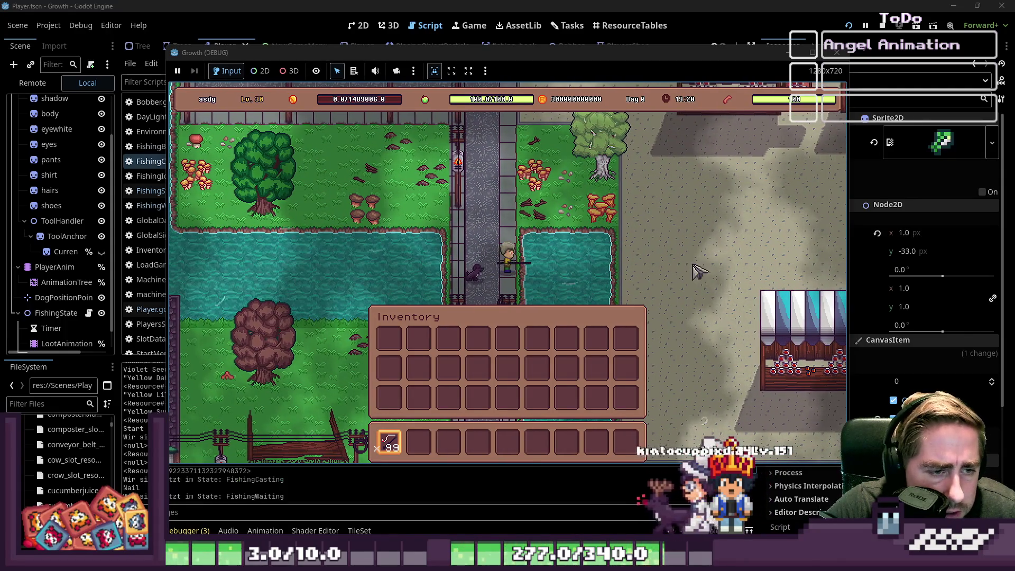
Toggle the inventory a few times, then stop the game and relaunch it with F5.
key(i)
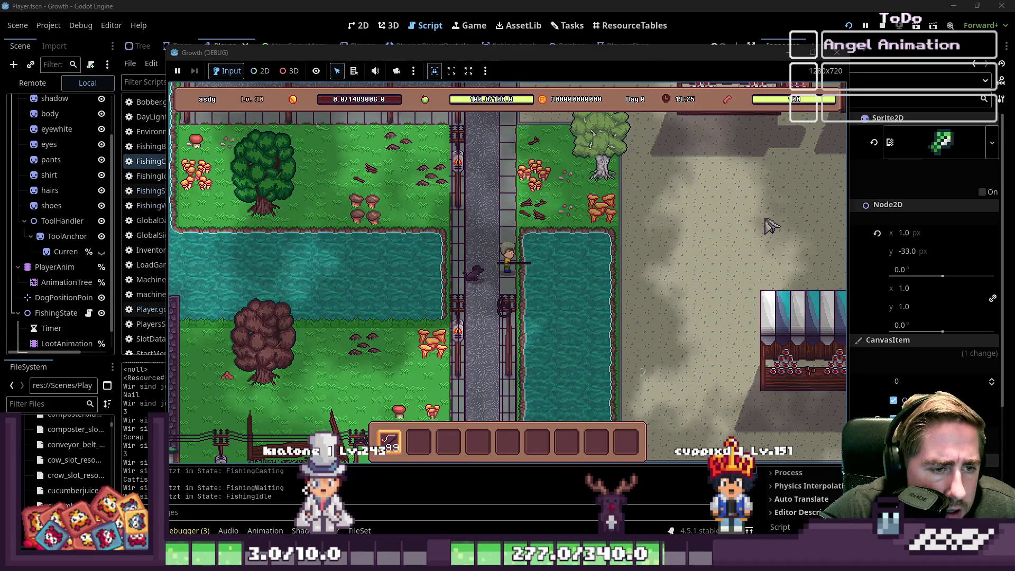
key(i)
key(i)
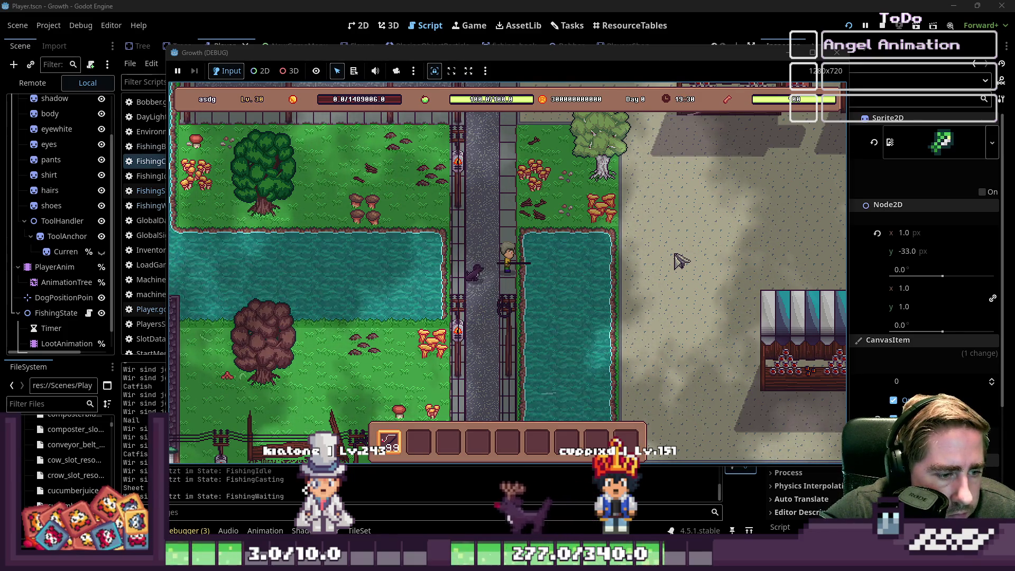
key(i)
key(i)
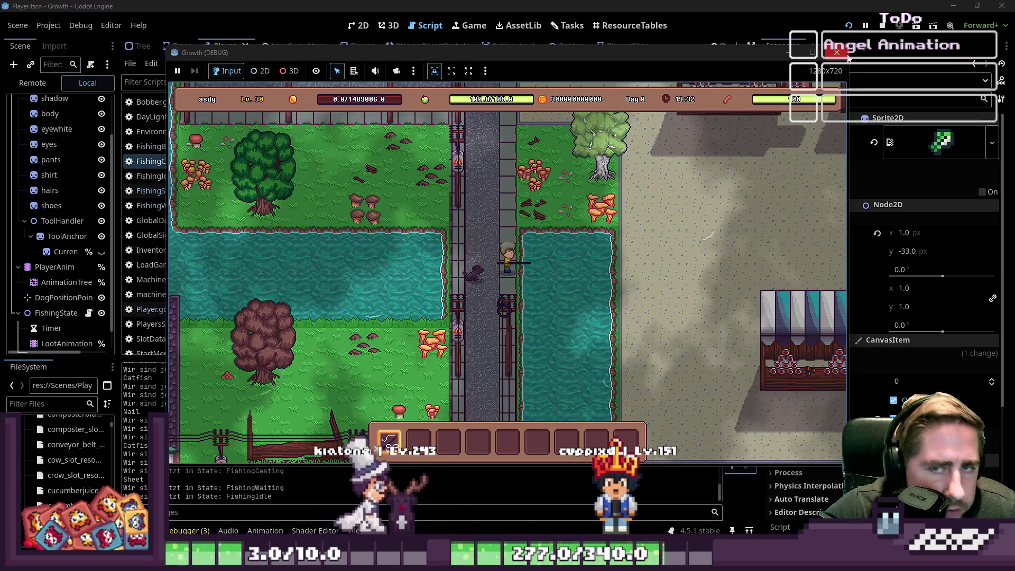
click(846, 51)
key(F5)
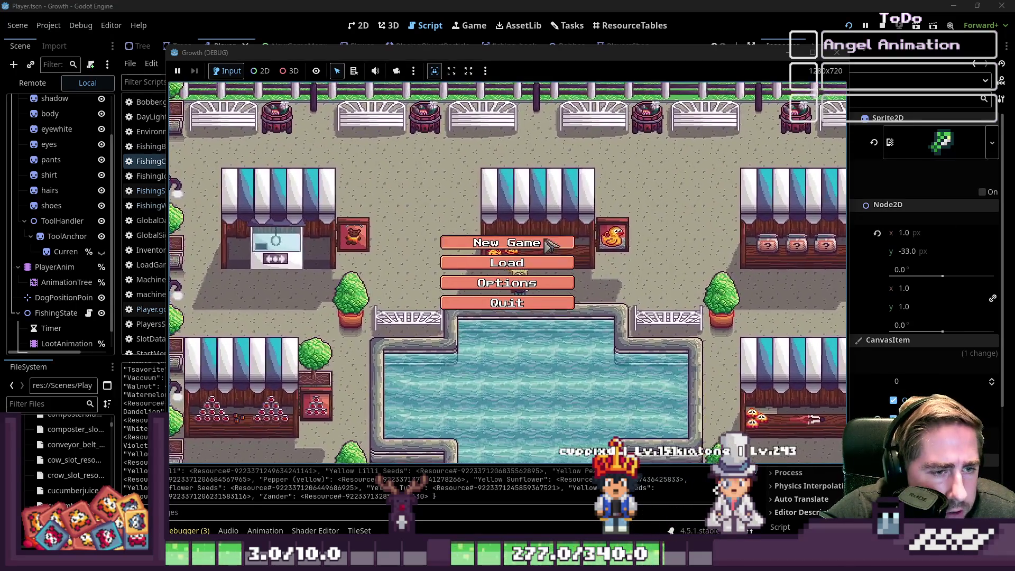
Start a new game with a throwaway name and equip Fishing Rod+1 in the first hotbar slot.
text(sdag)
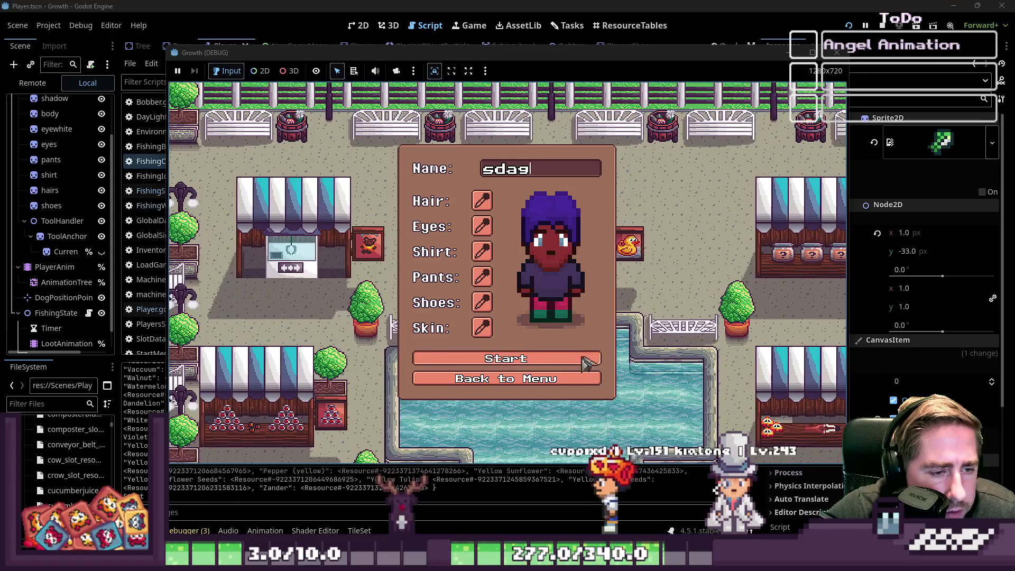
click(584, 364)
key(i)
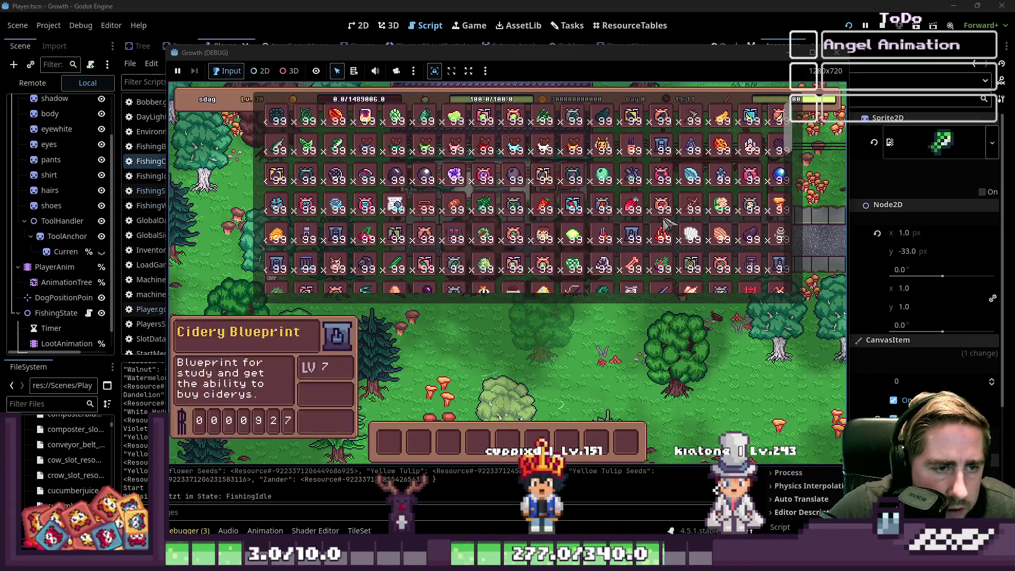
drag(573, 273, 402, 448)
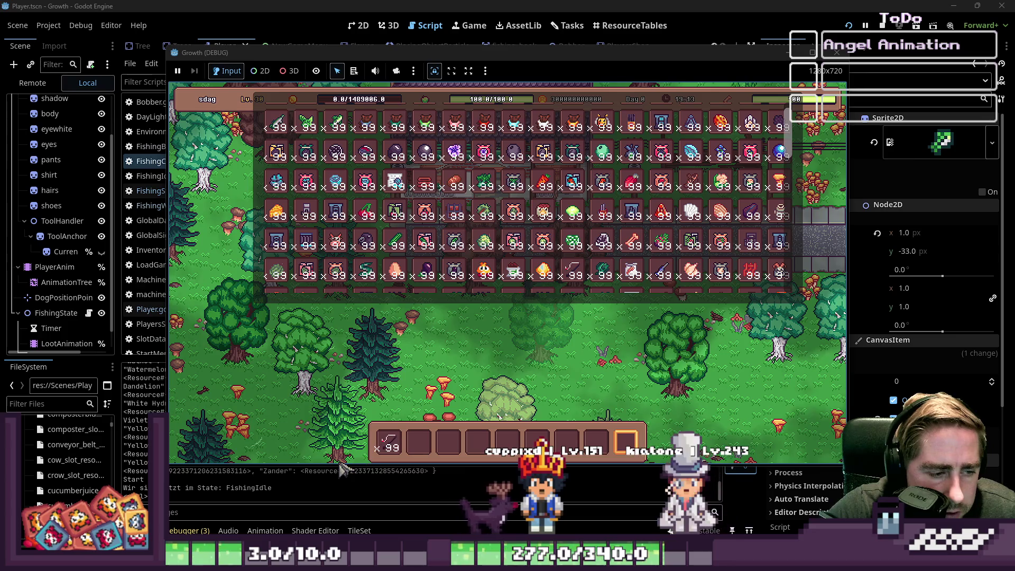
key(i)
key(1)
Walk to the right pond, cast and reel in, triggering the Nil texture_world error at line 45.
key(w)
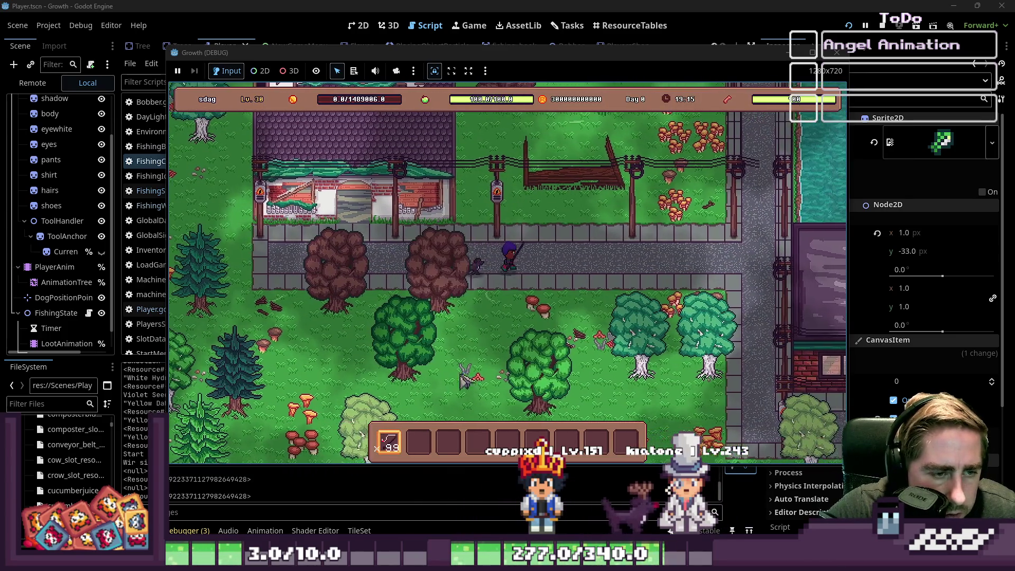
key(d)
key(w)
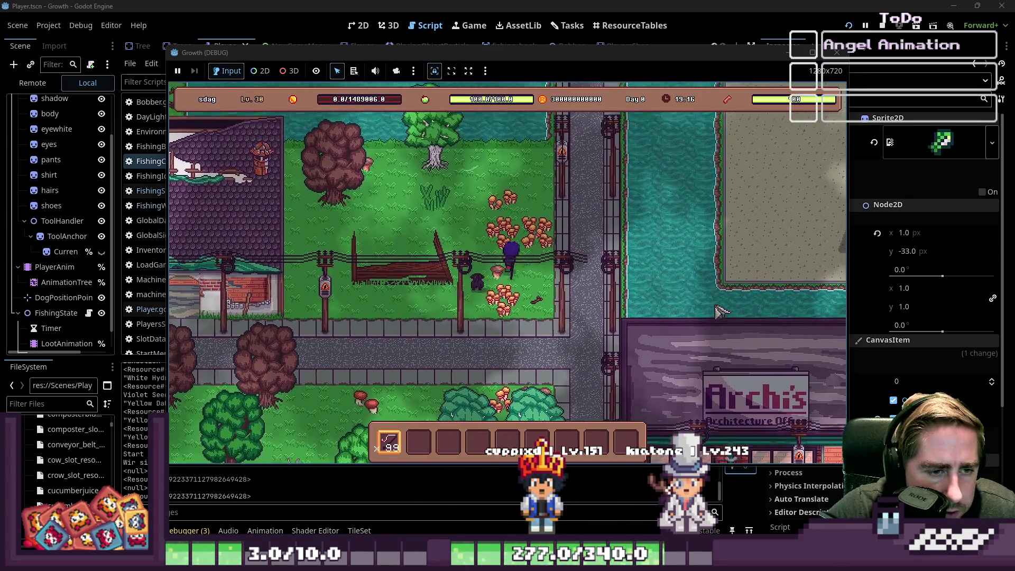
key(d)
key(w)
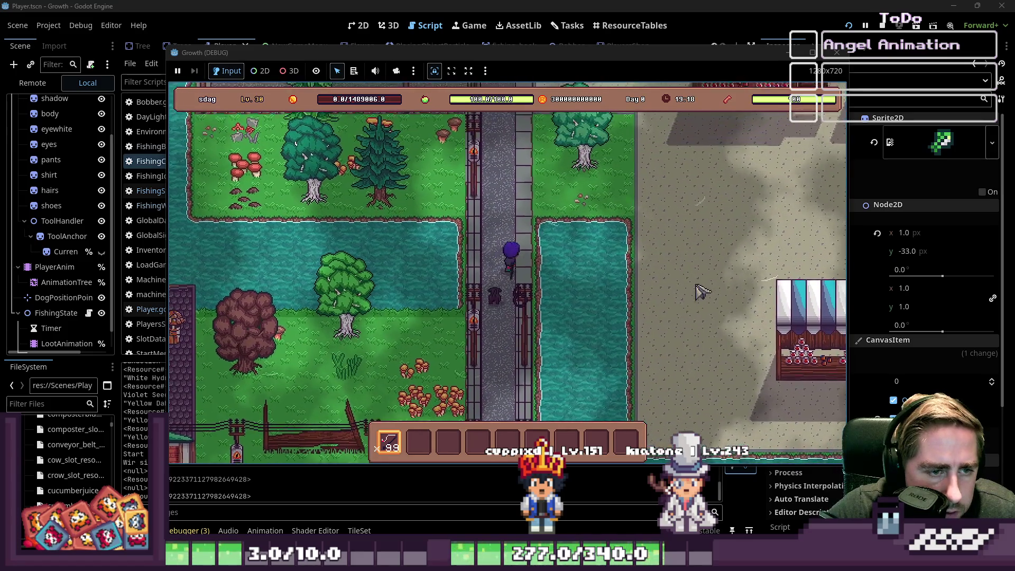
key(d)
click(701, 291)
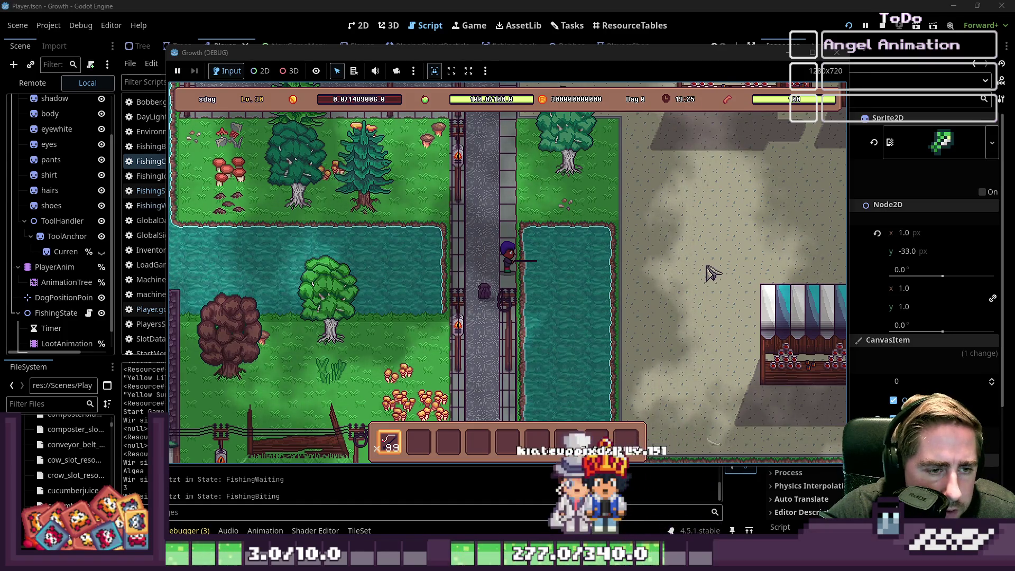
click(712, 273)
click(539, 266)
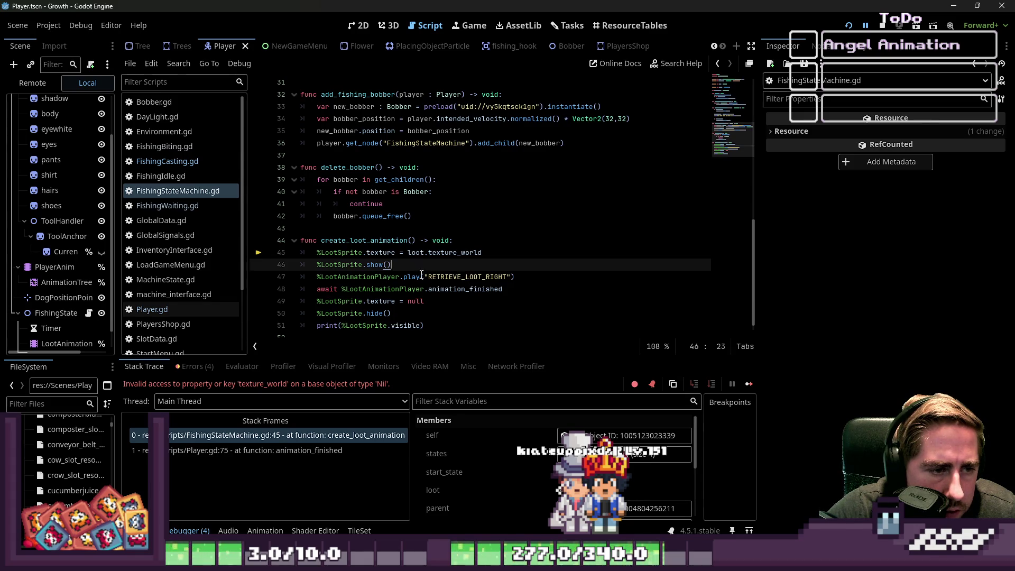
Inspect the null loot on line 45 and search FishingStateMachine.gd for 'loot', finding 11 matches.
click(416, 254)
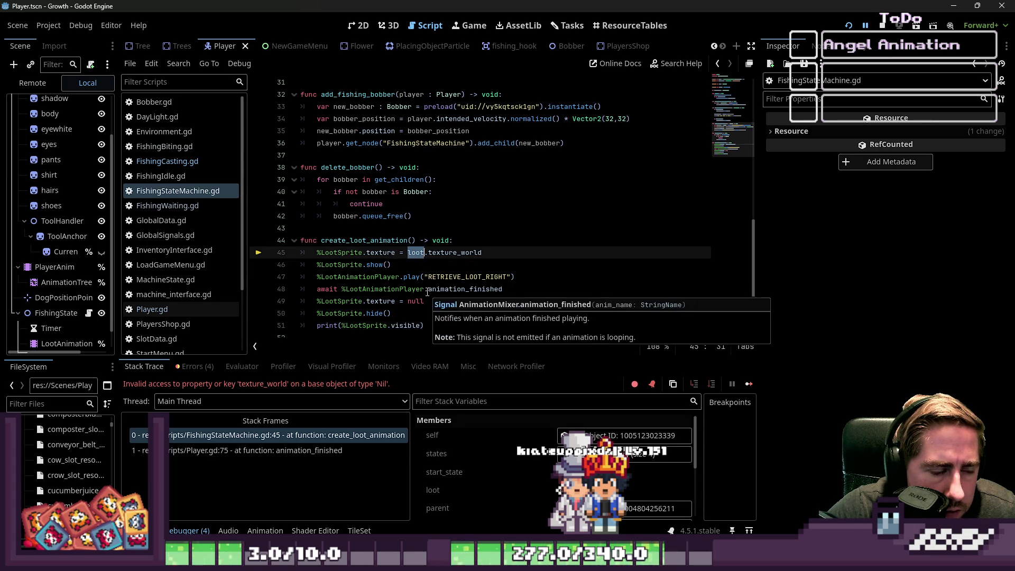
click(435, 264)
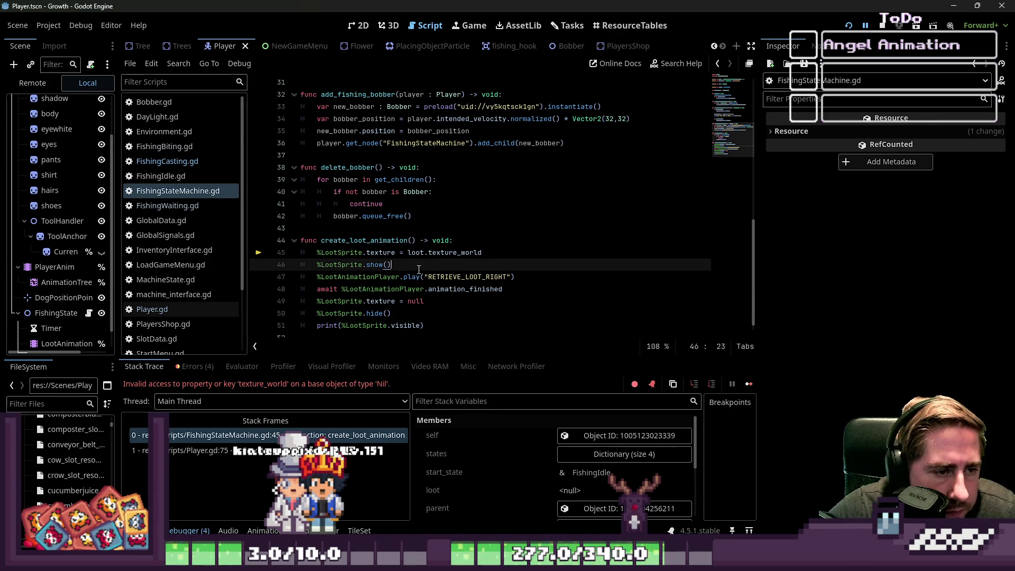
double_click(415, 253)
key(ctrl+f)
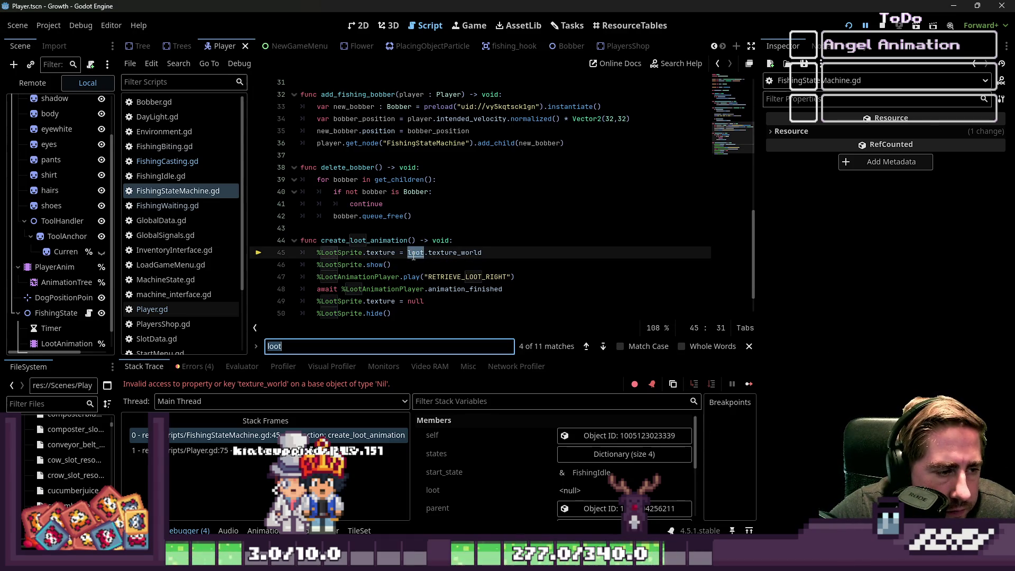
scroll(456, 237, up, 2)
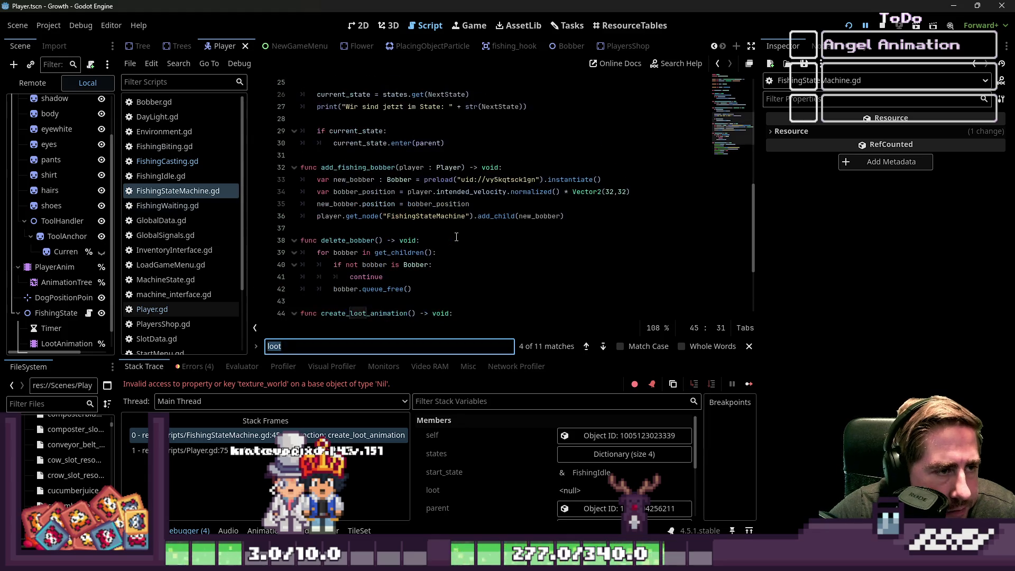
Follow the loot variable between FishingCasting.gd and Player.gd, checking the loot print on line 17.
click(187, 162)
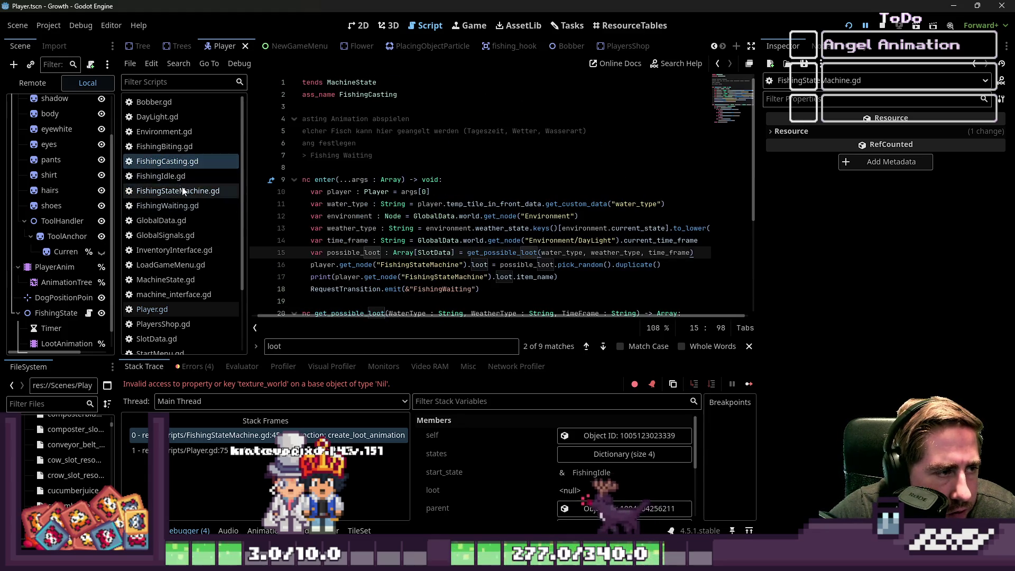
scroll(449, 223, down, 1)
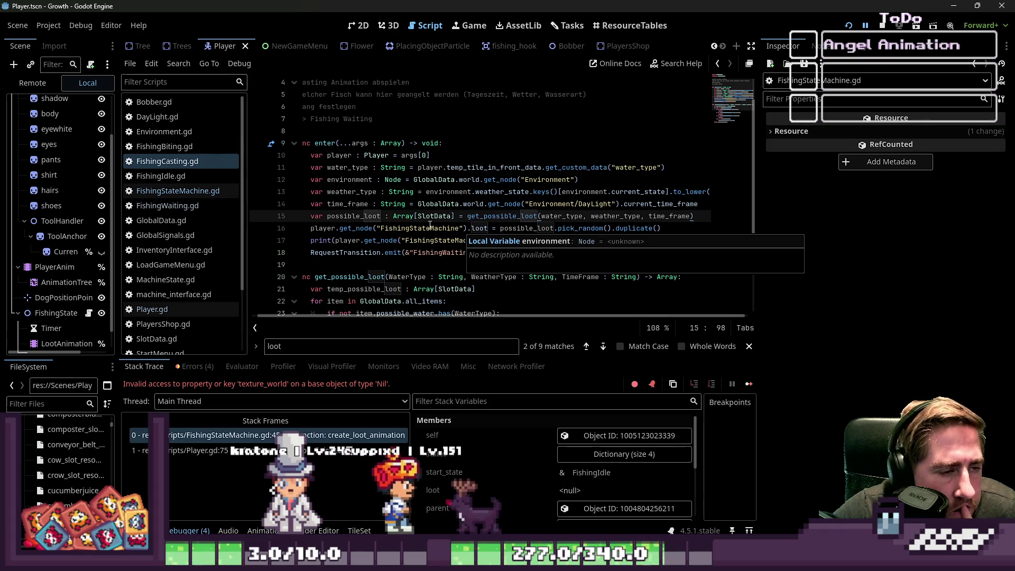
scroll(180, 228, down, 3)
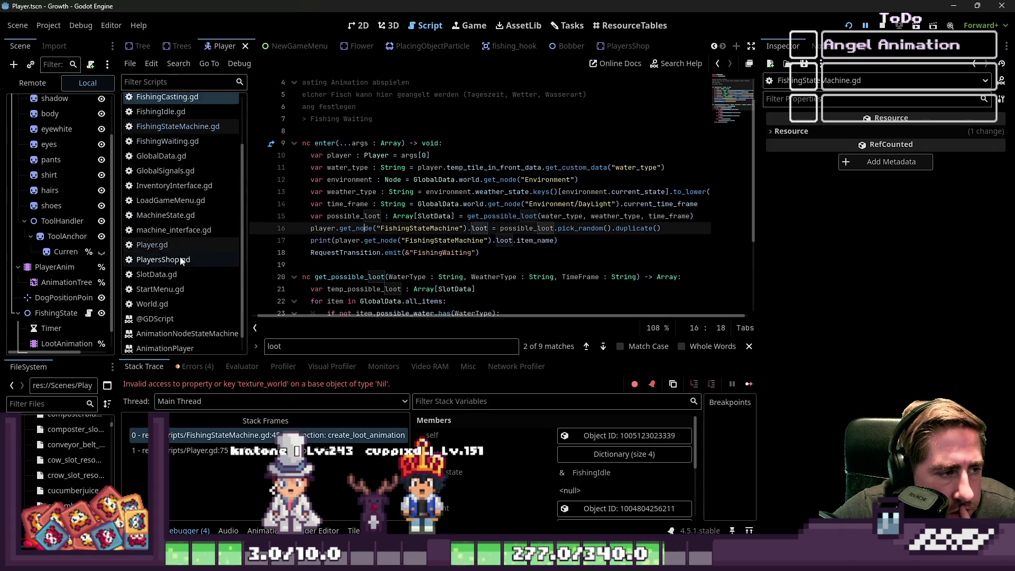
click(172, 243)
scroll(176, 175, up, 3)
click(176, 162)
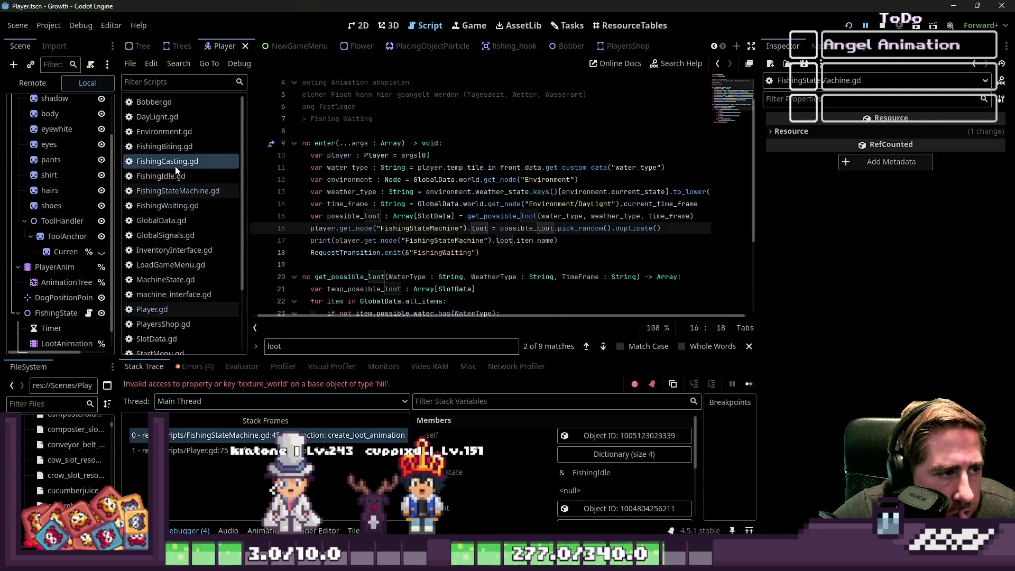
click(422, 240)
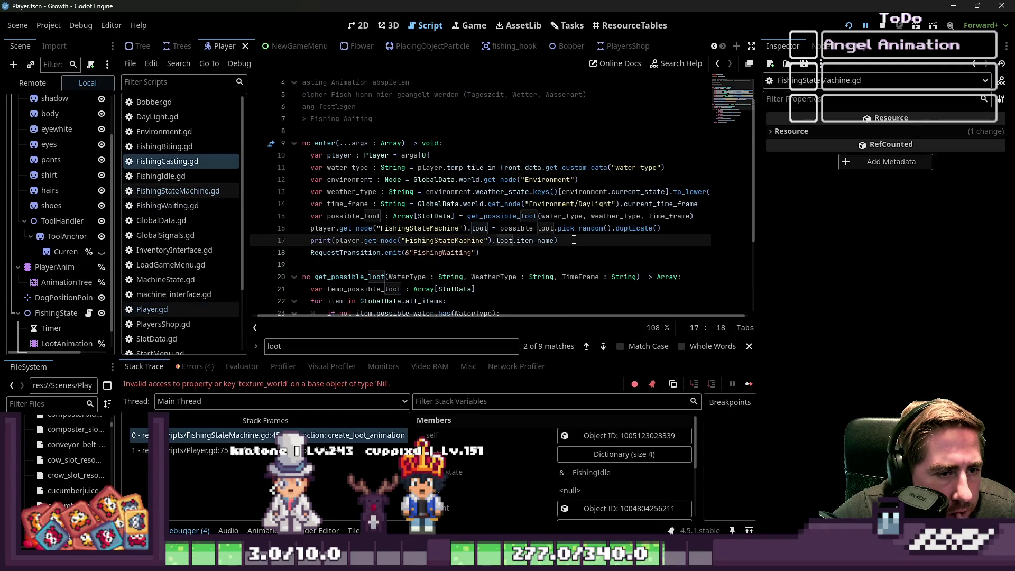
scroll(419, 233, down, 2)
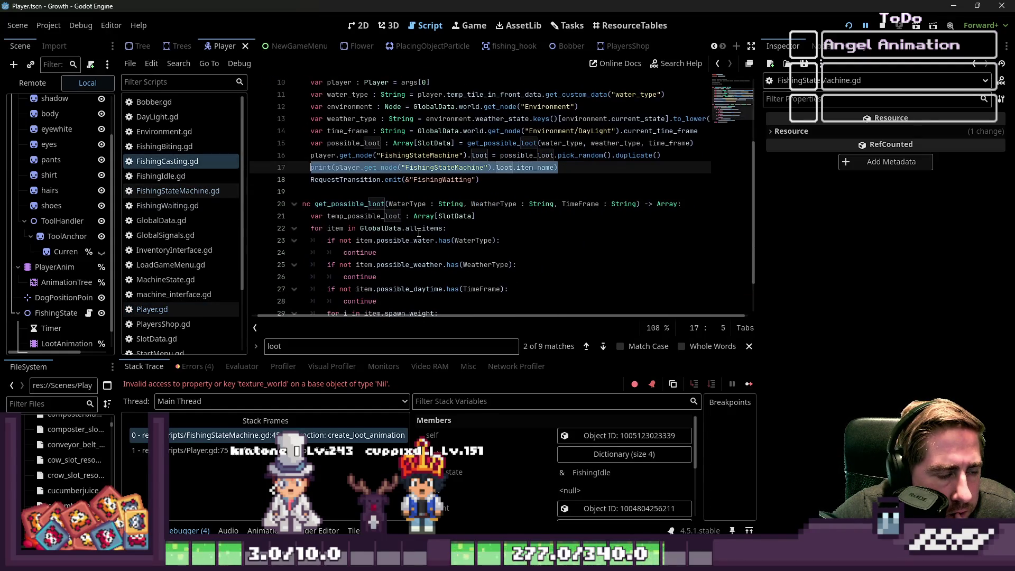
In FishingBiting.gd, select delete_bobber on line 22 and review the timer_timeout code on line 27.
click(180, 148)
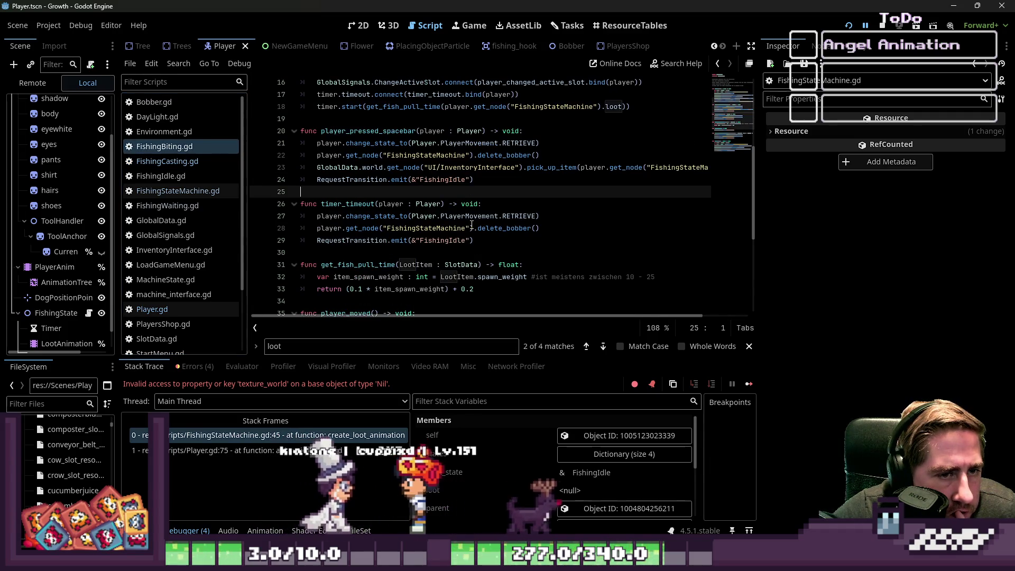
scroll(472, 224, up, 1)
double_click(511, 192)
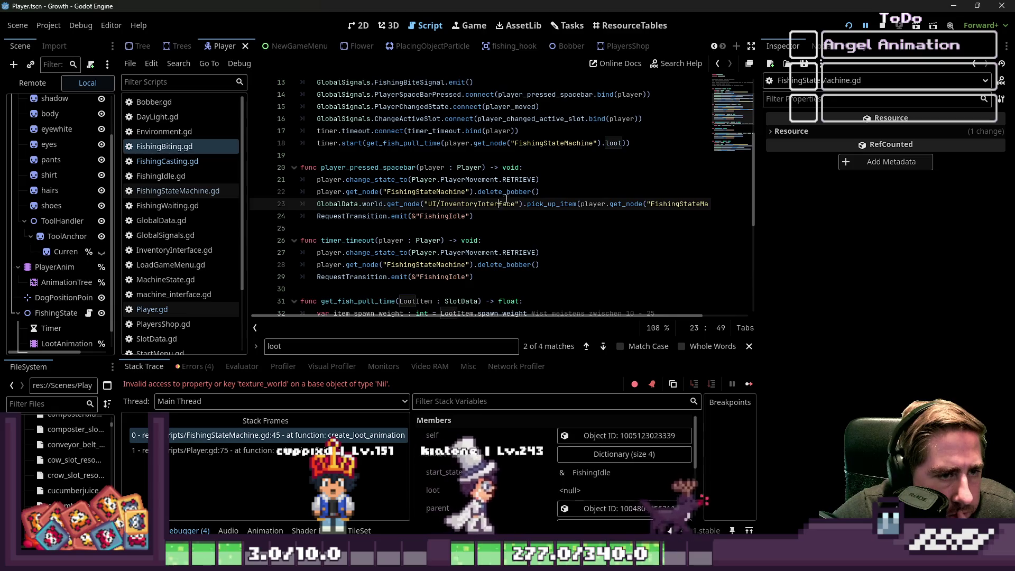
scroll(495, 212, down, 1)
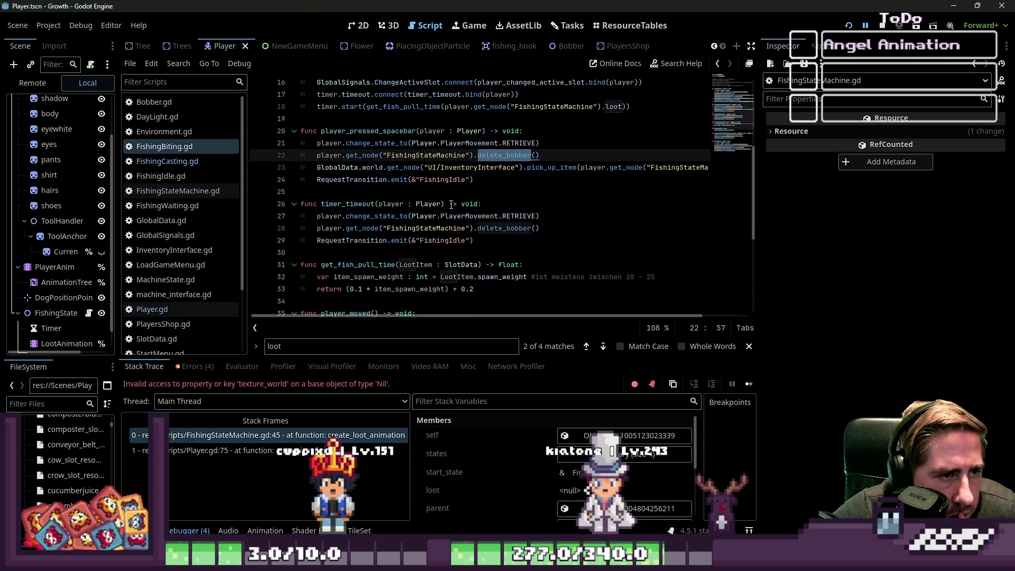
scroll(450, 205, down, 1)
scroll(450, 205, down, 4)
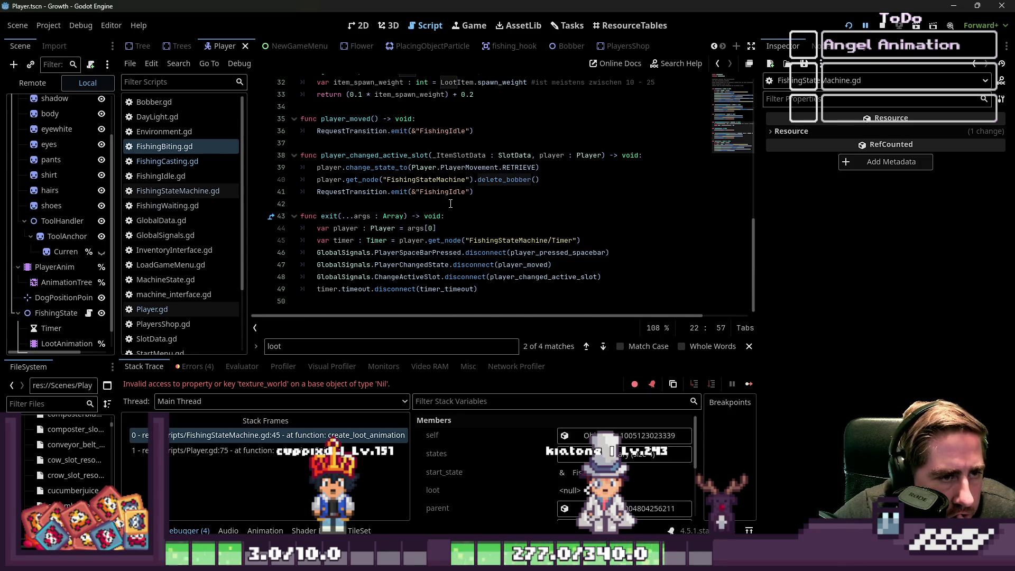
scroll(451, 204, up, 2)
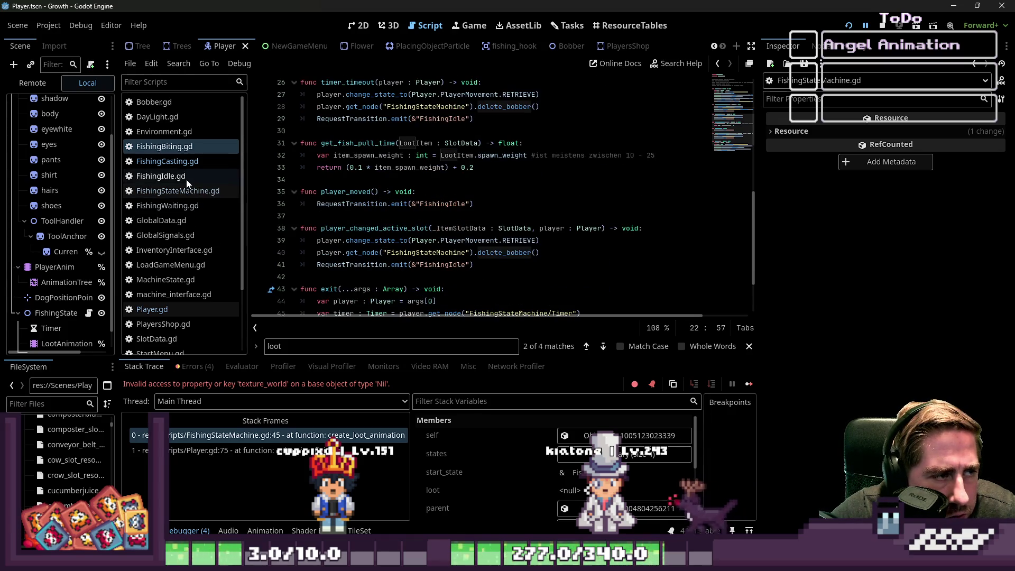
scroll(370, 185, up, 2)
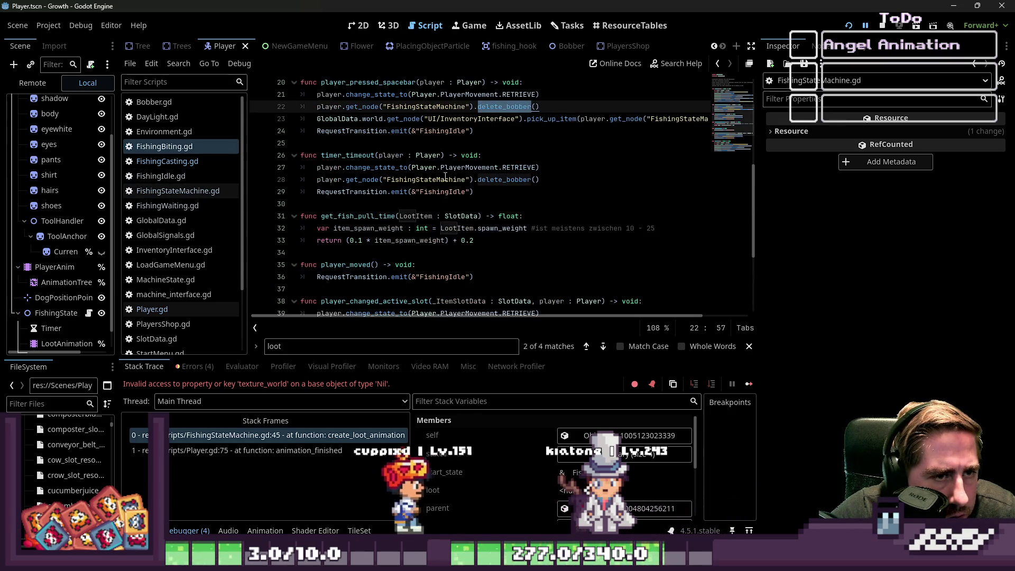
click(461, 168)
scroll(461, 172, up, 1)
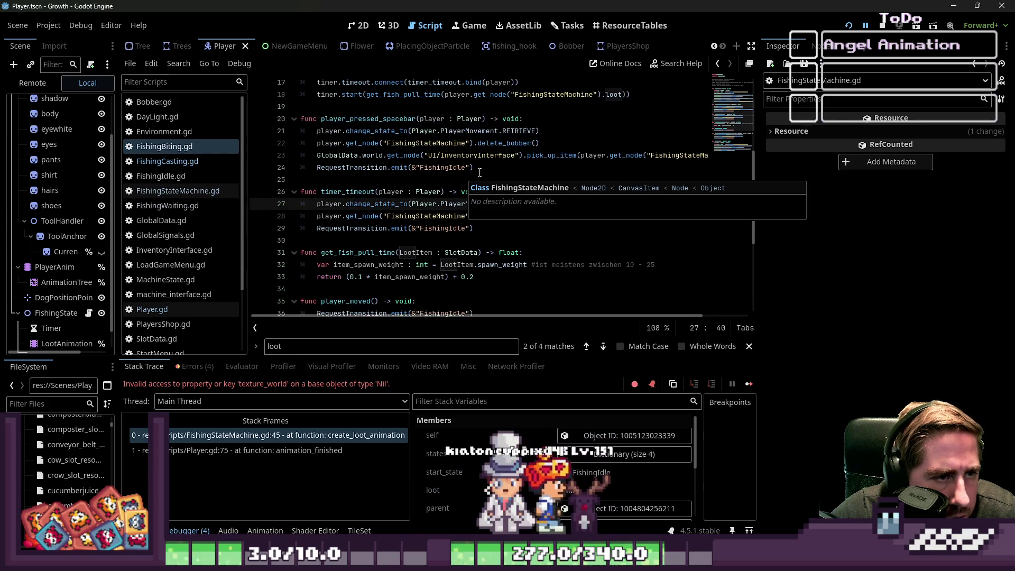